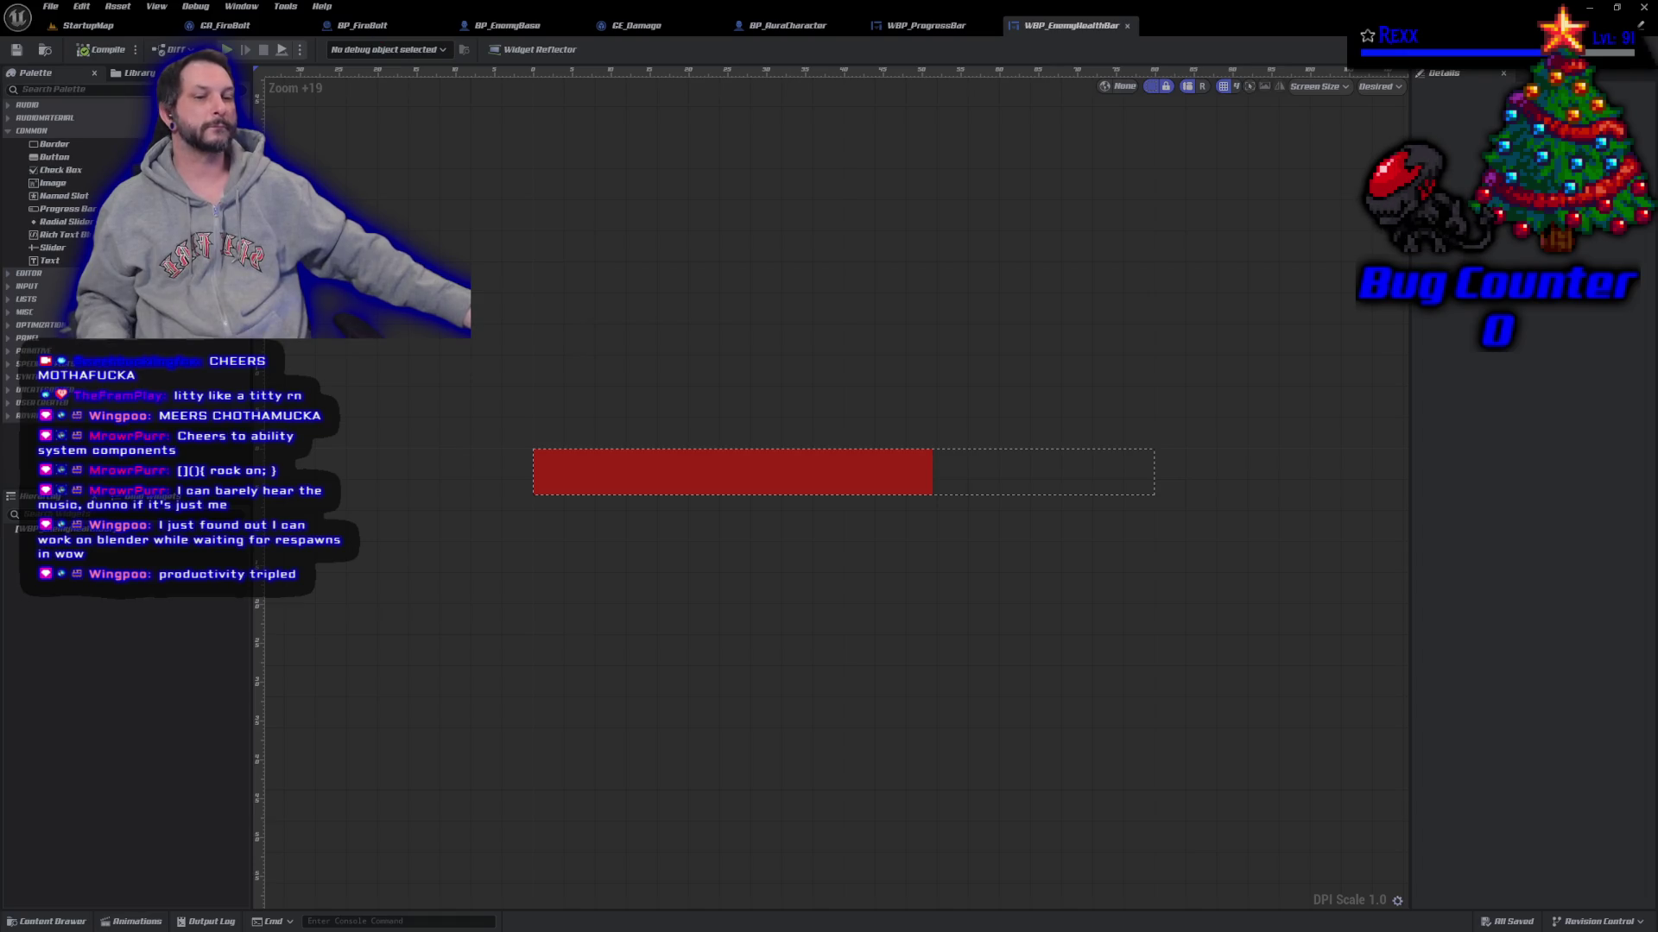
# Step: Check the BP_EnemyBase tab, open the WBP_EnemyHealthBar event graph, then switch to AuraEnemy.cpp in Rider
pyautogui.hotkey('alt', 'Tab')
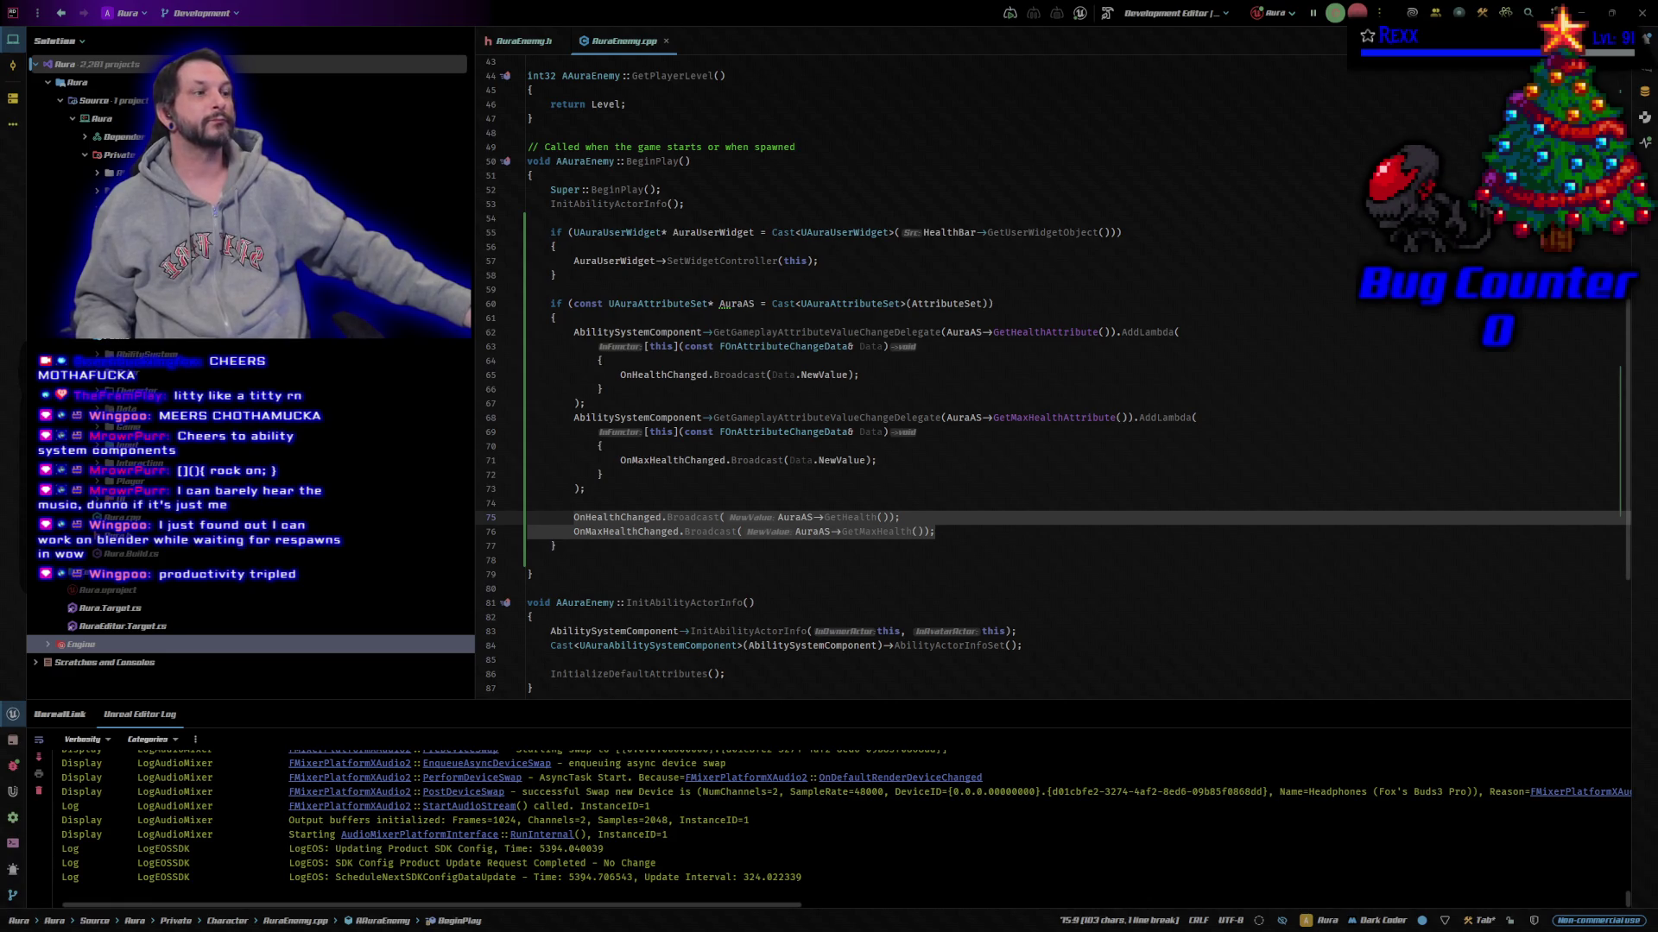
pyautogui.hotkey('alt', 'Tab')
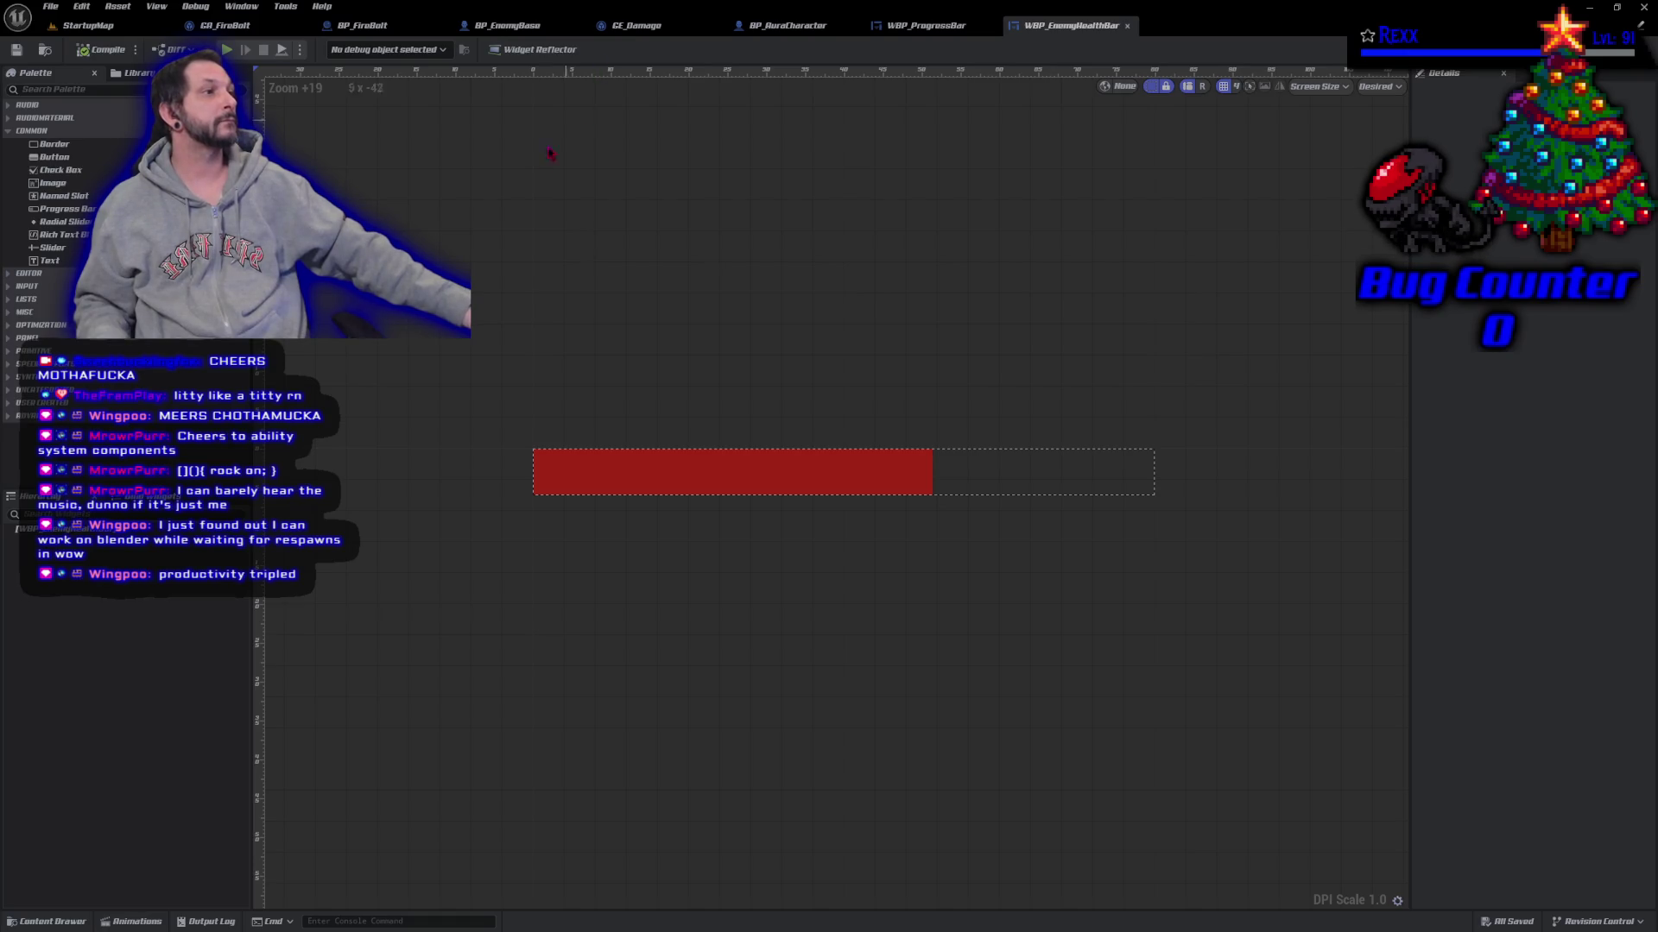
pyautogui.click(533, 28)
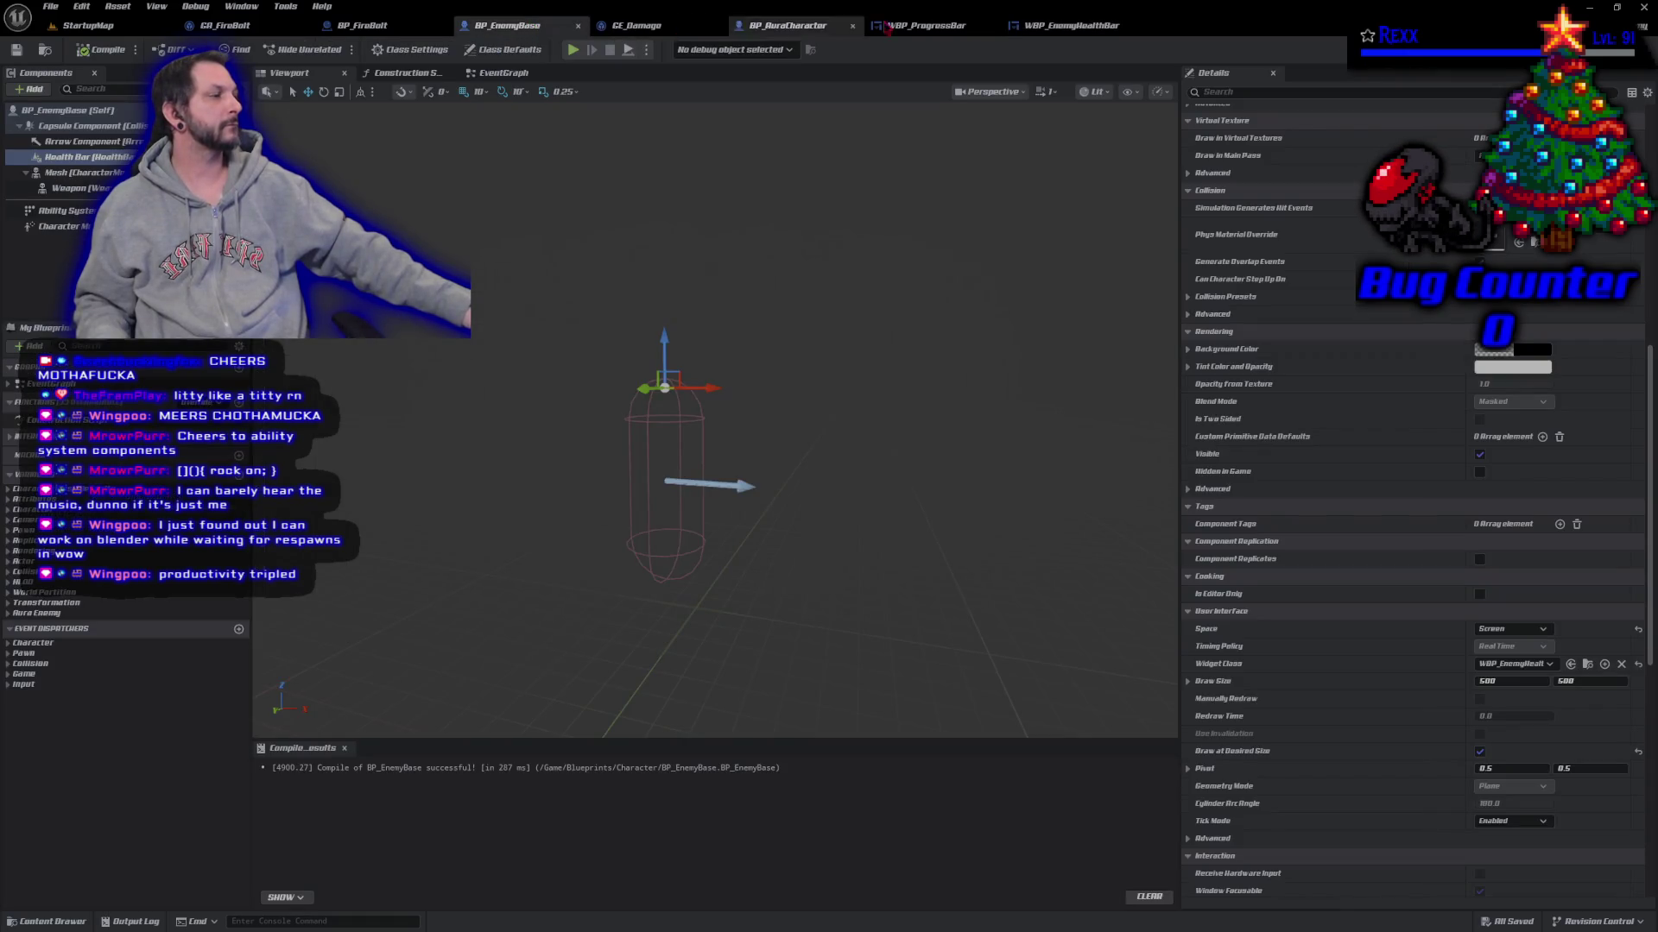
pyautogui.click(1071, 26)
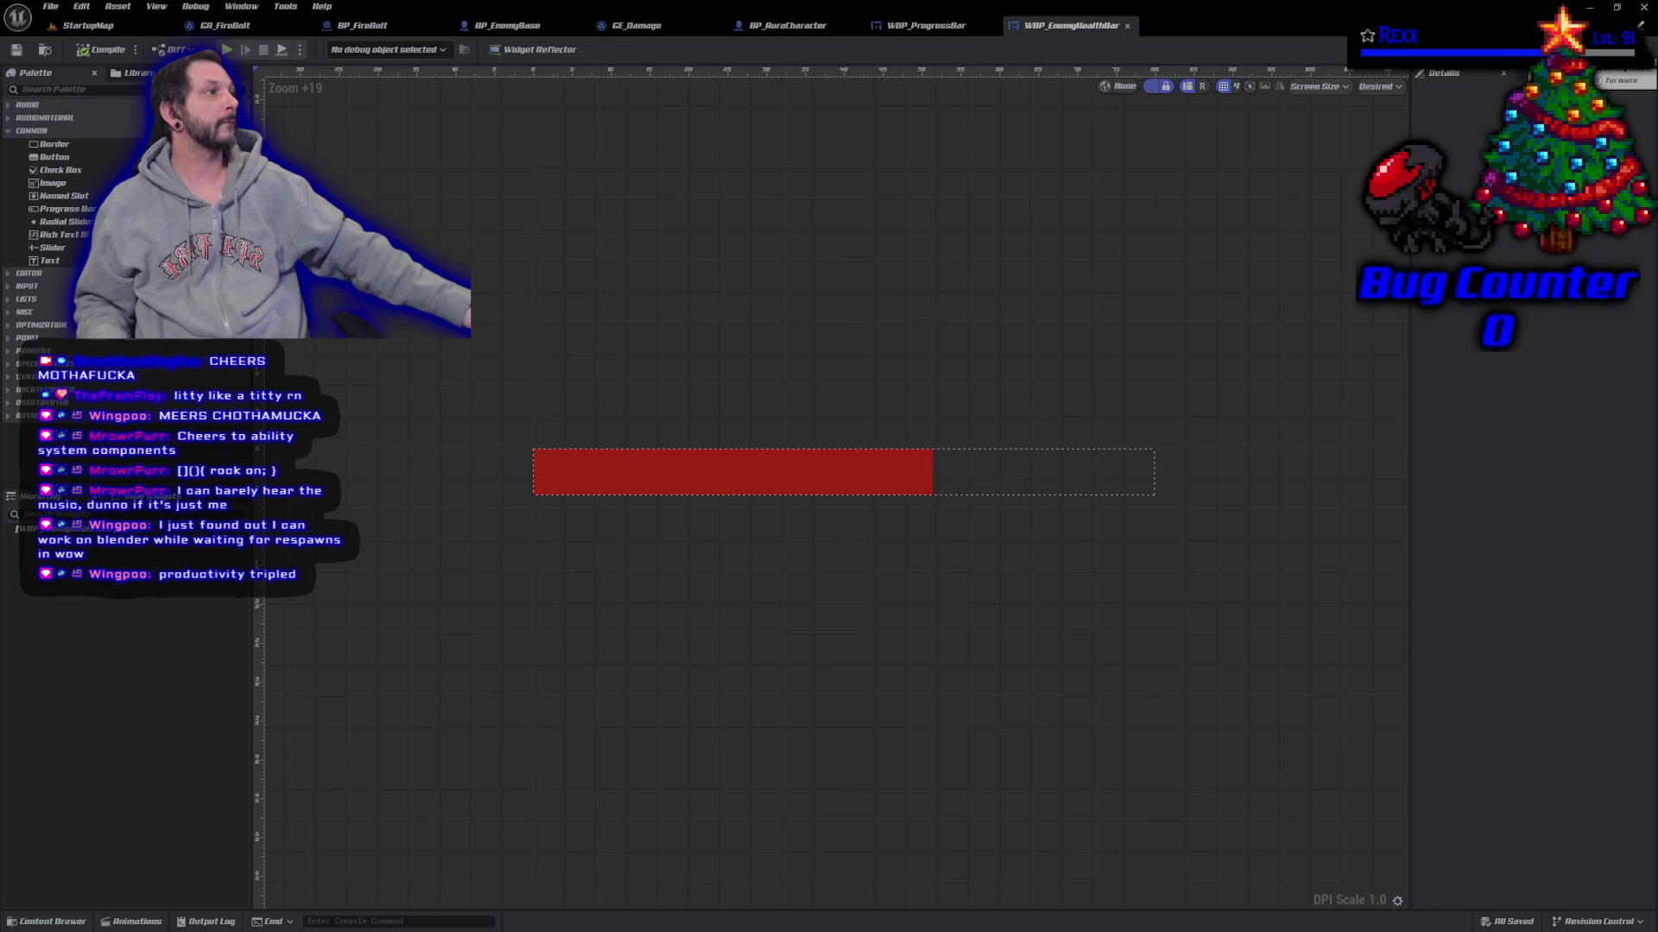
pyautogui.click(1625, 49)
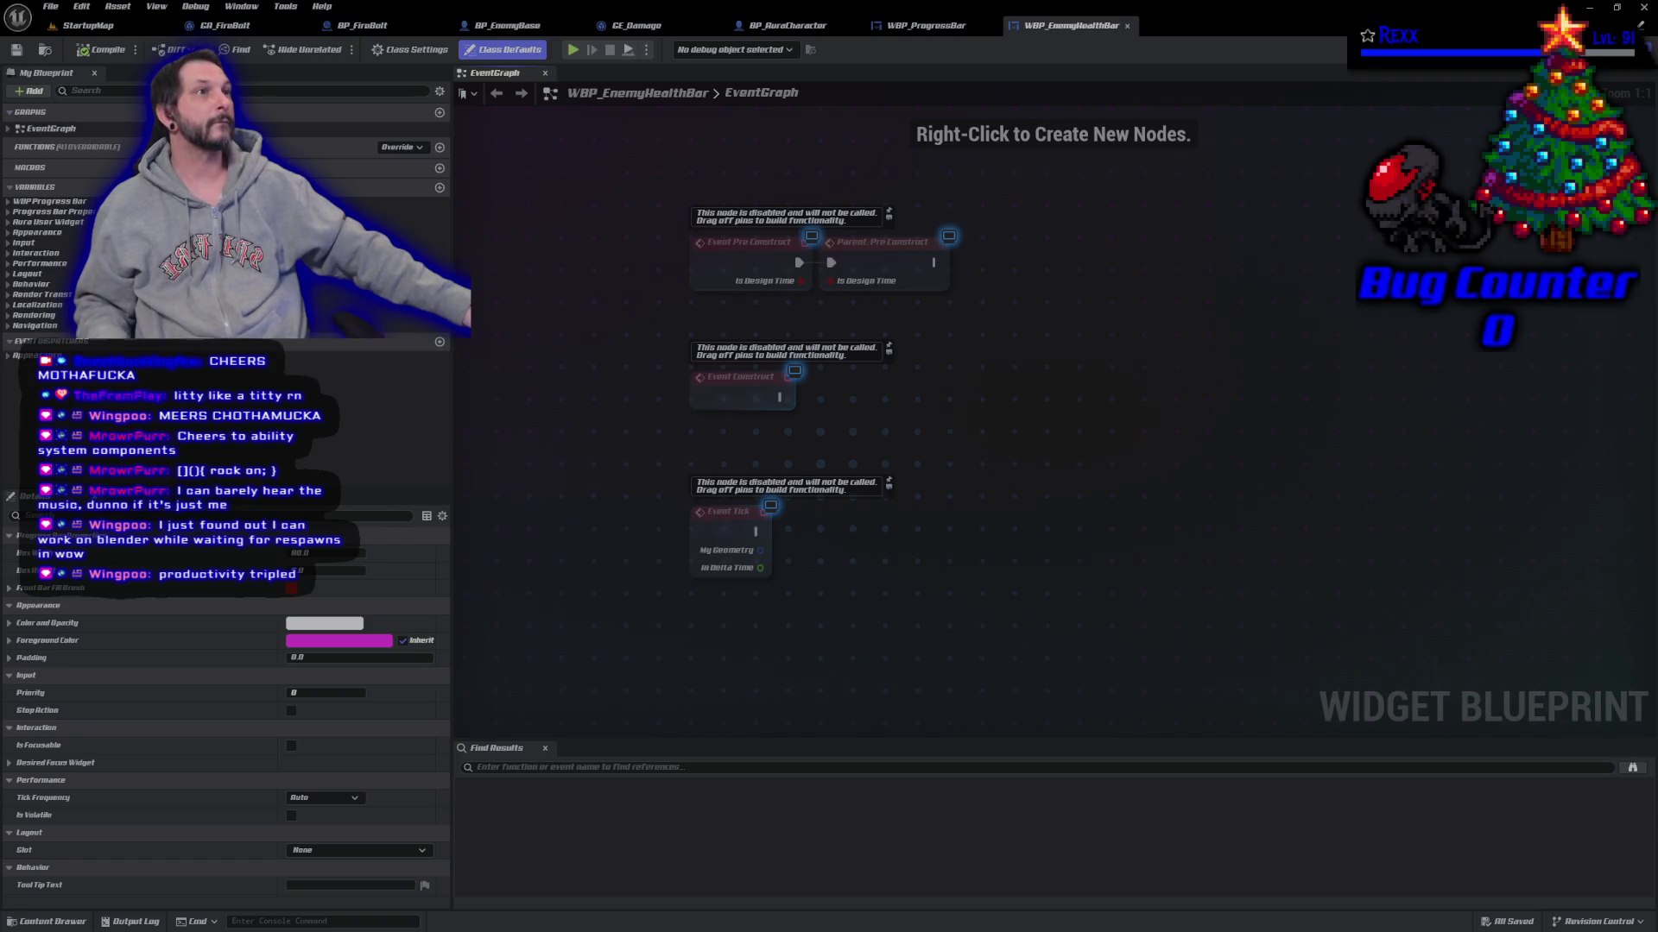
pyautogui.hotkey('alt', 'Tab')
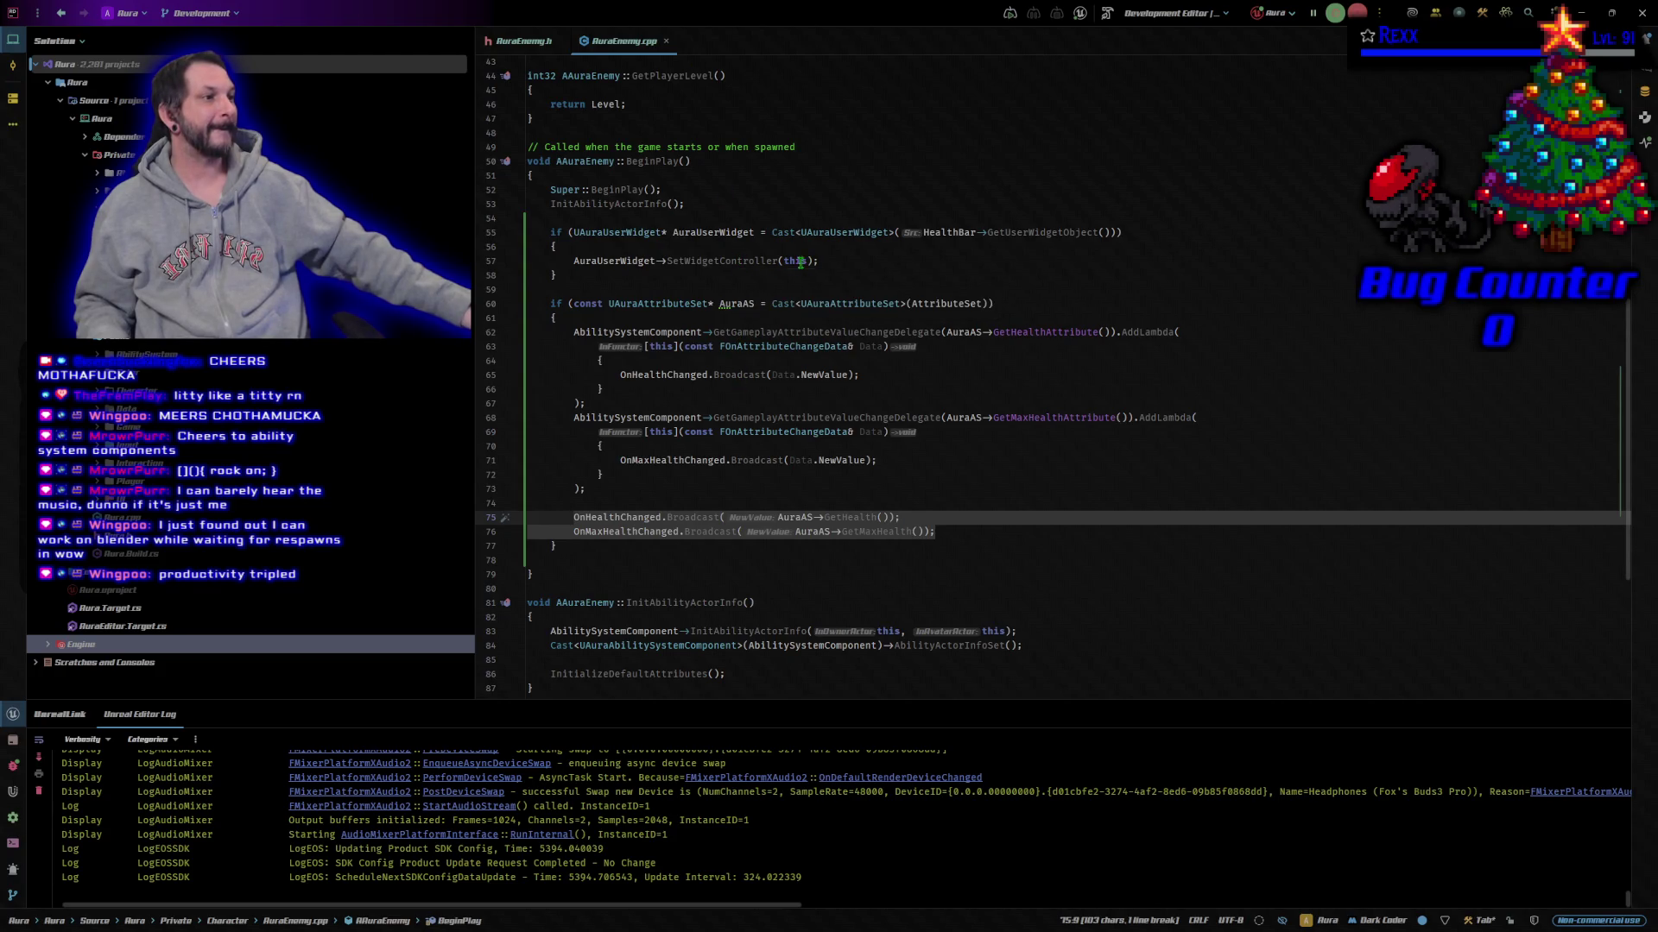
pyautogui.click(659, 261)
pyautogui.keyDown('shift'); pyautogui.click(571, 262); pyautogui.keyUp('shift')
pyautogui.click(919, 262)
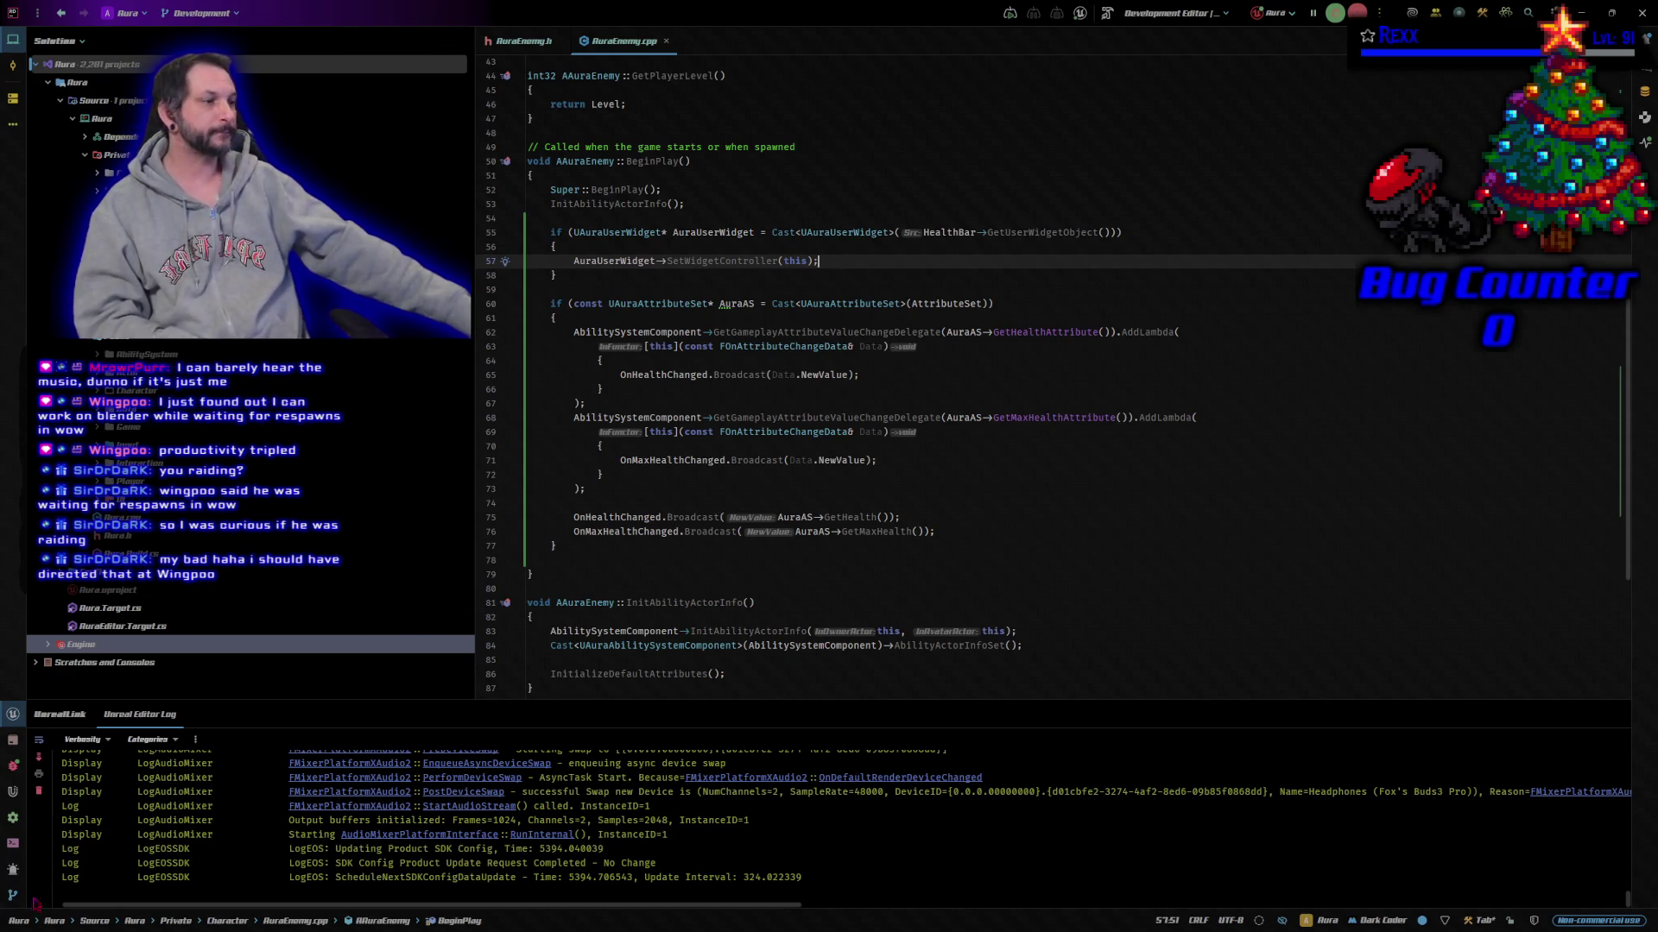
# Step: Review the health and max-health broadcast lines 73–76 in AuraEnemy.cpp, then return to Unreal Editor
pyautogui.click(810, 489)
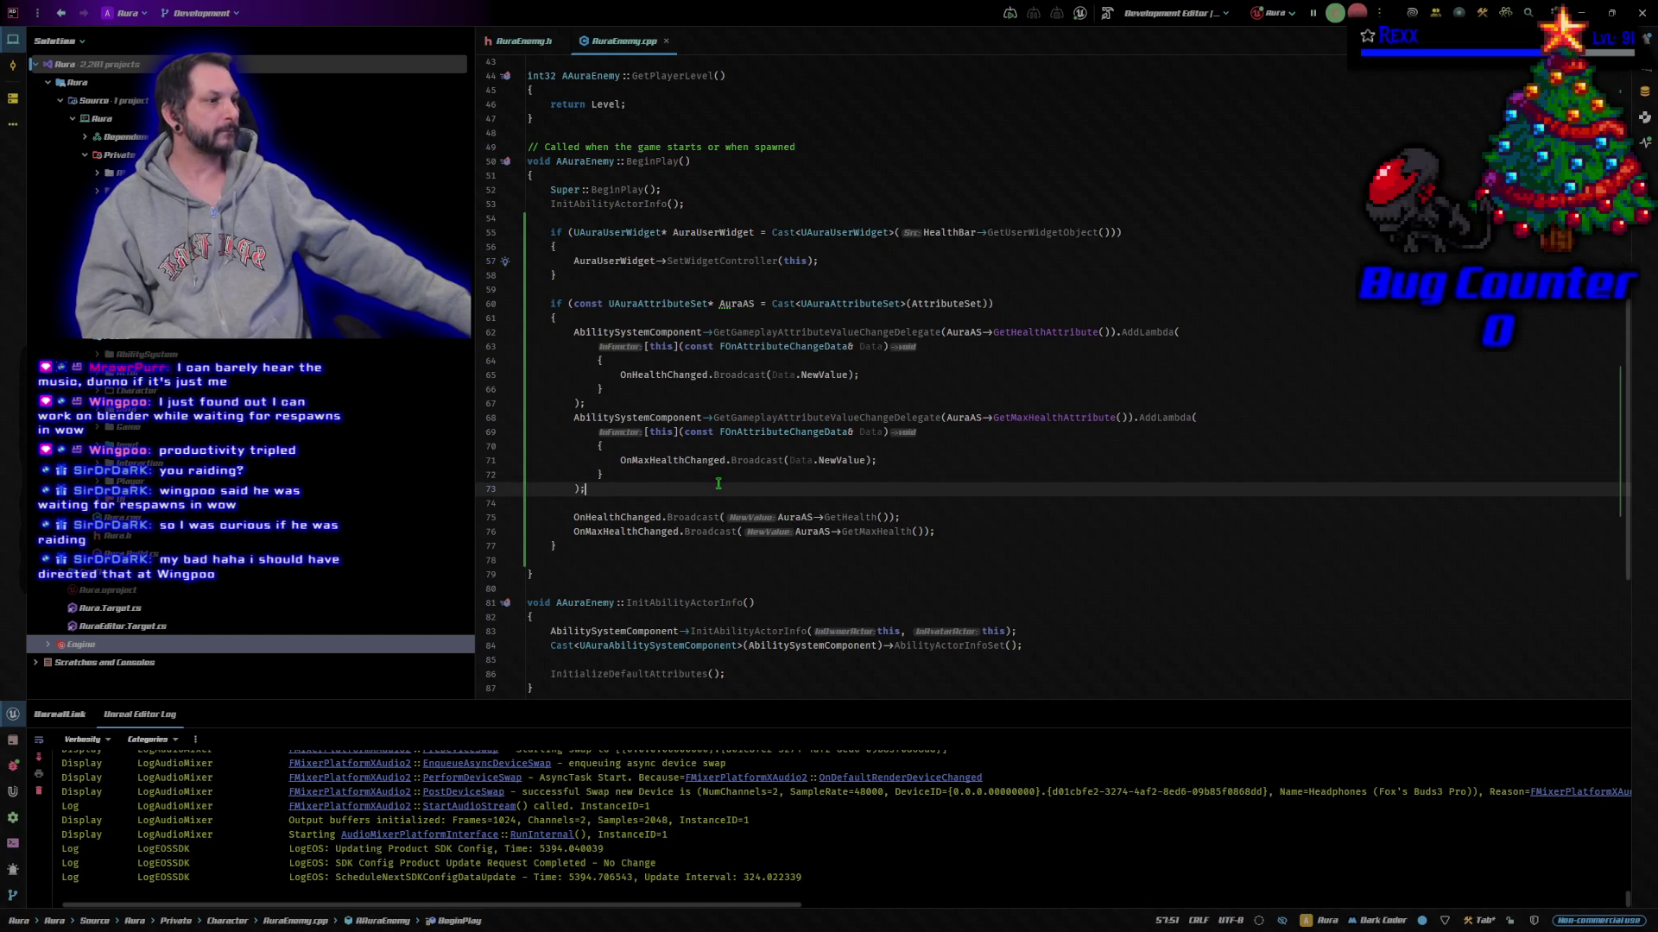
pyautogui.click(915, 514)
pyautogui.click(984, 532)
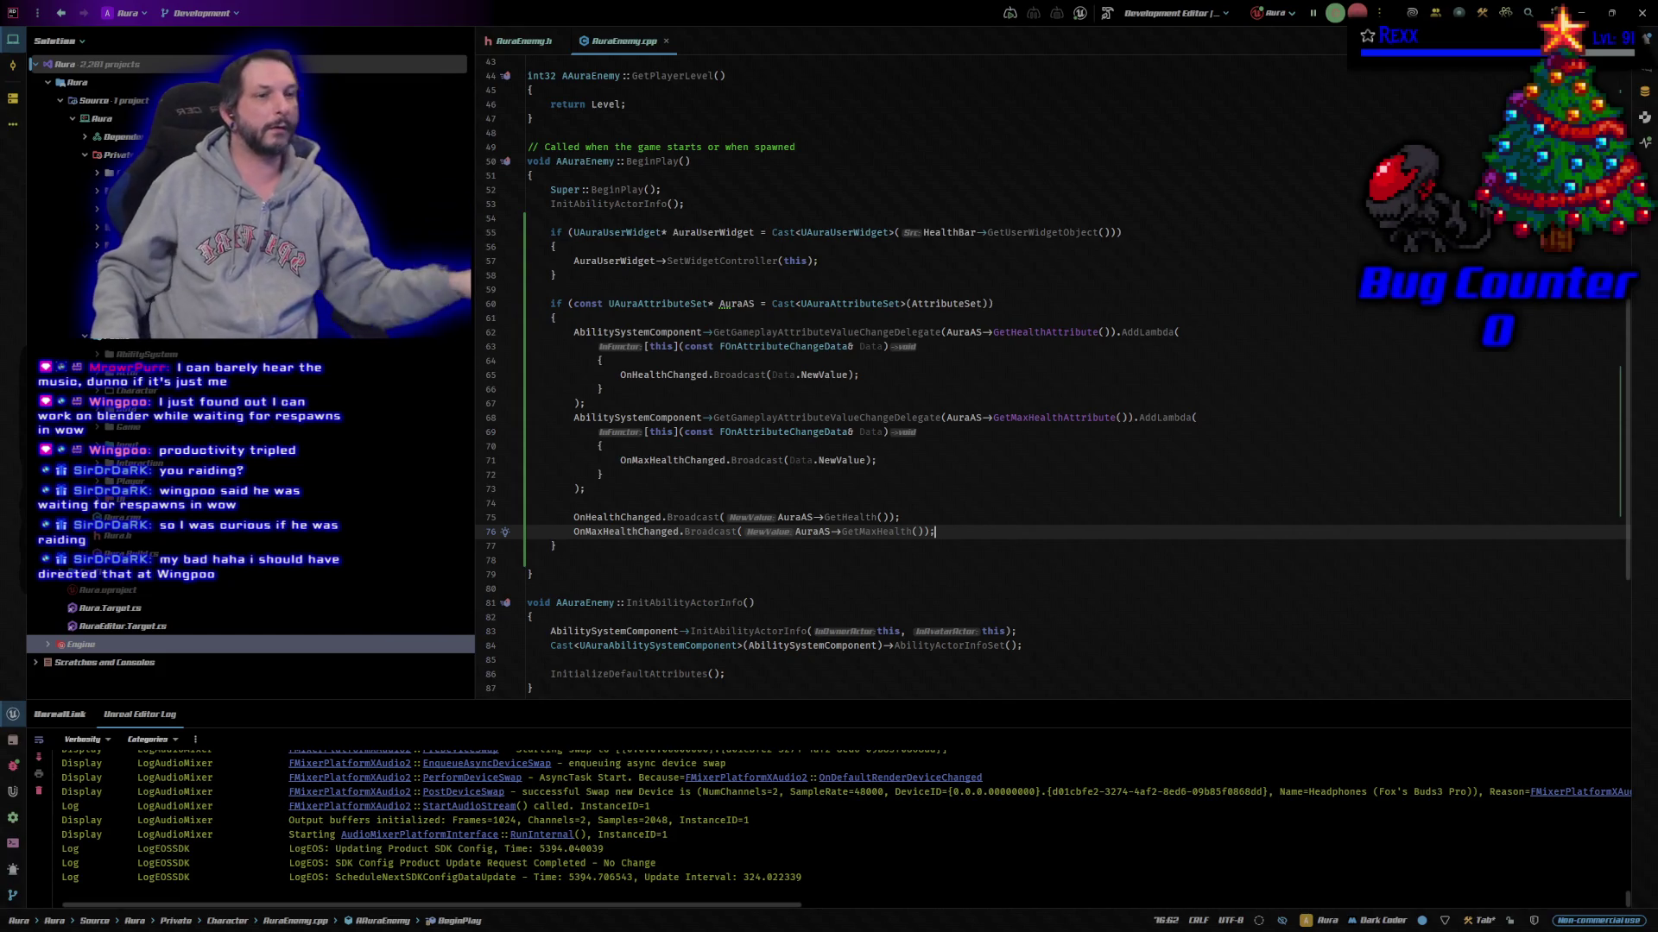
pyautogui.hotkey('alt', 'Tab')
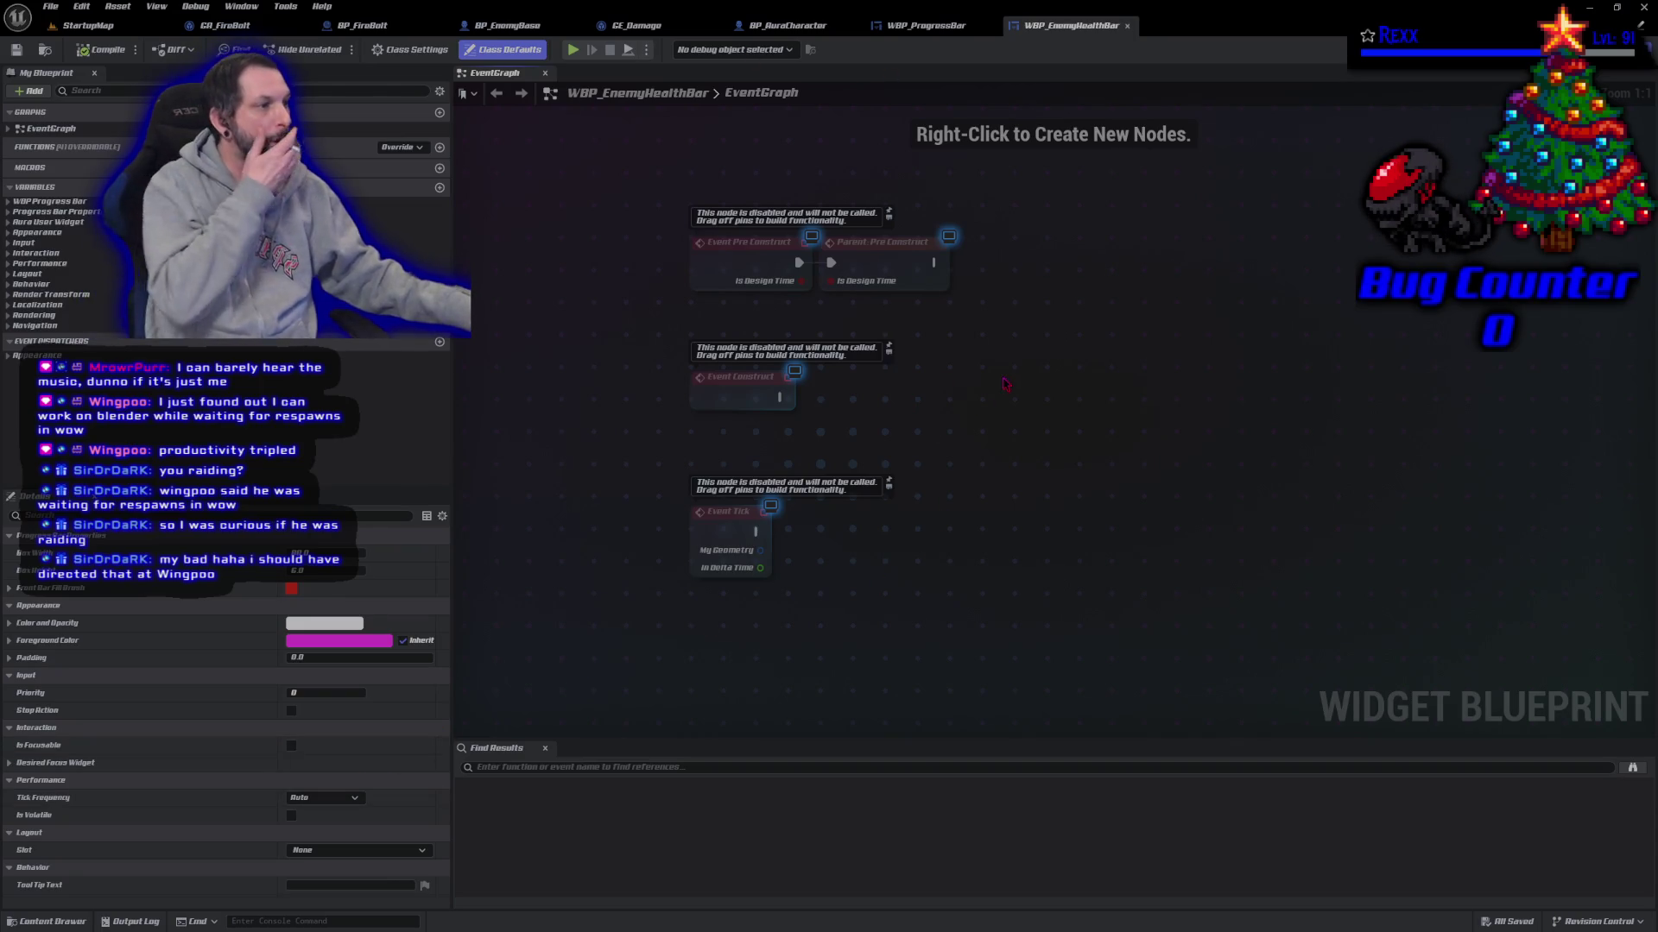
# Step: Add an Event WidgetControllerSet node from the search 'event widget controller set' and position it below Event Tick
pyautogui.moveTo(1005, 381); pyautogui.dragTo(998, 389)
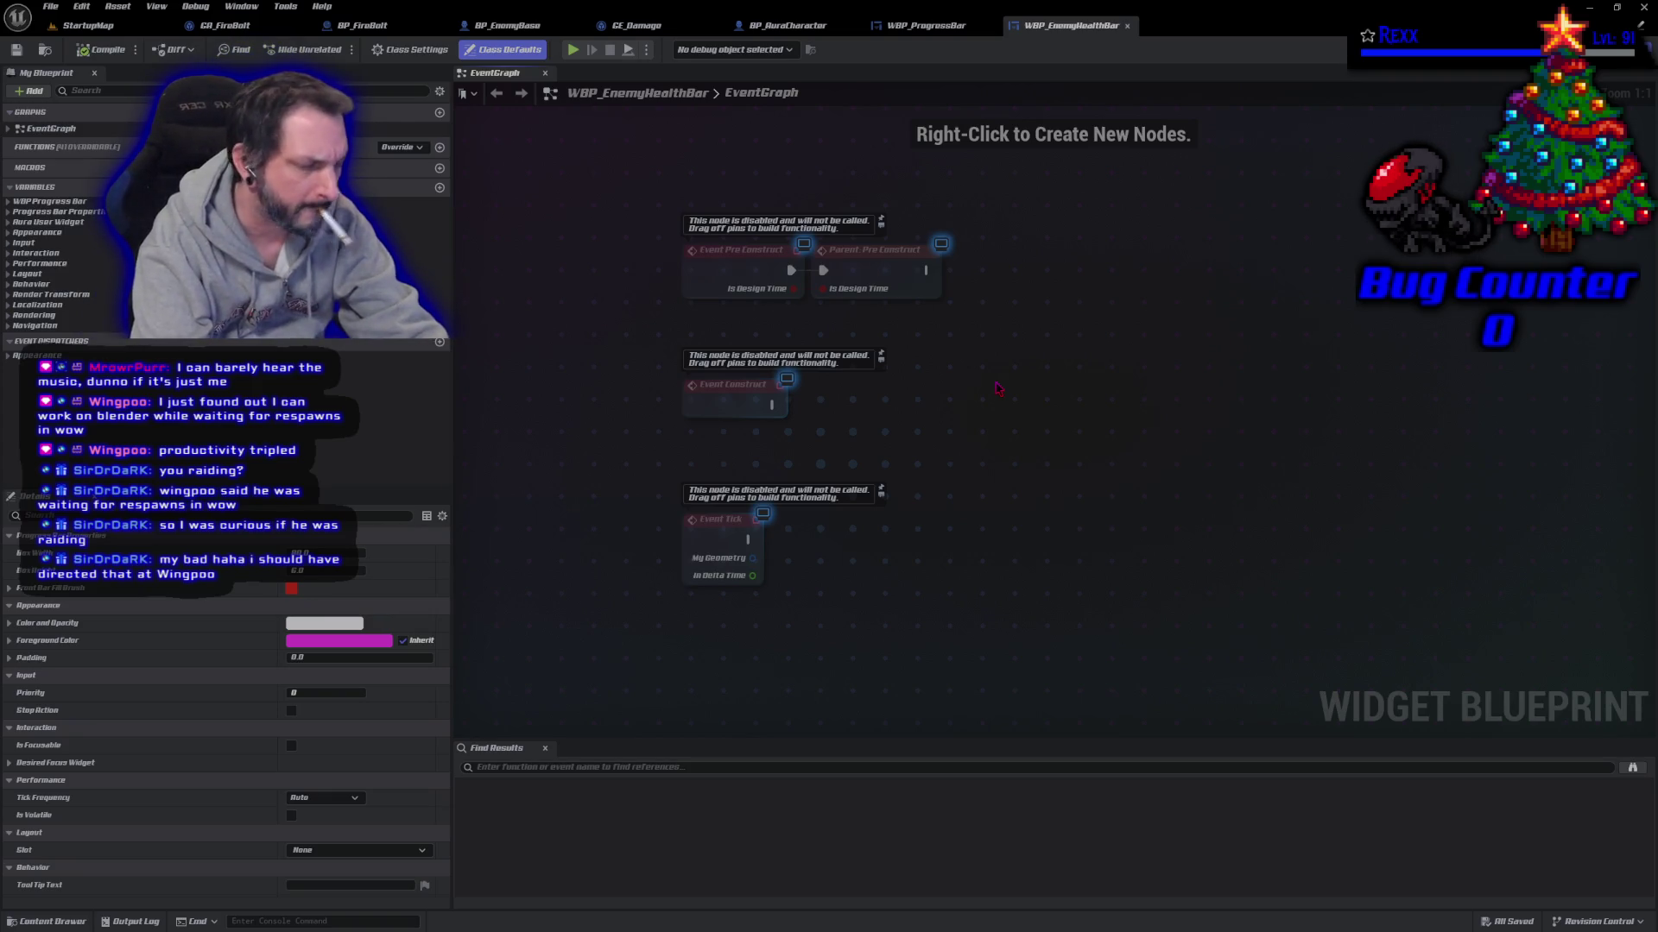
pyautogui.rightClick(998, 389)
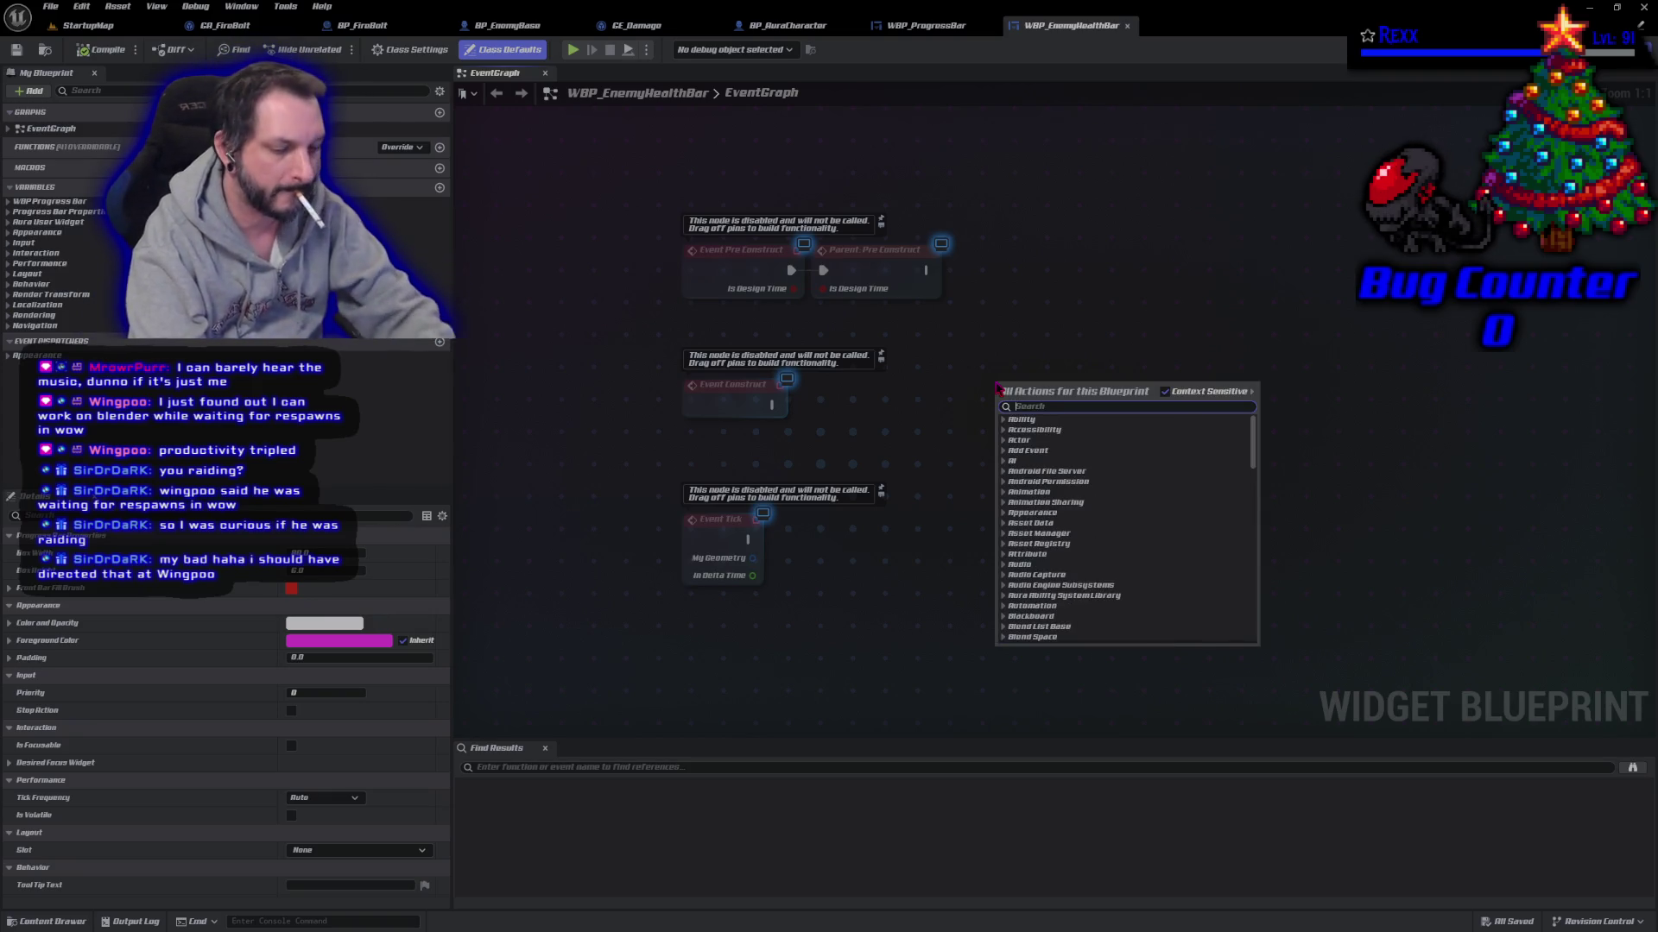
pyautogui.write('event widget controller')
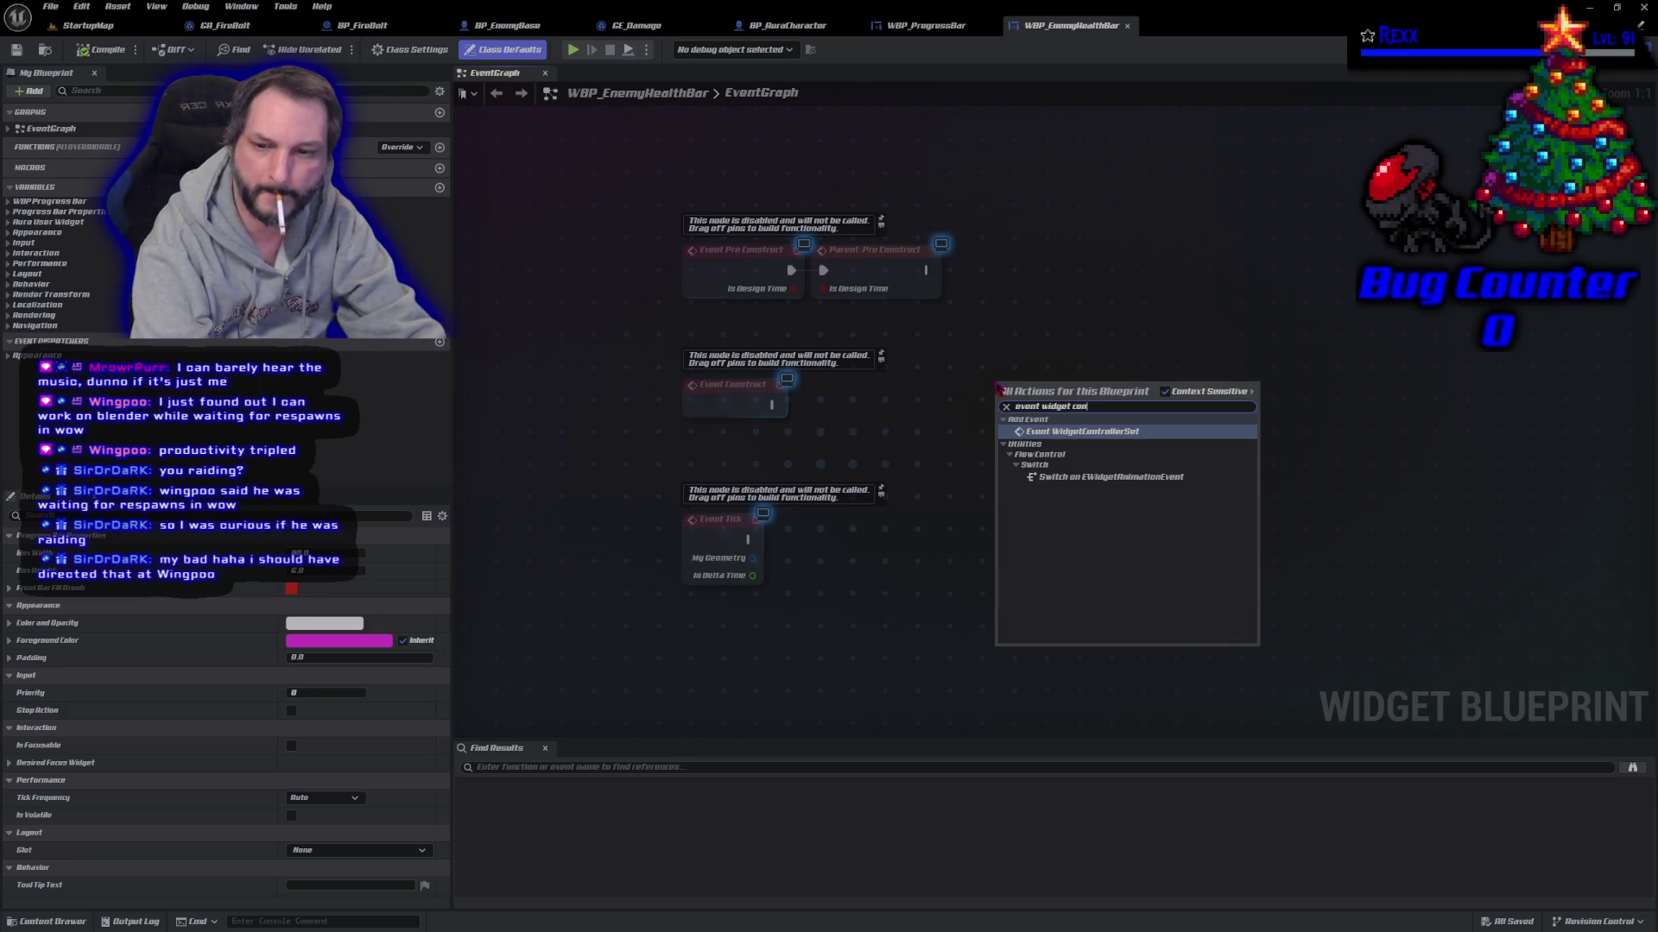
pyautogui.write(' set')
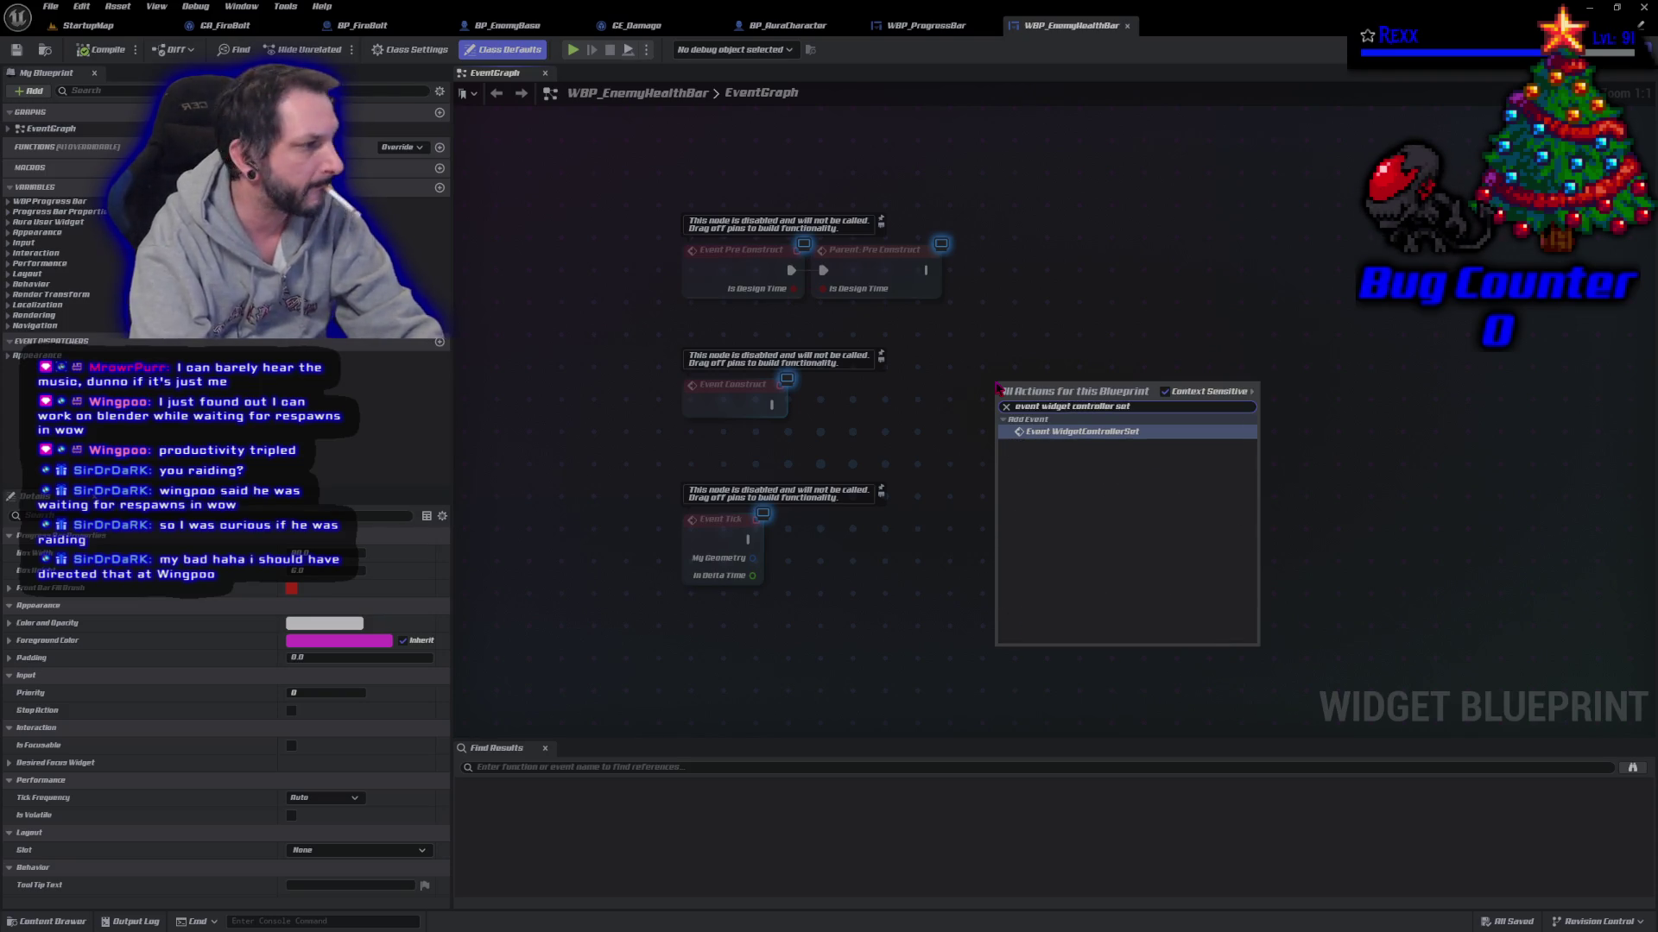
pyautogui.press('Return')
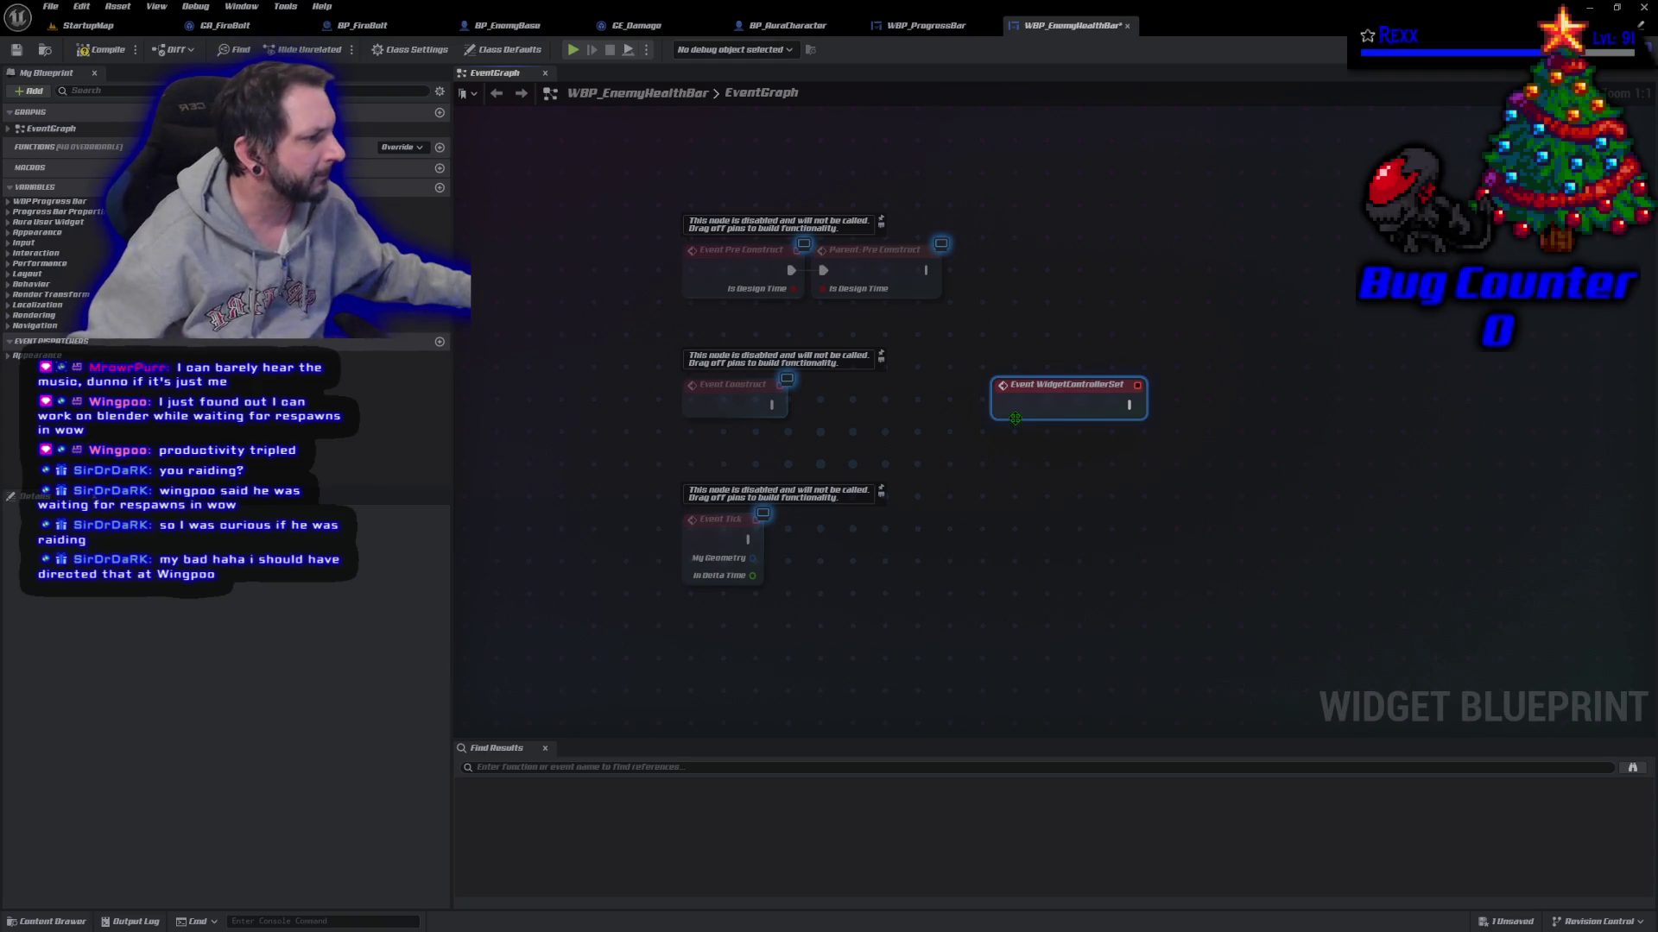
pyautogui.moveTo(1024, 408)
pyautogui.mouseDown()
pyautogui.moveTo(836, 611)
pyautogui.moveTo(662, 667)
pyautogui.moveTo(642, 657)
pyautogui.mouseUp()
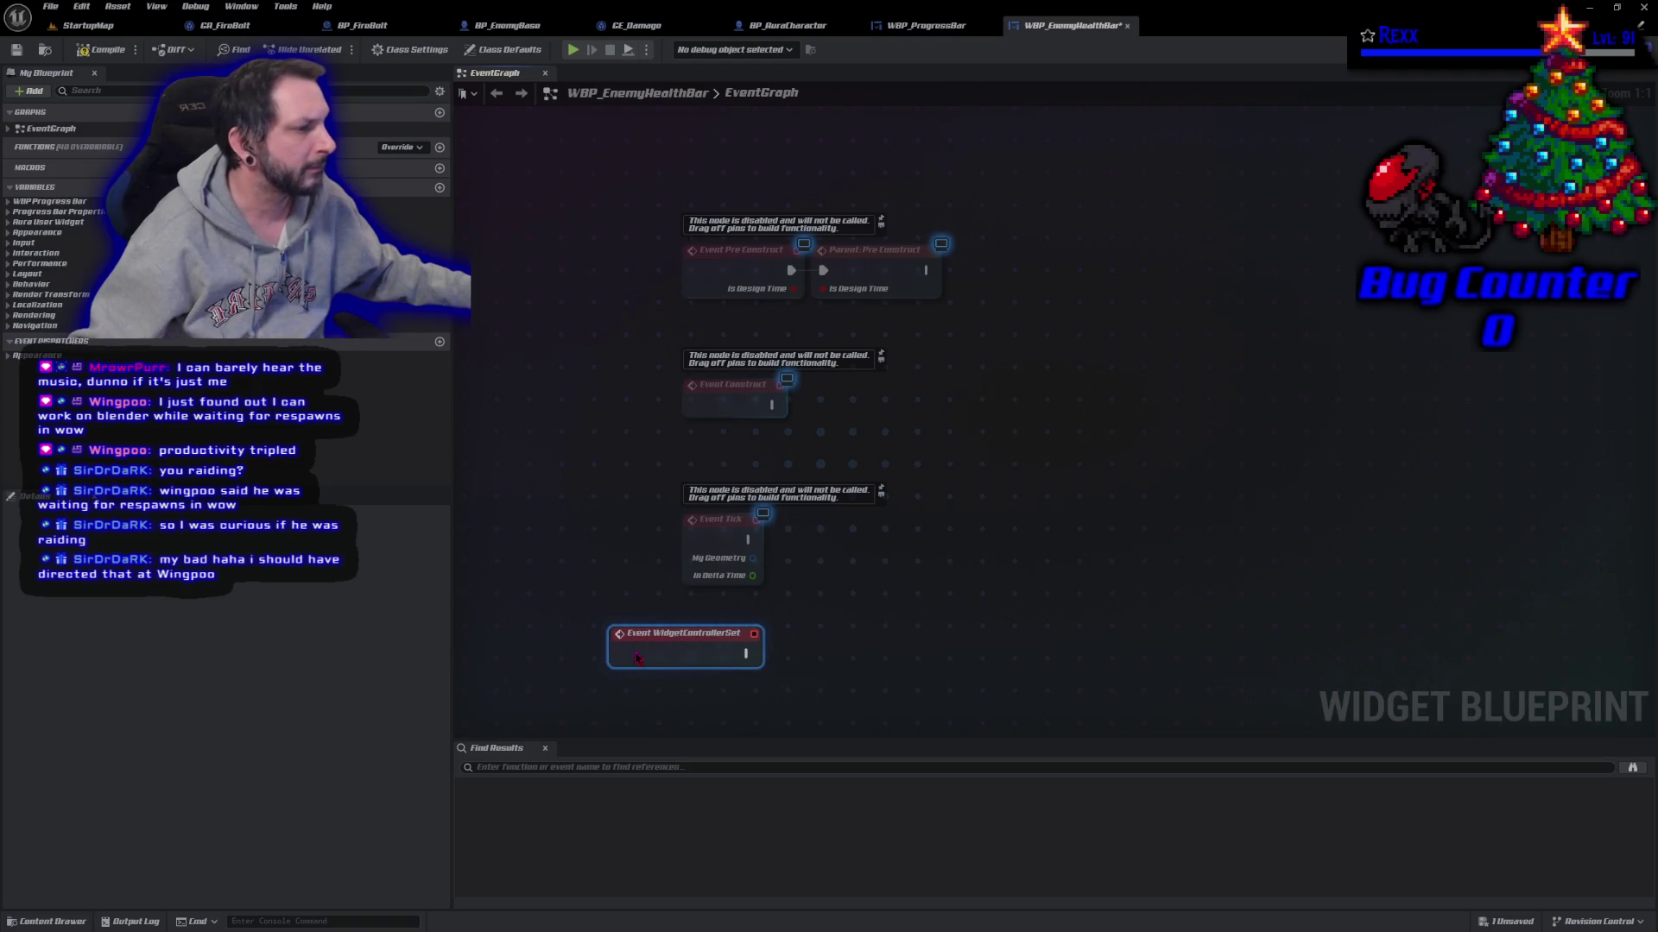
pyautogui.moveTo(899, 622)
pyautogui.mouseDown()
pyautogui.moveTo(898, 397)
pyautogui.moveTo(868, 341)
pyautogui.mouseUp()
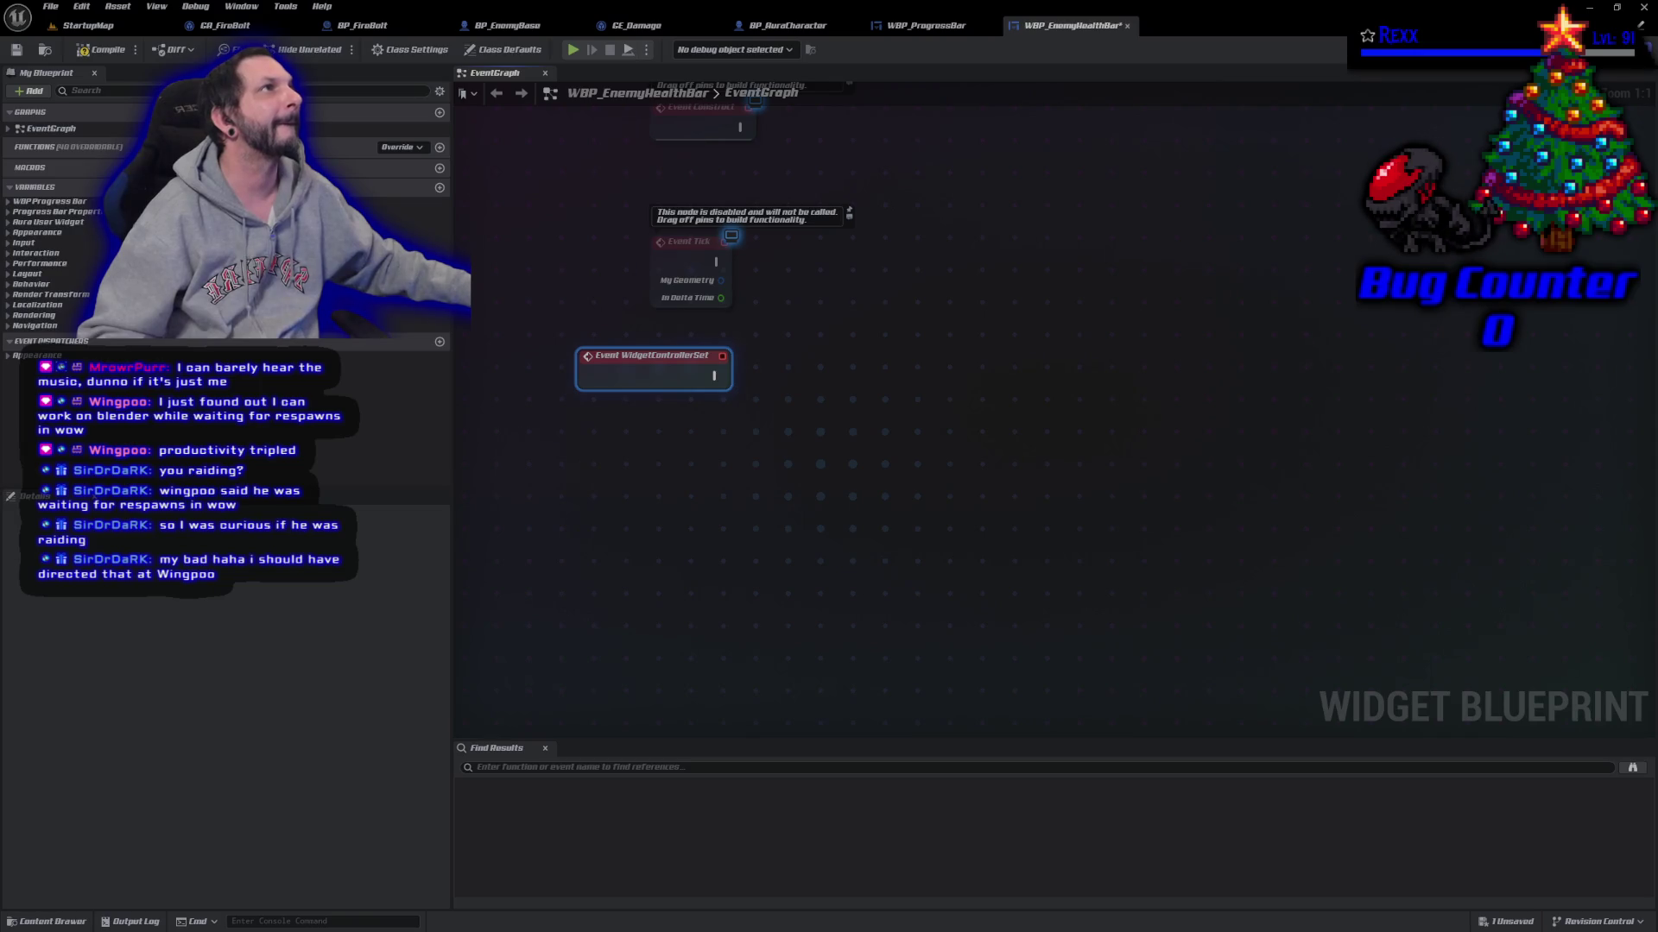
pyautogui.rightClick(557, 446)
# Step: Add a Get Widget Controller node beside the Event WidgetControllerSet node
pyautogui.write('get wi')
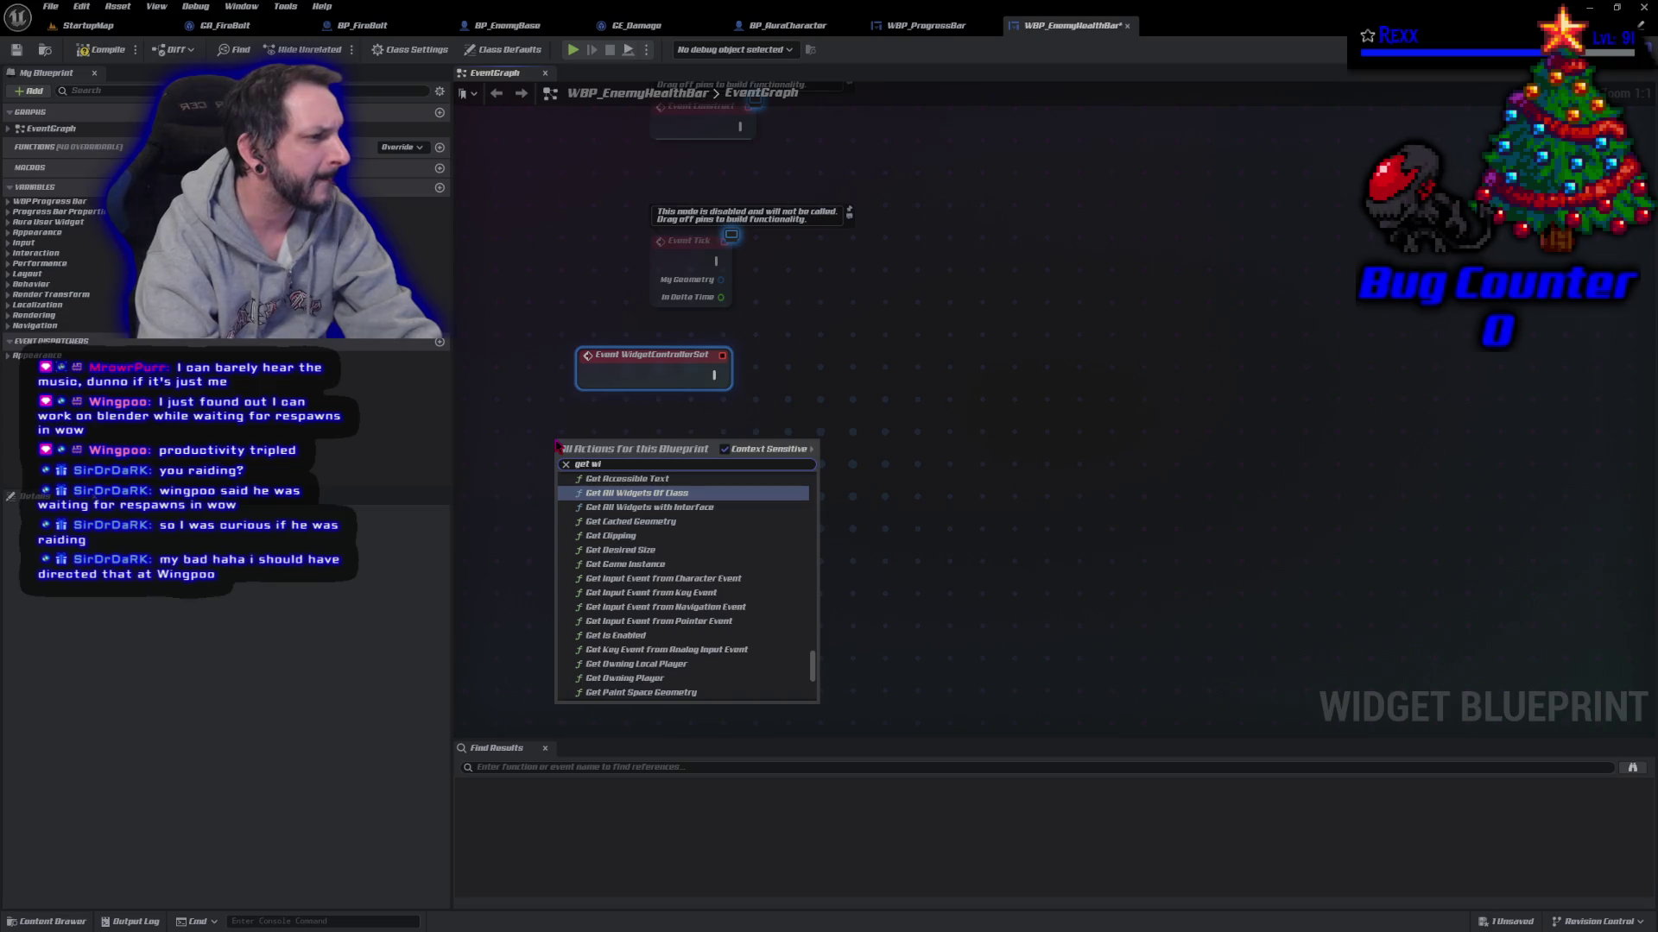
pyautogui.write('dget controle')
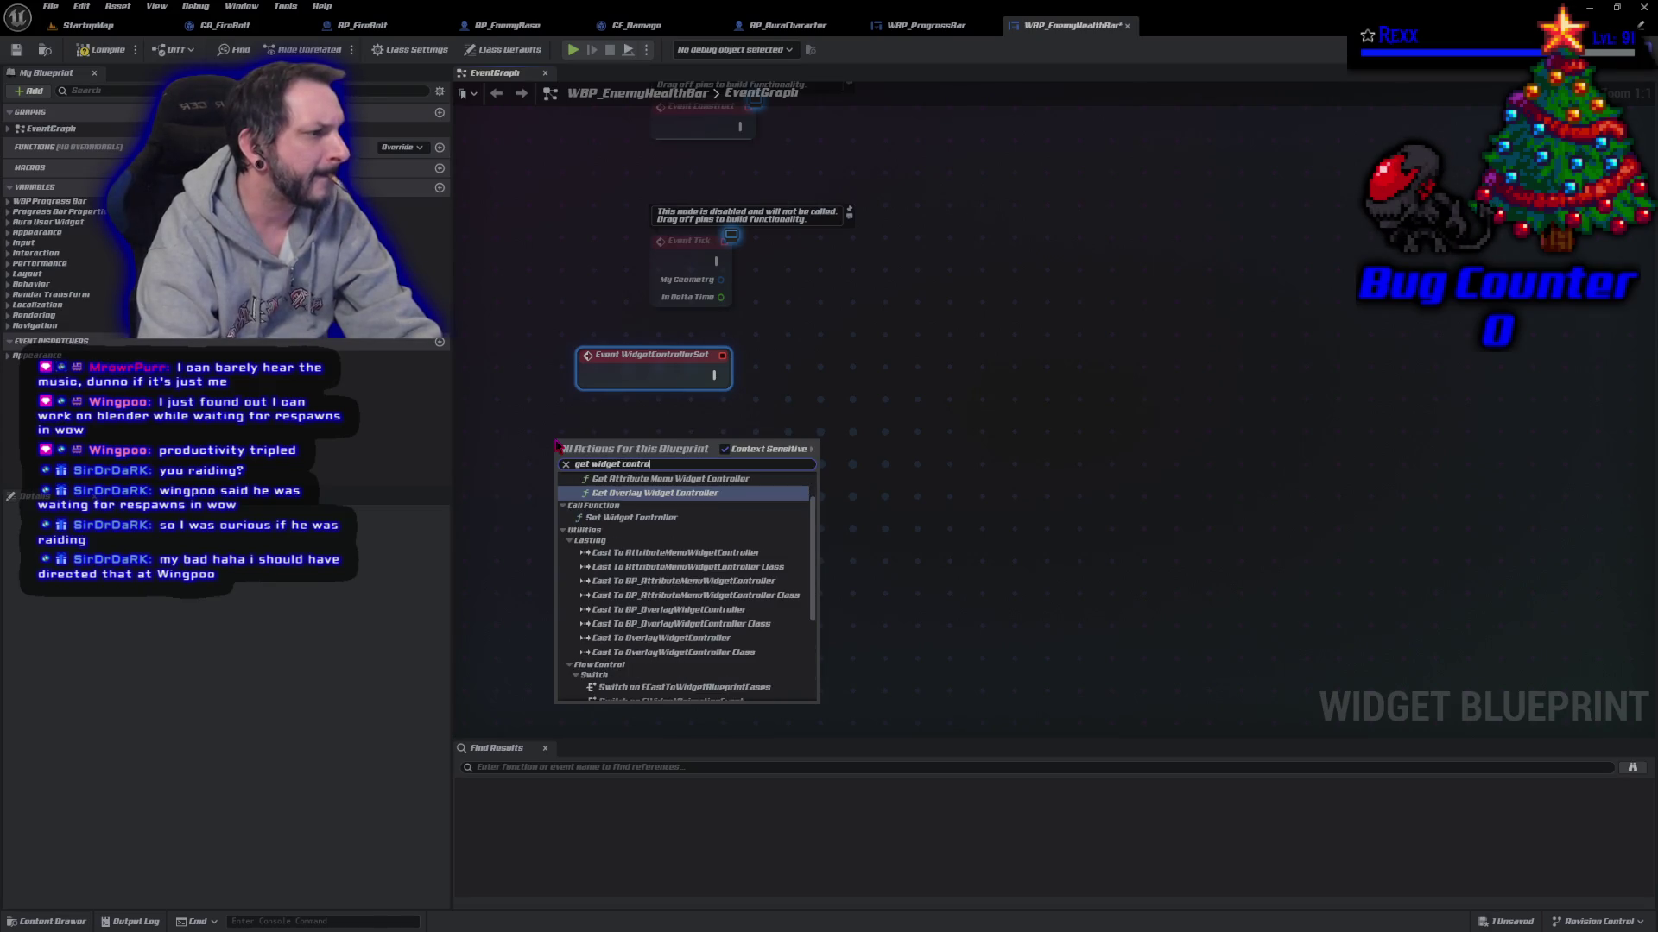
pyautogui.press('BackSpace')
pyautogui.write('le')
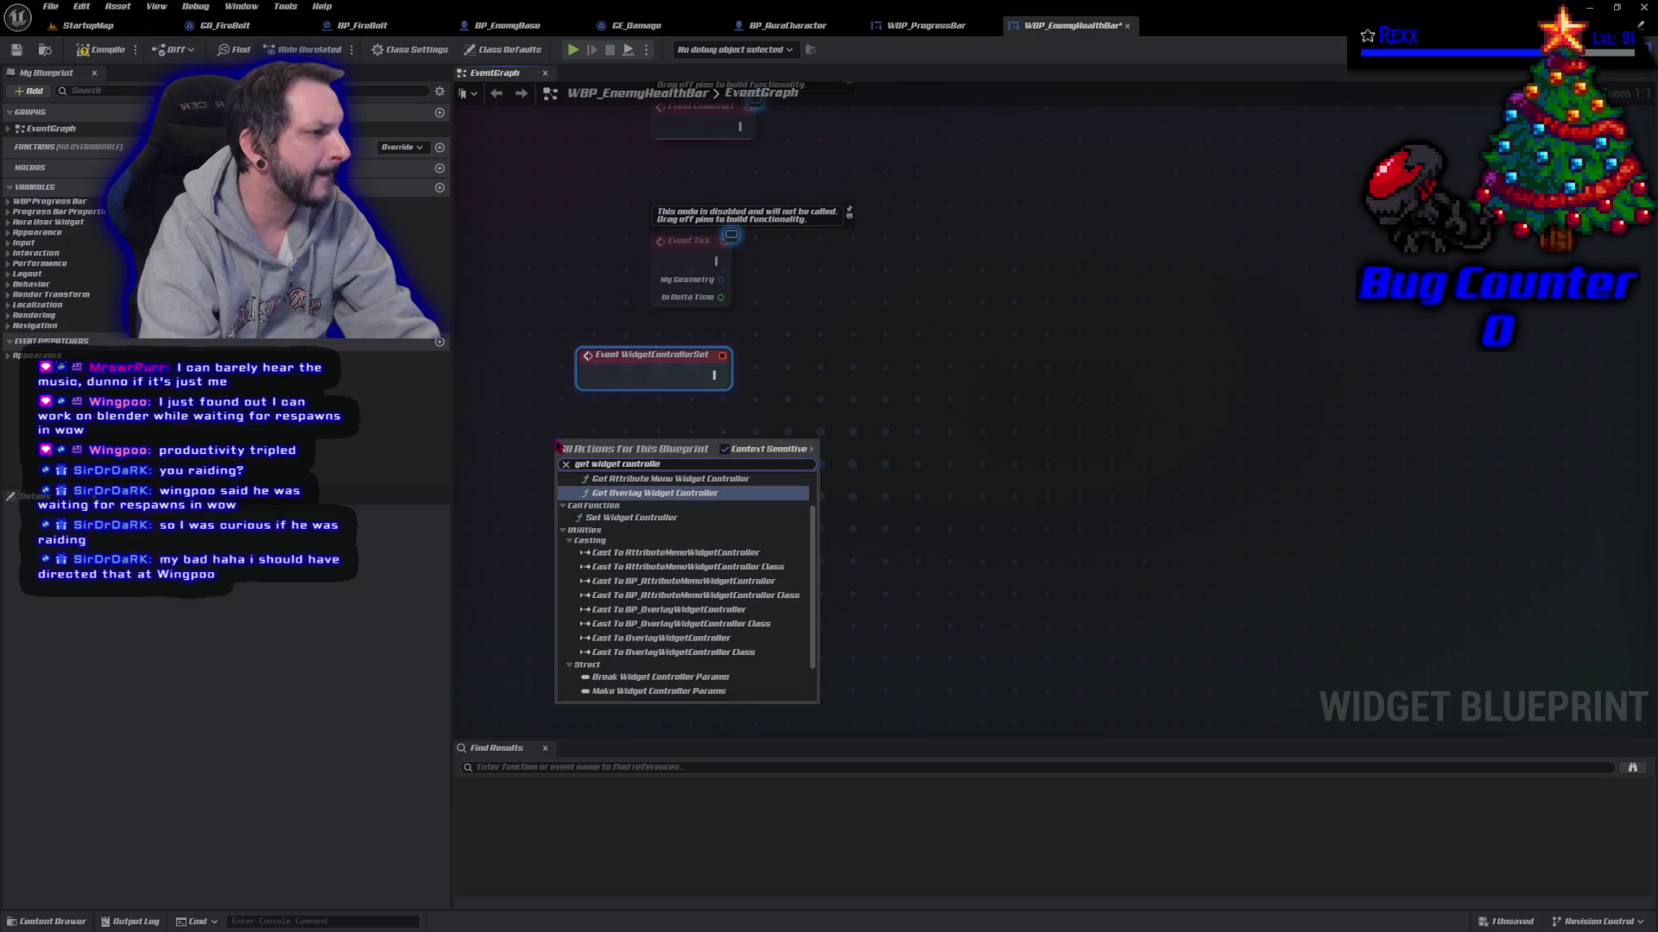
pyautogui.press('Down')
pyautogui.press('Down')
pyautogui.press('Down')
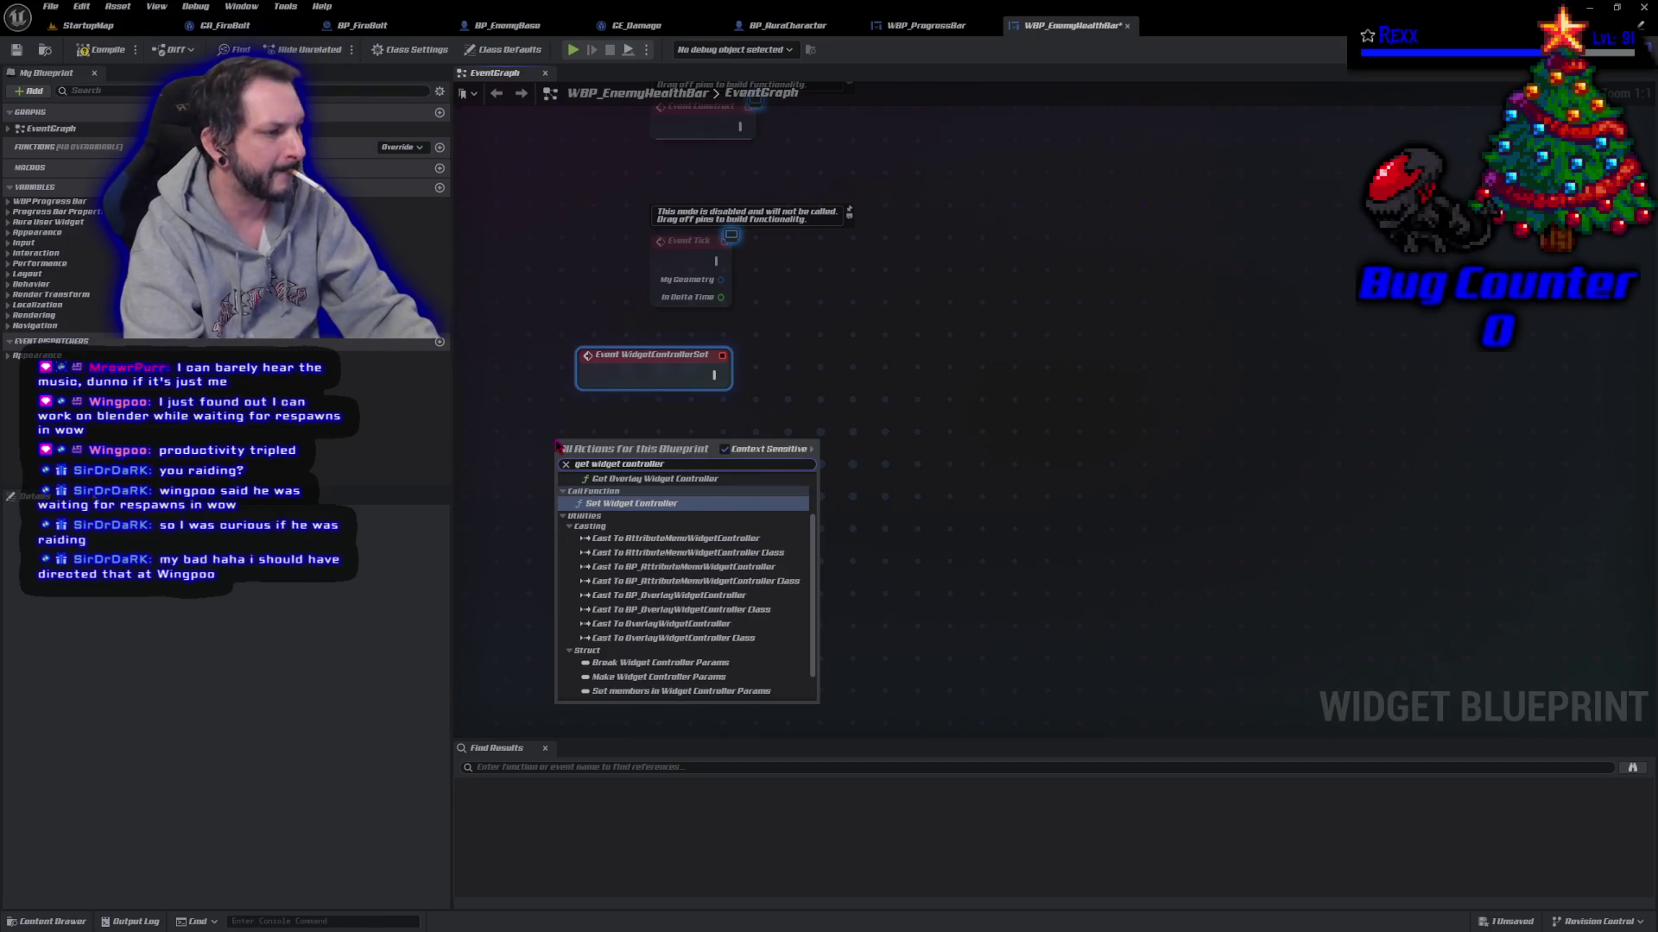
pyautogui.press('Return')
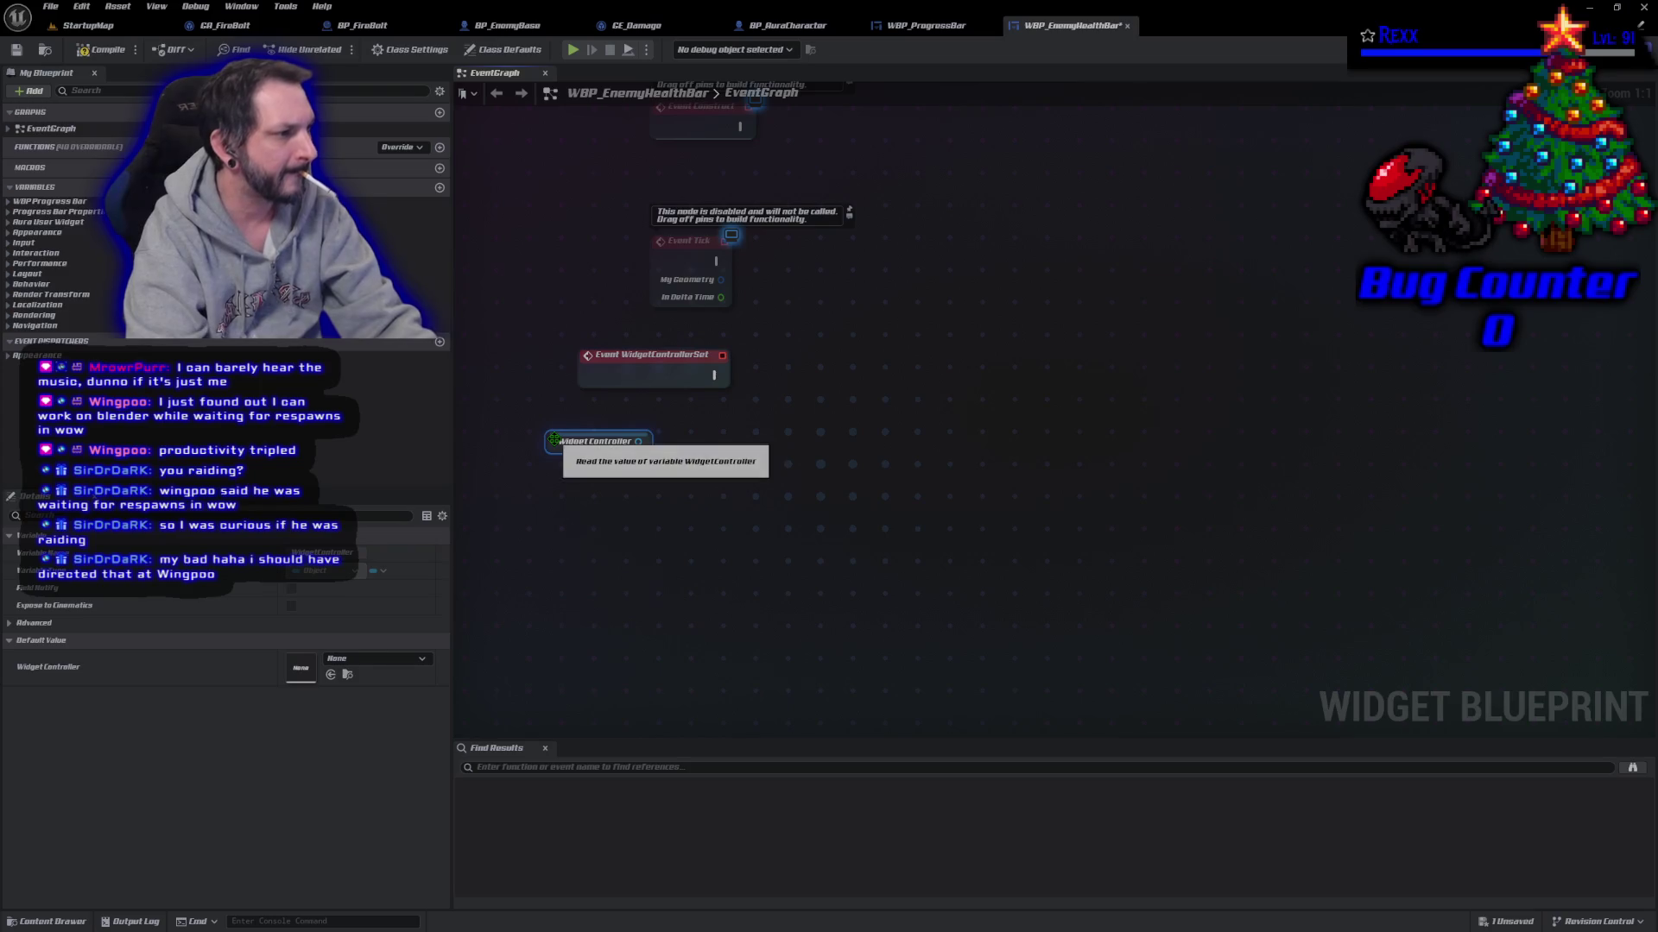
pyautogui.moveTo(615, 441)
pyautogui.mouseDown()
pyautogui.moveTo(667, 442)
pyautogui.moveTo(667, 410)
pyautogui.mouseUp()
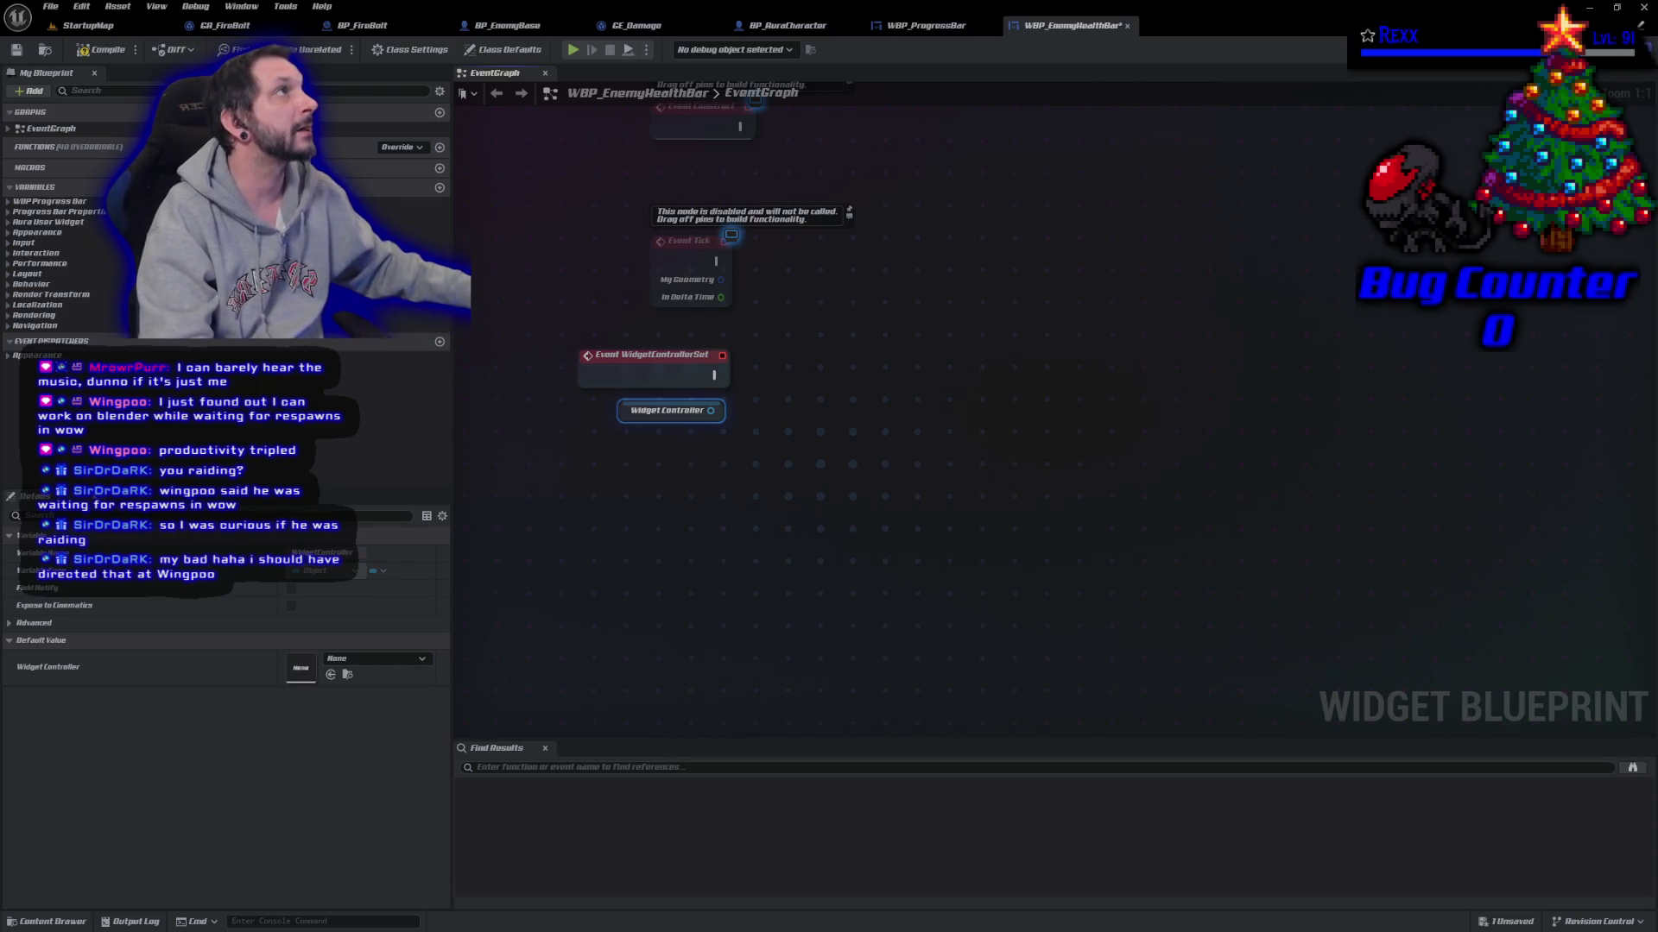
pyautogui.moveTo(718, 418); pyautogui.dragTo(768, 400)
pyautogui.hotkey('ctrl', 'z')
# Step: Cast the widget controller to BP_EnemyBase when set, and promote As BP Enemy Base to a variable
pyautogui.write('cast to ')
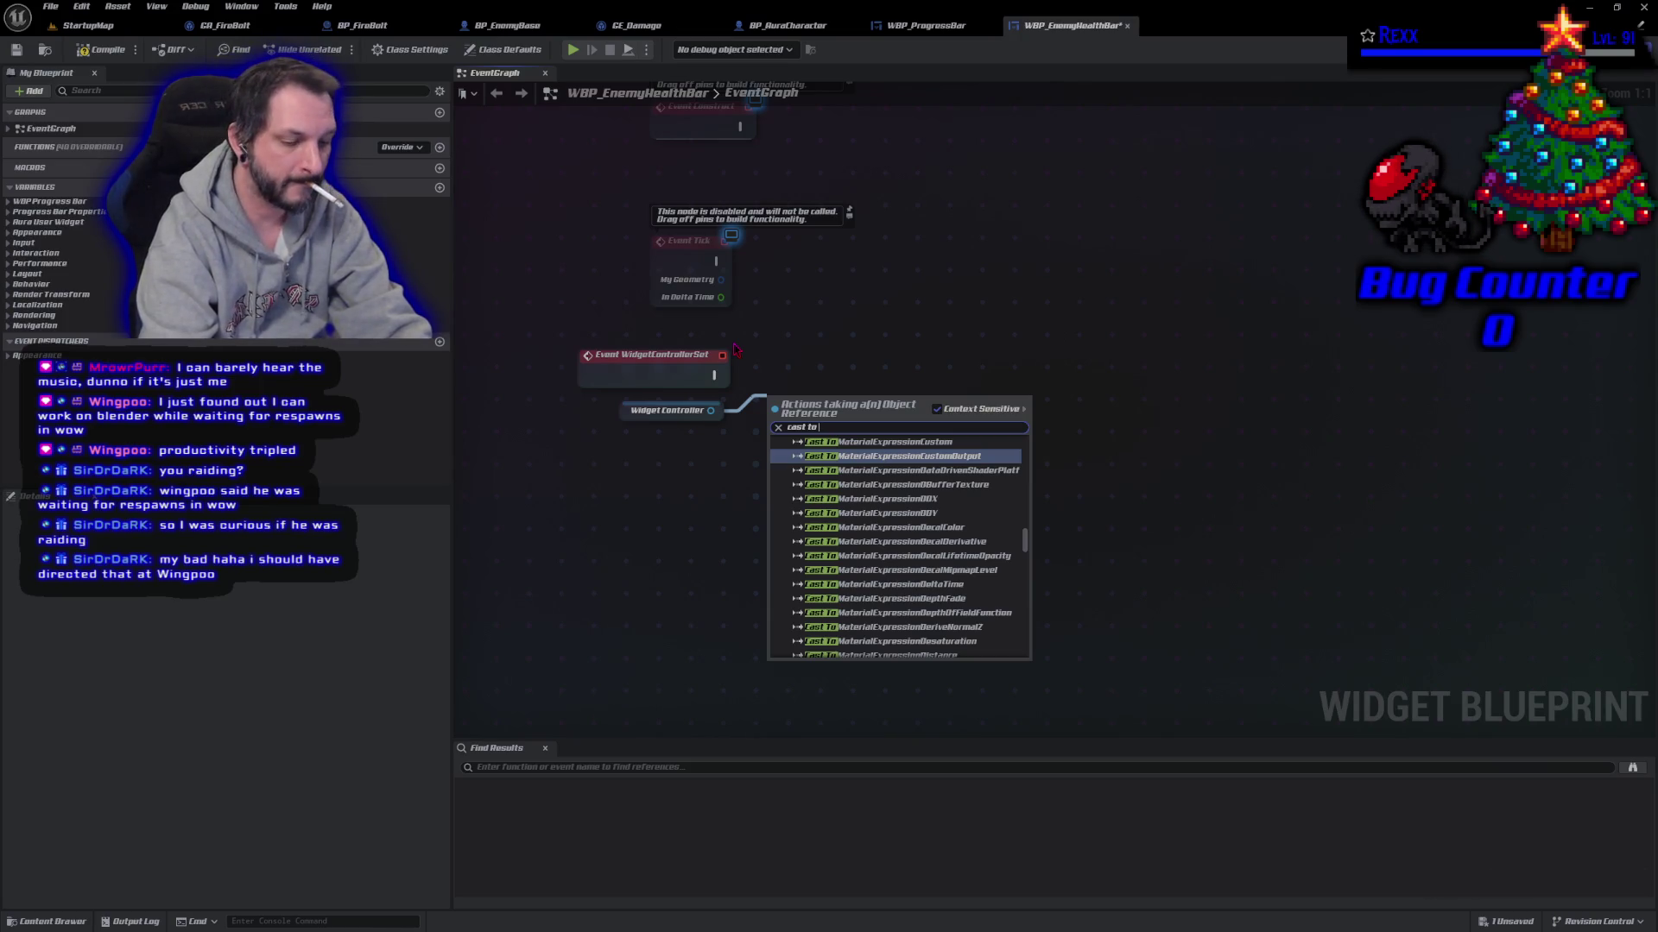
pyautogui.write('bp enem')
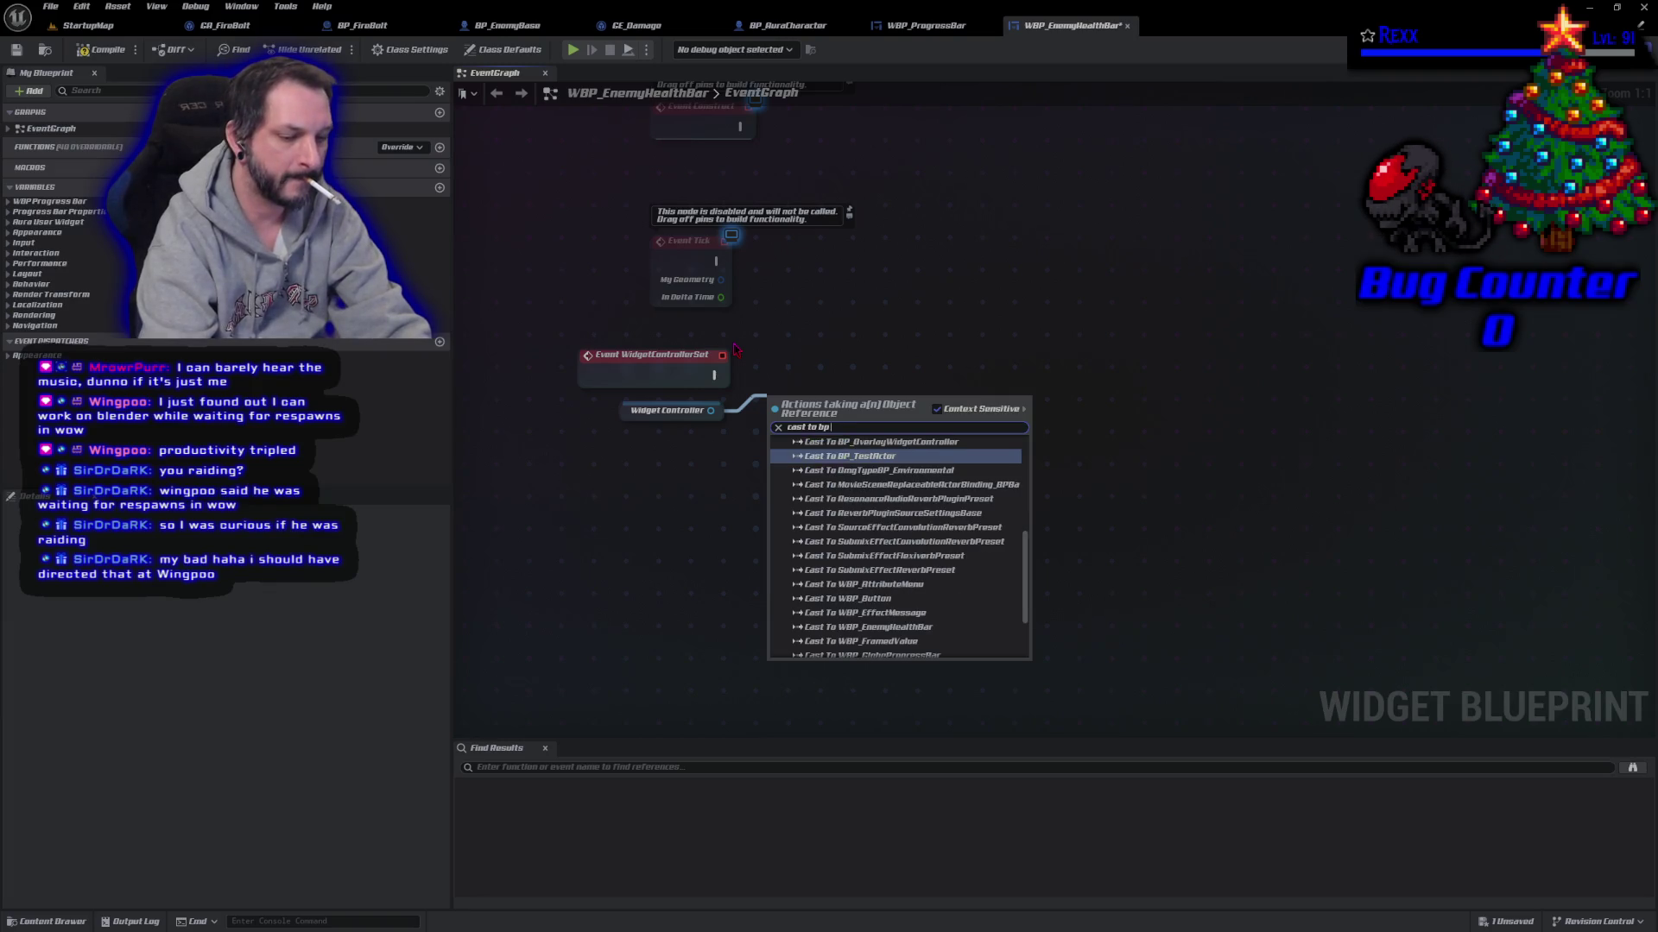
pyautogui.press('Return')
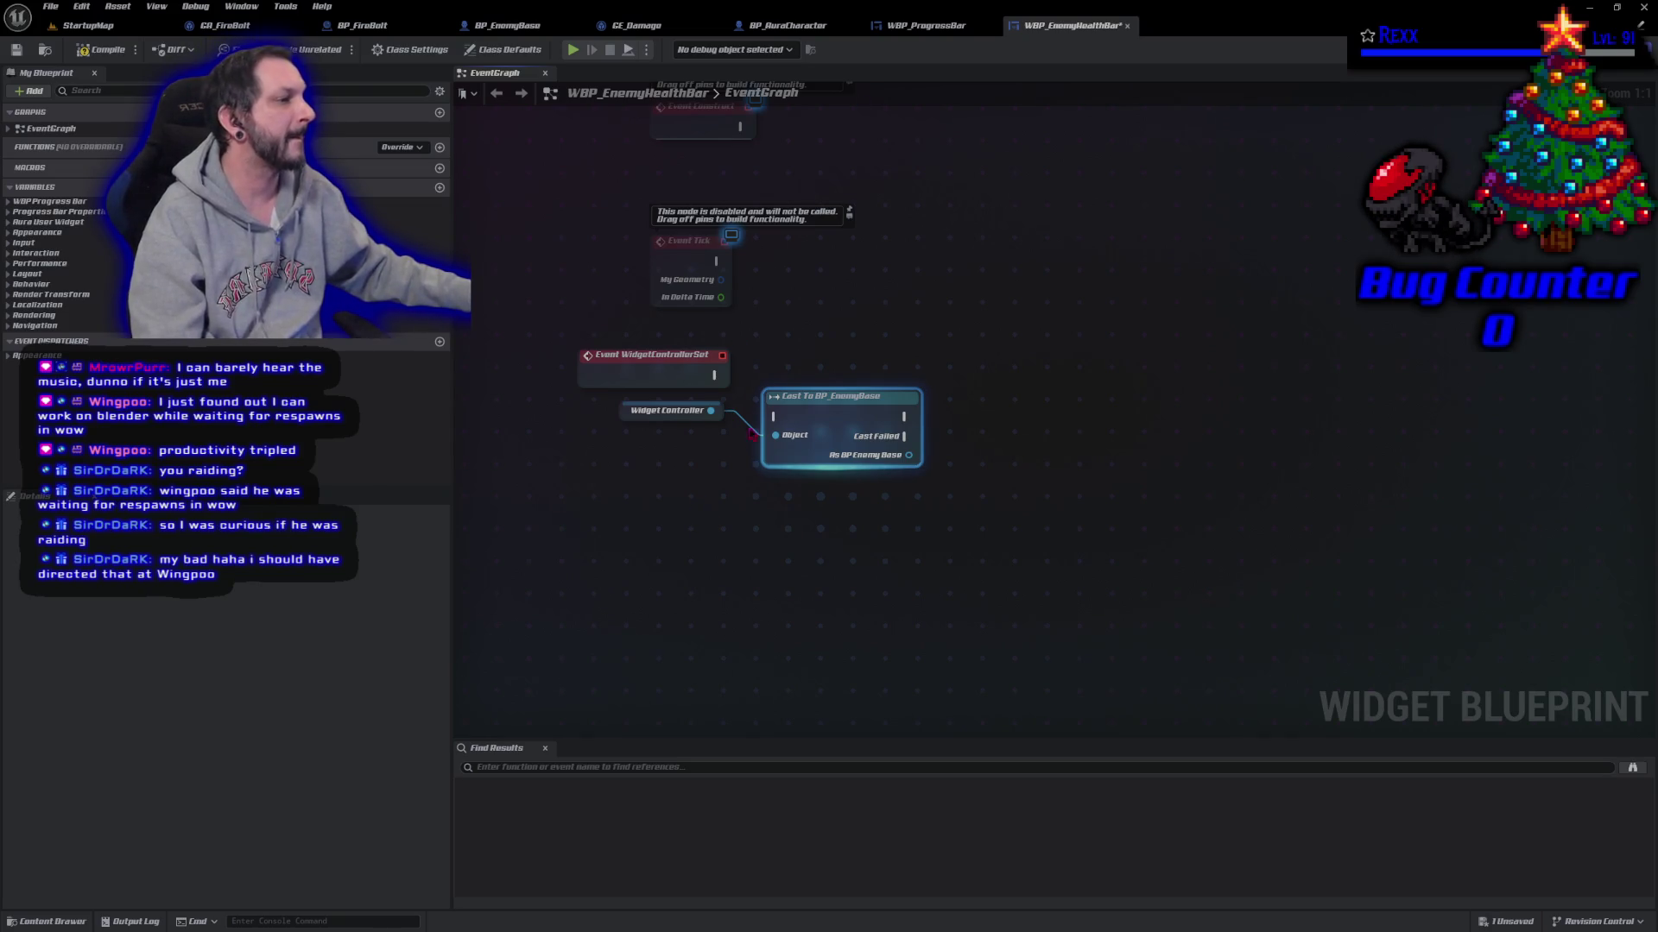
pyautogui.moveTo(775, 417); pyautogui.dragTo(716, 375)
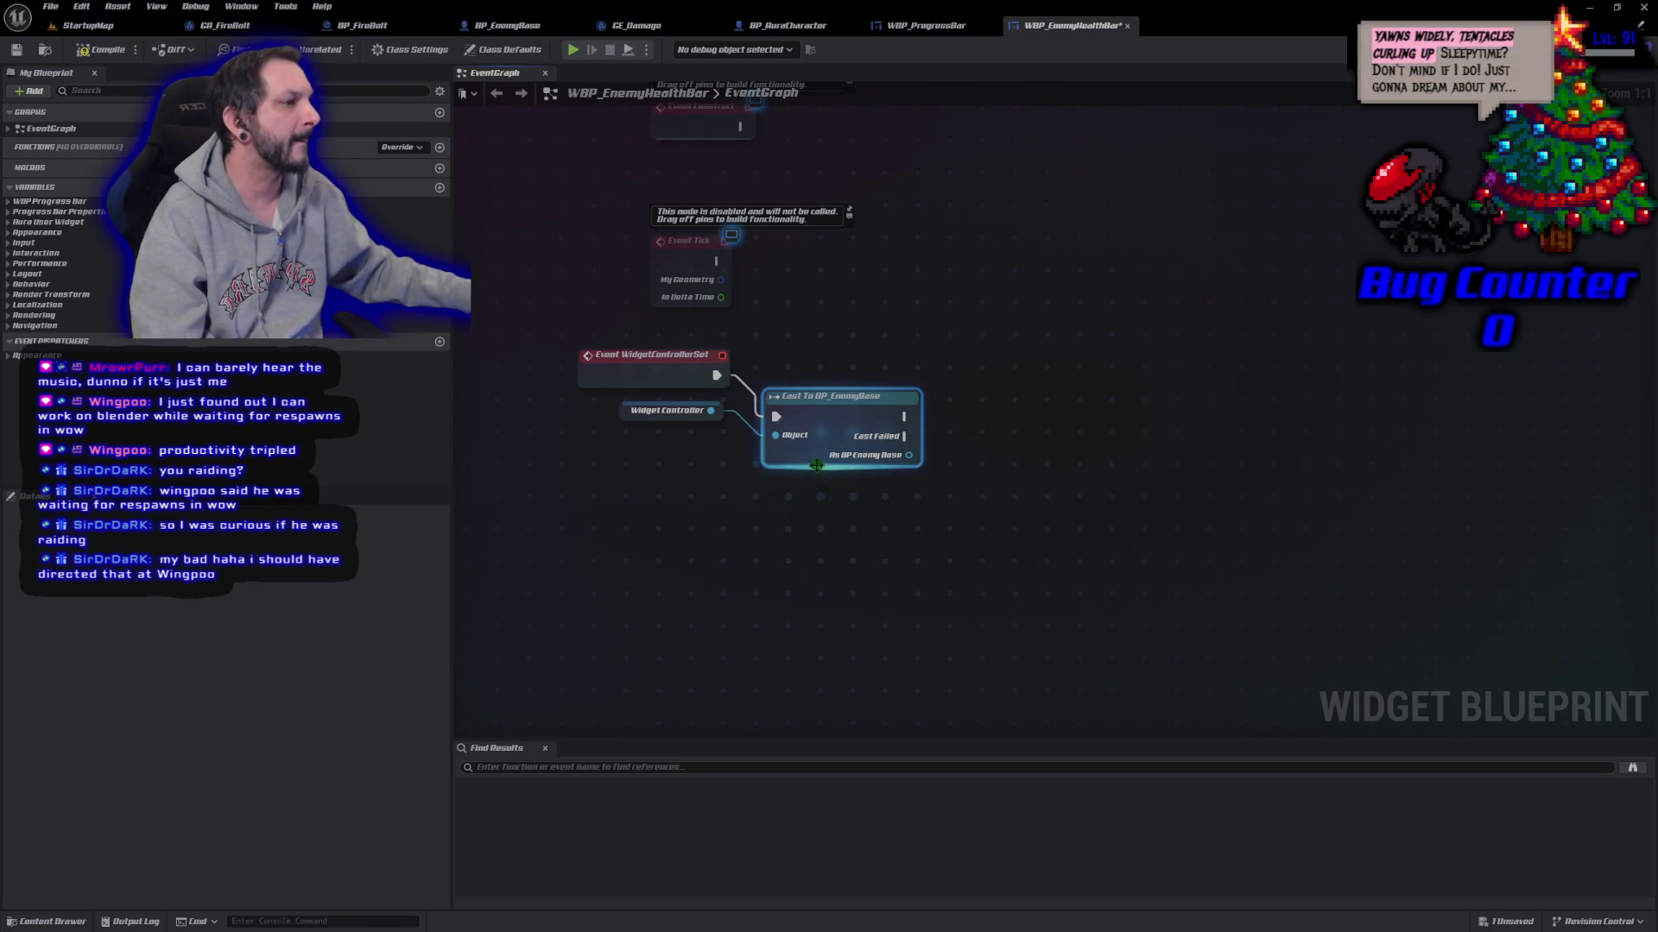
pyautogui.moveTo(812, 449)
pyautogui.mouseDown()
pyautogui.moveTo(812, 408)
pyautogui.moveTo(791, 407)
pyautogui.mouseUp()
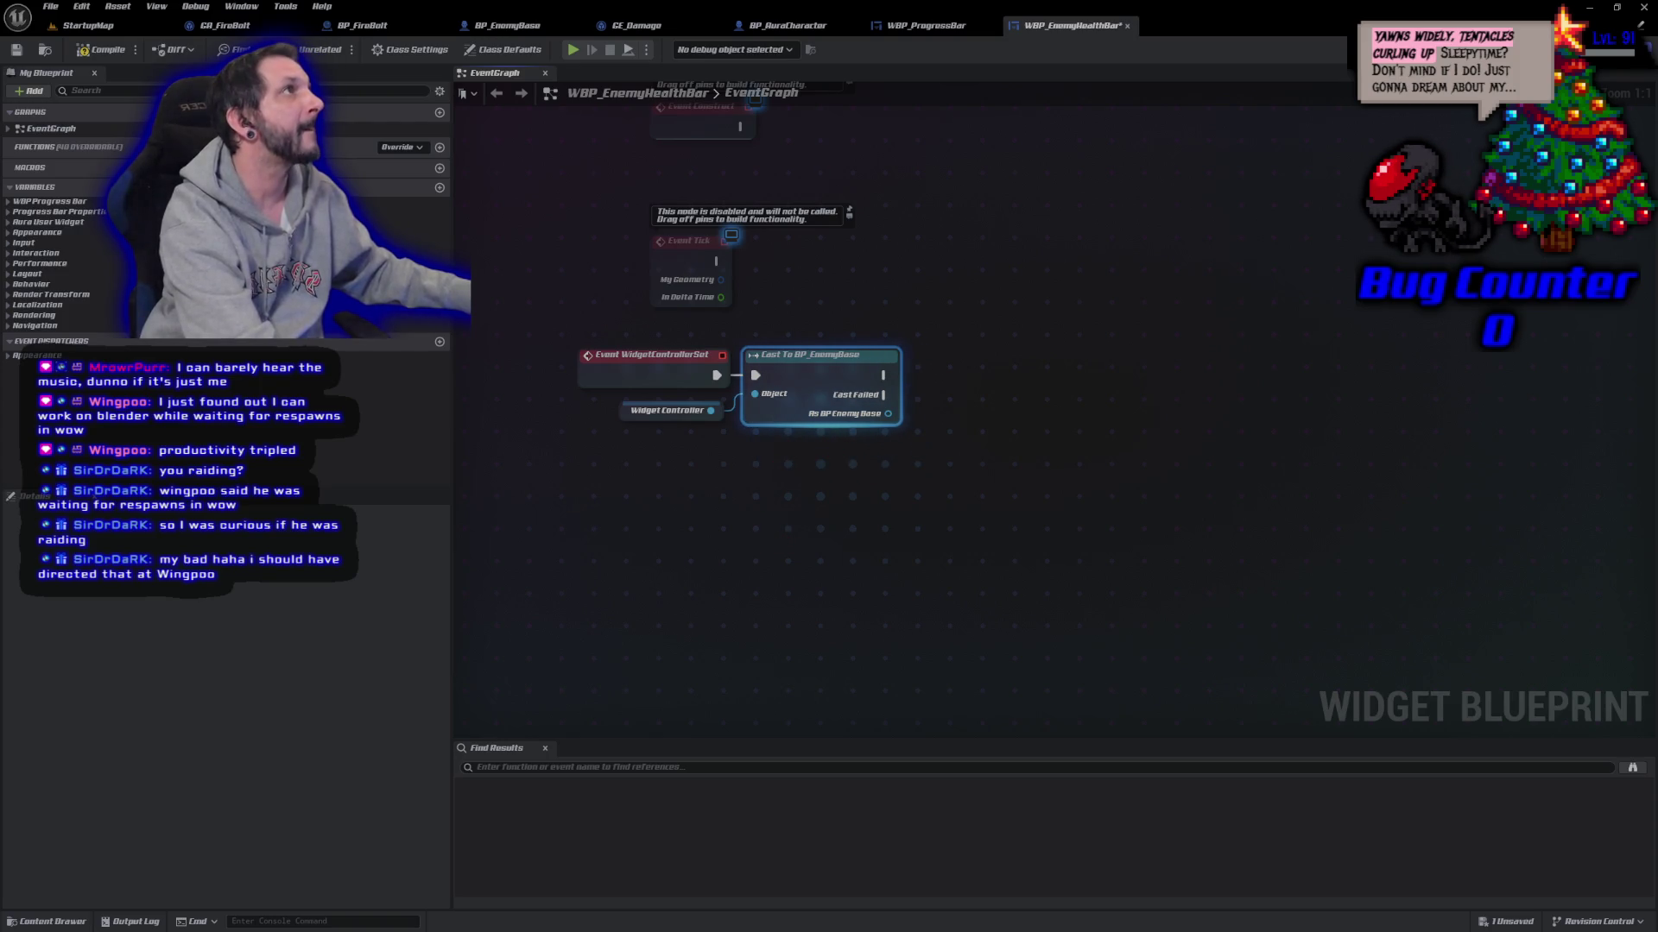
pyautogui.moveTo(888, 413); pyautogui.dragTo(991, 417)
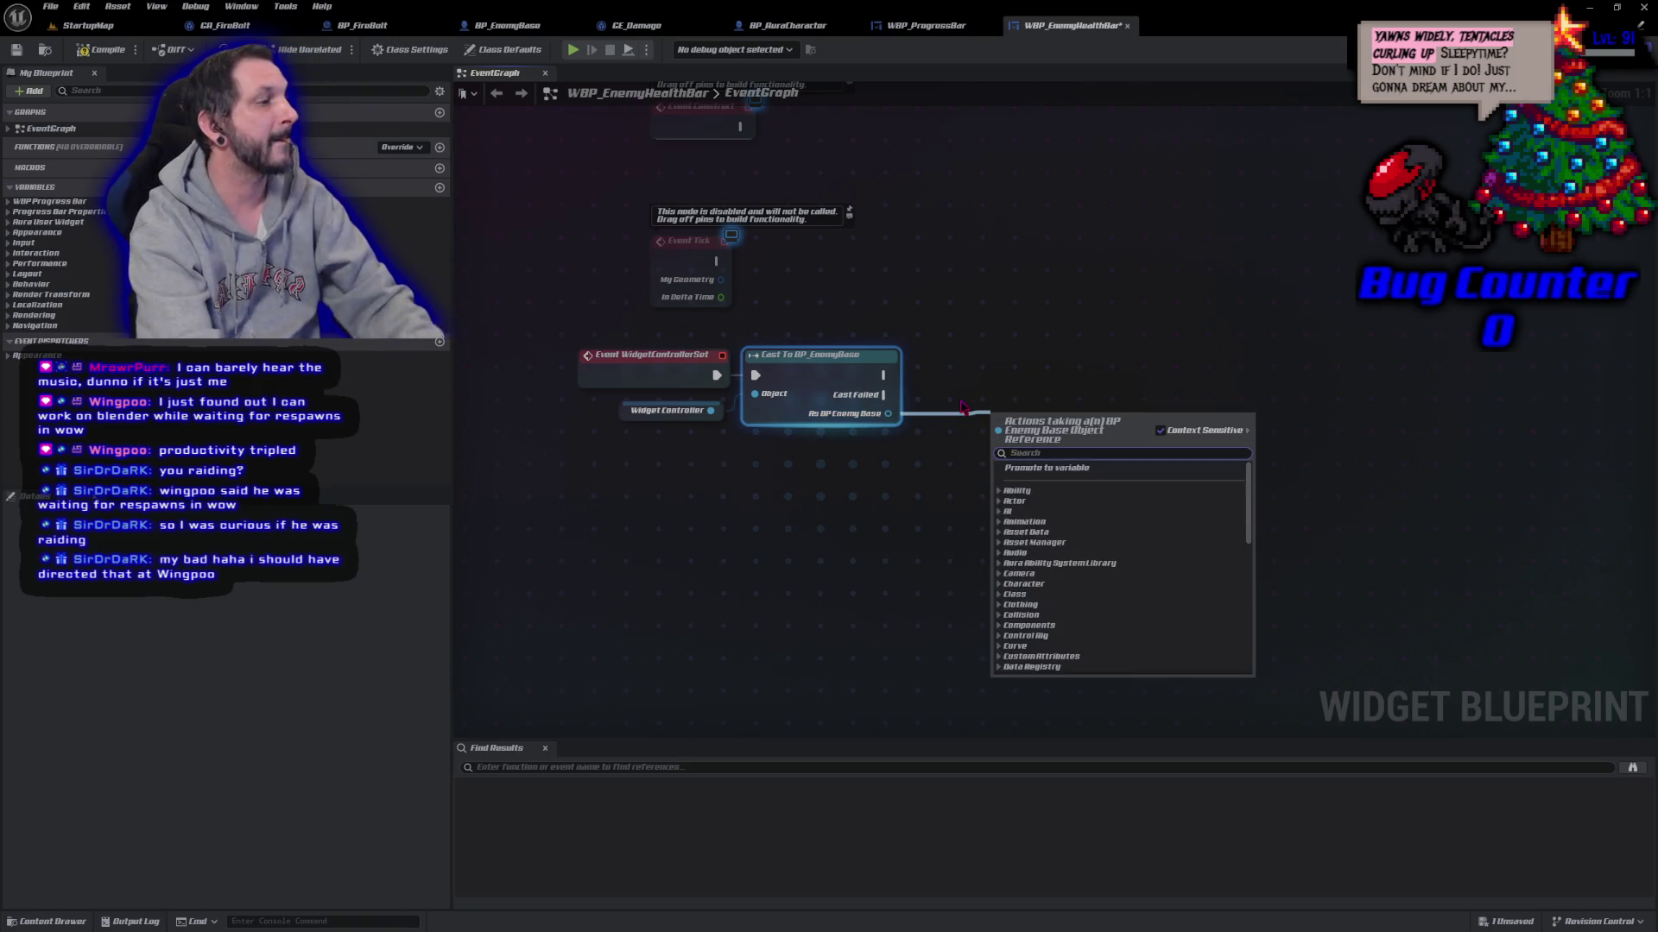
pyautogui.click(1086, 469)
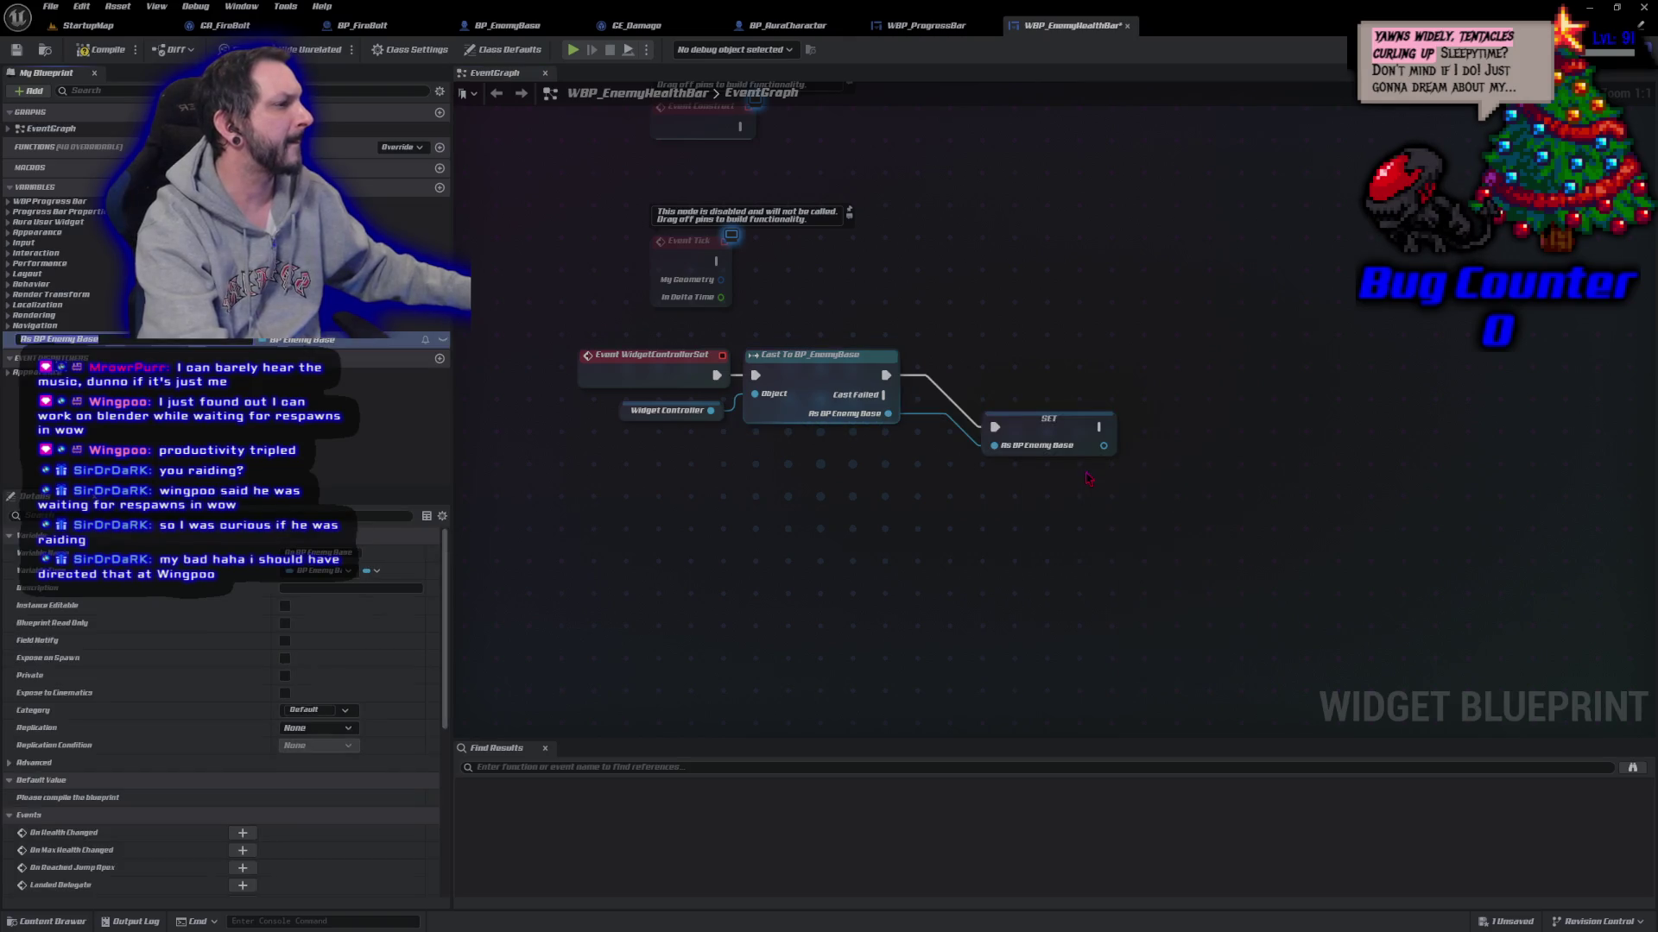
# Step: Confirm the As BP Enemy Base variable, place its SET node after the cast, then compile and save
pyautogui.click(740, 488)
pyautogui.moveTo(1087, 422); pyautogui.dragTo(1035, 378)
pyautogui.press('F7')
pyautogui.hotkey('ctrl', 's')
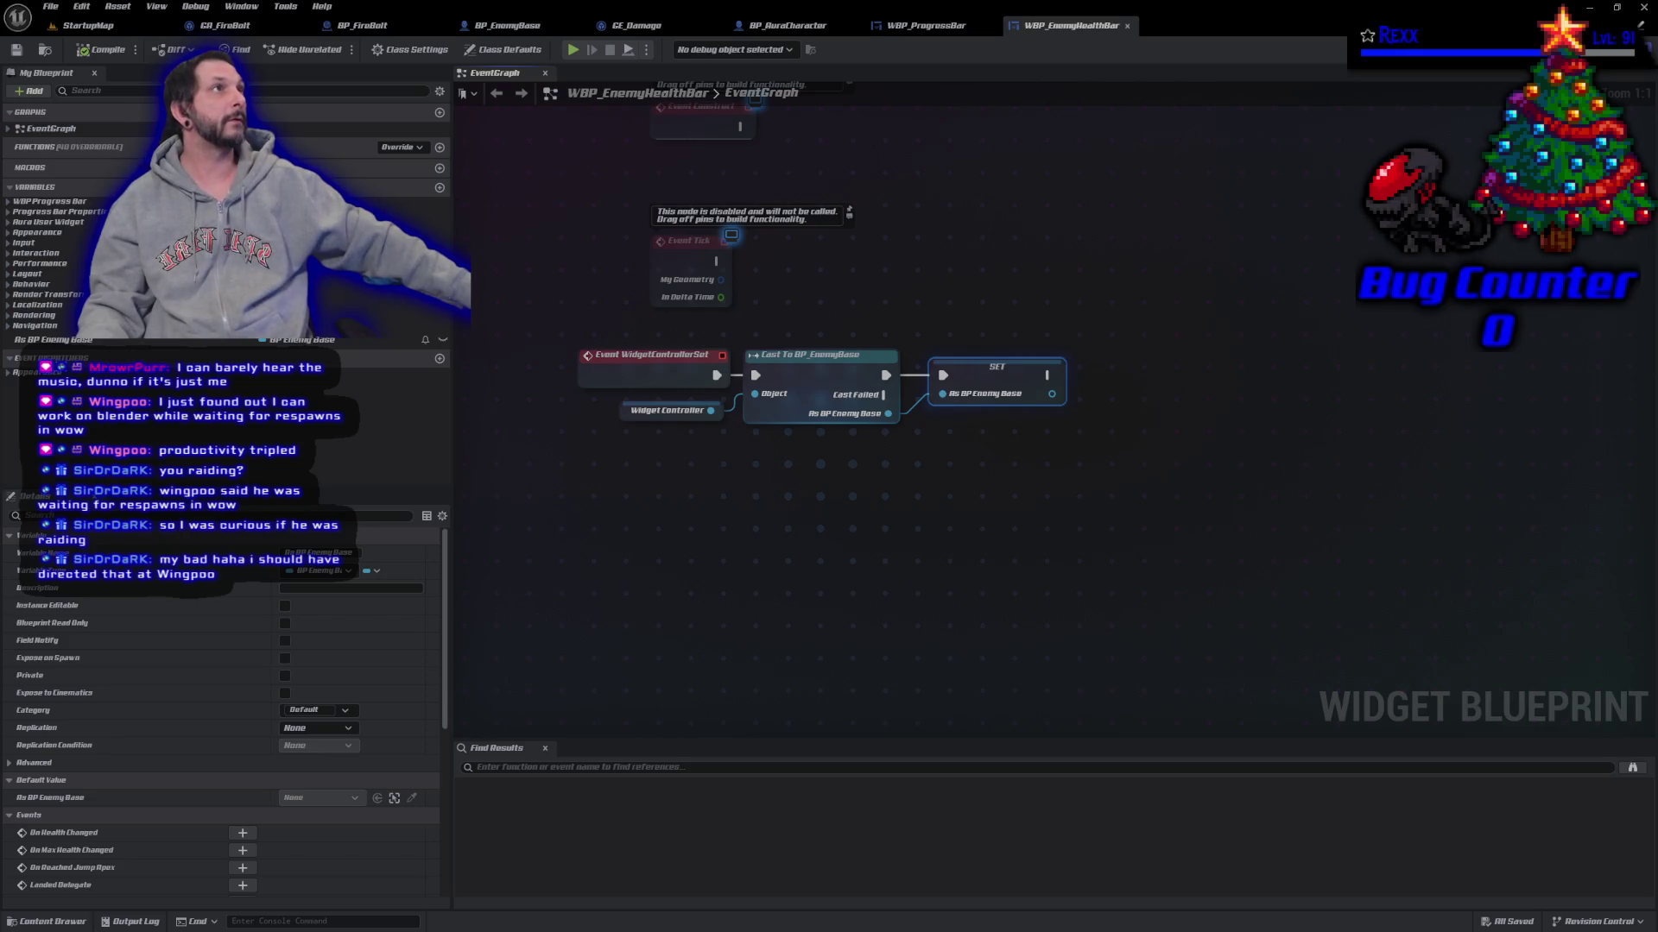
# Step: Shift the cast chain right and insert a Sequence node after Event WidgetControllerSet
pyautogui.moveTo(754, 529)
pyautogui.mouseDown()
pyautogui.moveTo(878, 470)
pyautogui.moveTo(1026, 350)
pyautogui.moveTo(863, 415)
pyautogui.mouseUp()
pyautogui.moveTo(728, 474)
pyautogui.mouseDown()
pyautogui.moveTo(617, 396)
pyautogui.moveTo(1014, 412)
pyautogui.mouseUp()
pyautogui.moveTo(717, 375)
pyautogui.mouseDown()
pyautogui.moveTo(763, 391)
pyautogui.moveTo(808, 380)
pyautogui.mouseUp()
pyautogui.write('seq')
pyautogui.press('Return')
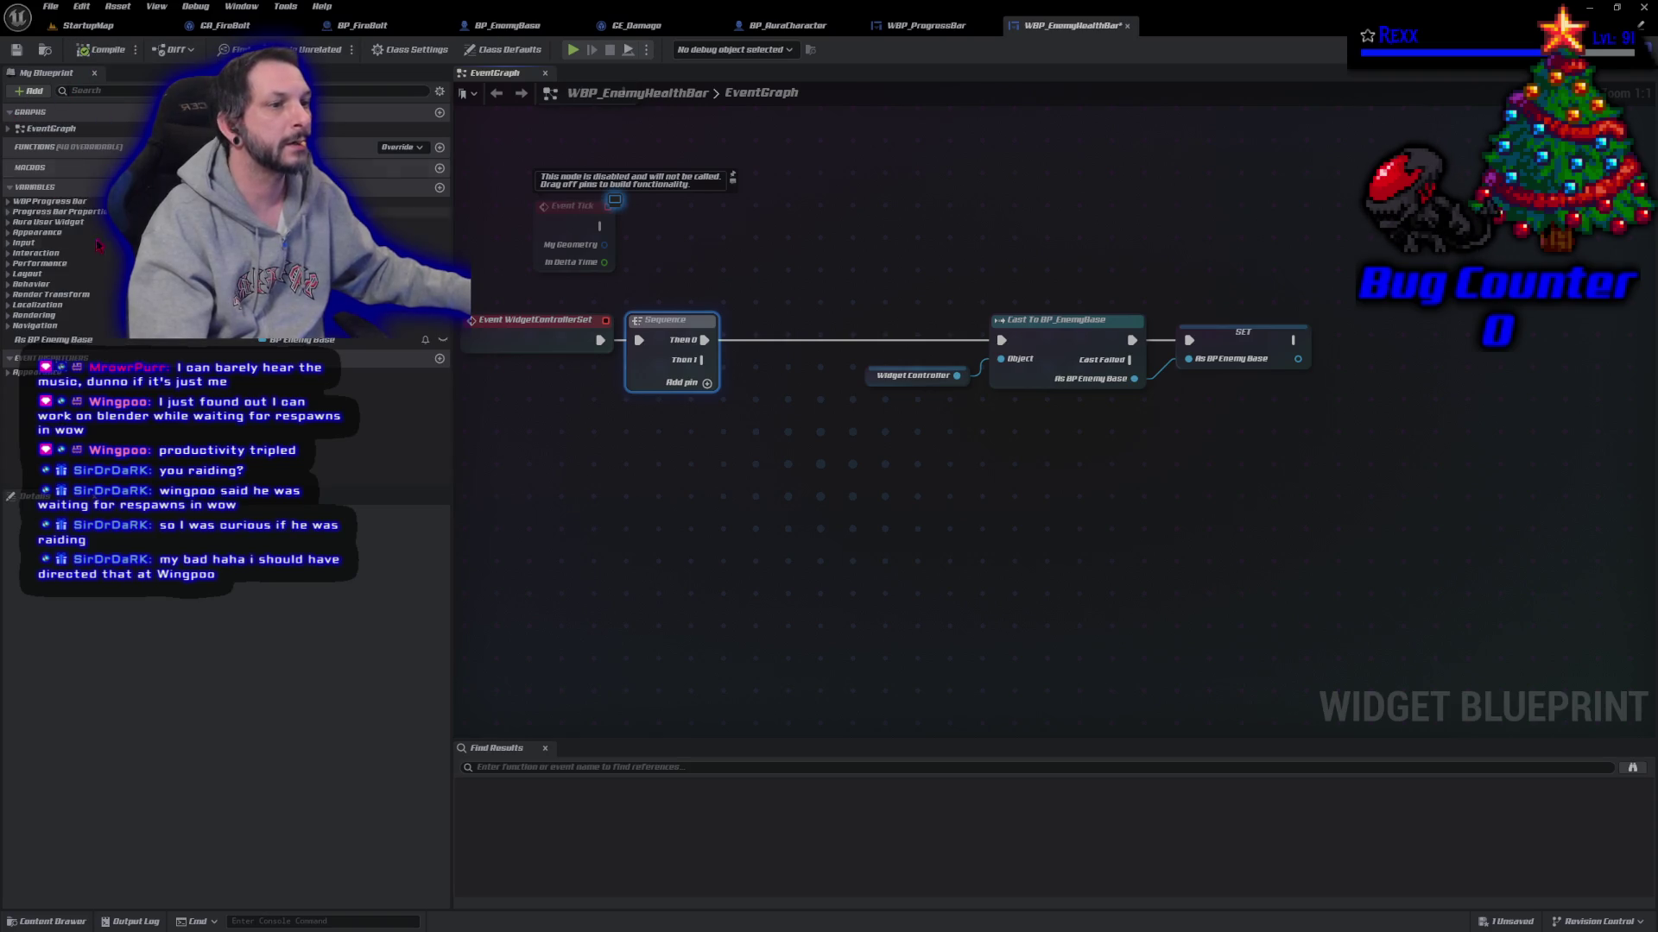
pyautogui.click(51, 340)
# Step: From an As BP Enemy Base getter, add Assign On Health Changed with its OnHealthChanged_Event
pyautogui.moveTo(52, 339); pyautogui.dragTo(605, 456)
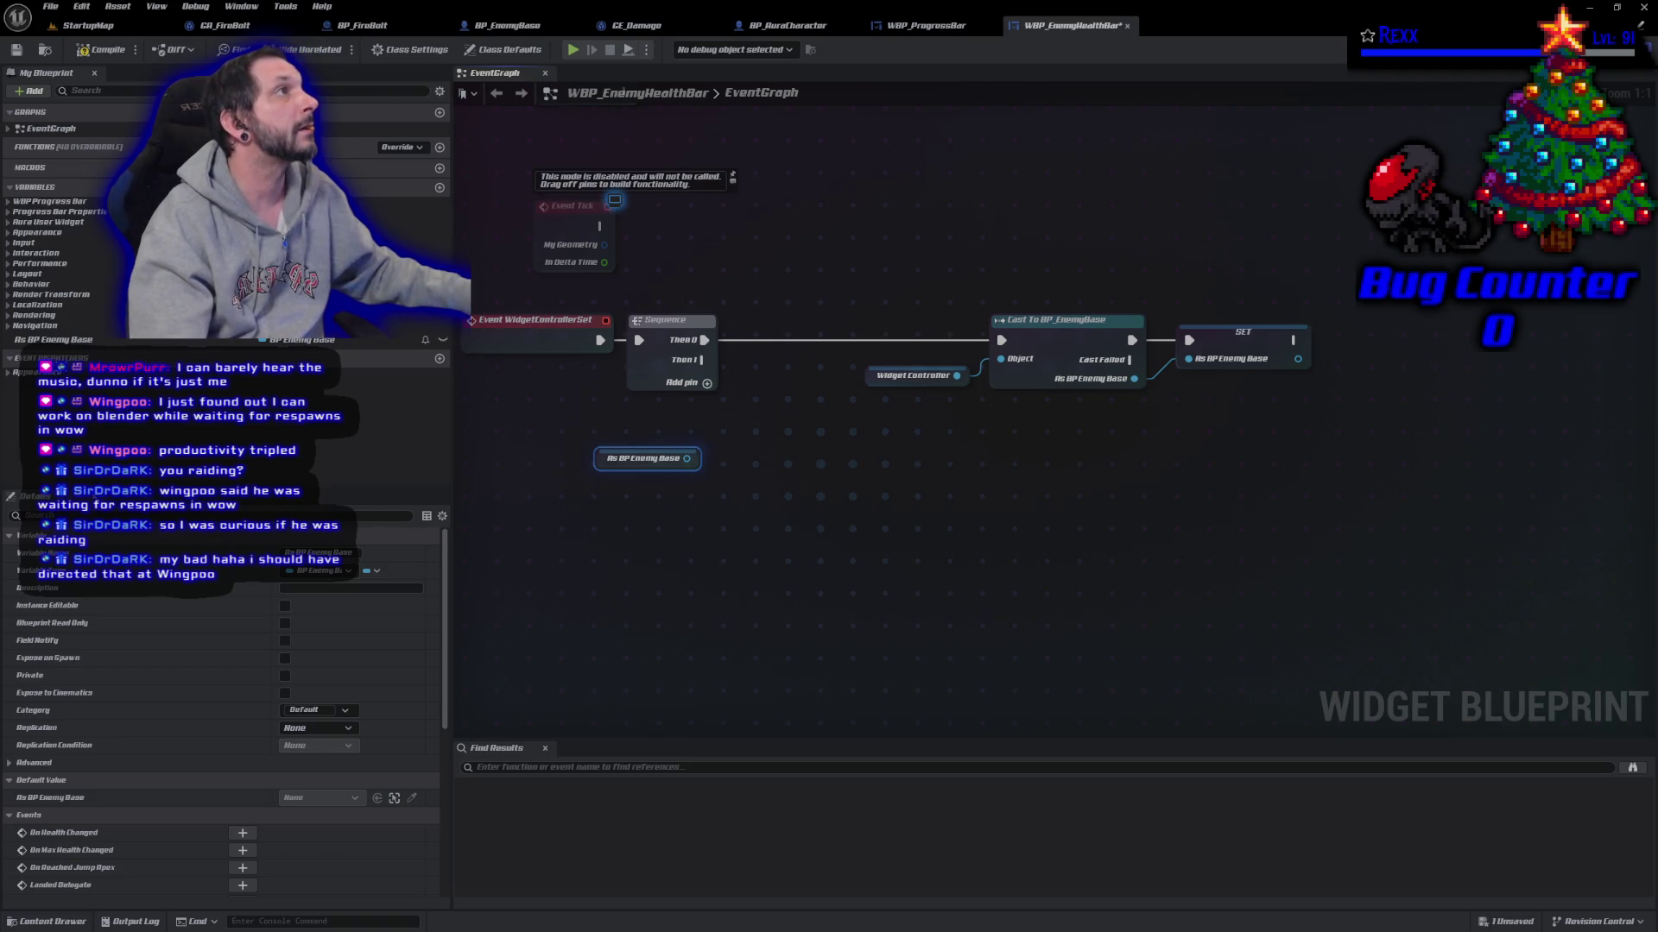
pyautogui.moveTo(686, 458); pyautogui.dragTo(739, 473)
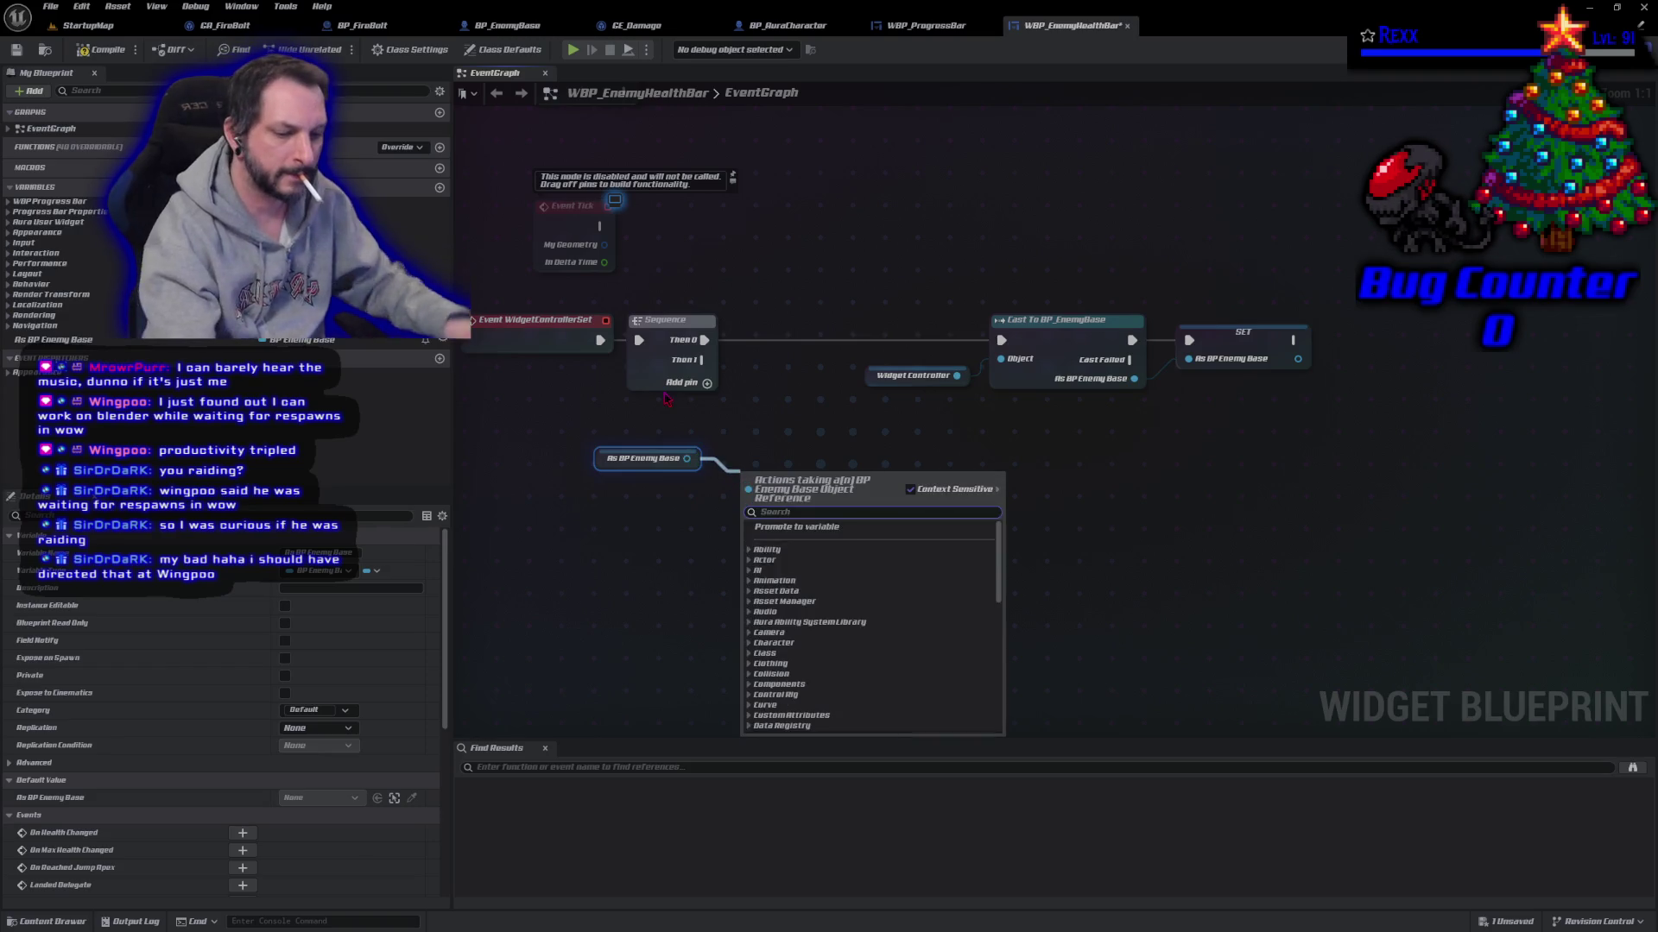
pyautogui.write('assign')
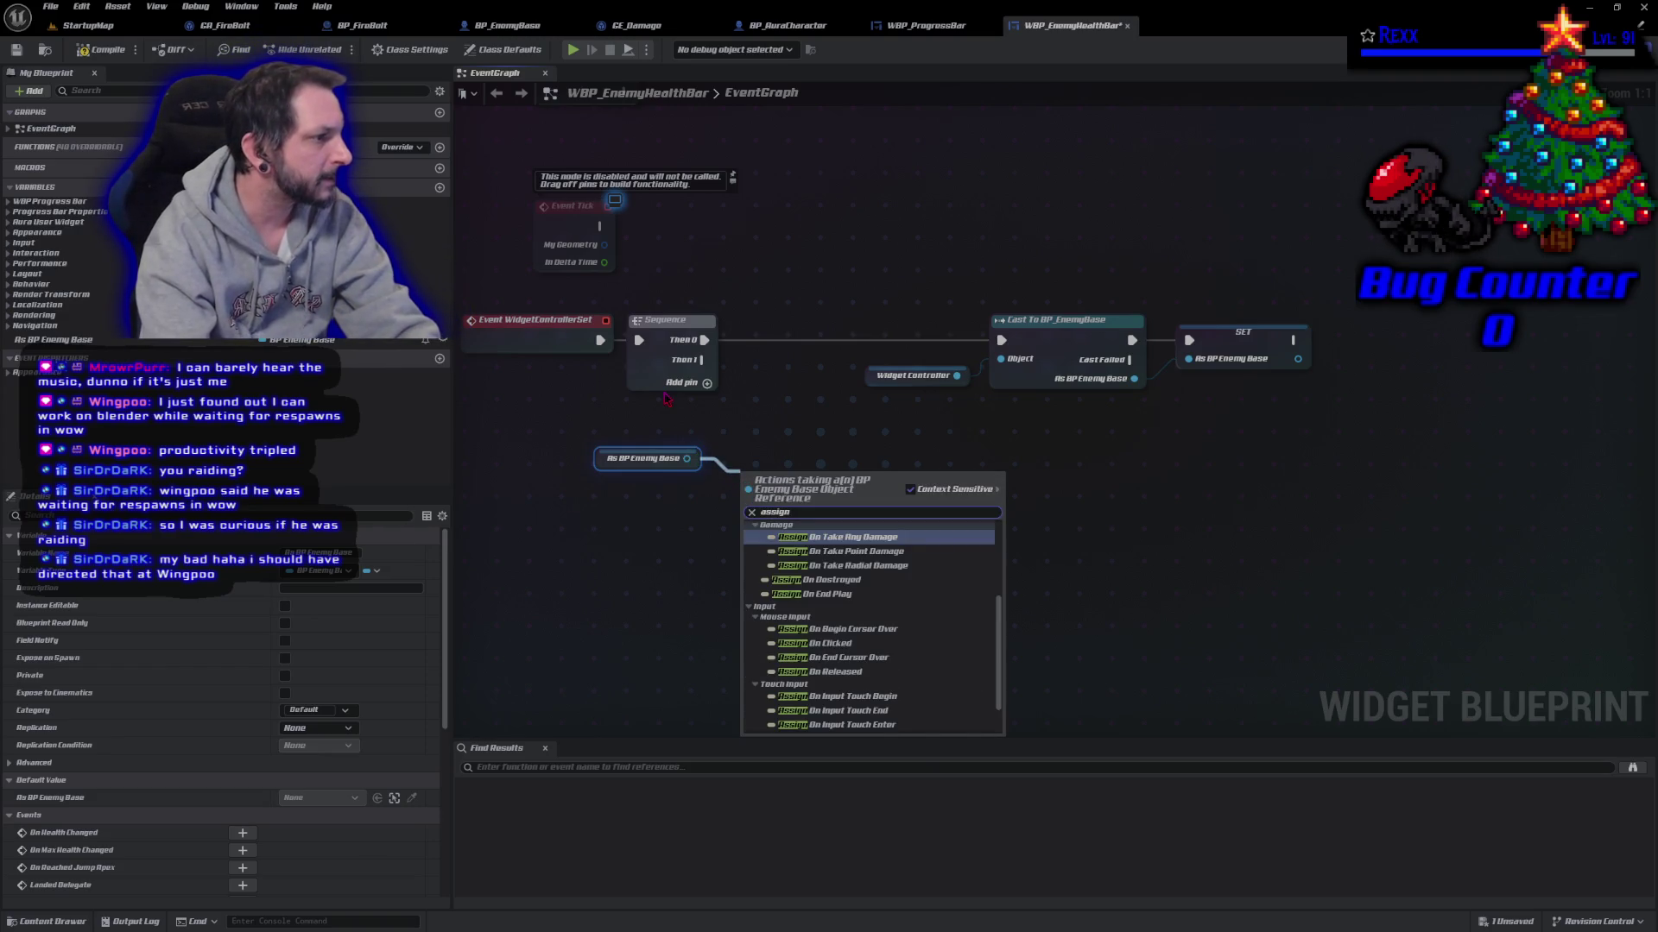
pyautogui.write(' on whal')
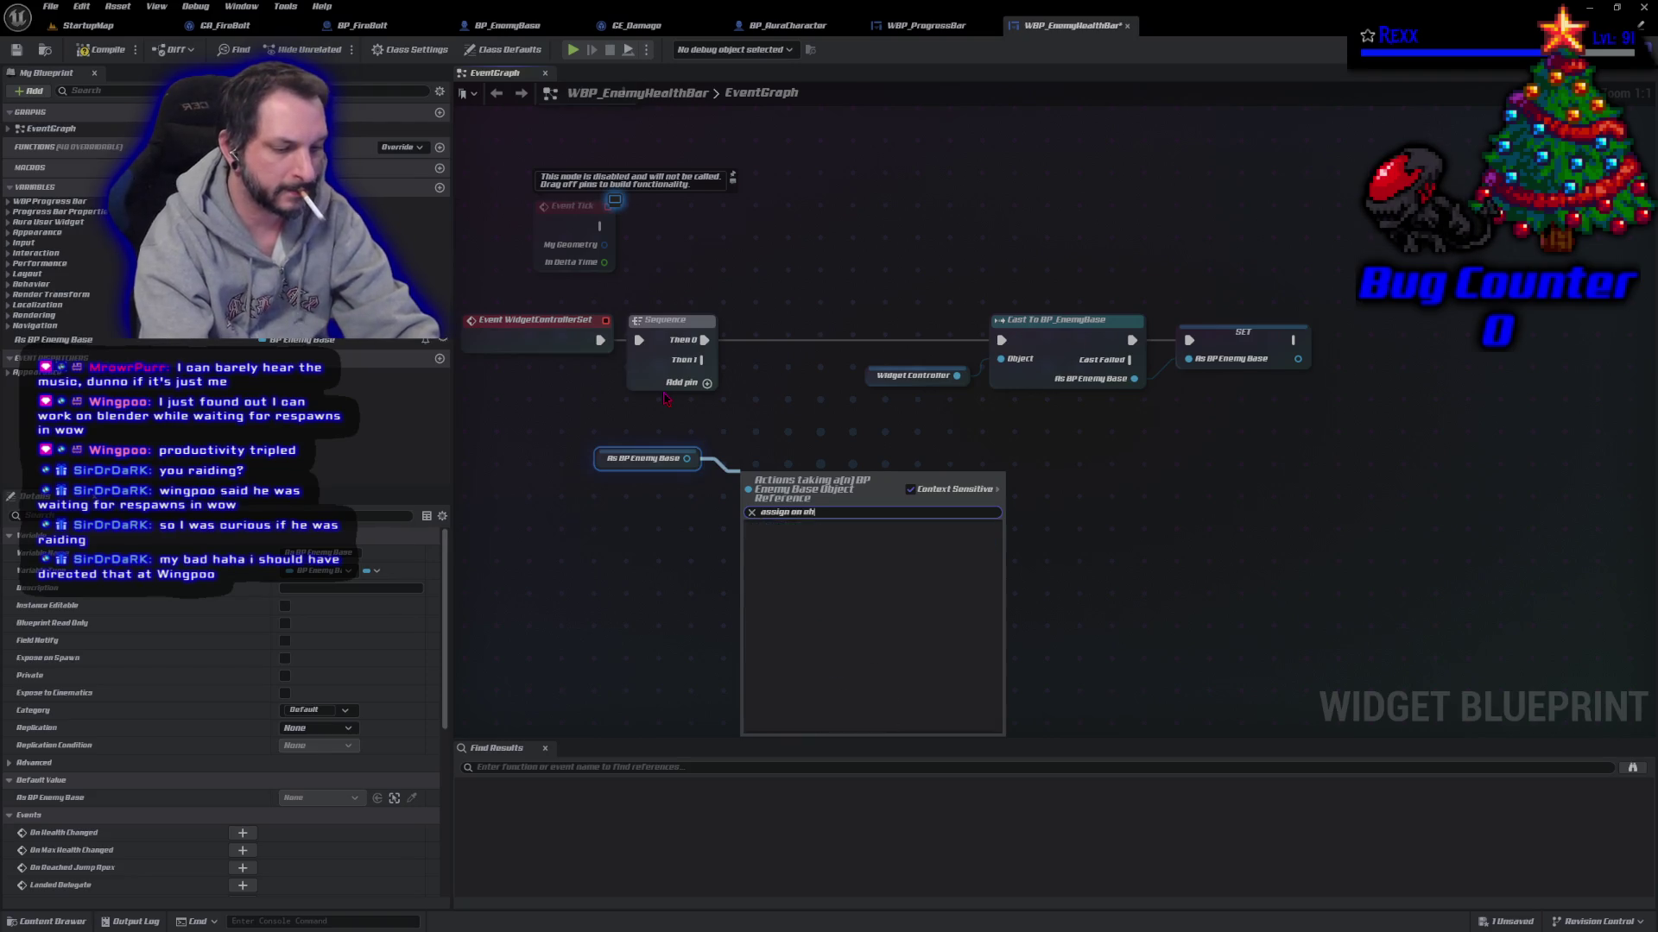
pyautogui.press('BackSpace')
pyautogui.press('BackSpace')
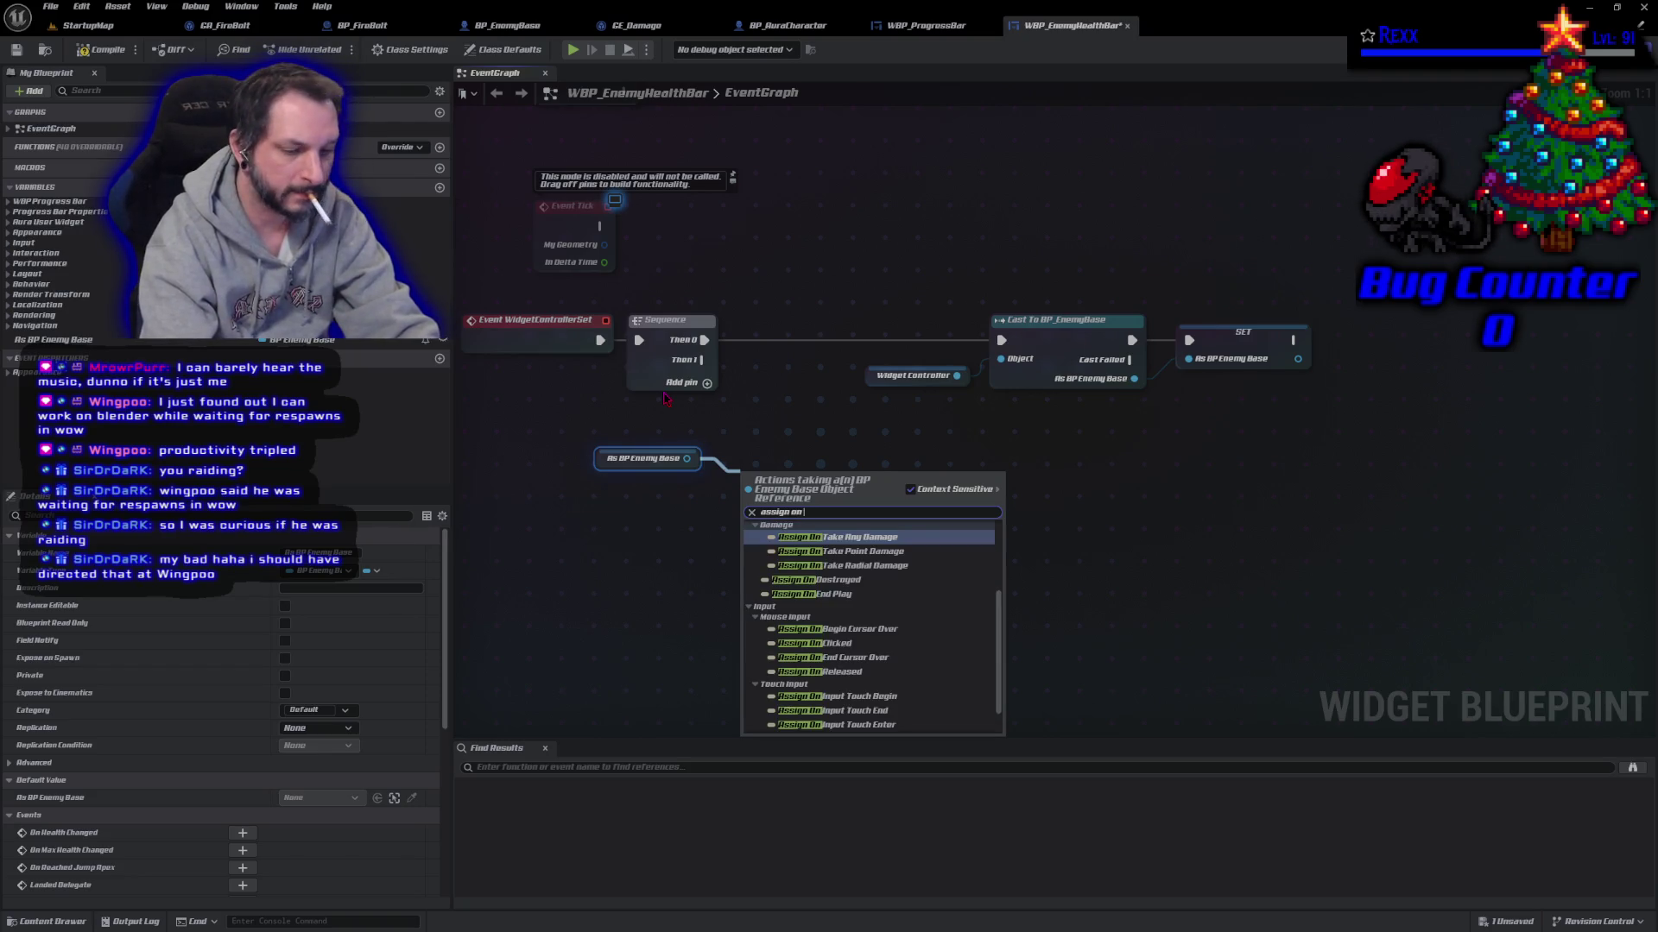
pyautogui.write('health')
pyautogui.press('Return')
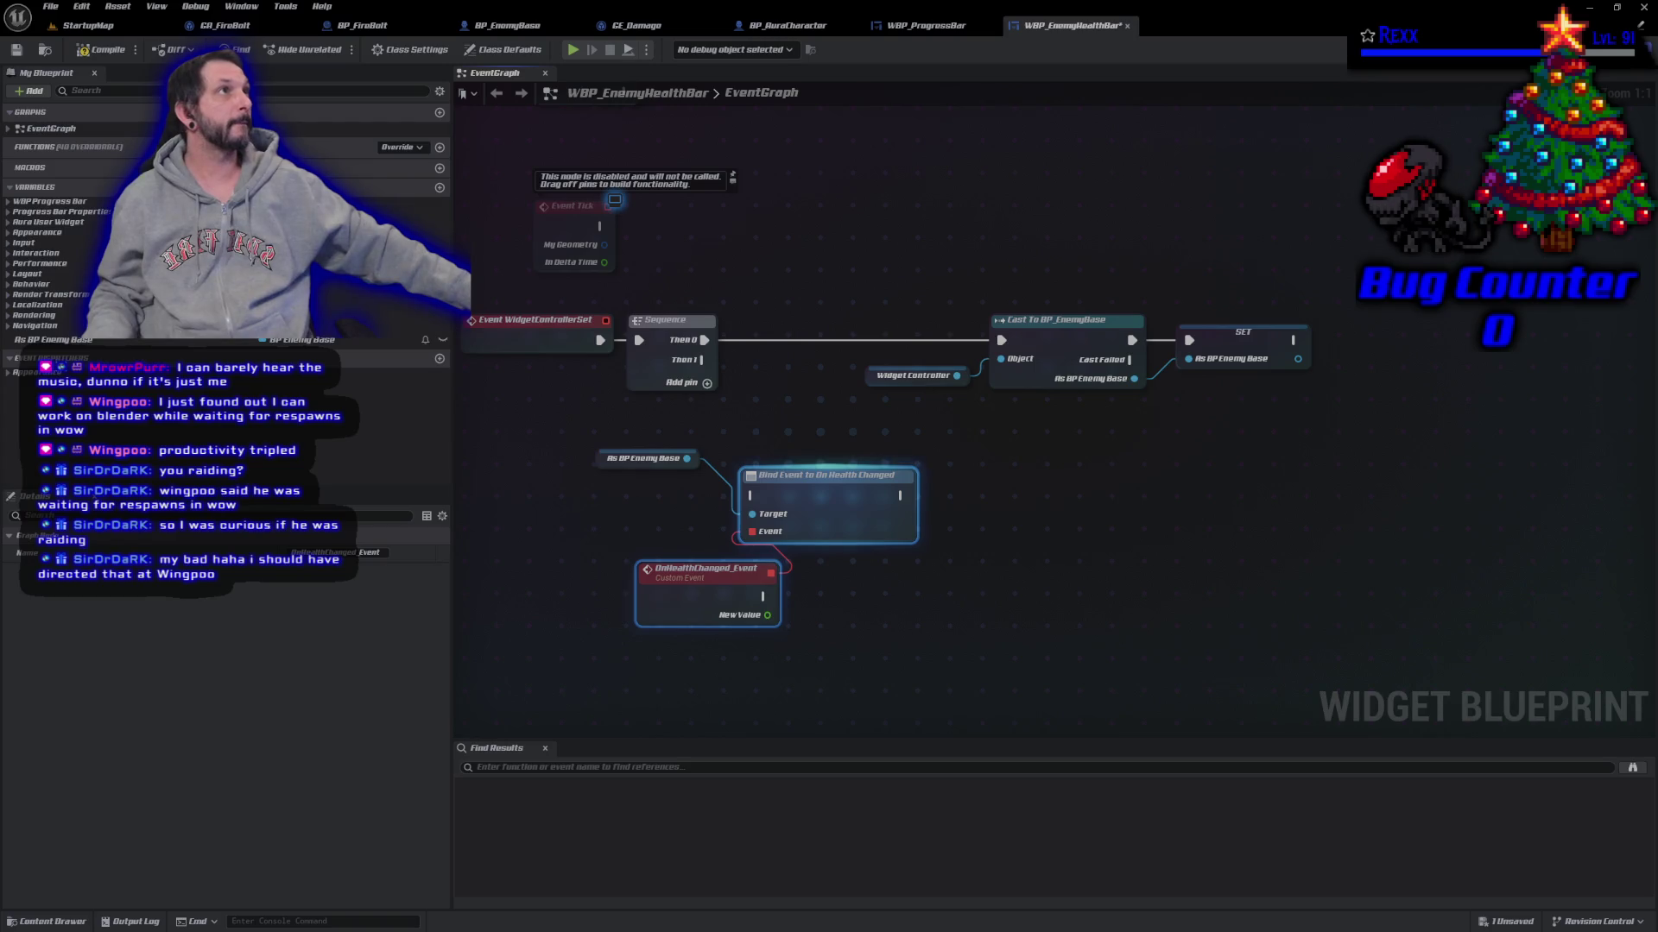
# Step: Wire Sequence Then 1 through a reroute node into Bind Event to On Health Changed and arrange nodes
pyautogui.moveTo(704, 359)
pyautogui.mouseDown()
pyautogui.moveTo(752, 415)
pyautogui.moveTo(749, 496)
pyautogui.moveTo(893, 486)
pyautogui.moveTo(957, 440)
pyautogui.moveTo(921, 430)
pyautogui.moveTo(957, 471)
pyautogui.moveTo(1006, 482)
pyautogui.moveTo(1058, 460)
pyautogui.moveTo(1036, 457)
pyautogui.mouseUp()
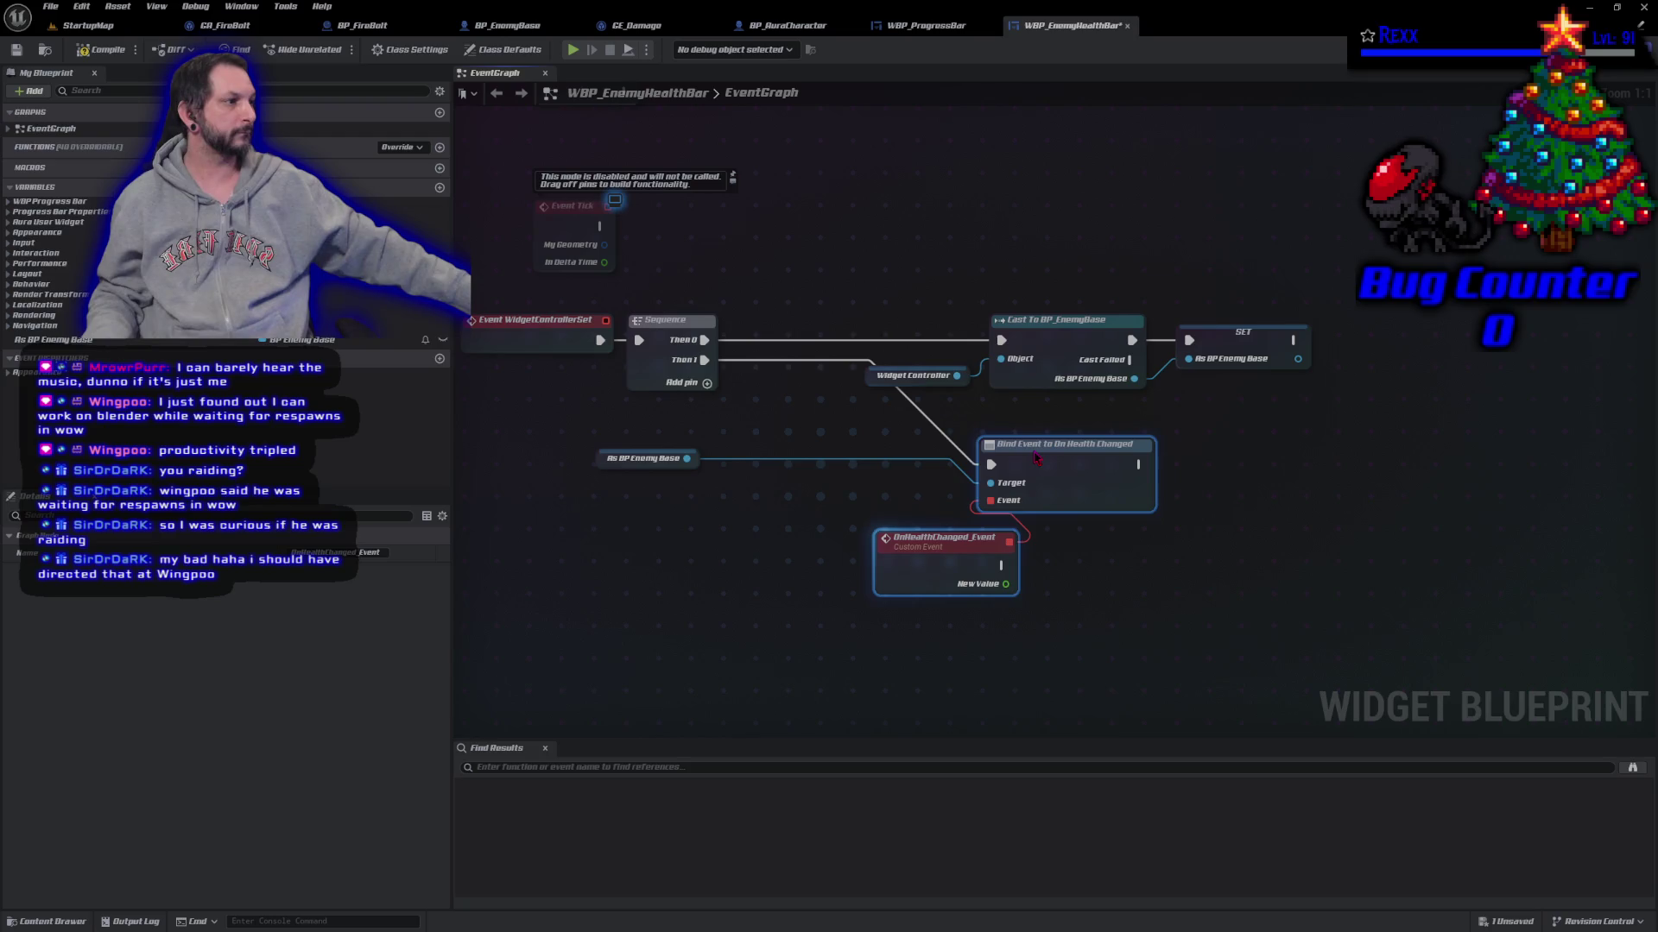
pyautogui.doubleClick(929, 422)
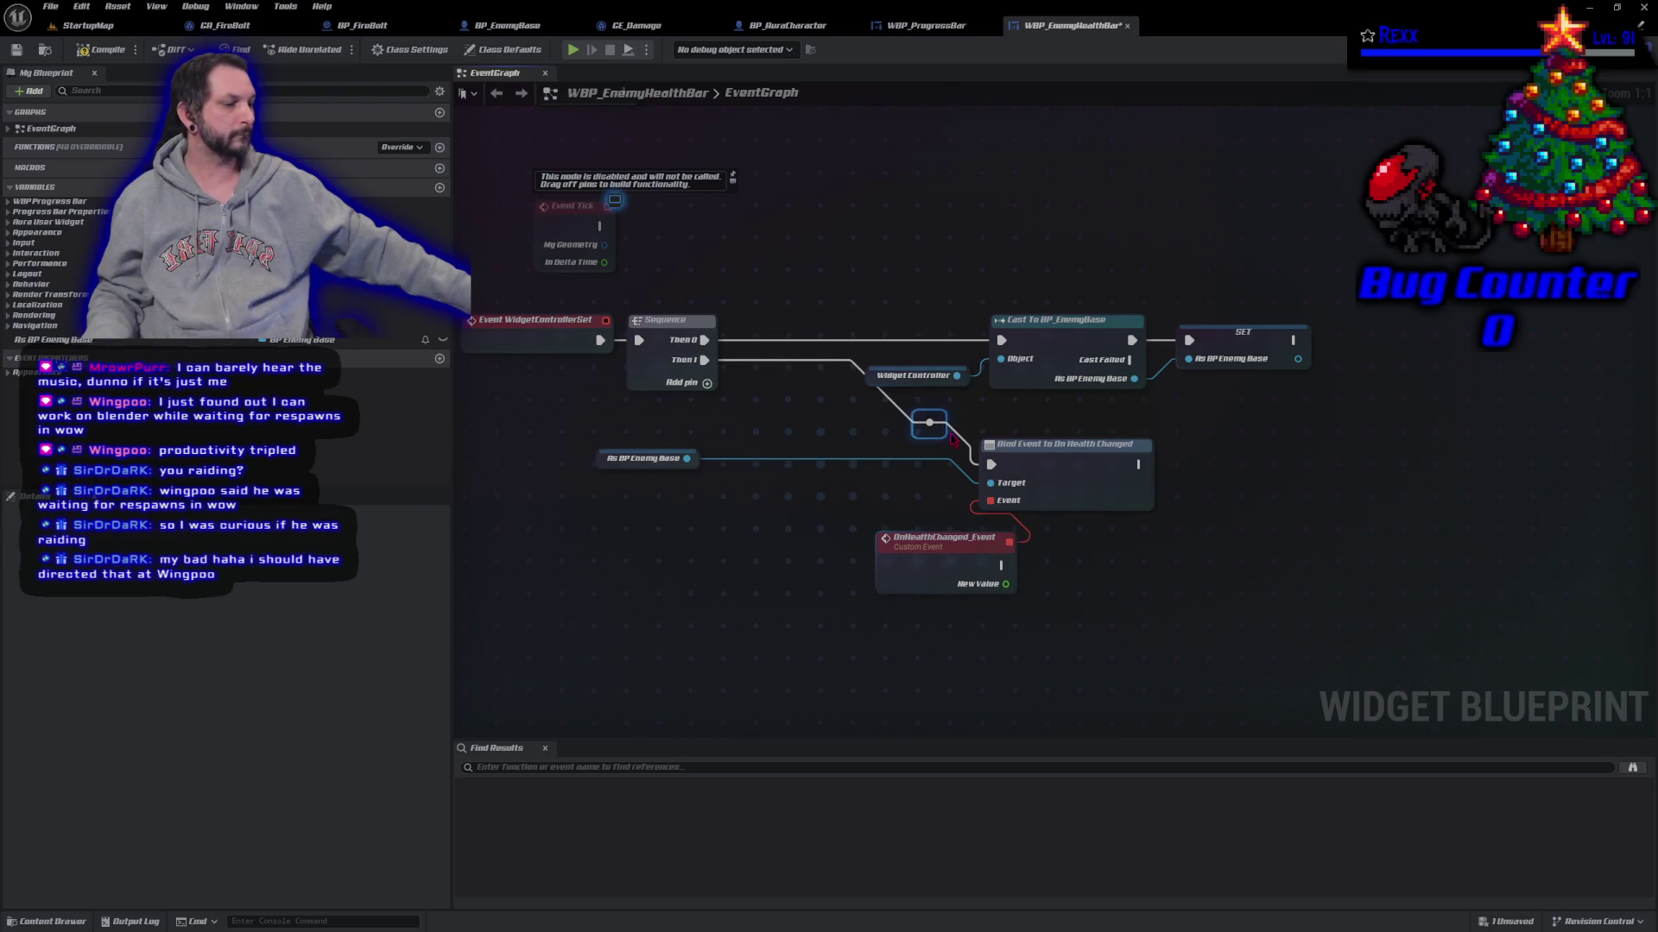
pyautogui.moveTo(929, 422)
pyautogui.mouseDown()
pyautogui.moveTo(742, 422)
pyautogui.moveTo(753, 464)
pyautogui.mouseUp()
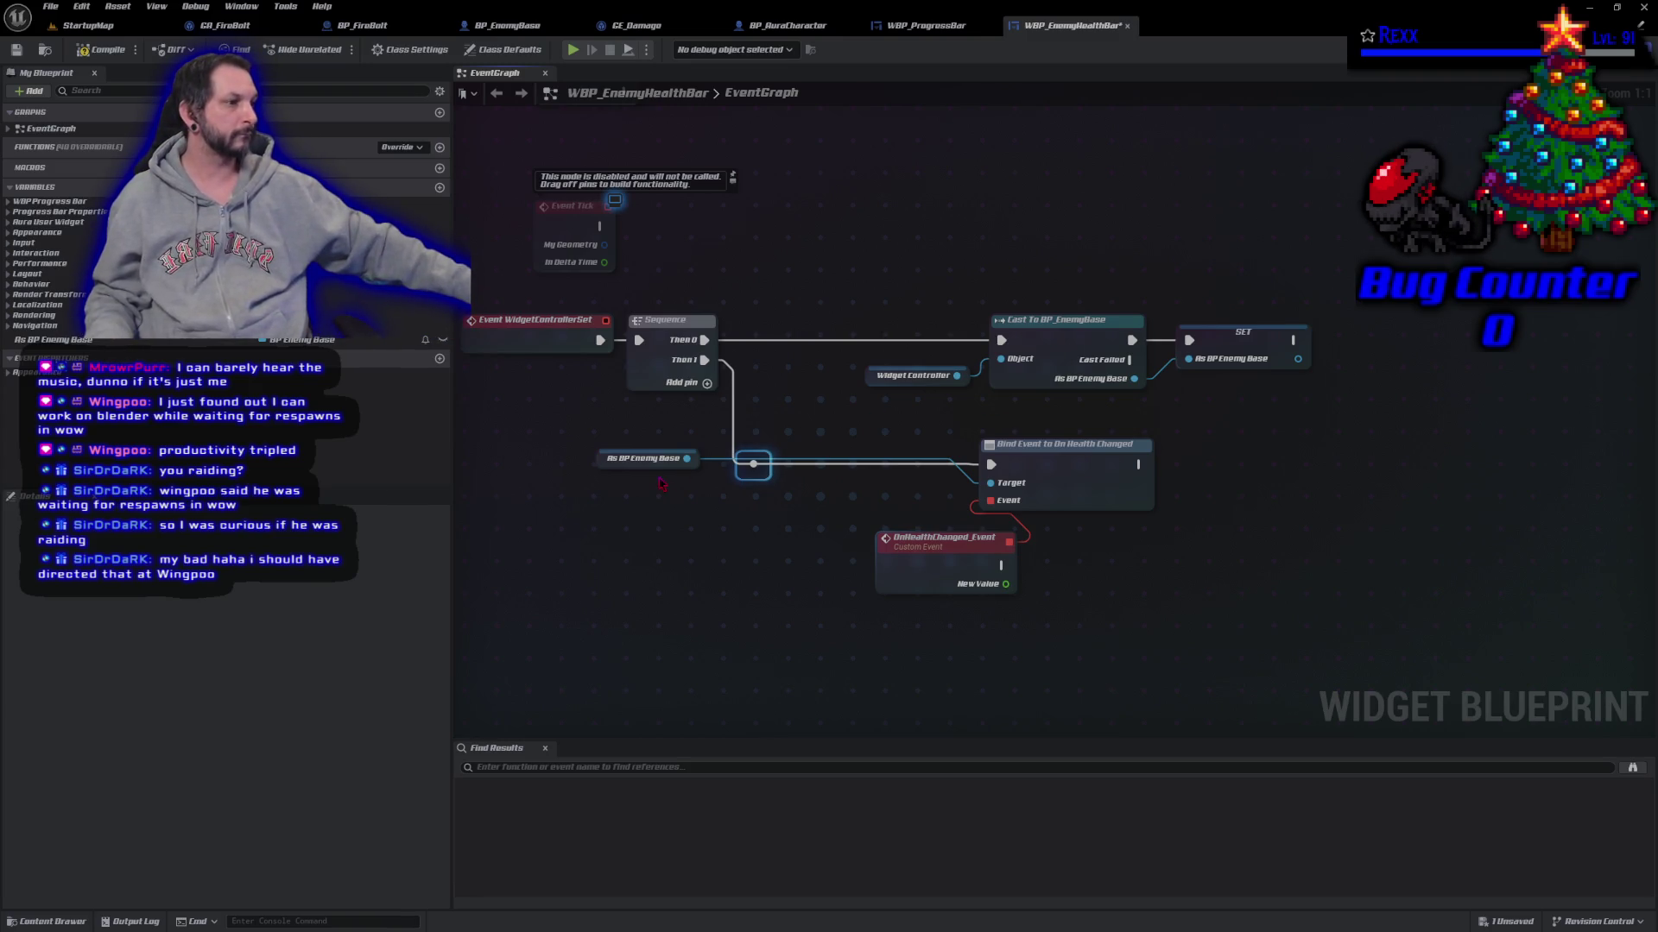
pyautogui.moveTo(643, 458)
pyautogui.mouseDown()
pyautogui.moveTo(708, 489)
pyautogui.moveTo(865, 495)
pyautogui.mouseUp()
pyautogui.moveTo(908, 571); pyautogui.dragTo(846, 561)
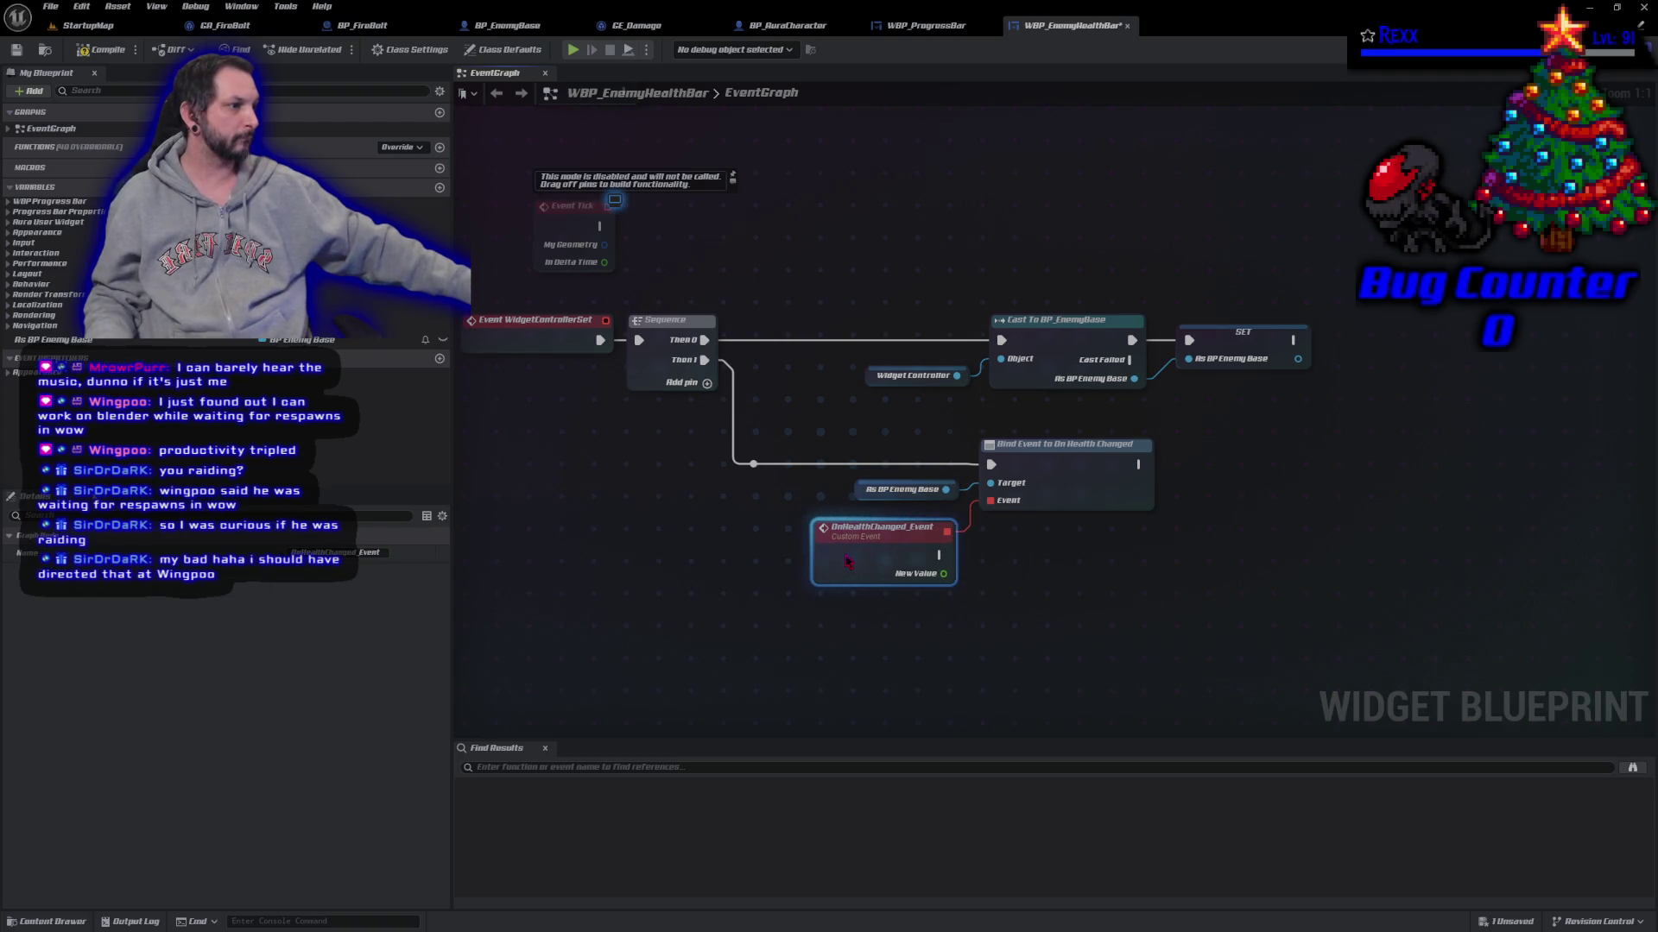
# Step: Add a third Sequence output and place another As BP Enemy Base getter below
pyautogui.click(708, 384)
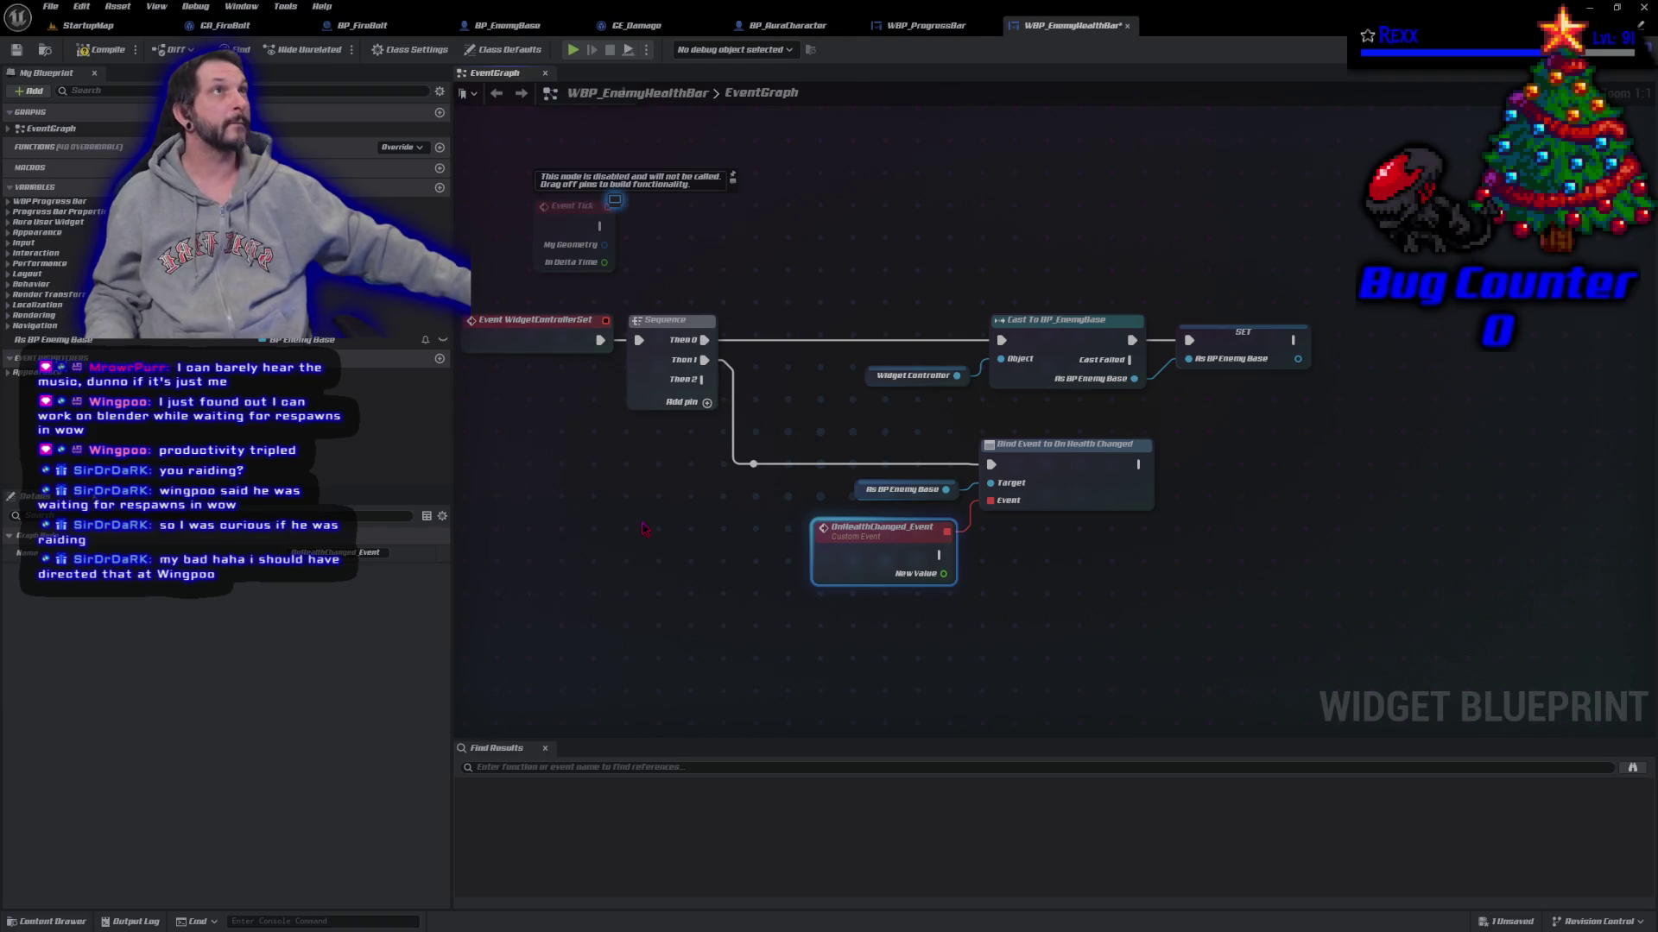
pyautogui.moveTo(641, 523); pyautogui.dragTo(636, 419)
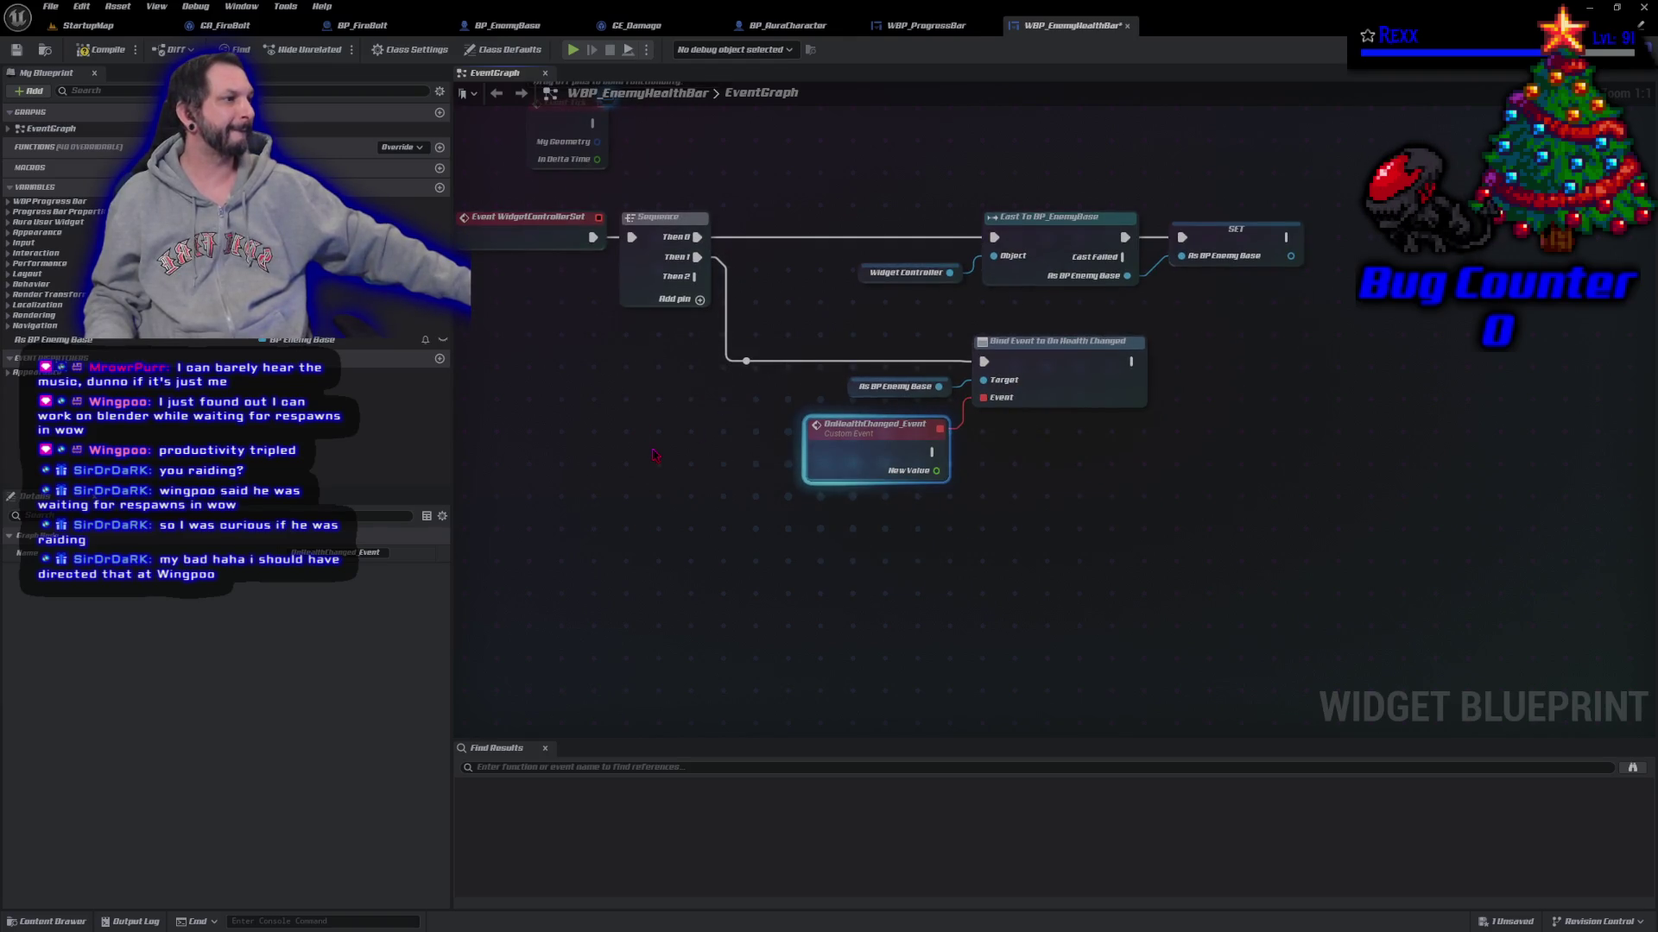
pyautogui.moveTo(734, 498); pyautogui.dragTo(680, 552)
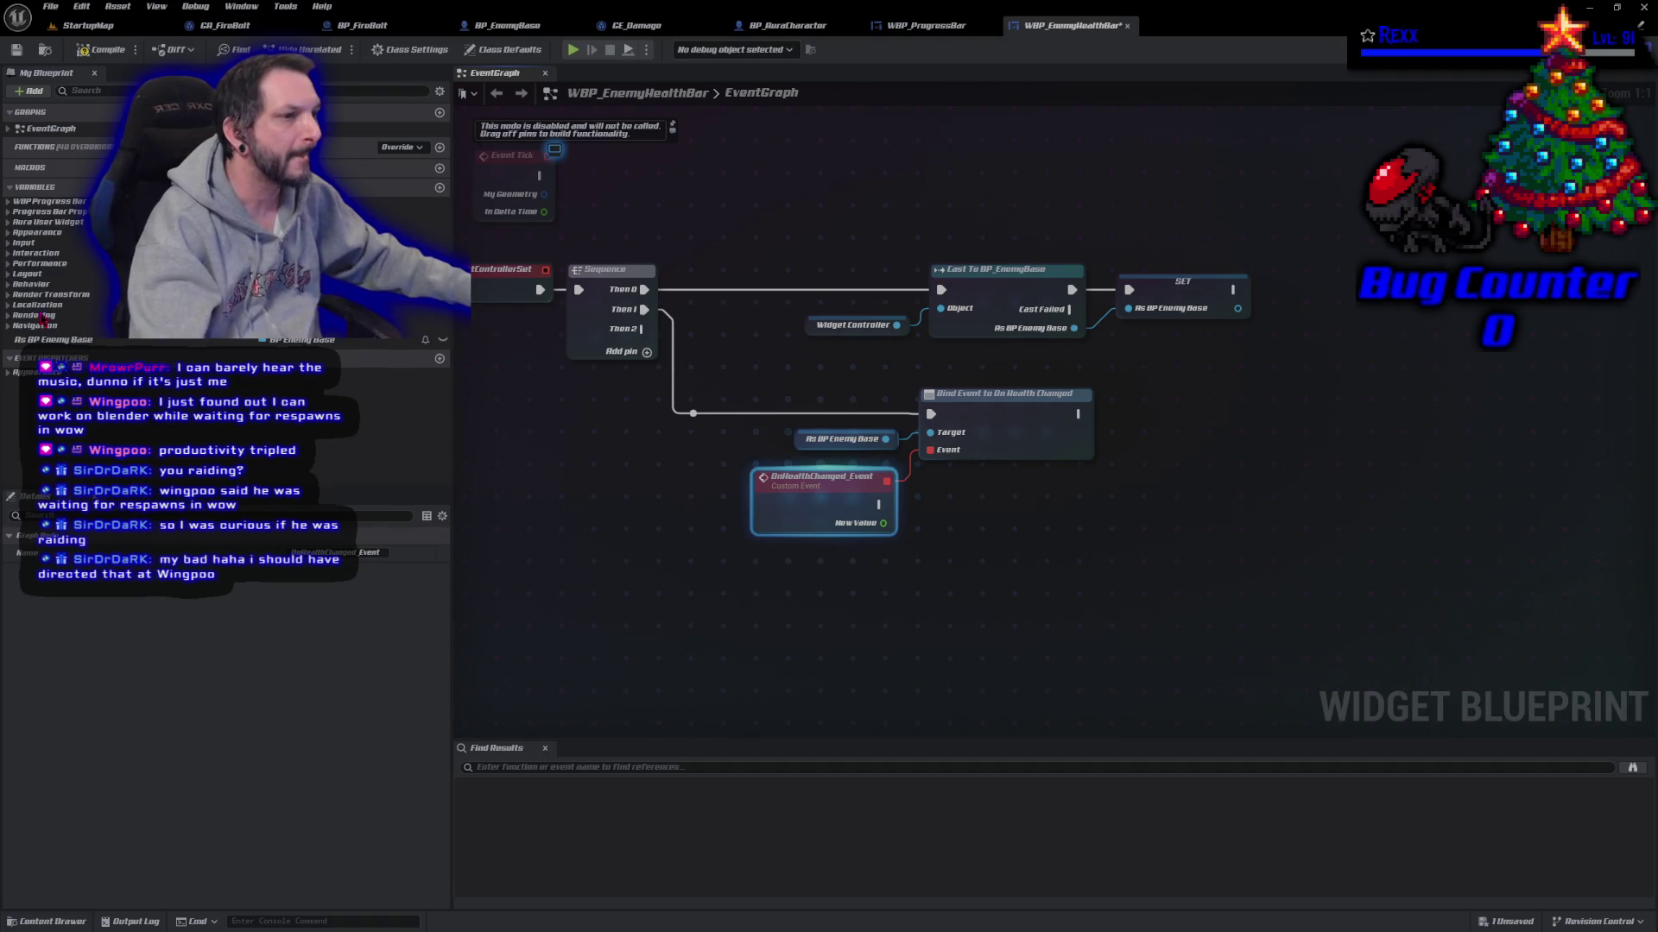
pyautogui.moveTo(52, 339); pyautogui.dragTo(786, 658)
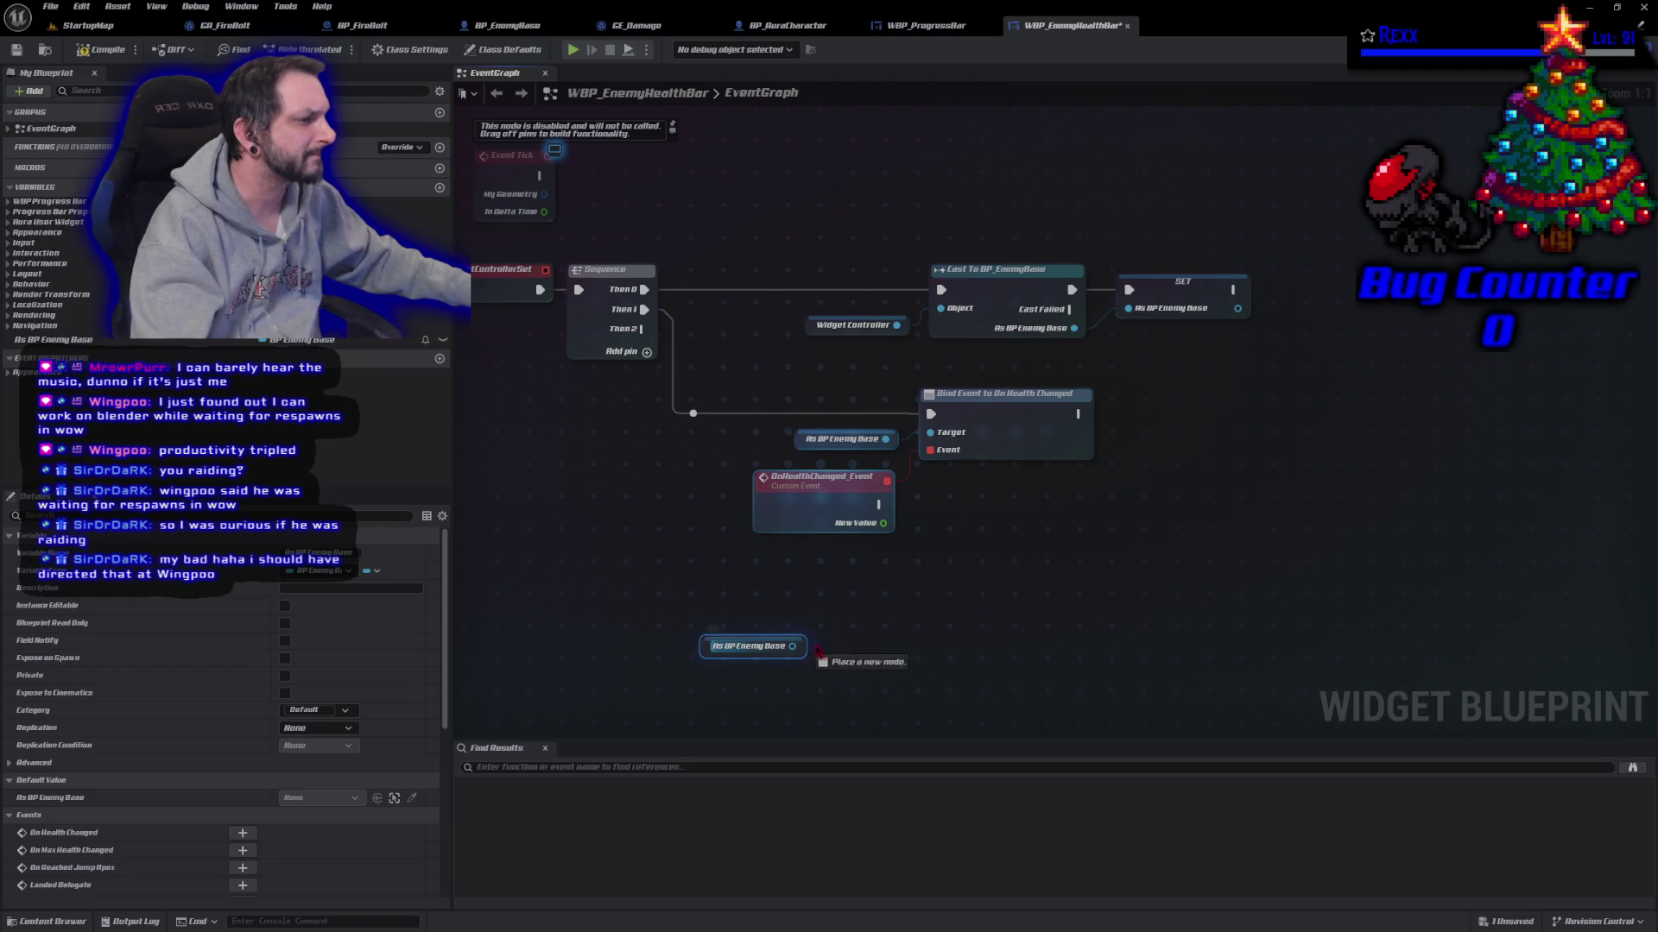
# Step: From the new getter, add Assign On Max Health Changed with an OnMaxHealthChanged_Event
pyautogui.moveTo(792, 646); pyautogui.dragTo(842, 637)
pyautogui.write('assign max')
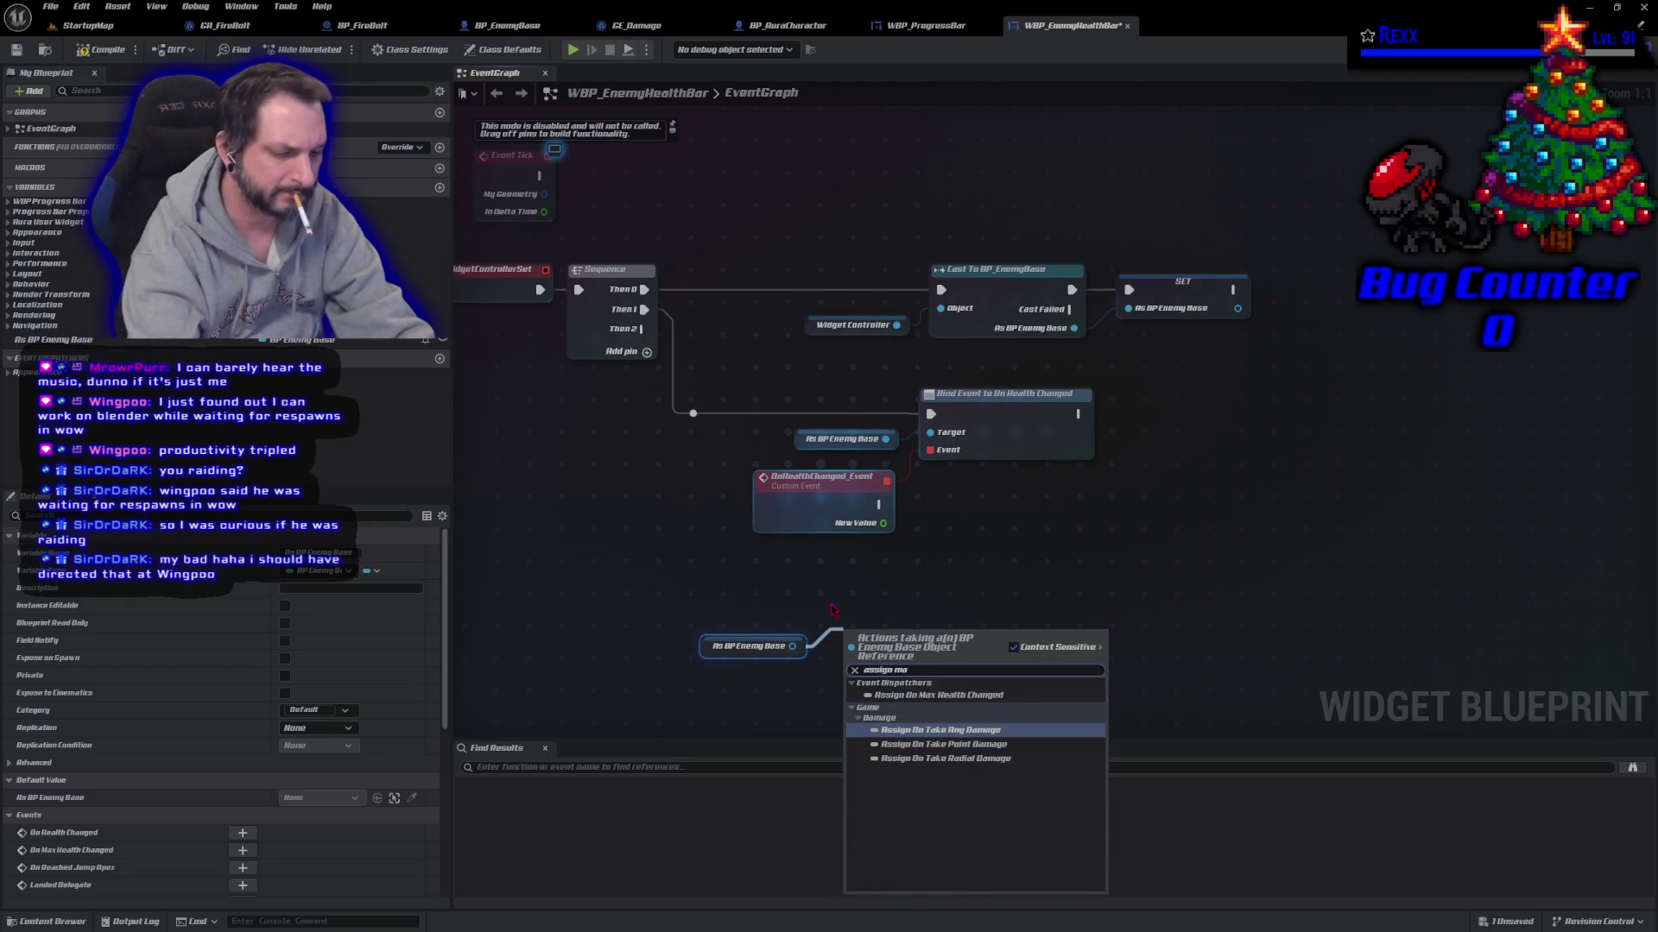
pyautogui.press('Return')
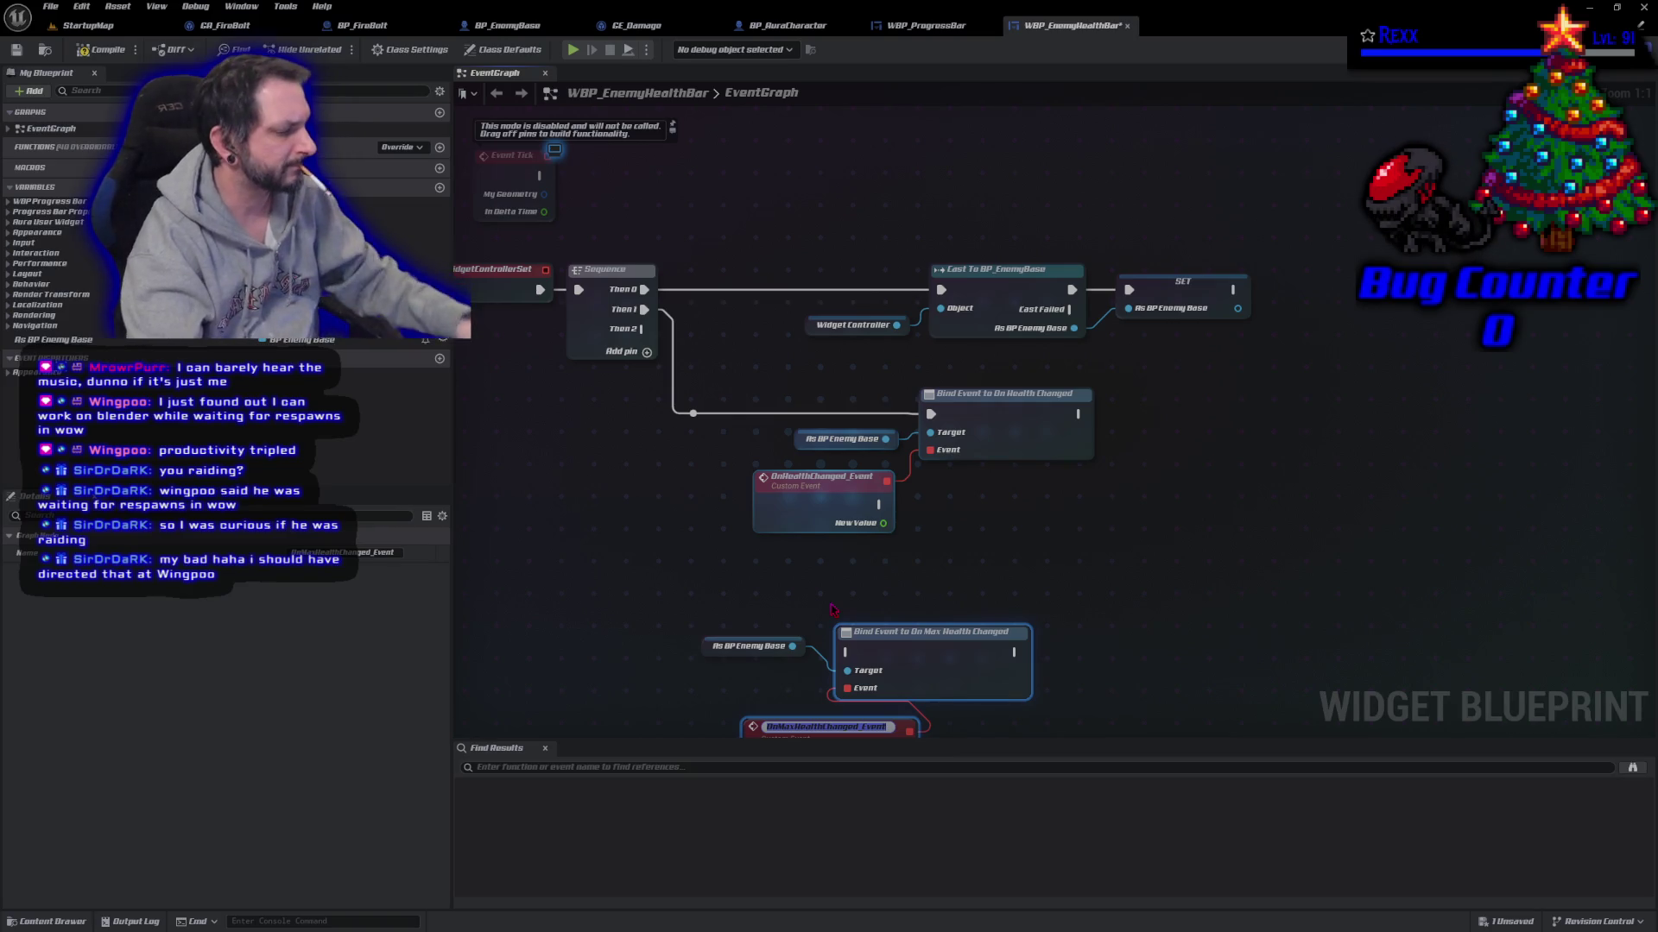
pyautogui.moveTo(643, 438); pyautogui.dragTo(659, 353)
pyautogui.moveTo(649, 242)
pyautogui.mouseDown()
pyautogui.moveTo(767, 397)
pyautogui.moveTo(841, 570)
pyautogui.moveTo(651, 244)
pyautogui.mouseUp()
pyautogui.click(843, 556)
# Step: Route Sequence Then 2 via a reroute to the max-health binding, tidy nodes, compile and save
pyautogui.doubleClick(700, 274)
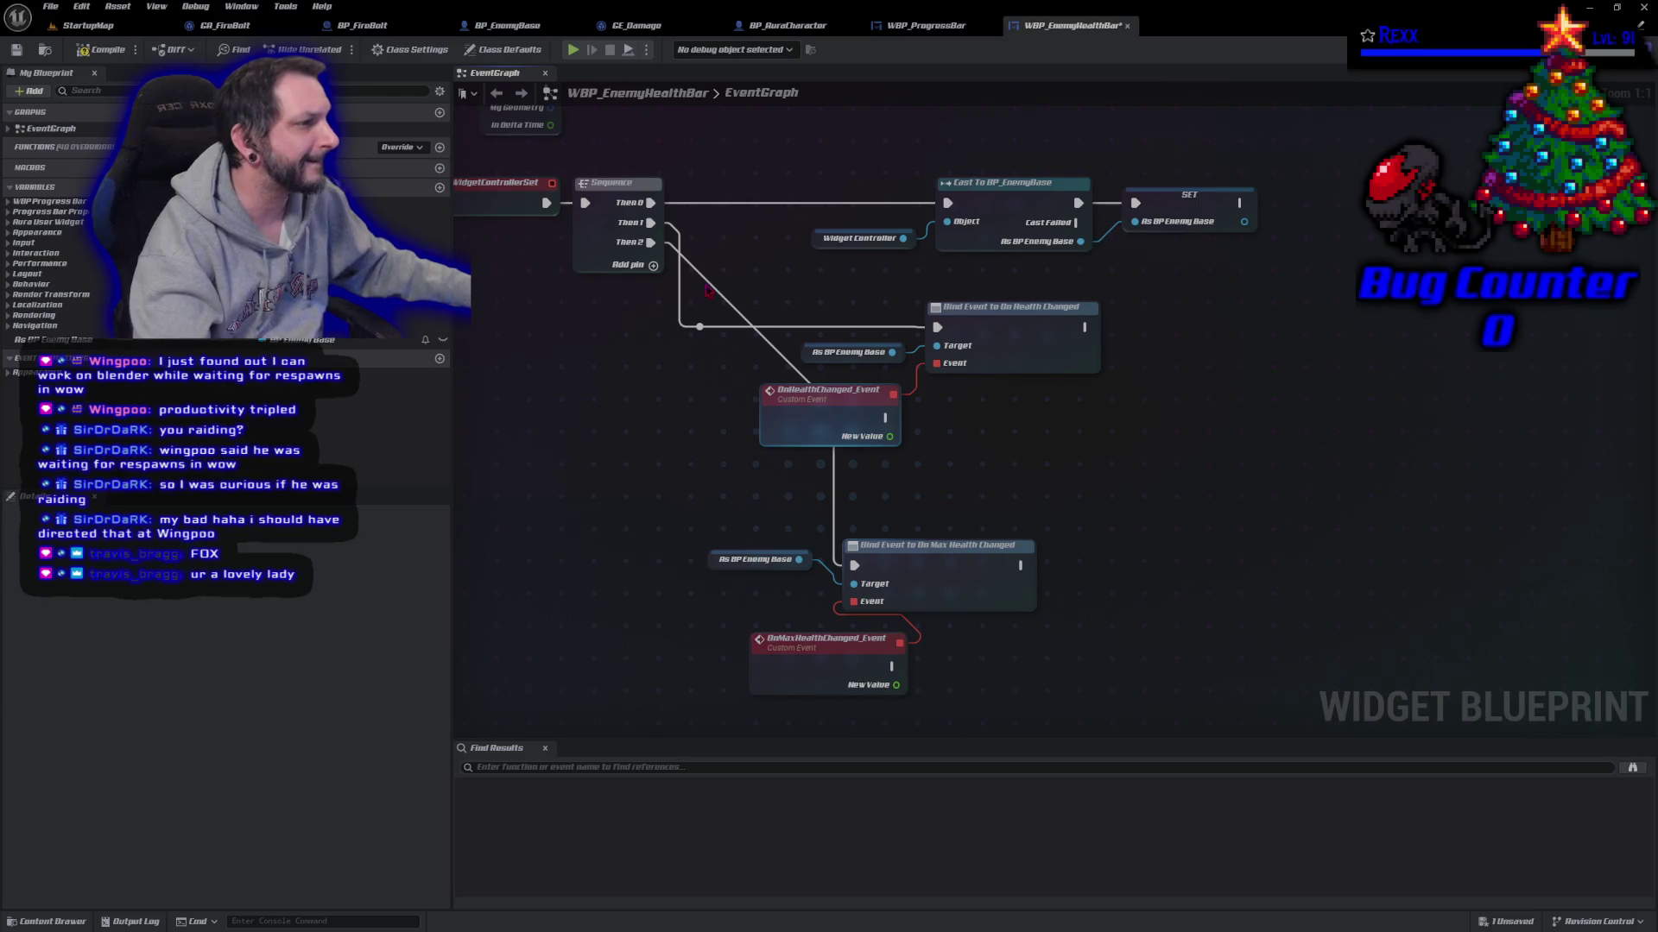
pyautogui.moveTo(700, 274); pyautogui.dragTo(699, 503)
pyautogui.moveTo(931, 579)
pyautogui.mouseDown()
pyautogui.moveTo(981, 506)
pyautogui.moveTo(1012, 506)
pyautogui.mouseUp()
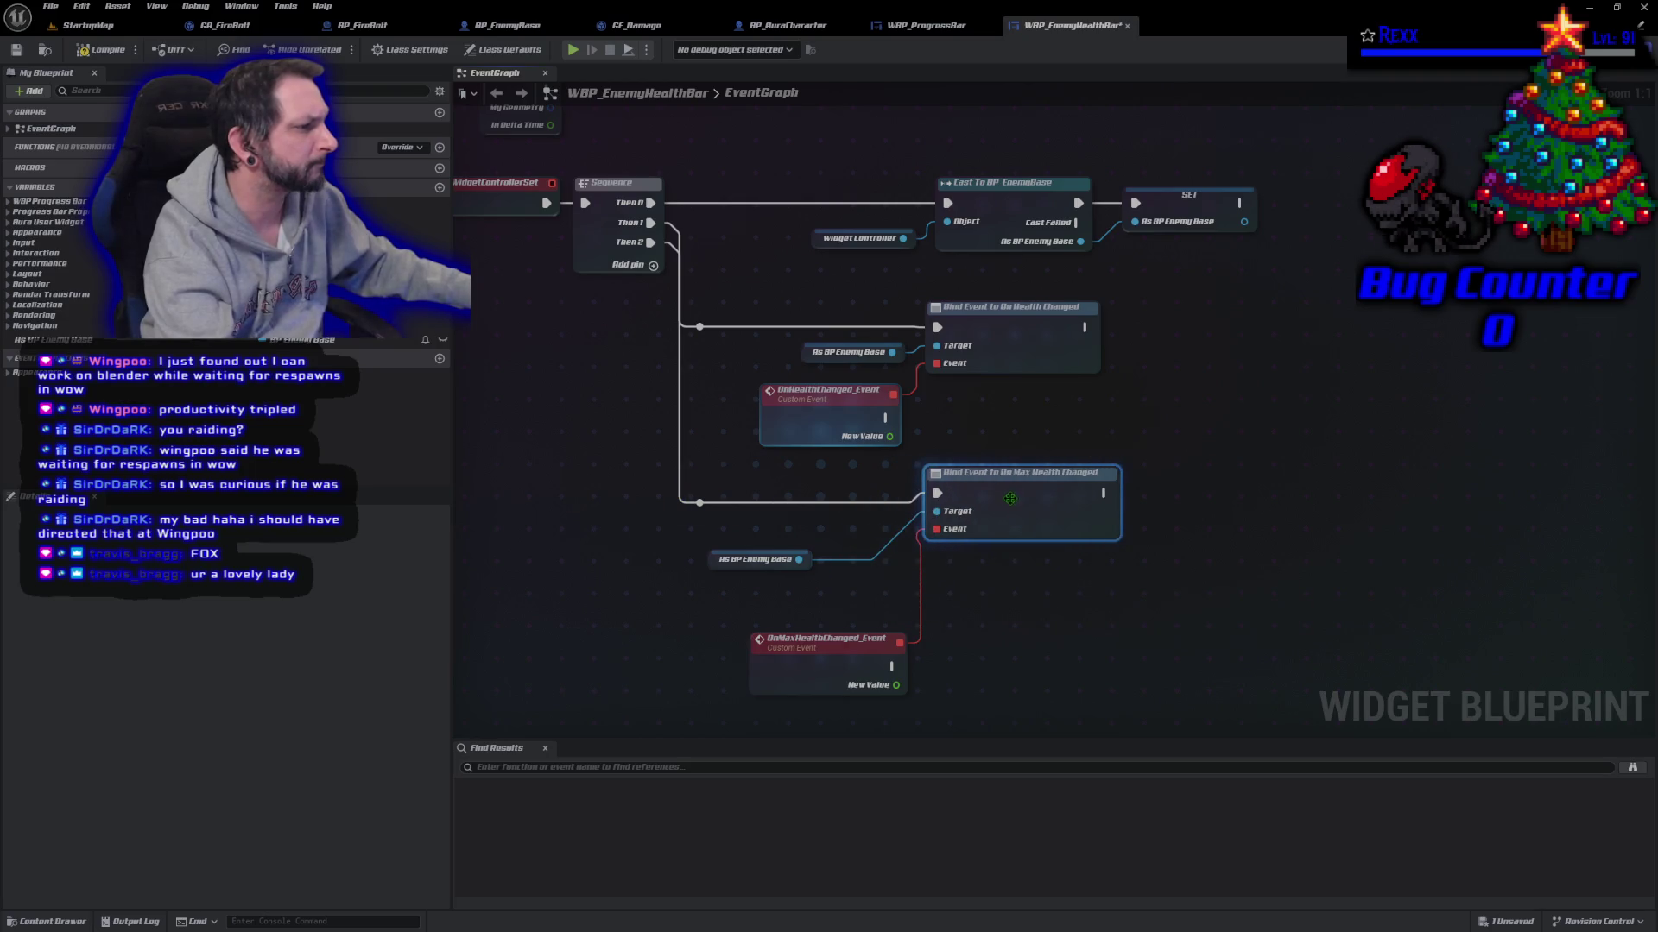
pyautogui.moveTo(714, 559)
pyautogui.mouseDown()
pyautogui.moveTo(784, 519)
pyautogui.moveTo(830, 521)
pyautogui.moveTo(811, 522)
pyautogui.mouseUp()
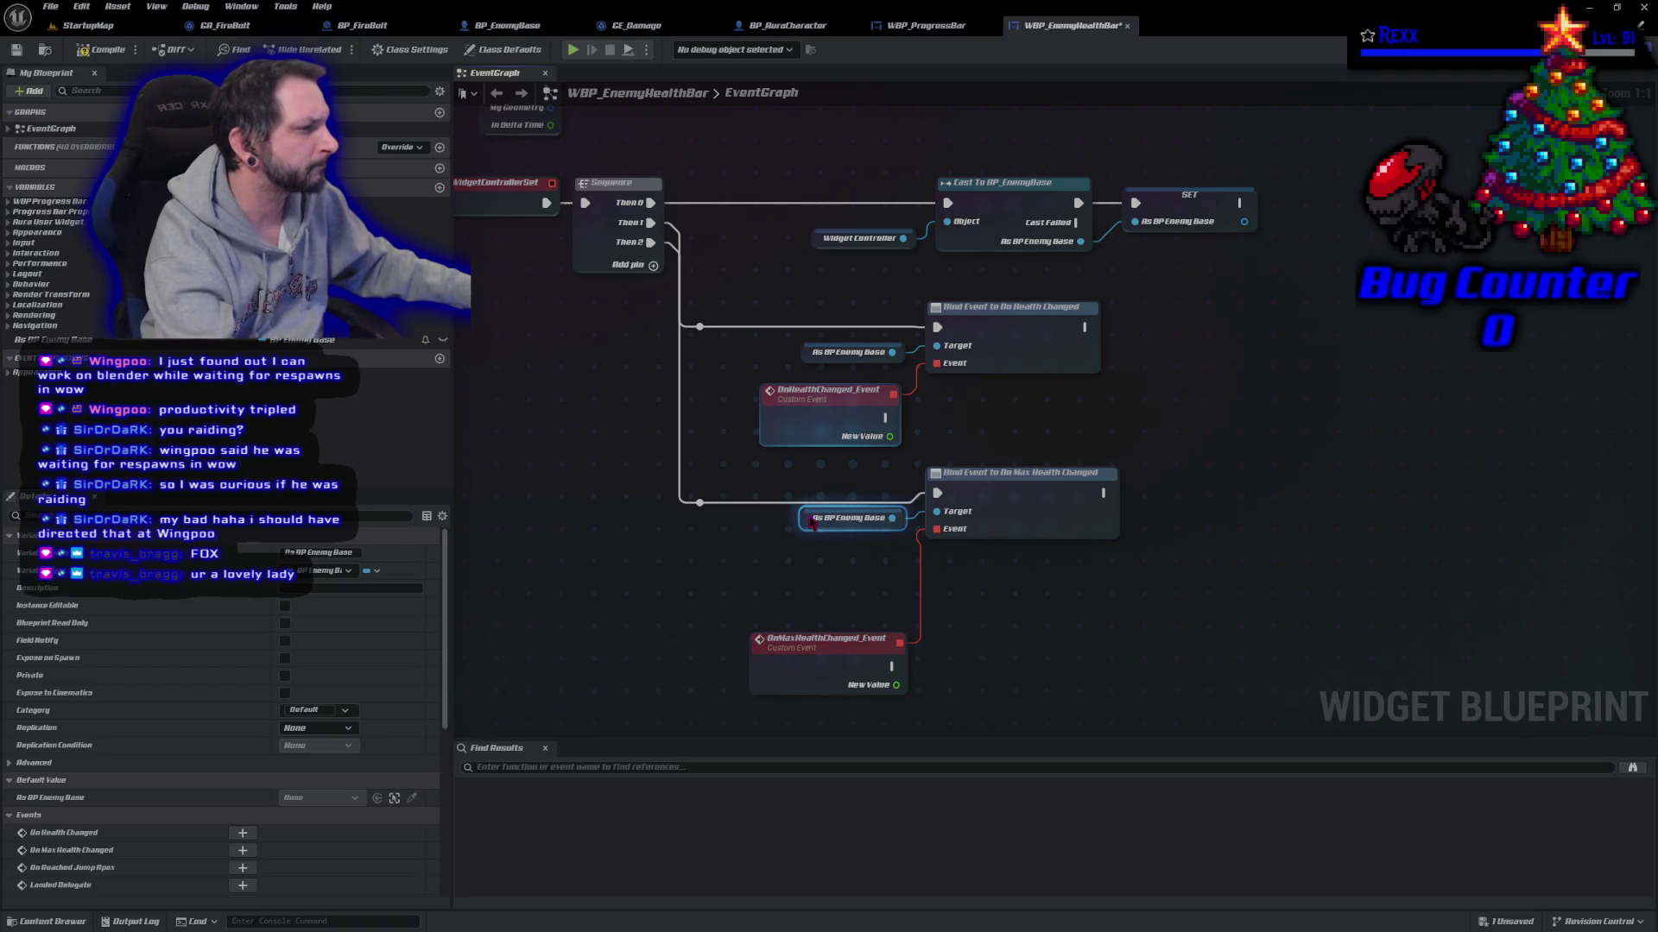
pyautogui.moveTo(815, 664); pyautogui.dragTo(814, 592)
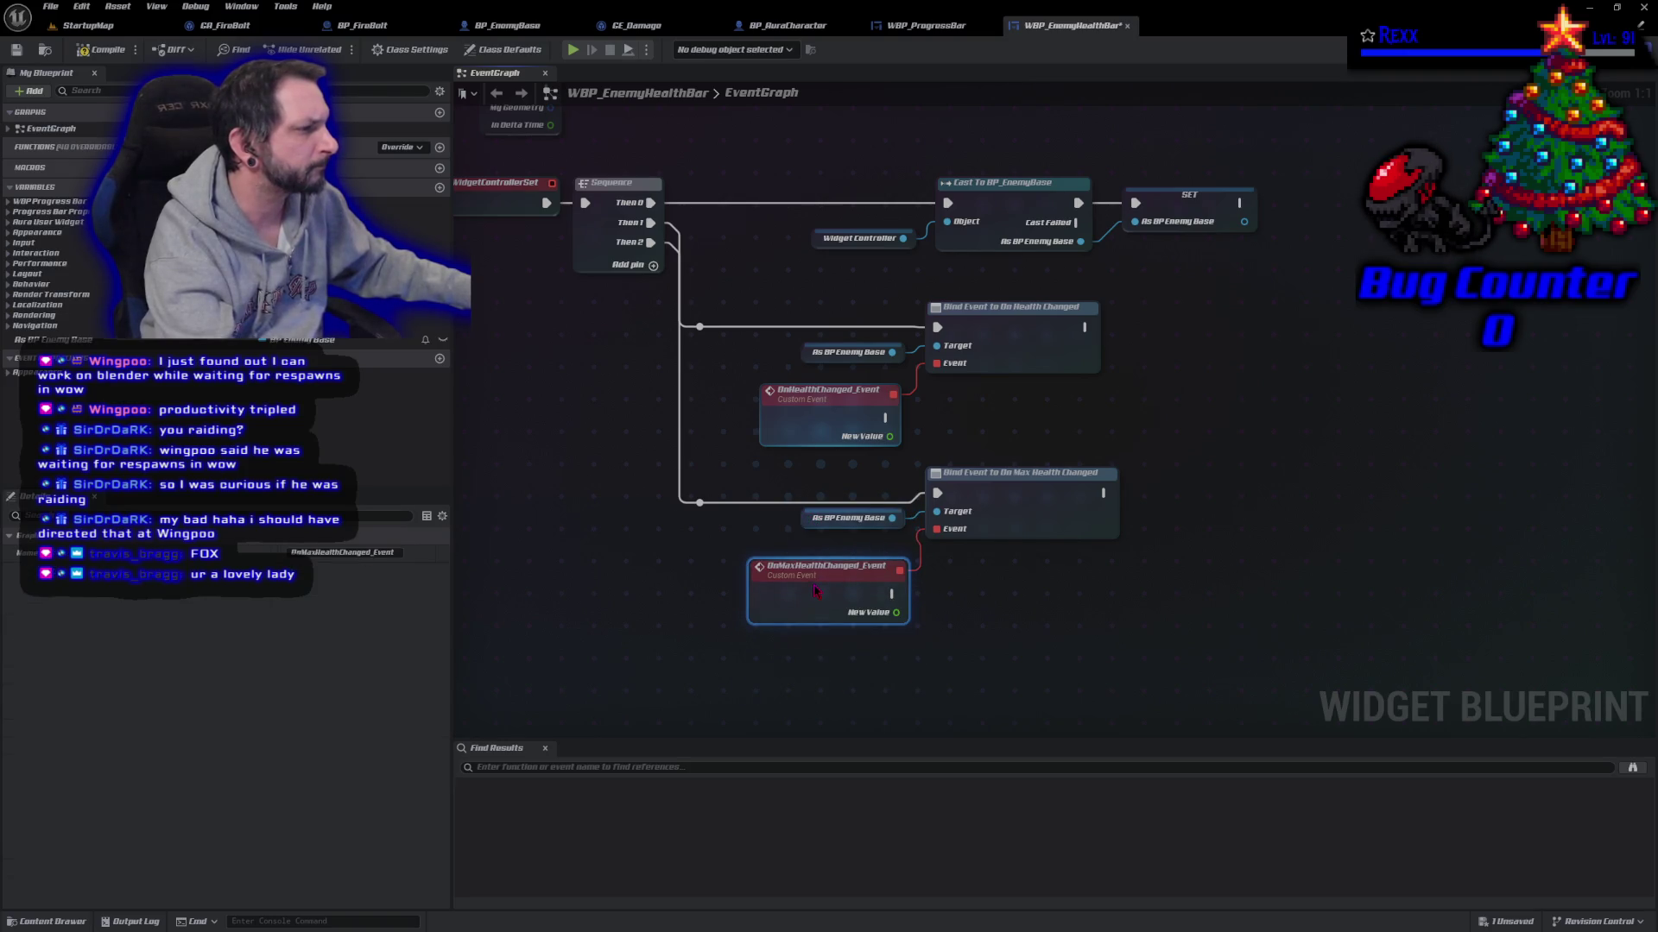
pyautogui.click(114, 52)
pyautogui.click(510, 532)
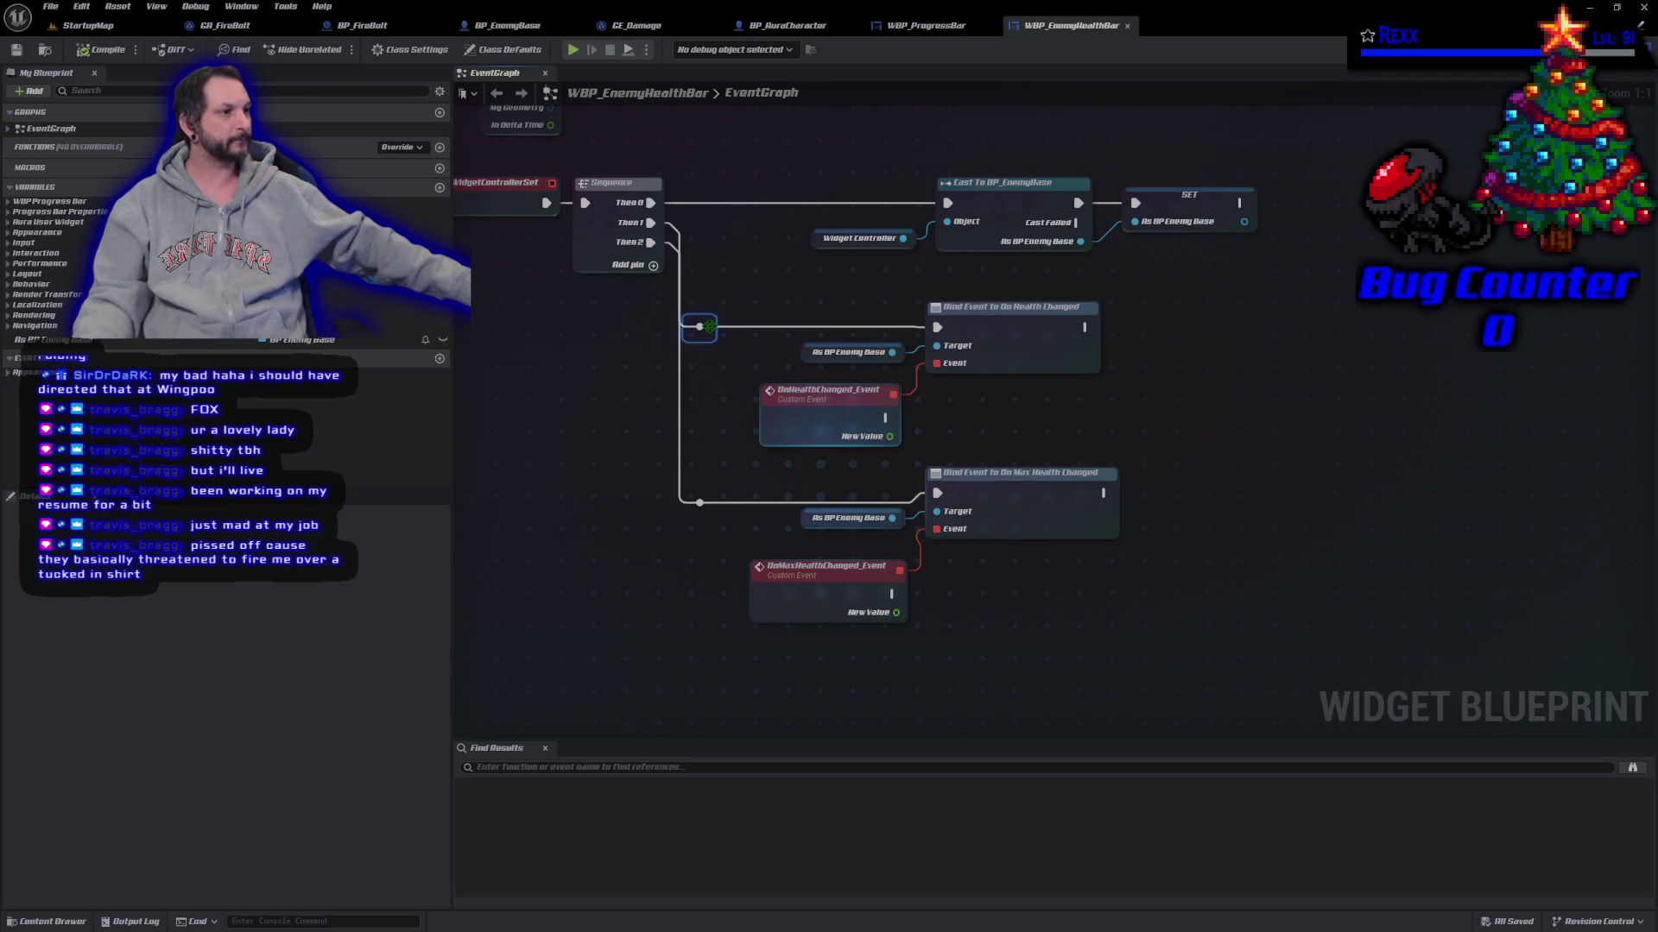
# Step: Straighten the Then 1 reroute wire into Bind Event to On Health Changed with Q
pyautogui.moveTo(700, 326)
pyautogui.mouseDown()
pyautogui.moveTo(700, 305)
pyautogui.moveTo(709, 316)
pyautogui.mouseUp()
pyautogui.press('q')
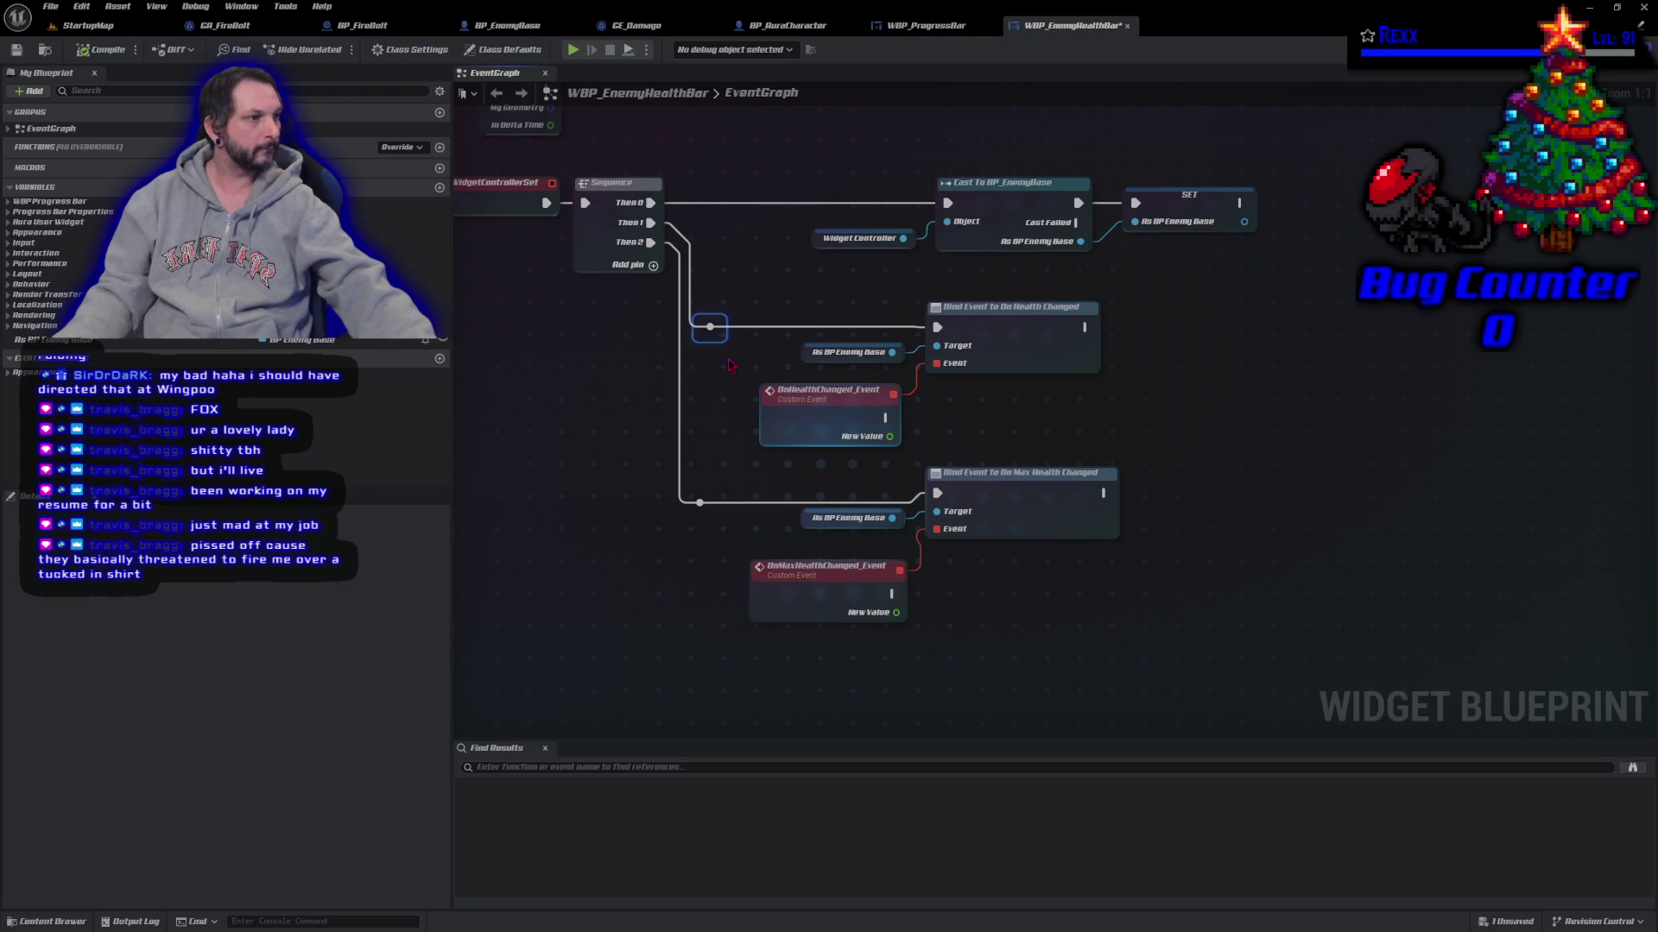
pyautogui.click(608, 380)
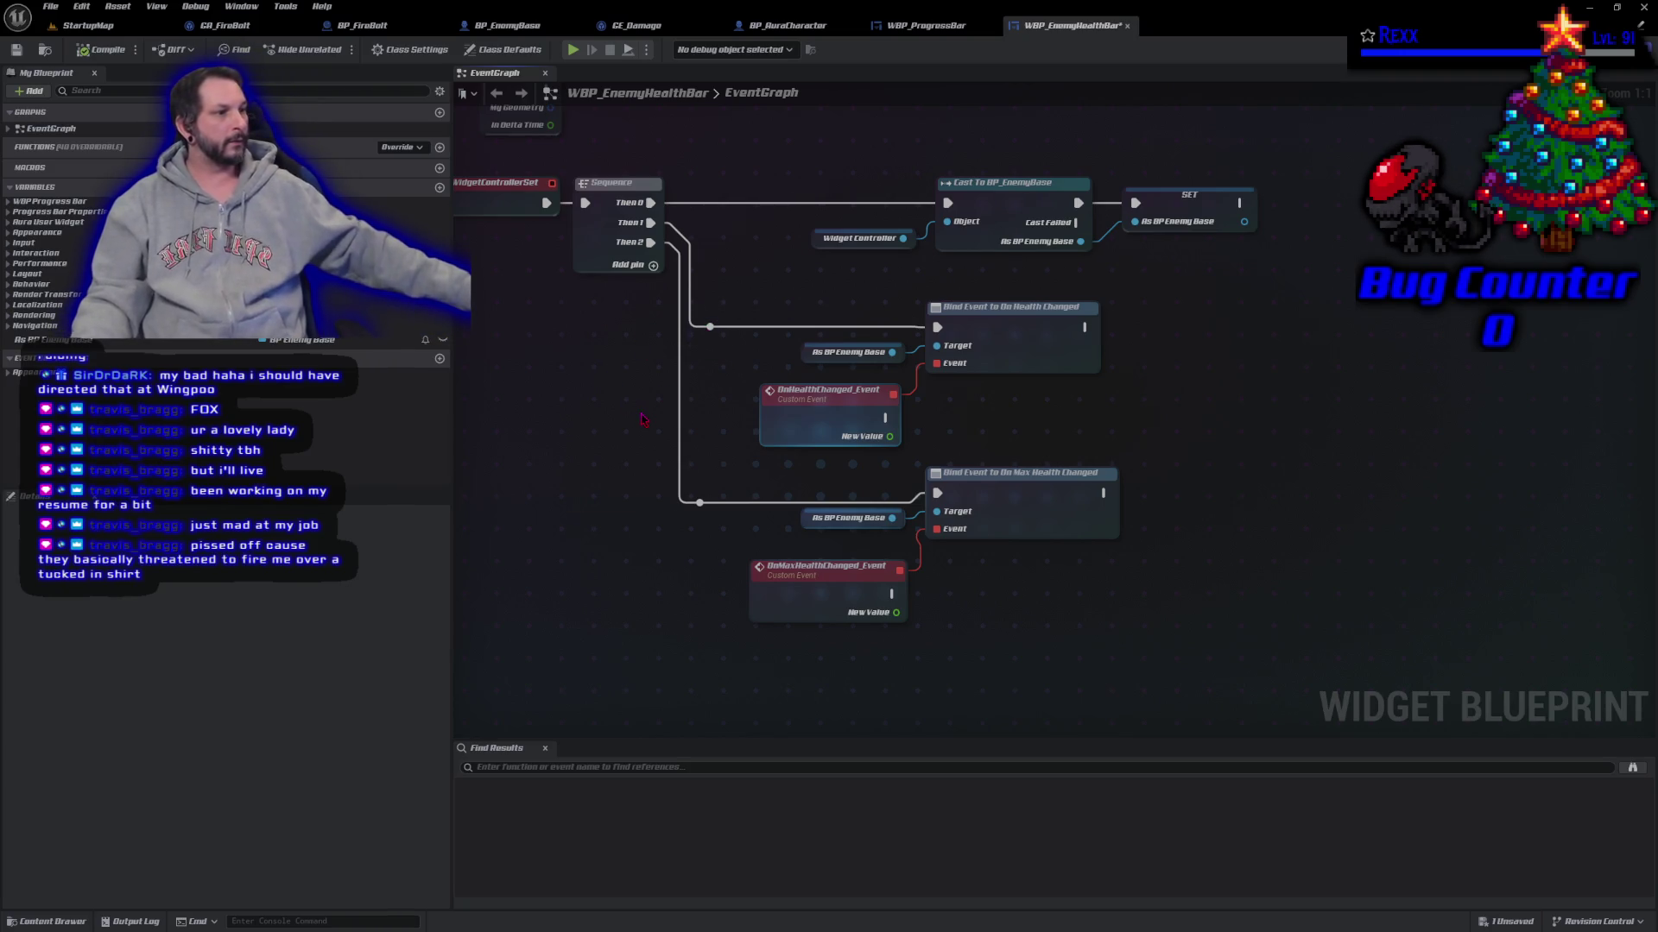
pyautogui.click(50, 7)
pyautogui.click(87, 97)
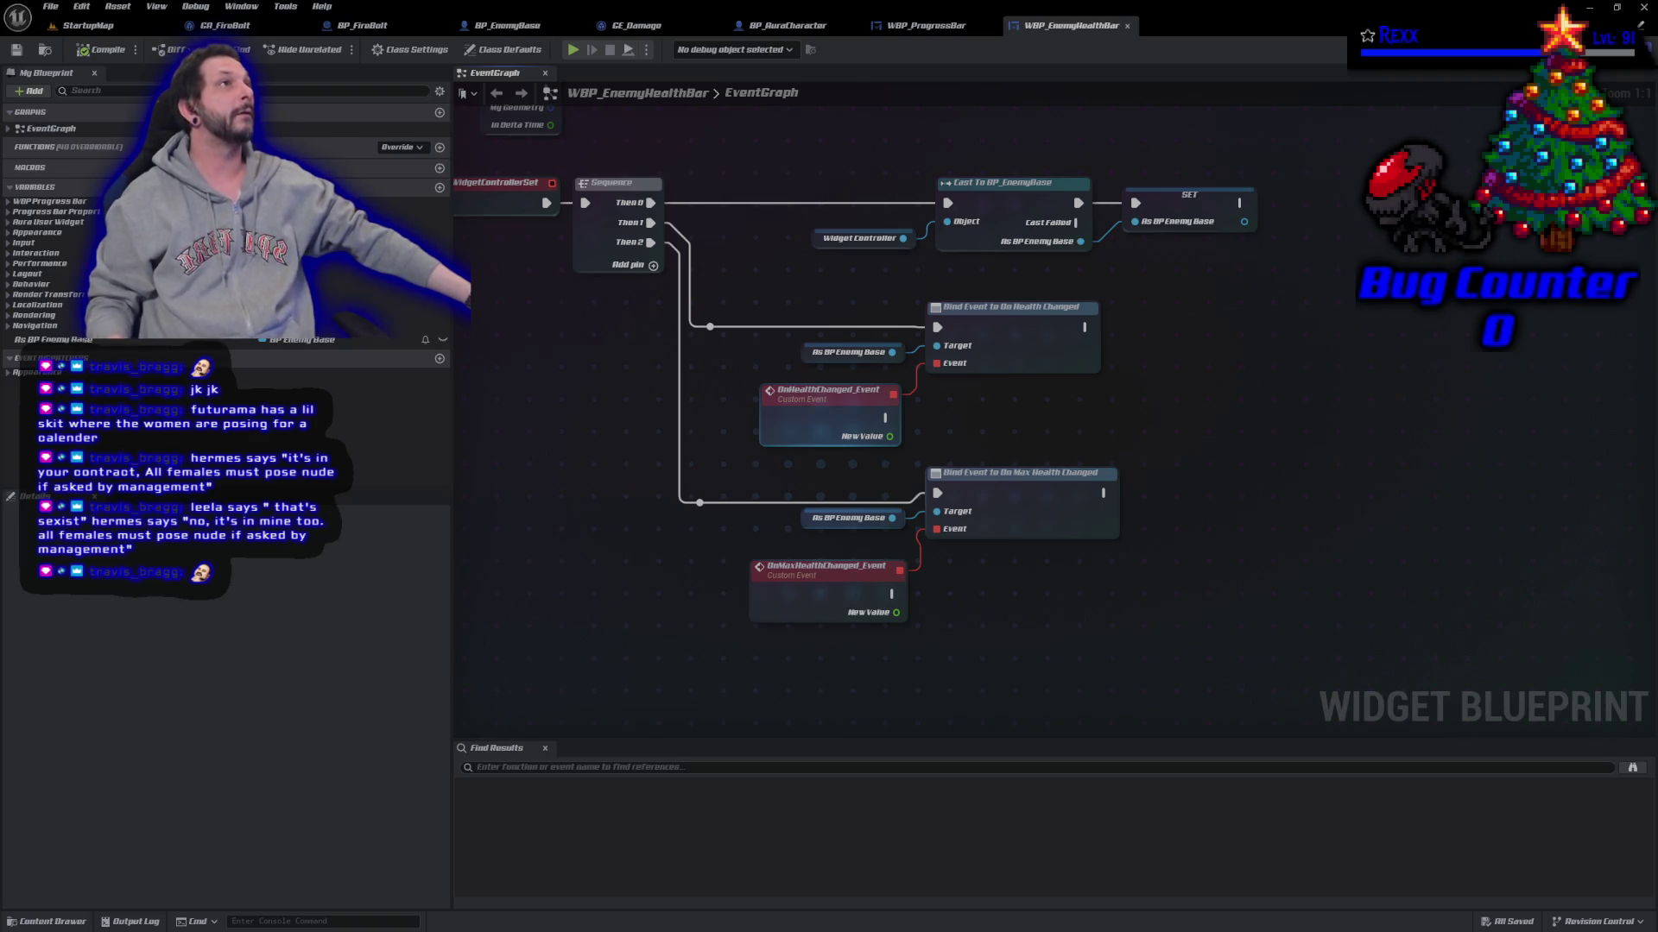
# Step: Bring up the action menu in the WBP_EnemyHealthBar event graph
pyautogui.rightClick(974, 440)
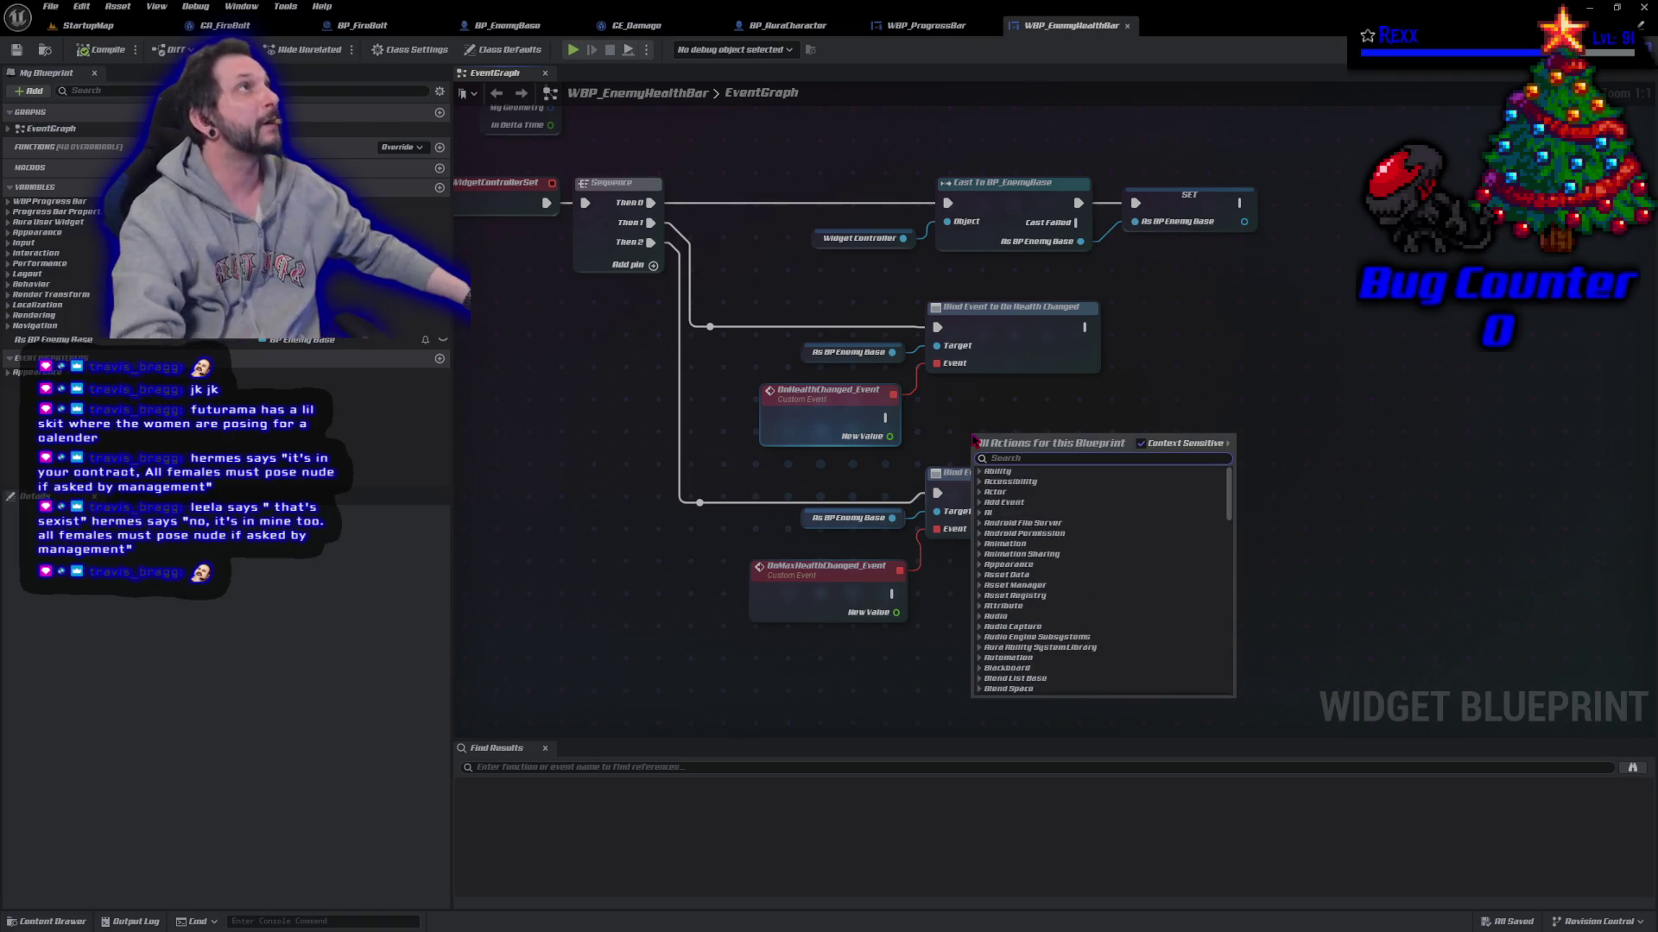
# Step: Add a Progress Bar Front getter and a Set Percent node targeting it
pyautogui.write('get progress')
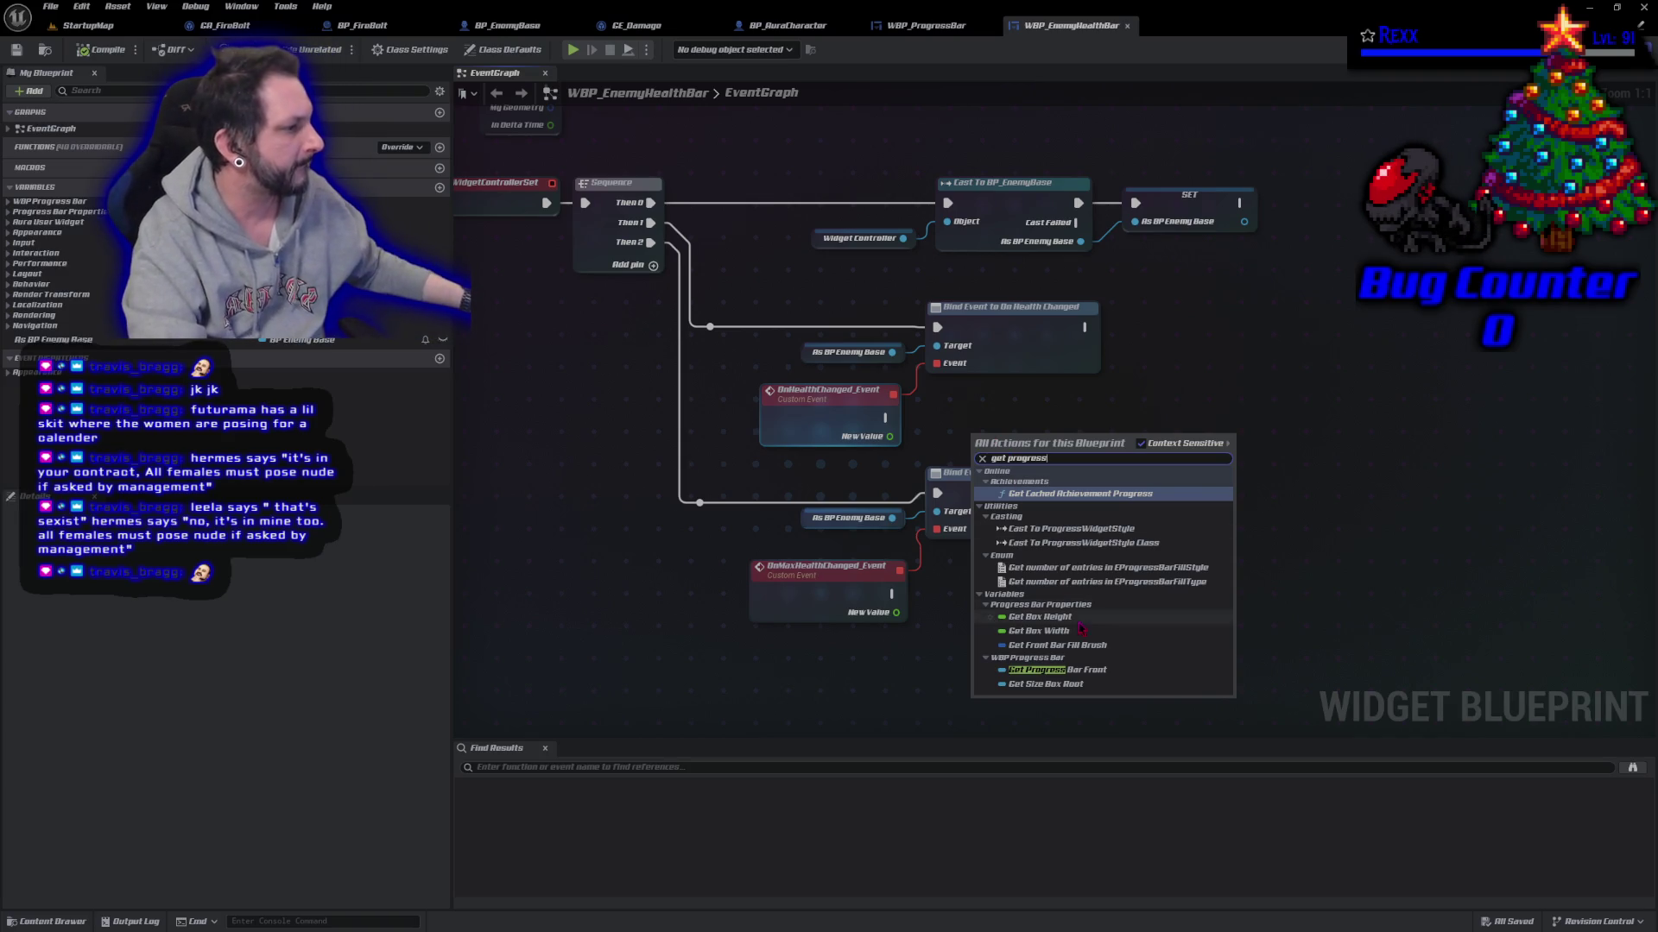
pyautogui.click(1074, 670)
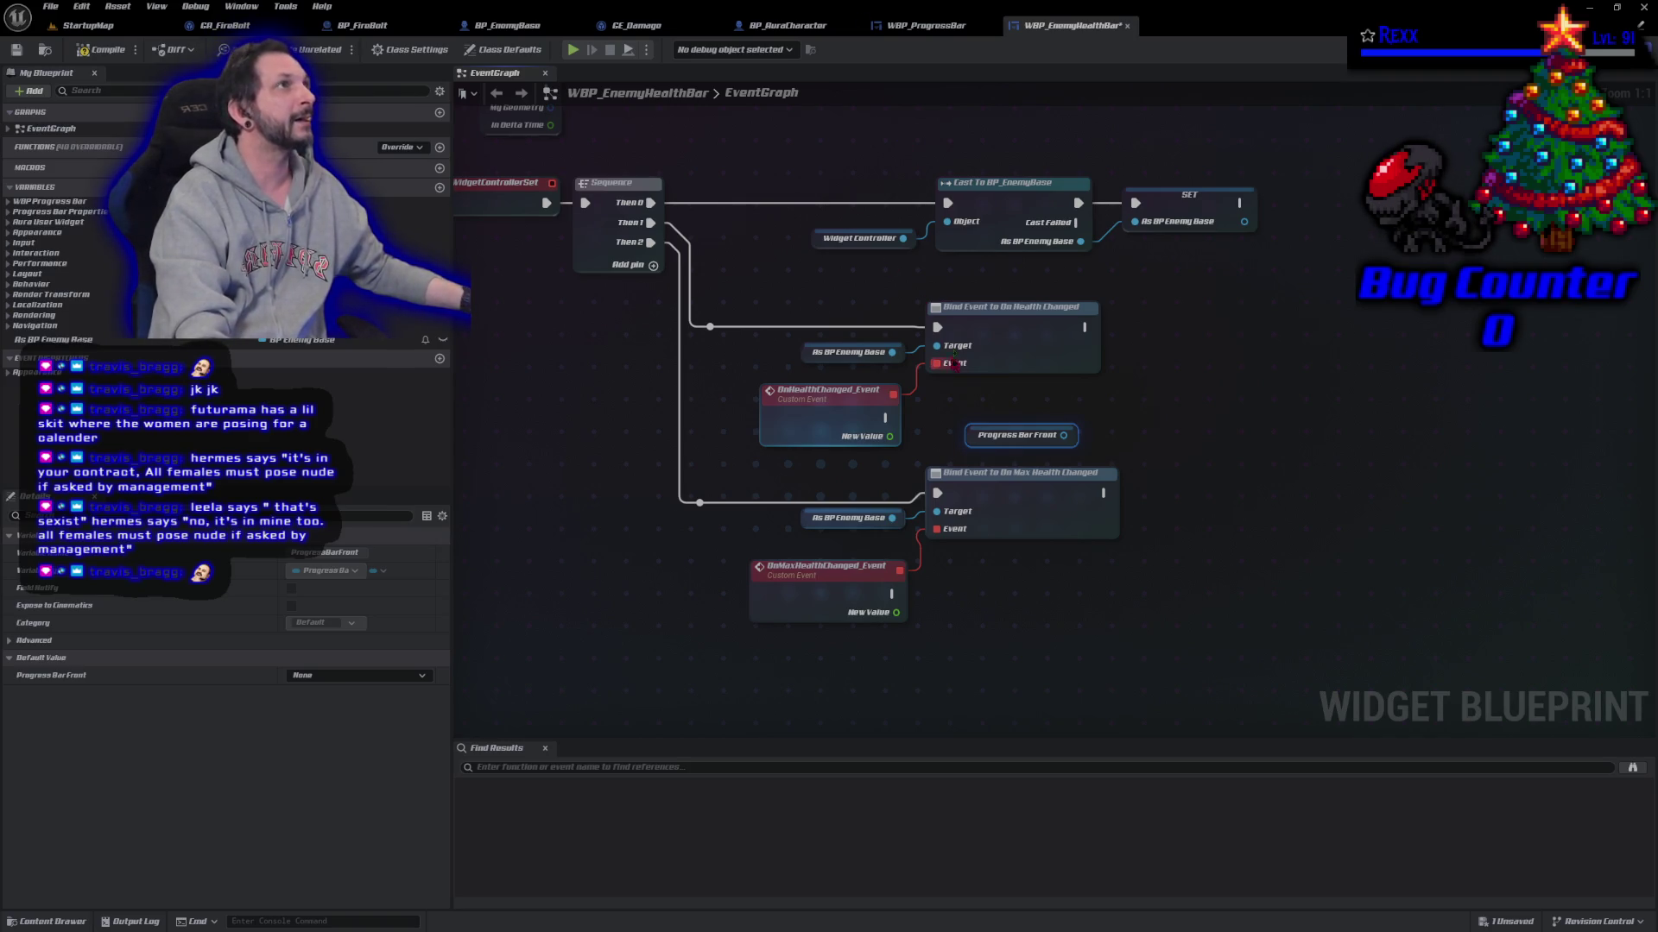
pyautogui.moveTo(1062, 436); pyautogui.dragTo(1148, 419)
pyautogui.write('set percent')
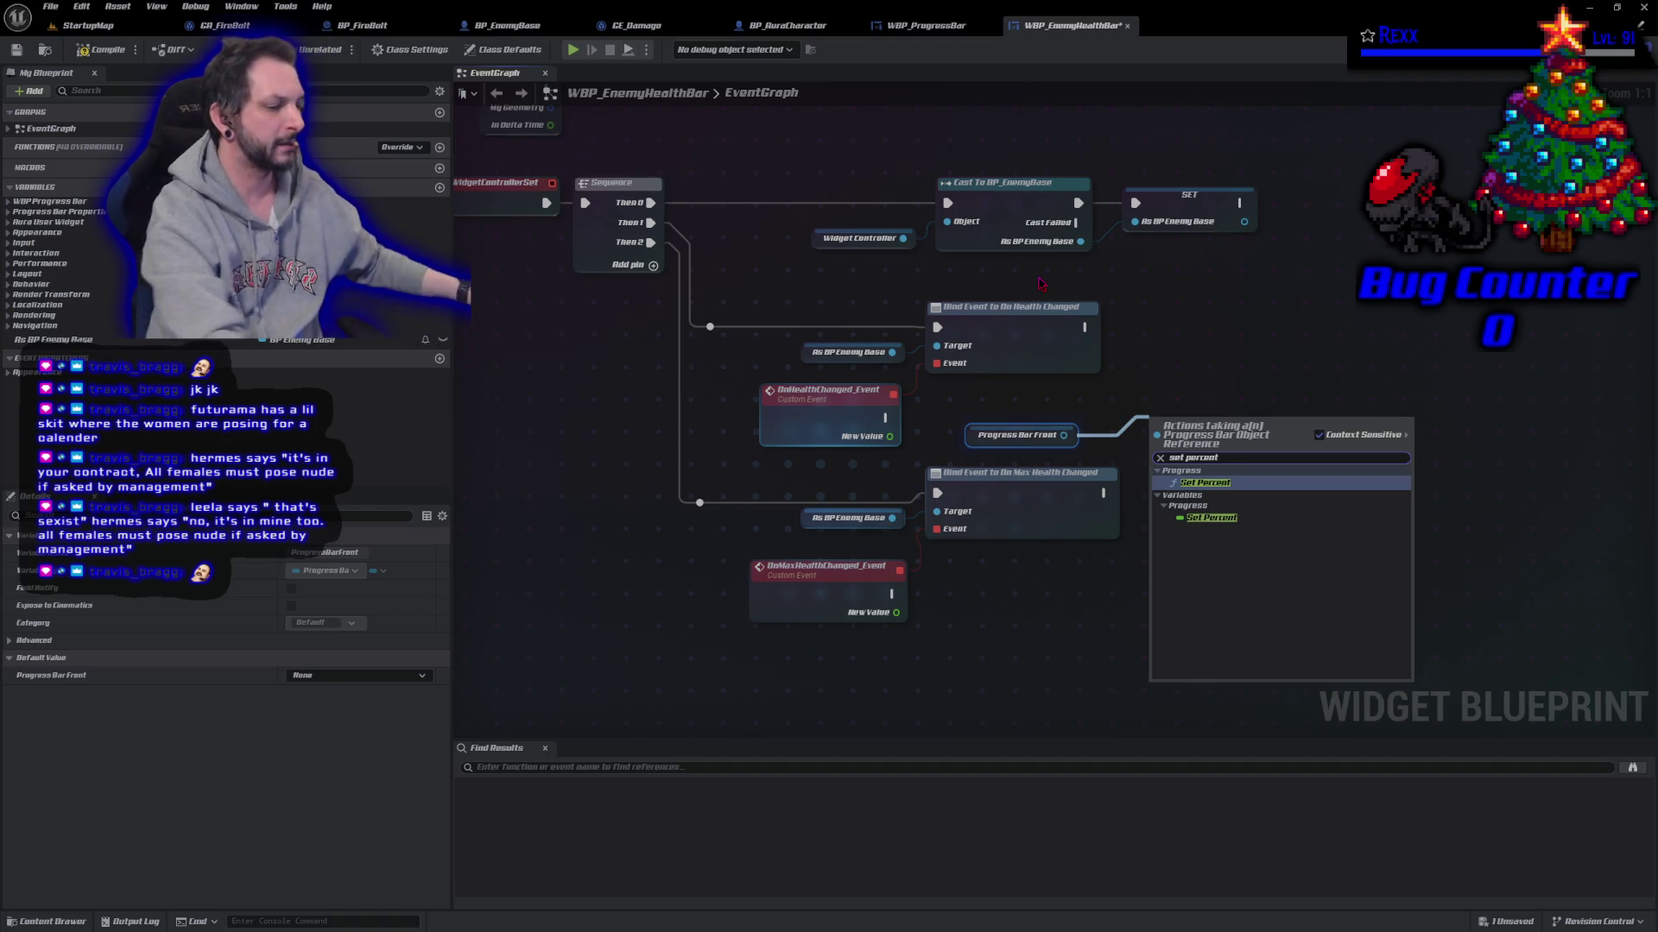
pyautogui.press('Return')
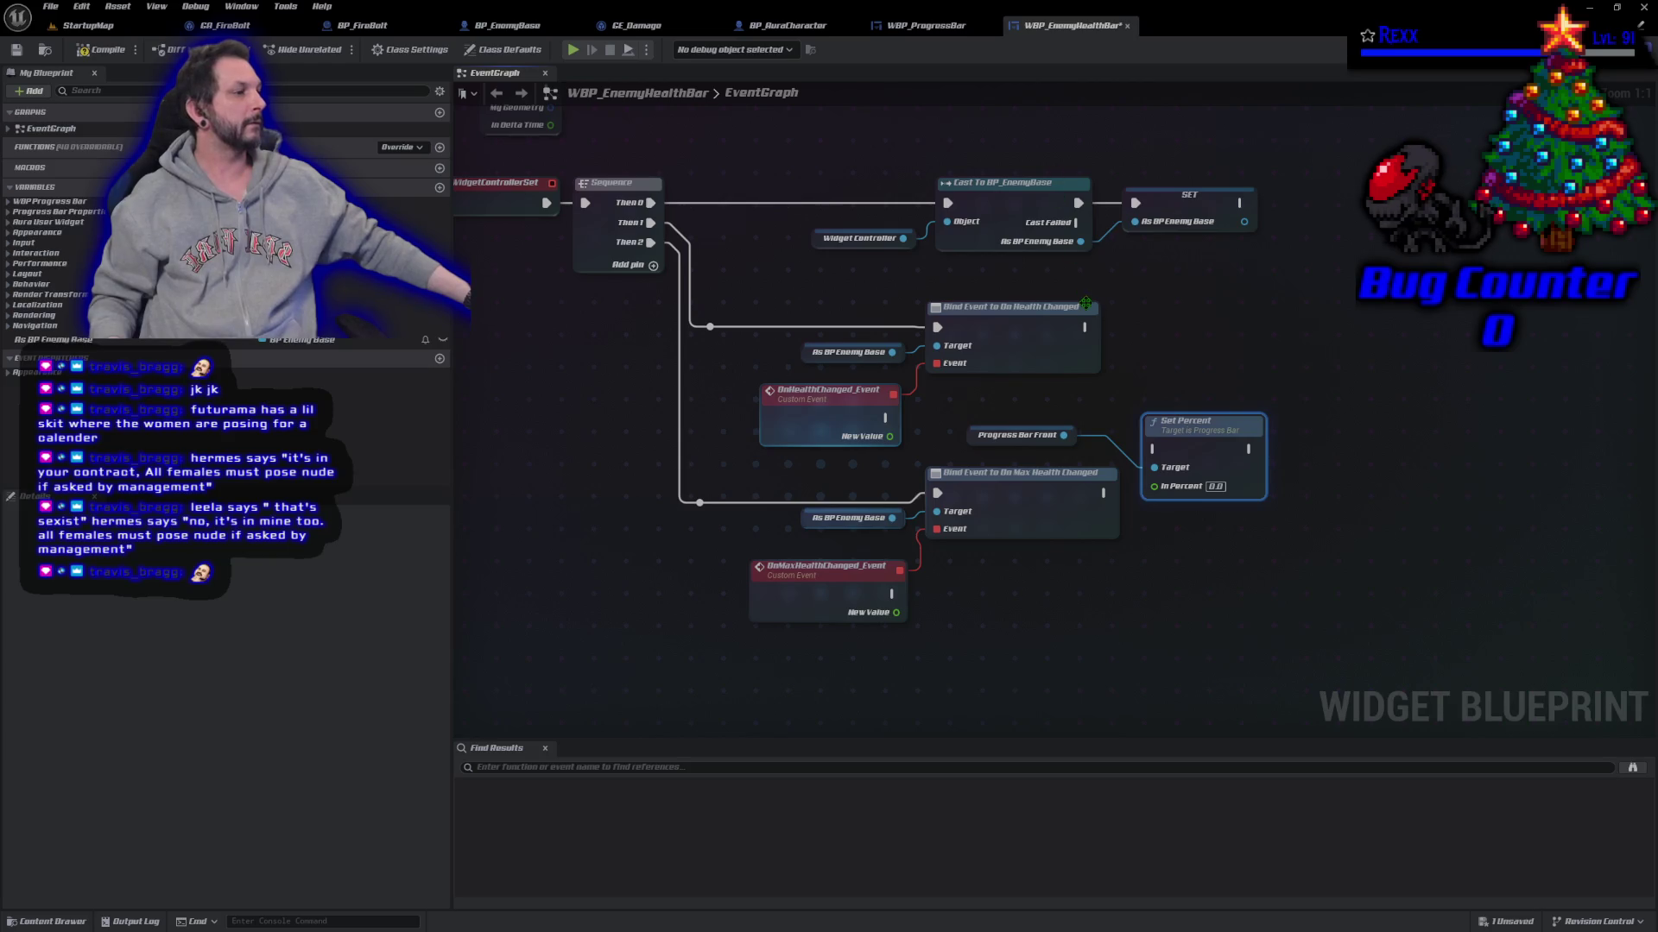
# Step: Trigger Set Percent from OnHealthChanged_Event and remove the binding's exec link to it
pyautogui.moveTo(1210, 431)
pyautogui.mouseDown()
pyautogui.moveTo(1317, 354)
pyautogui.moveTo(1334, 307)
pyautogui.mouseUp()
pyautogui.moveTo(1087, 328)
pyautogui.mouseDown()
pyautogui.moveTo(1278, 320)
pyautogui.moveTo(1329, 398)
pyautogui.mouseUp()
pyautogui.moveTo(888, 418); pyautogui.dragTo(1289, 407)
pyautogui.keyDown('alt'); pyautogui.click(1086, 326); pyautogui.keyUp('alt')
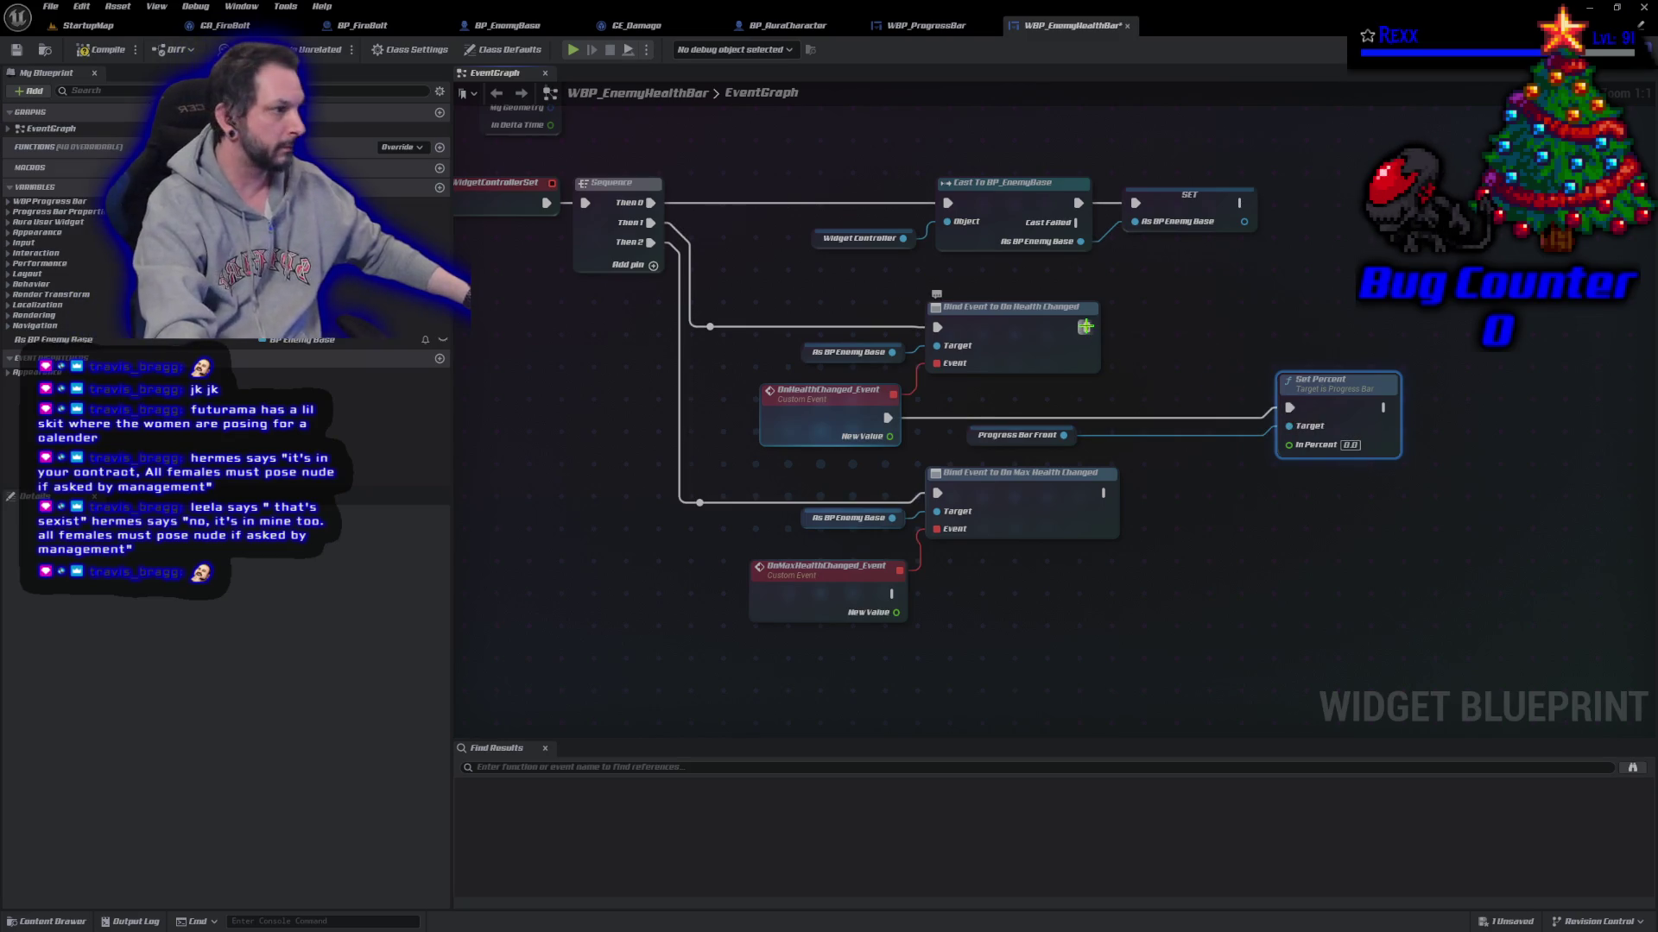
# Step: Promote the health event's New Value to a Health variable, placing its SET before Set Percent
pyautogui.moveTo(974, 436); pyautogui.dragTo(1158, 436)
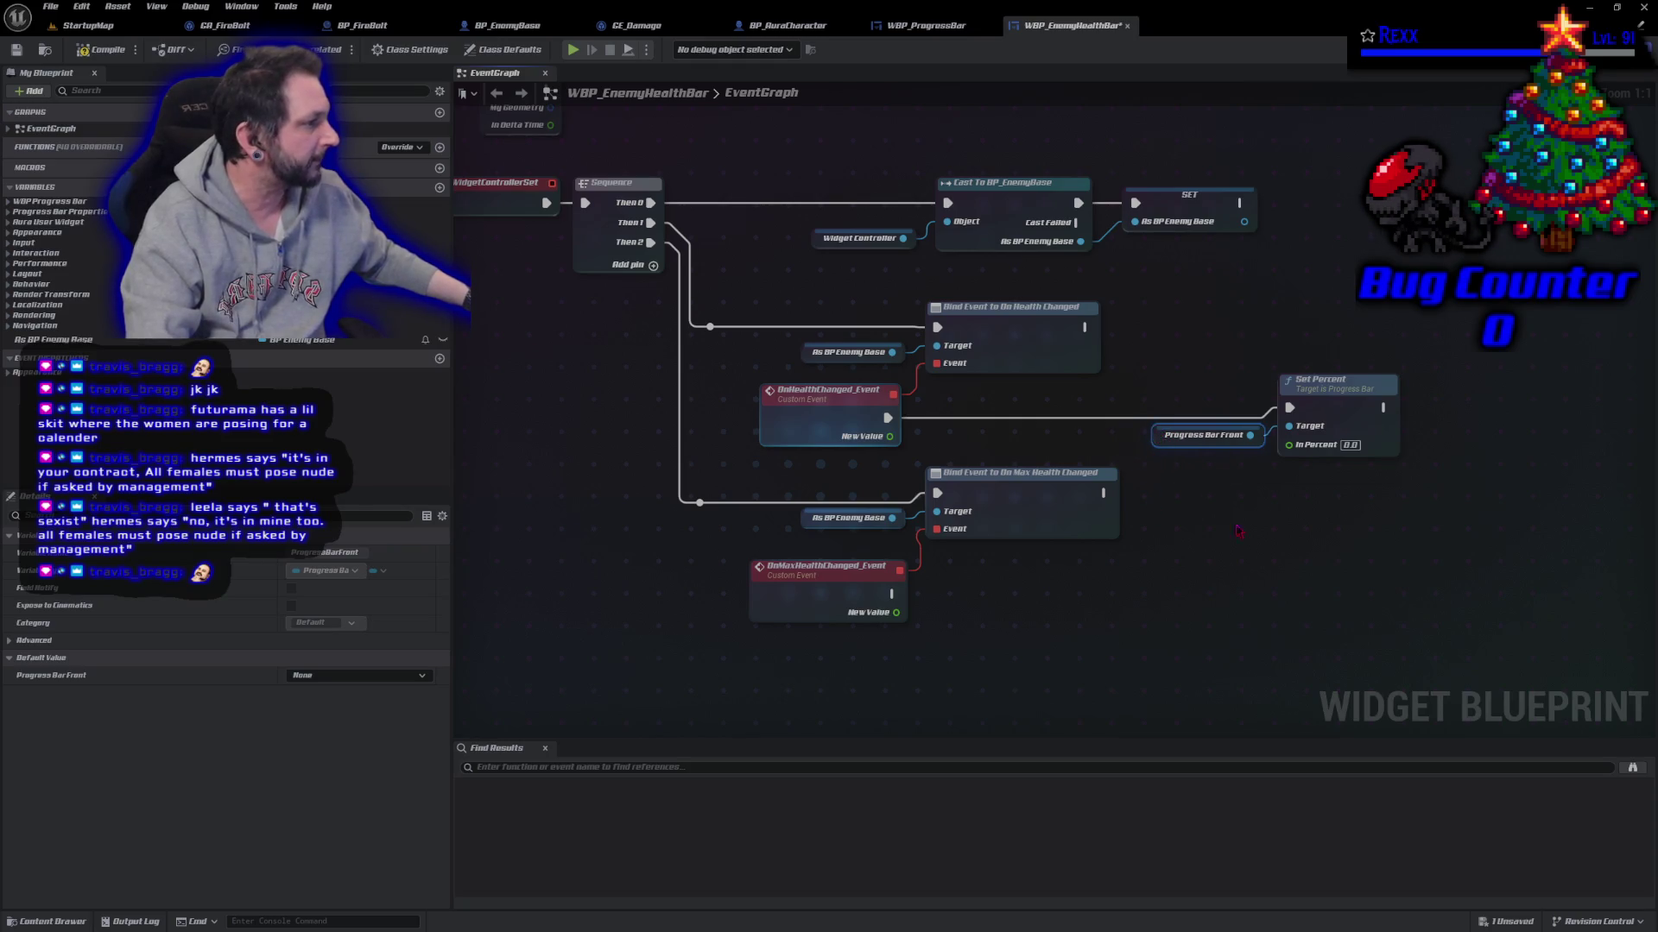
pyautogui.moveTo(890, 436)
pyautogui.mouseDown()
pyautogui.moveTo(1032, 470)
pyautogui.moveTo(972, 451)
pyautogui.mouseUp()
pyautogui.click(1053, 498)
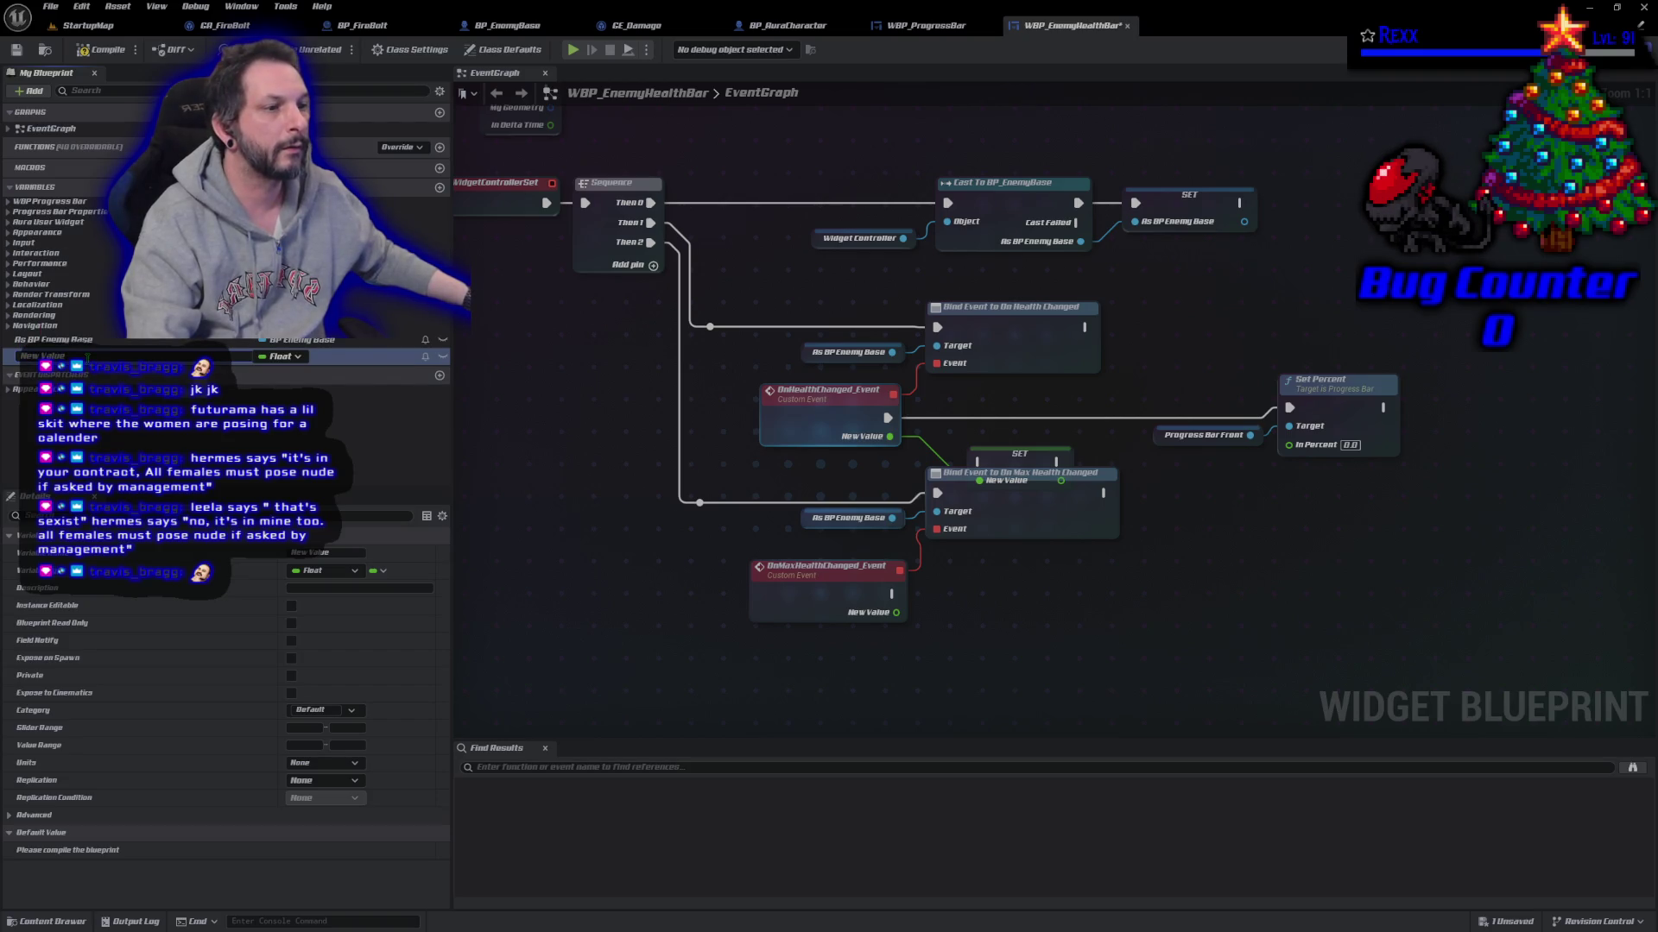
pyautogui.write('Health')
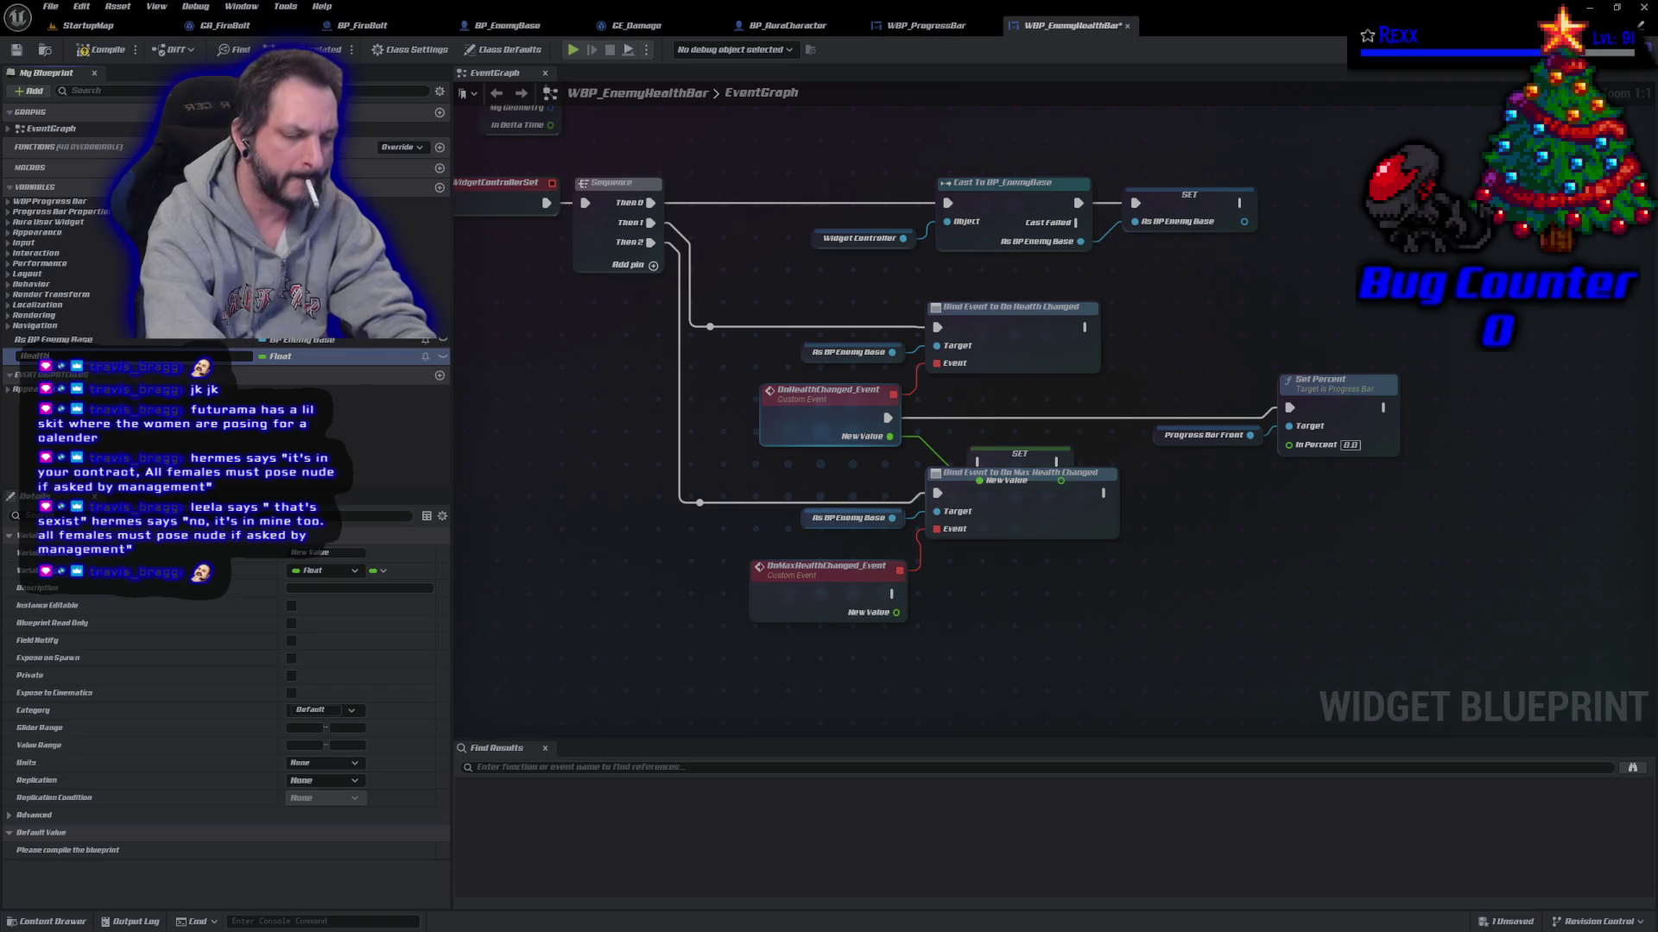
pyautogui.press('Return')
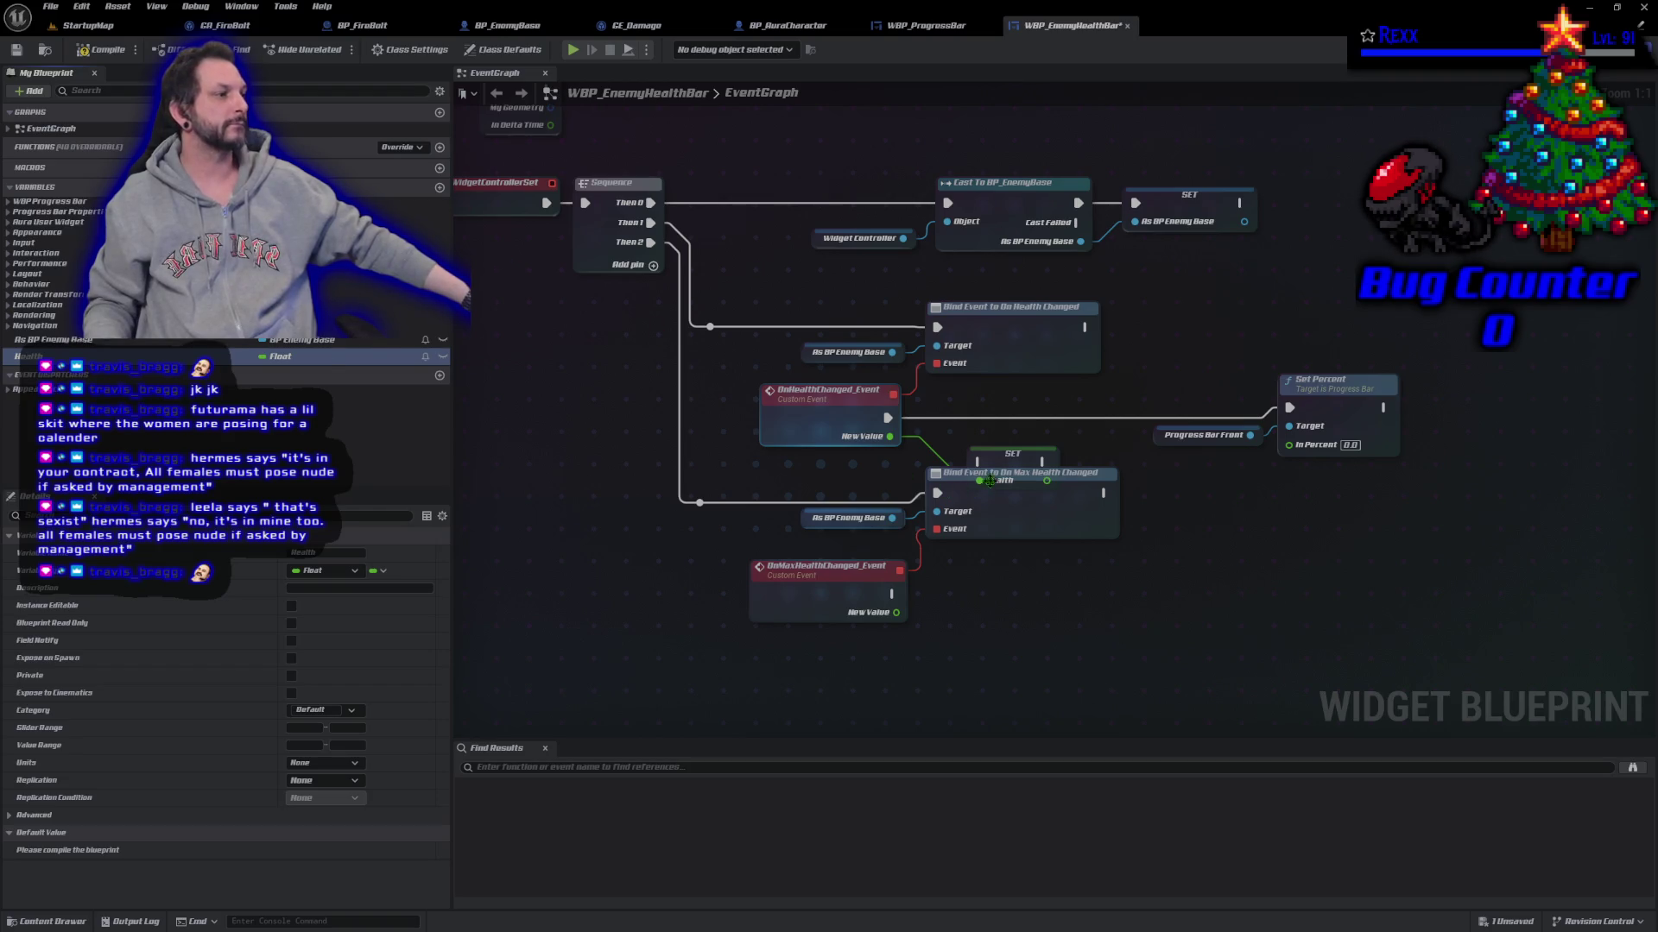
pyautogui.moveTo(1012, 455); pyautogui.dragTo(1033, 403)
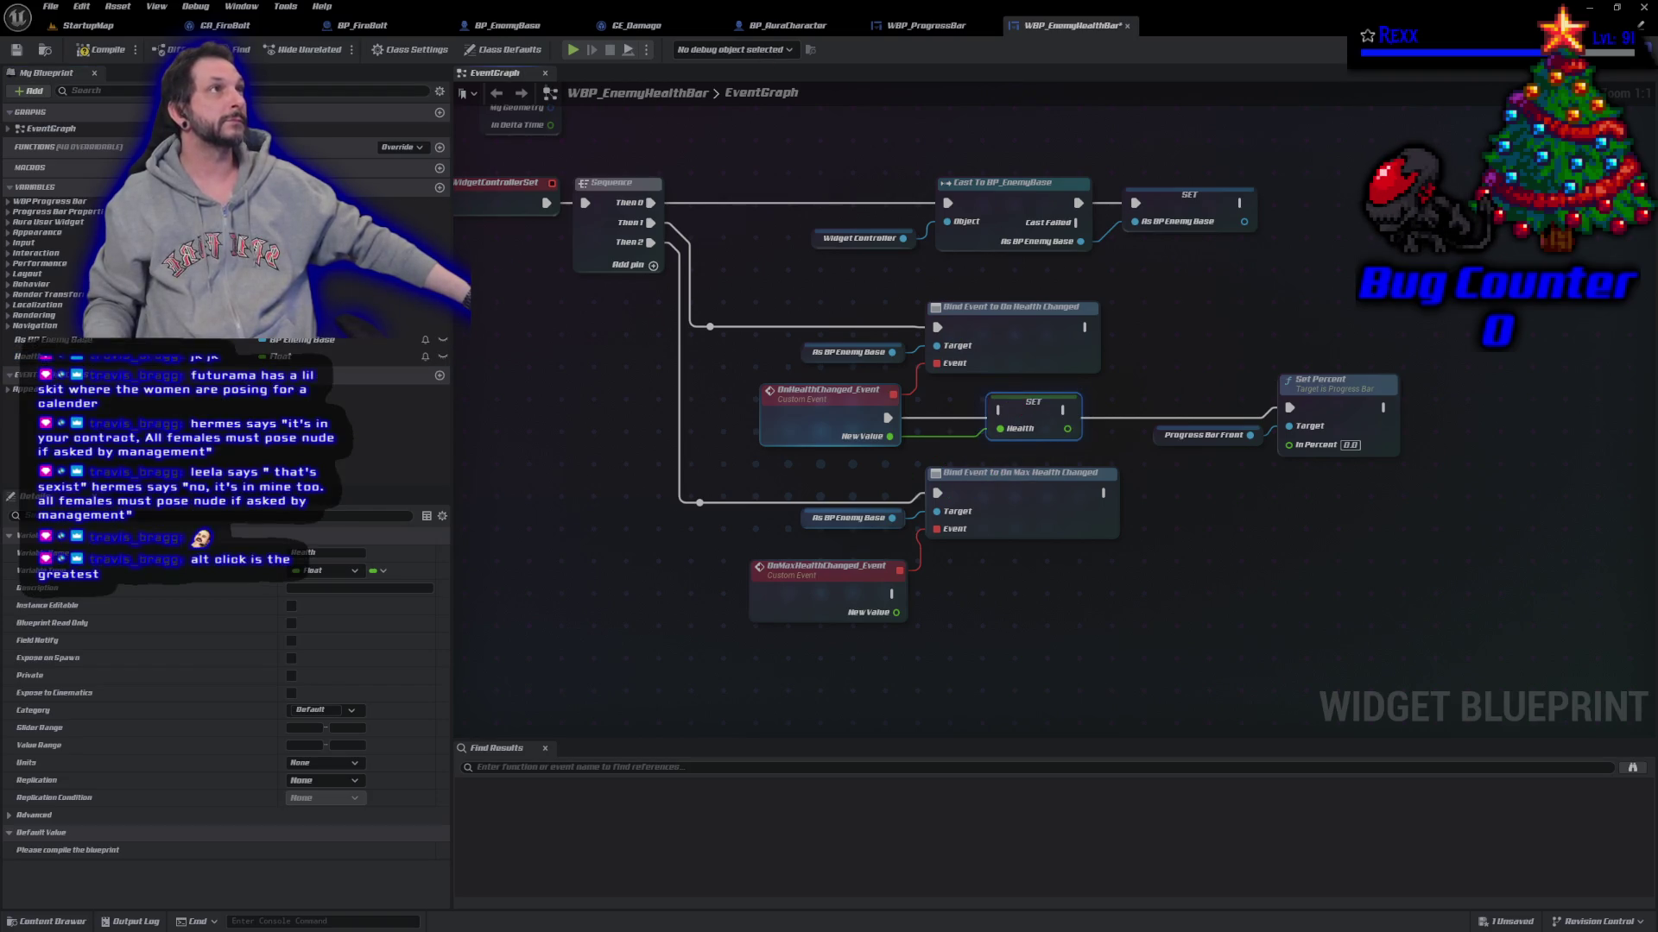
# Step: Promote the max-health New Value to MaxHealth, route the health exec into Health SET, and link Then 2
pyautogui.moveTo(896, 615); pyautogui.dragTo(939, 617)
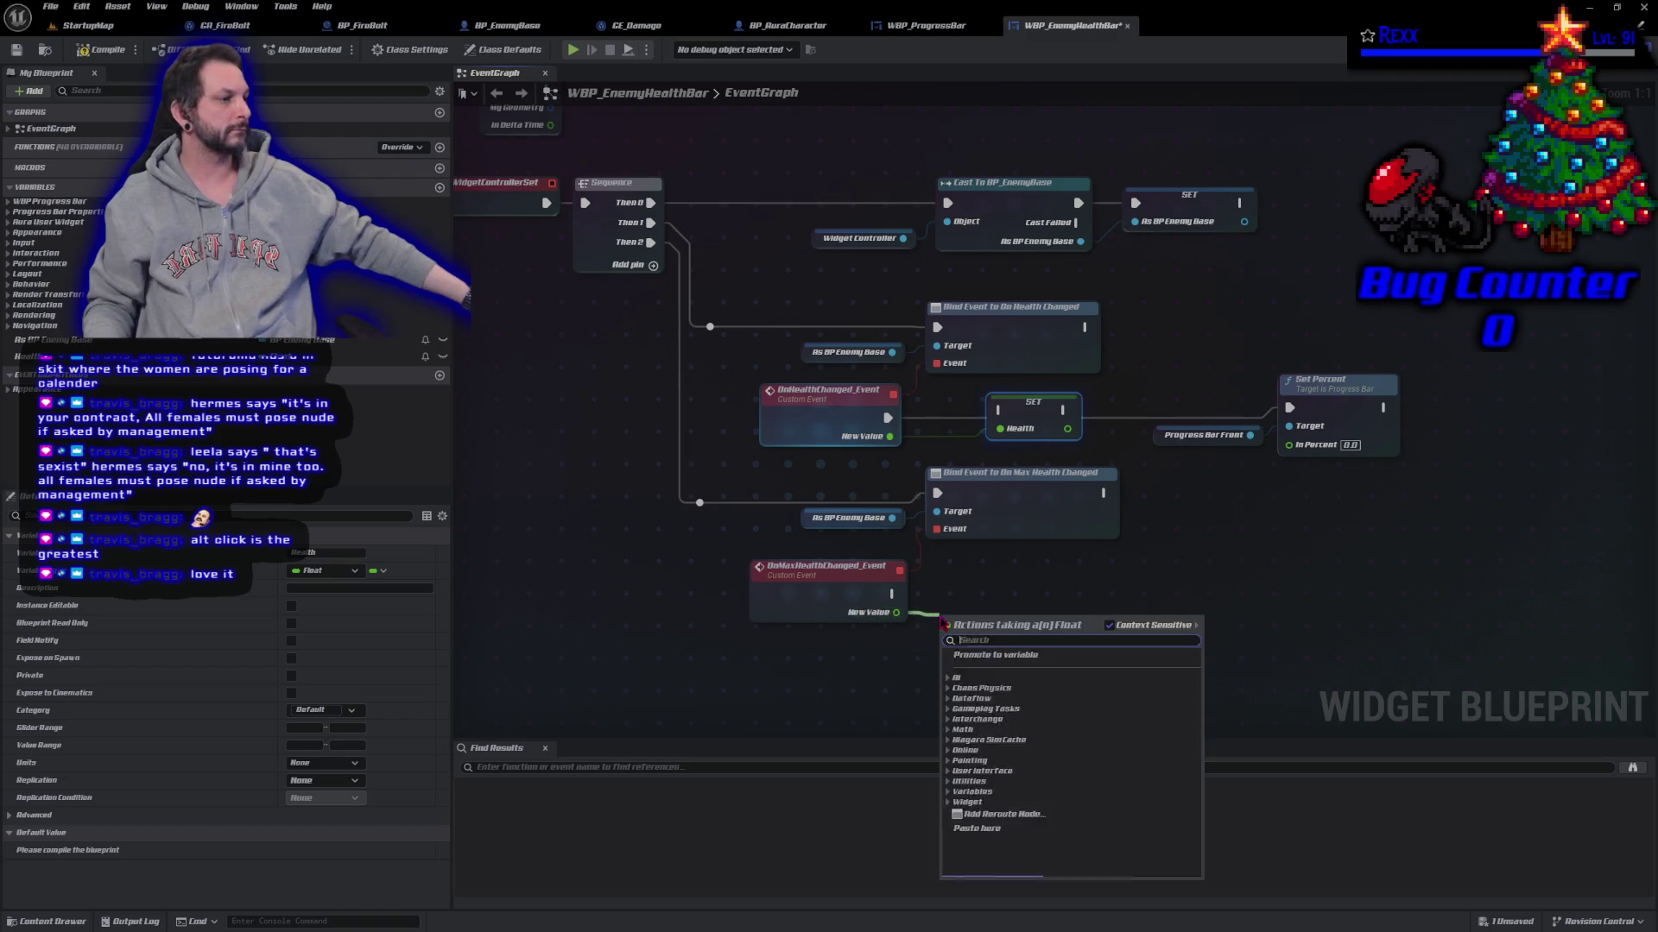
pyautogui.click(1011, 678)
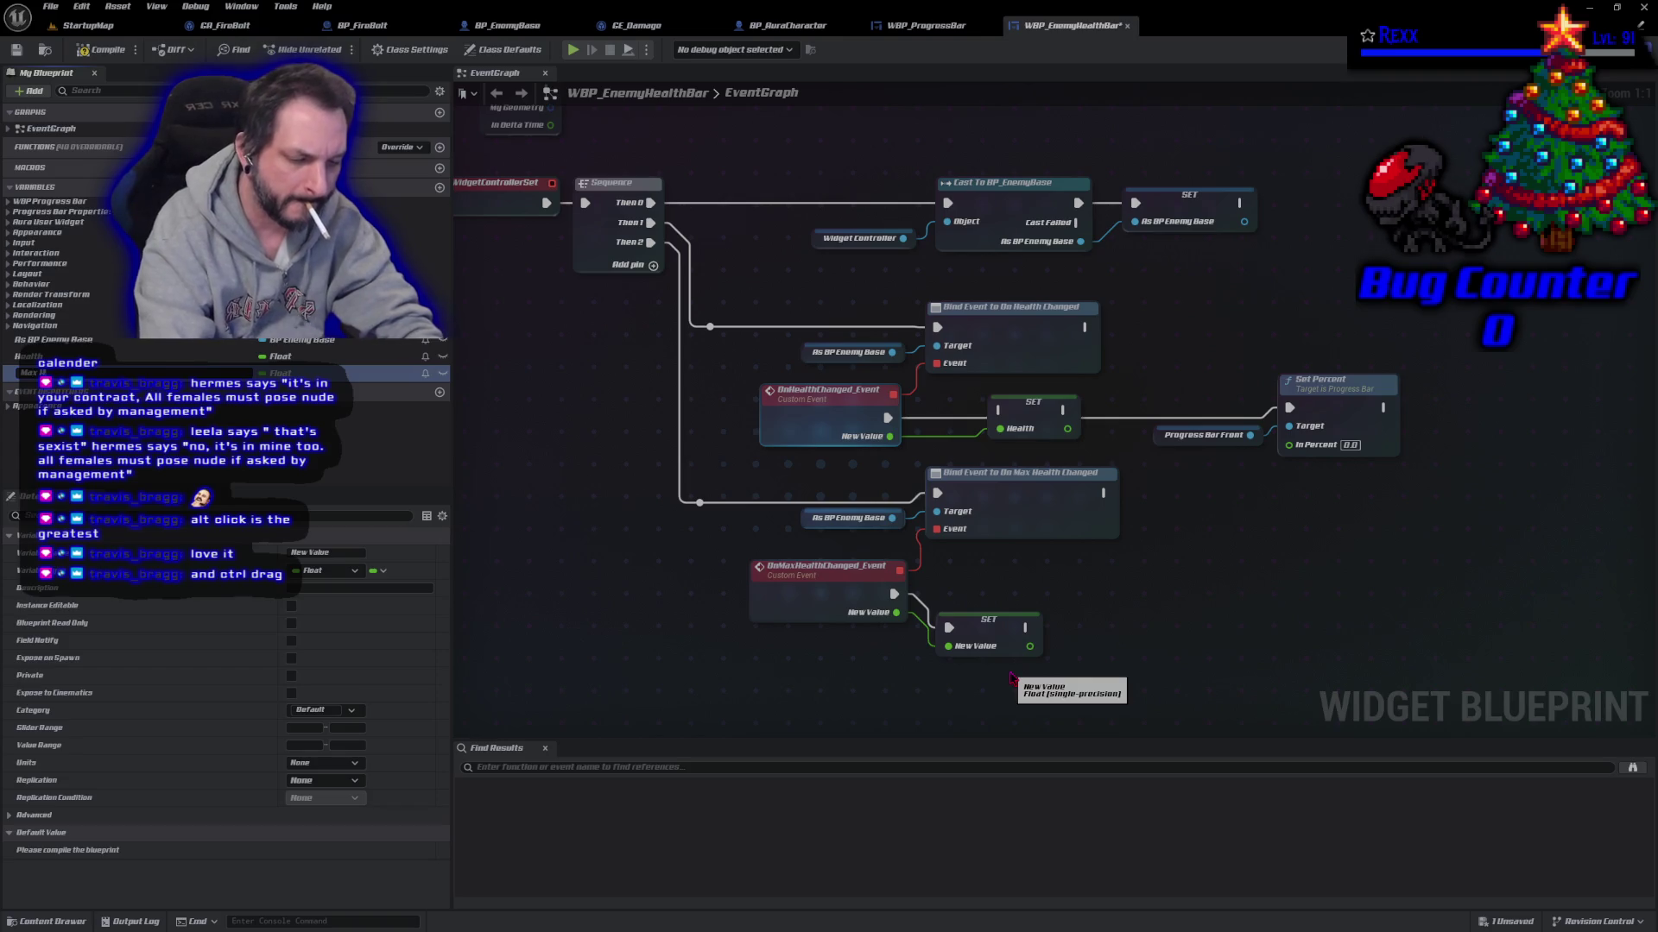
pyautogui.press('Return')
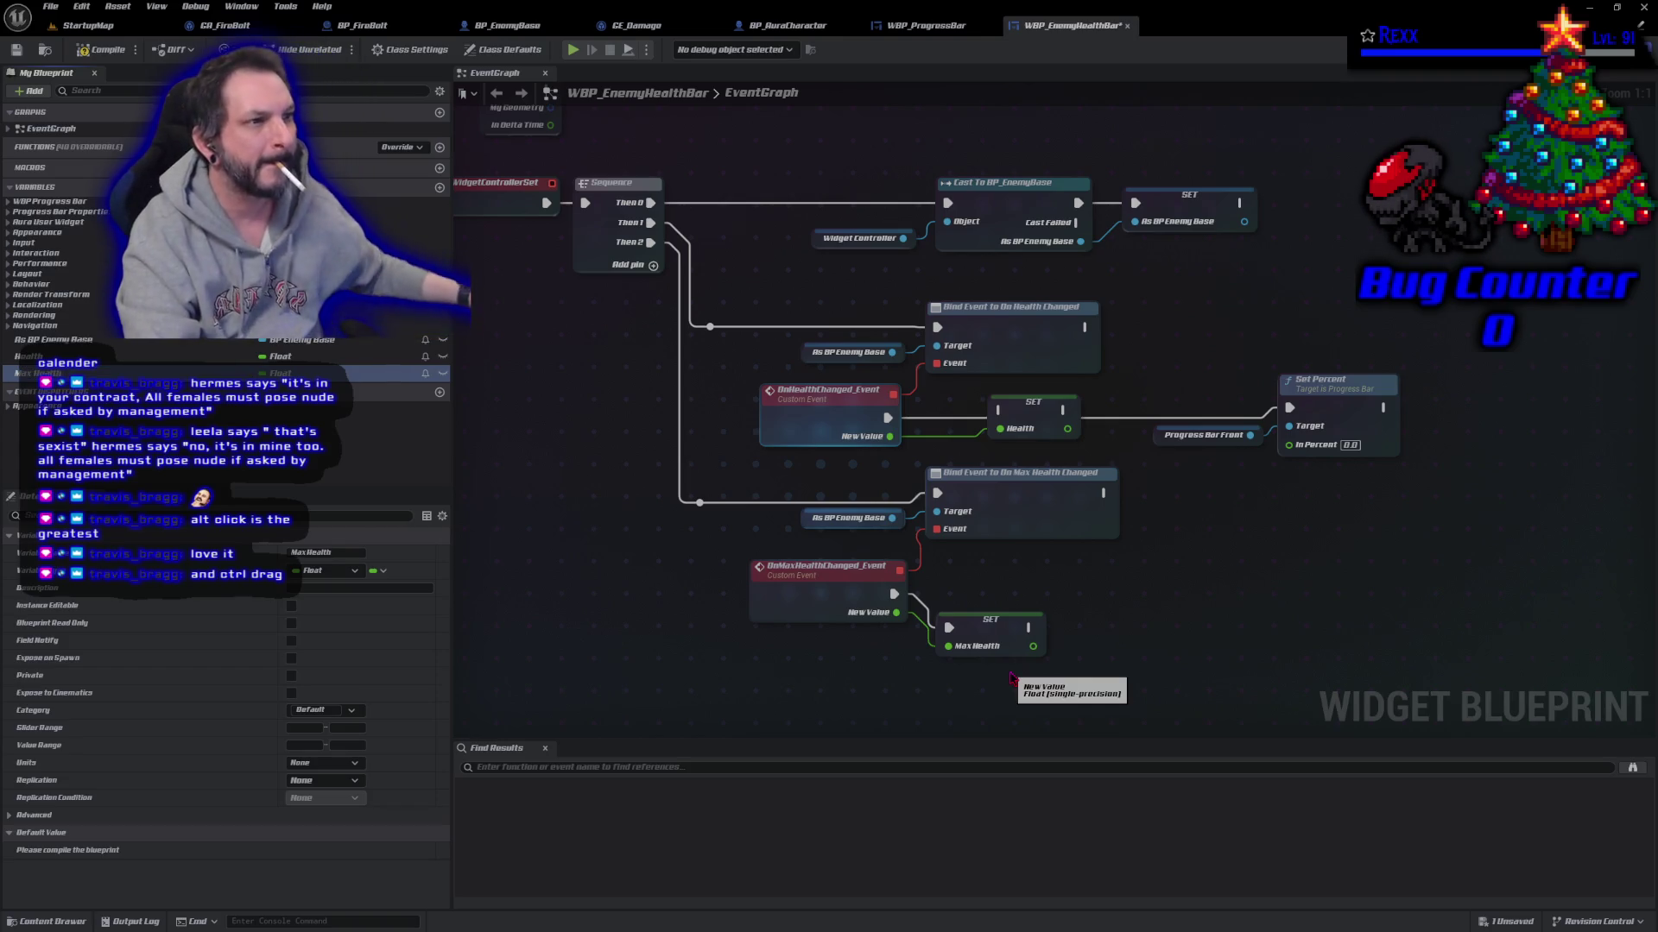
pyautogui.moveTo(990, 625); pyautogui.dragTo(989, 594)
pyautogui.moveTo(889, 418); pyautogui.dragTo(1339, 411)
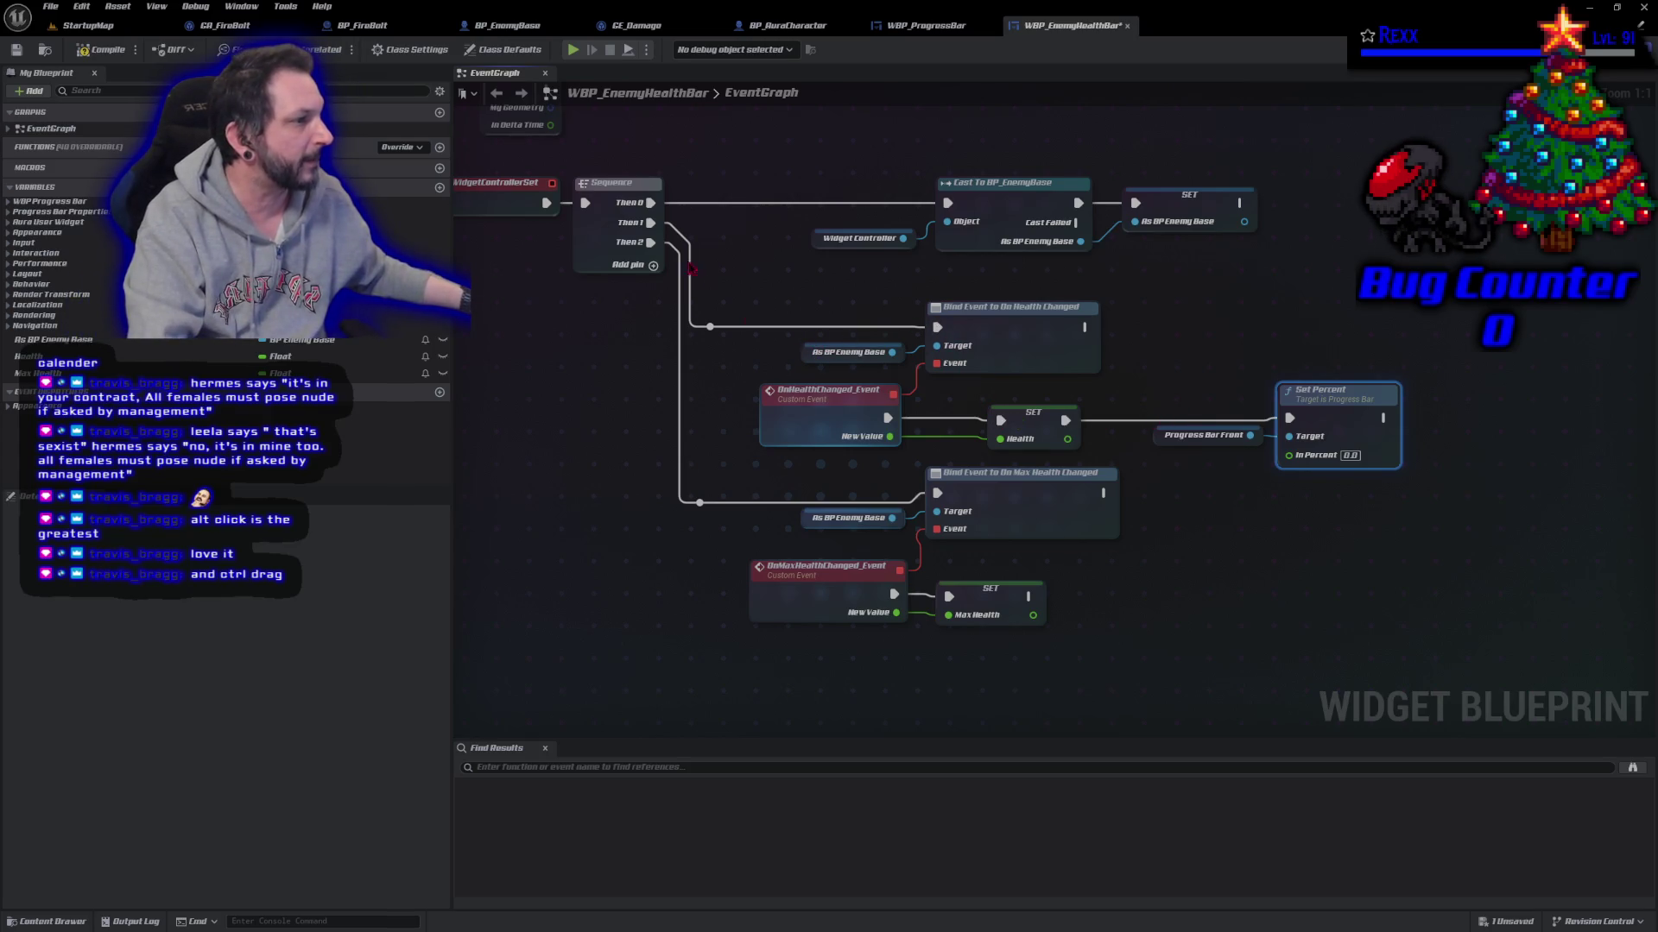
pyautogui.moveTo(658, 230)
pyautogui.mouseDown()
pyautogui.moveTo(781, 278)
pyautogui.moveTo(651, 244)
pyautogui.mouseUp()
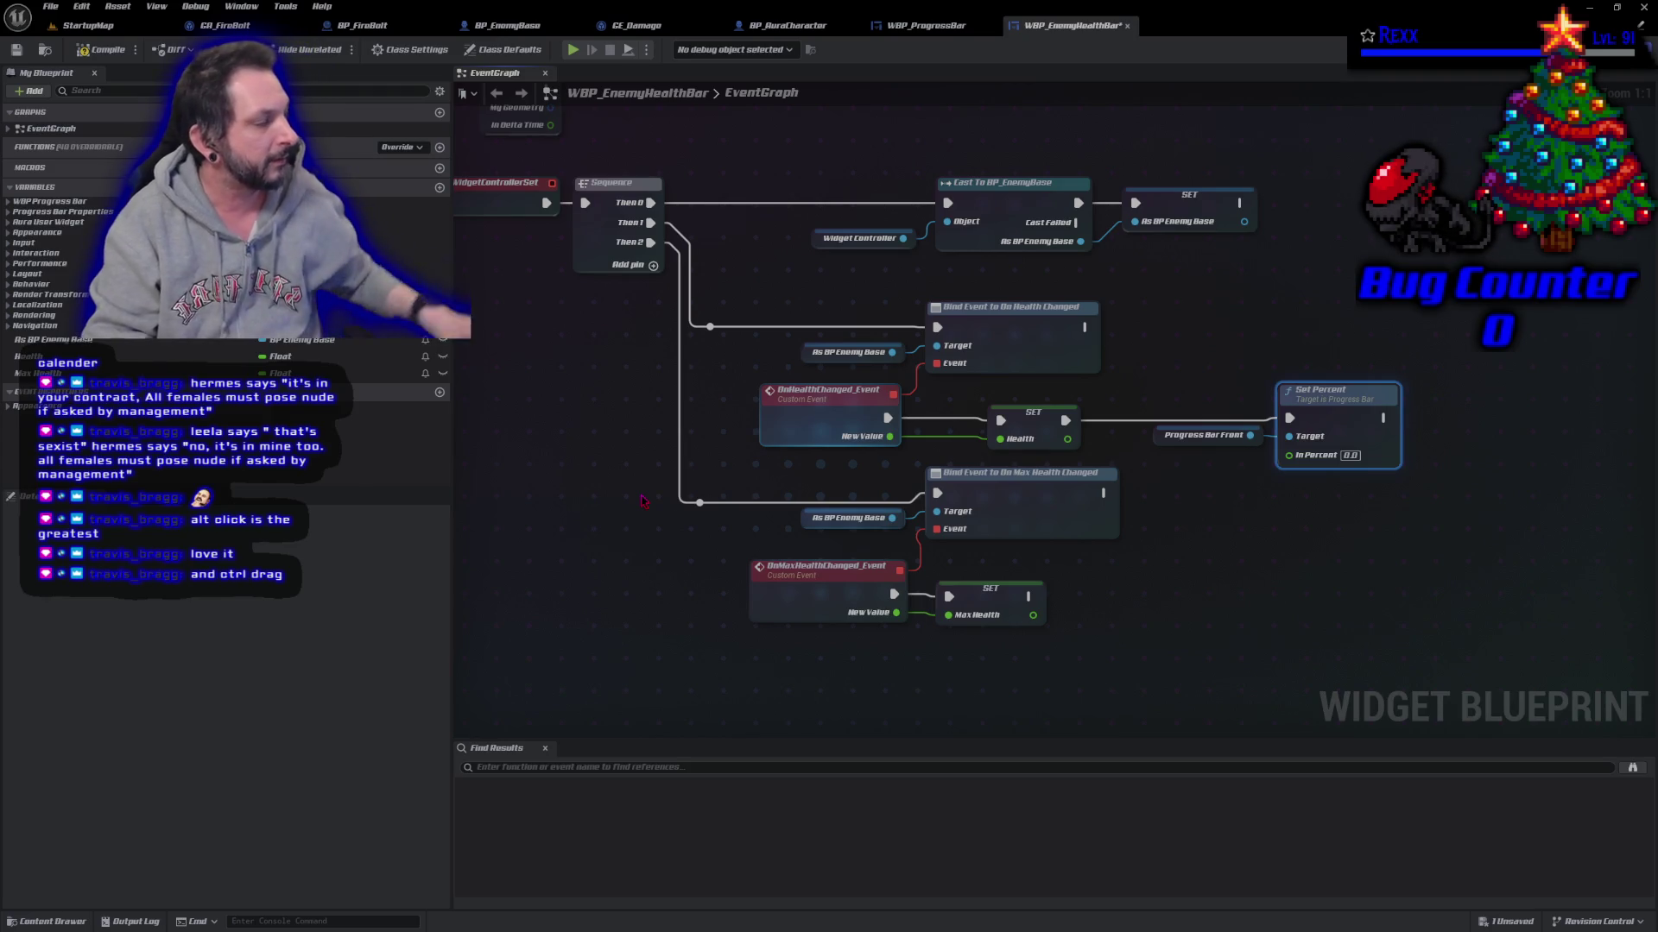
# Step: Nudge the Bind Event to On Max Health Changed node slightly lower and pan the graph
pyautogui.moveTo(1041, 527); pyautogui.dragTo(1042, 537)
pyautogui.click(1053, 563)
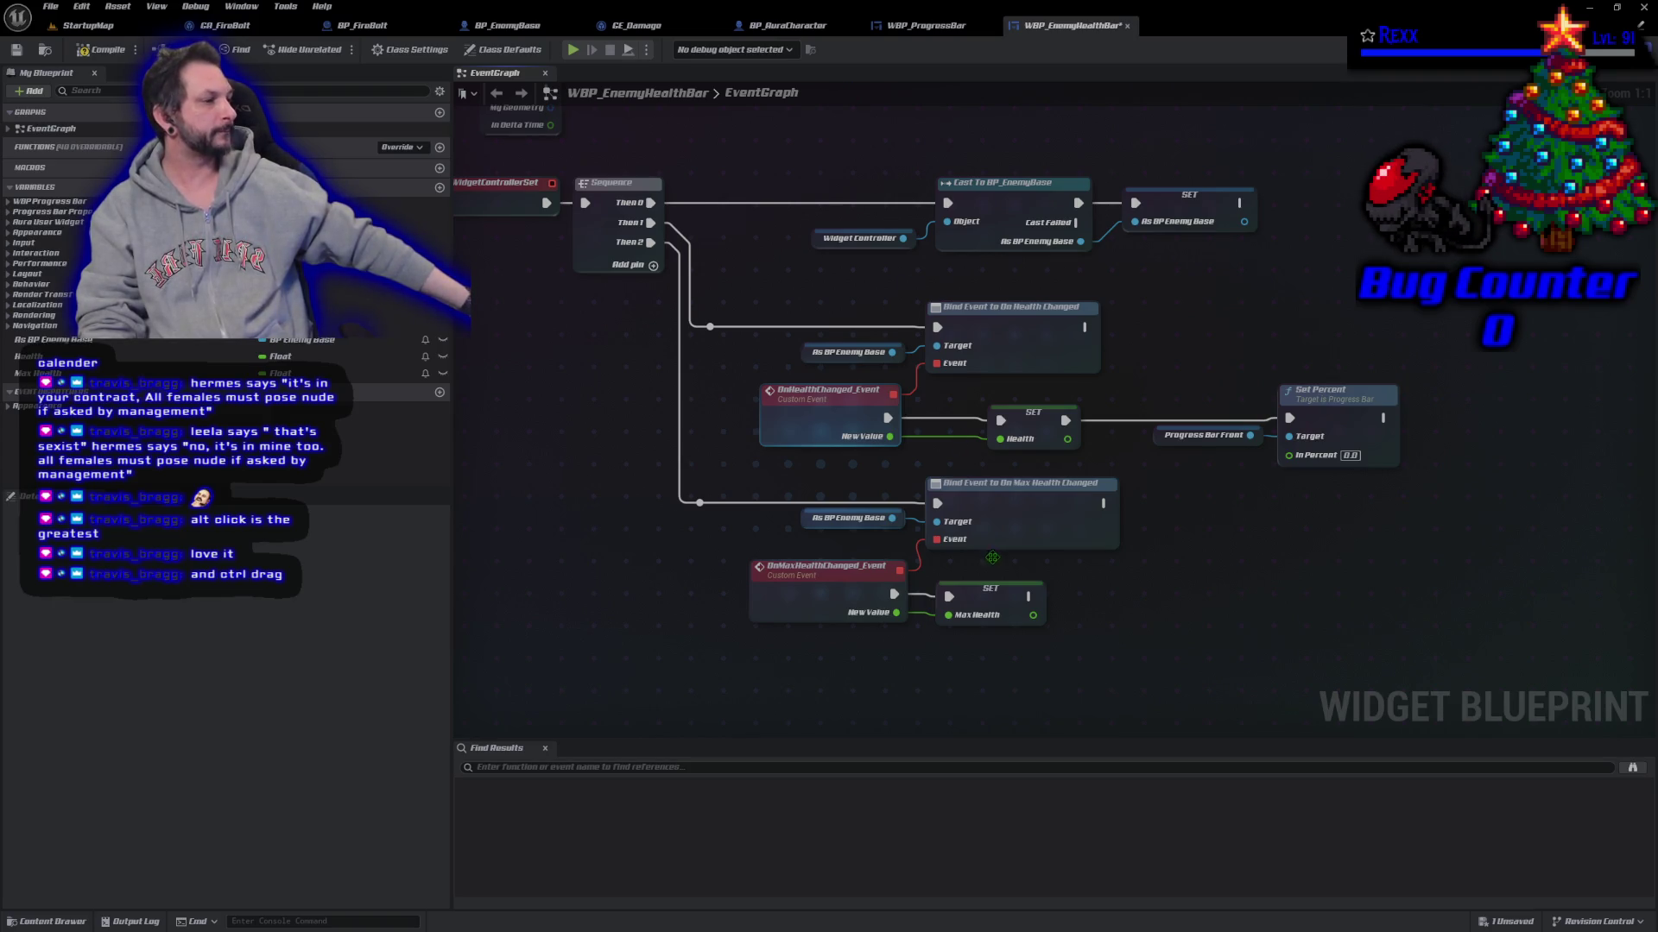
pyautogui.moveTo(1180, 679); pyautogui.dragTo(1125, 609)
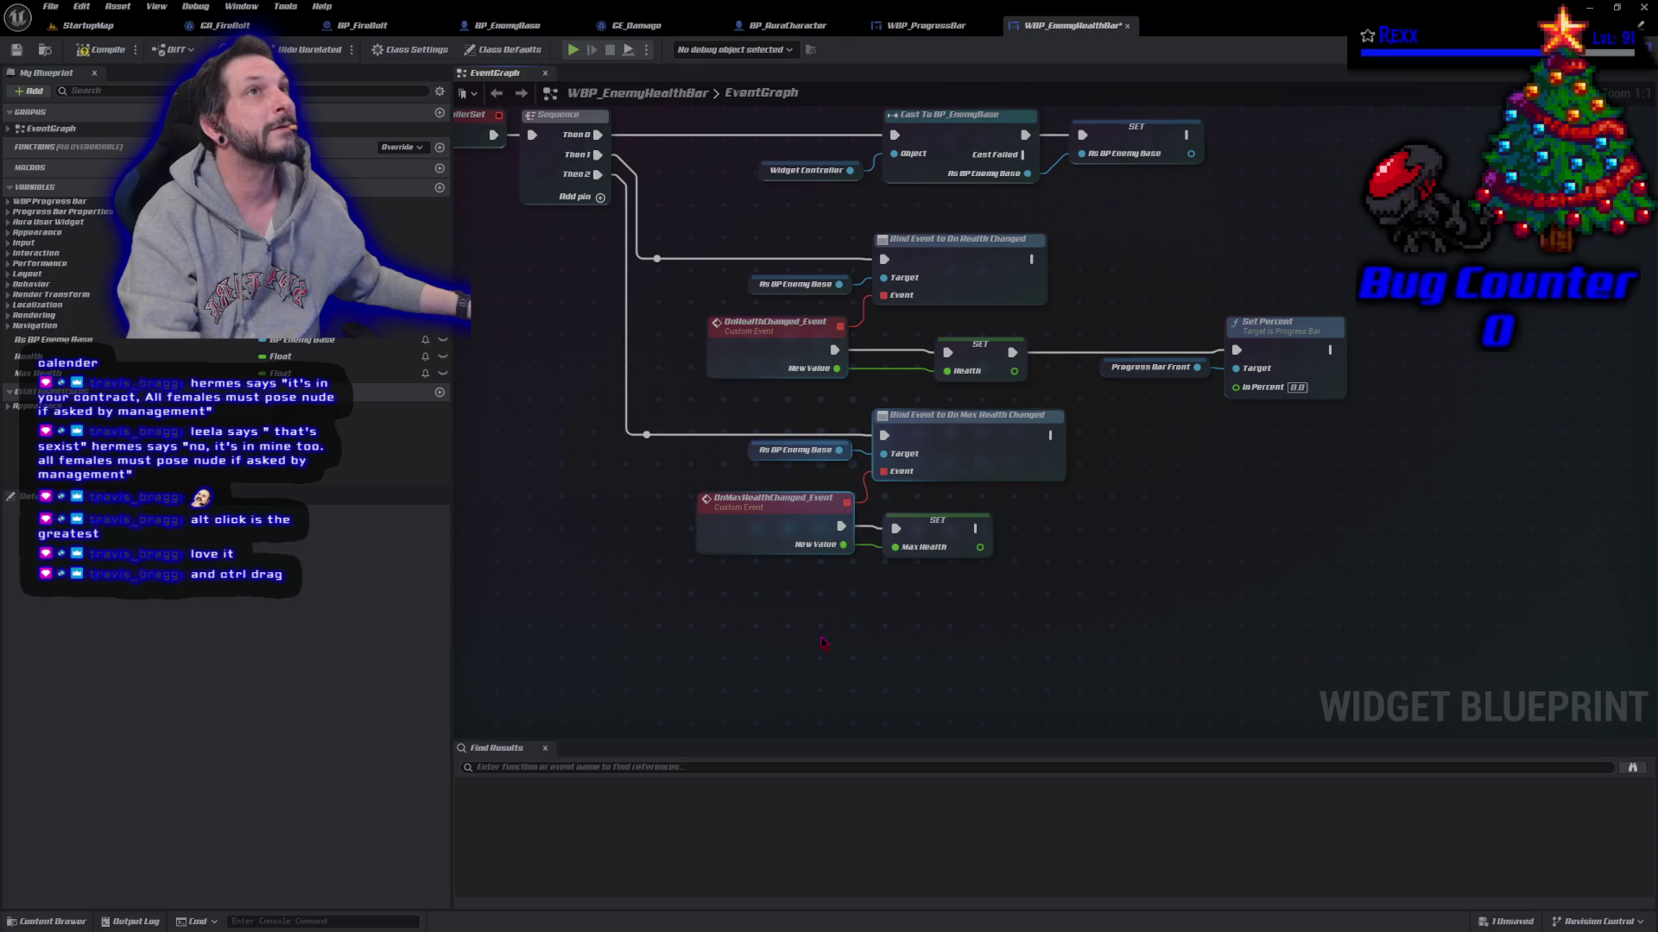
# Step: Add Health and Max Health getters into a Safe Divide (A Health, B Max Health) beside Set Percent
pyautogui.moveTo(52, 356); pyautogui.dragTo(1181, 512)
pyautogui.moveTo(34, 373)
pyautogui.mouseDown()
pyautogui.moveTo(950, 553)
pyautogui.moveTo(1161, 548)
pyautogui.moveTo(1268, 501)
pyautogui.mouseUp()
pyautogui.write('Safe')
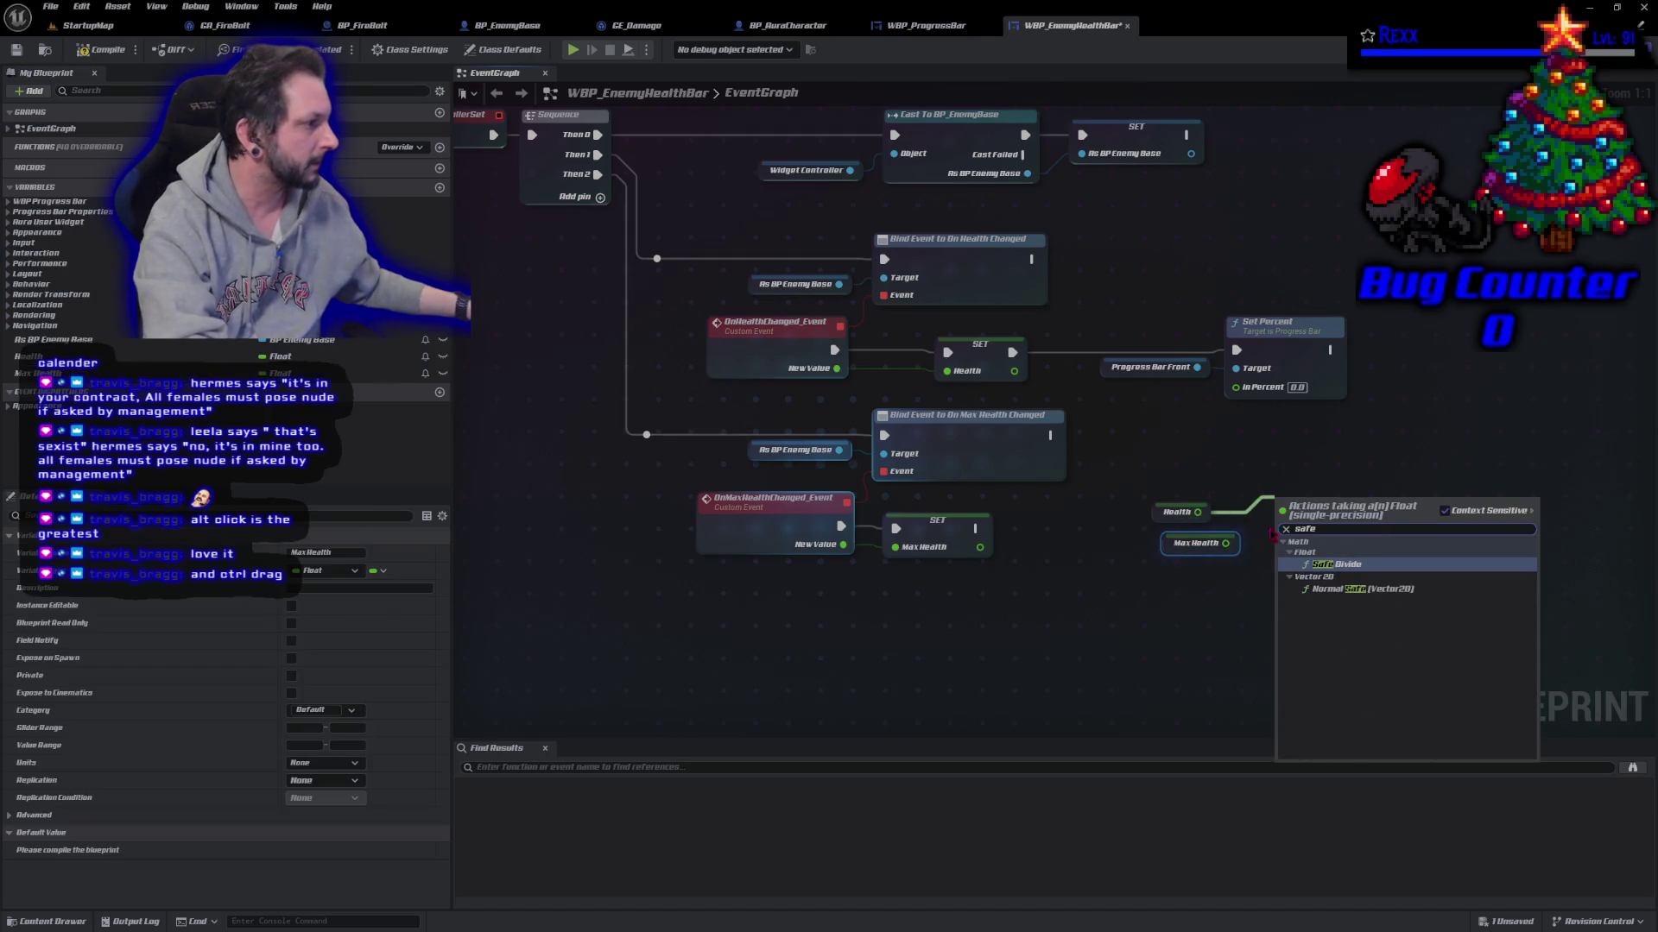
pyautogui.press('Return')
pyautogui.moveTo(1226, 543); pyautogui.dragTo(1297, 531)
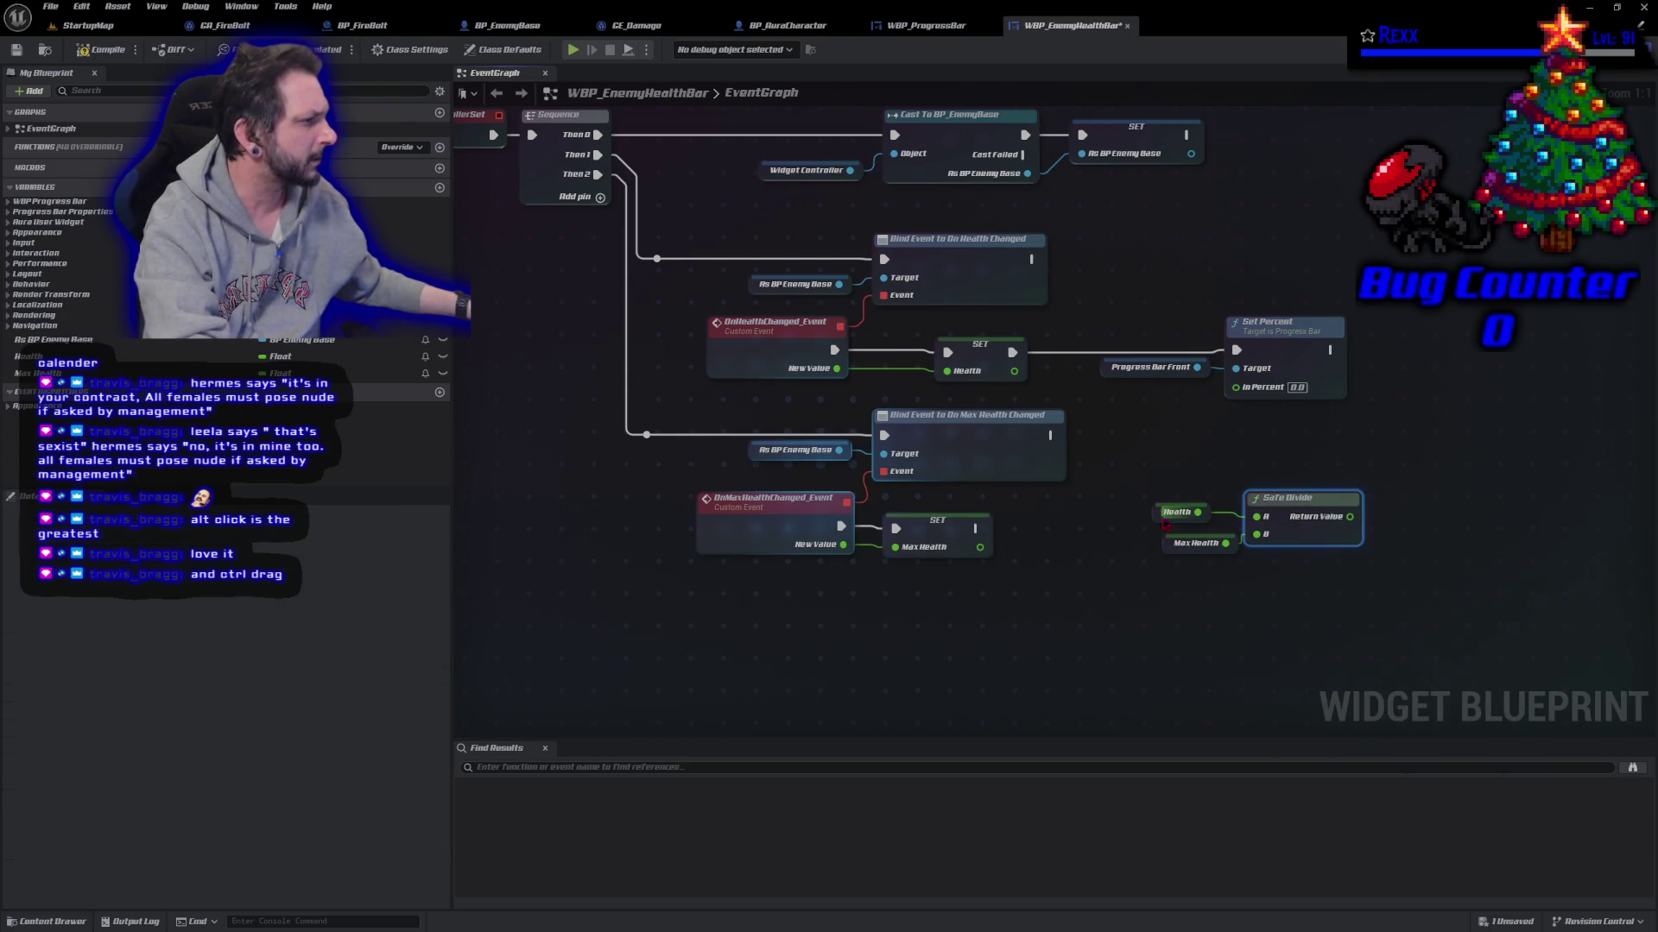
pyautogui.moveTo(1158, 512)
pyautogui.mouseDown()
pyautogui.moveTo(1277, 500)
pyautogui.moveTo(1194, 437)
pyautogui.mouseUp()
pyautogui.moveTo(1141, 299); pyautogui.dragTo(1296, 386)
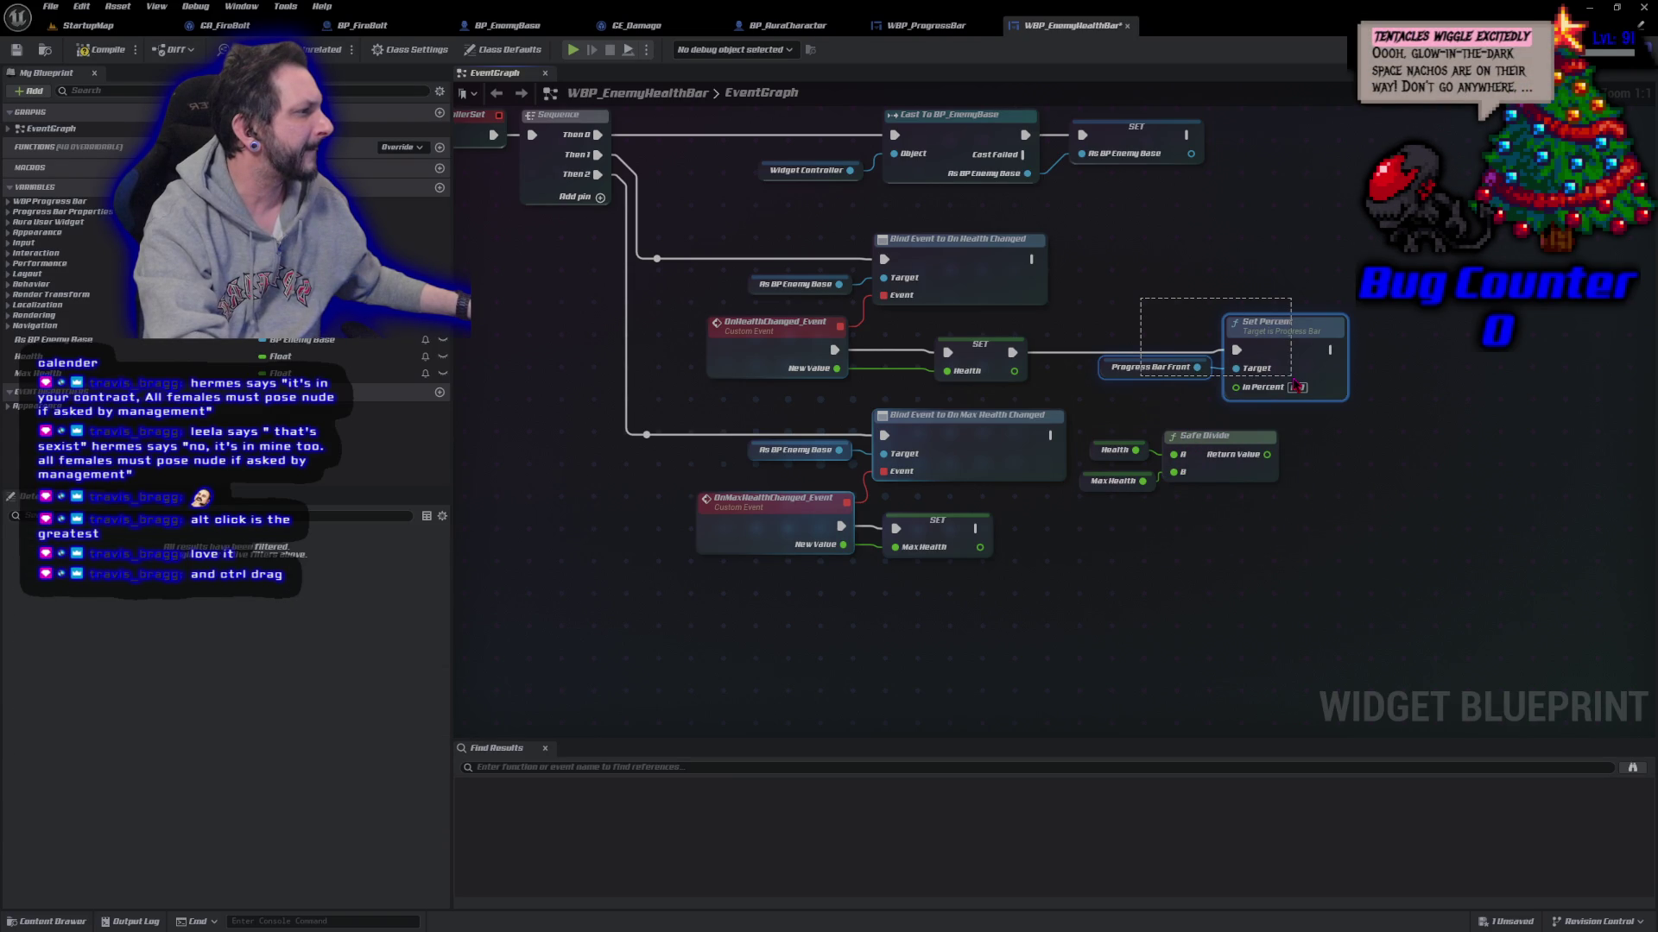
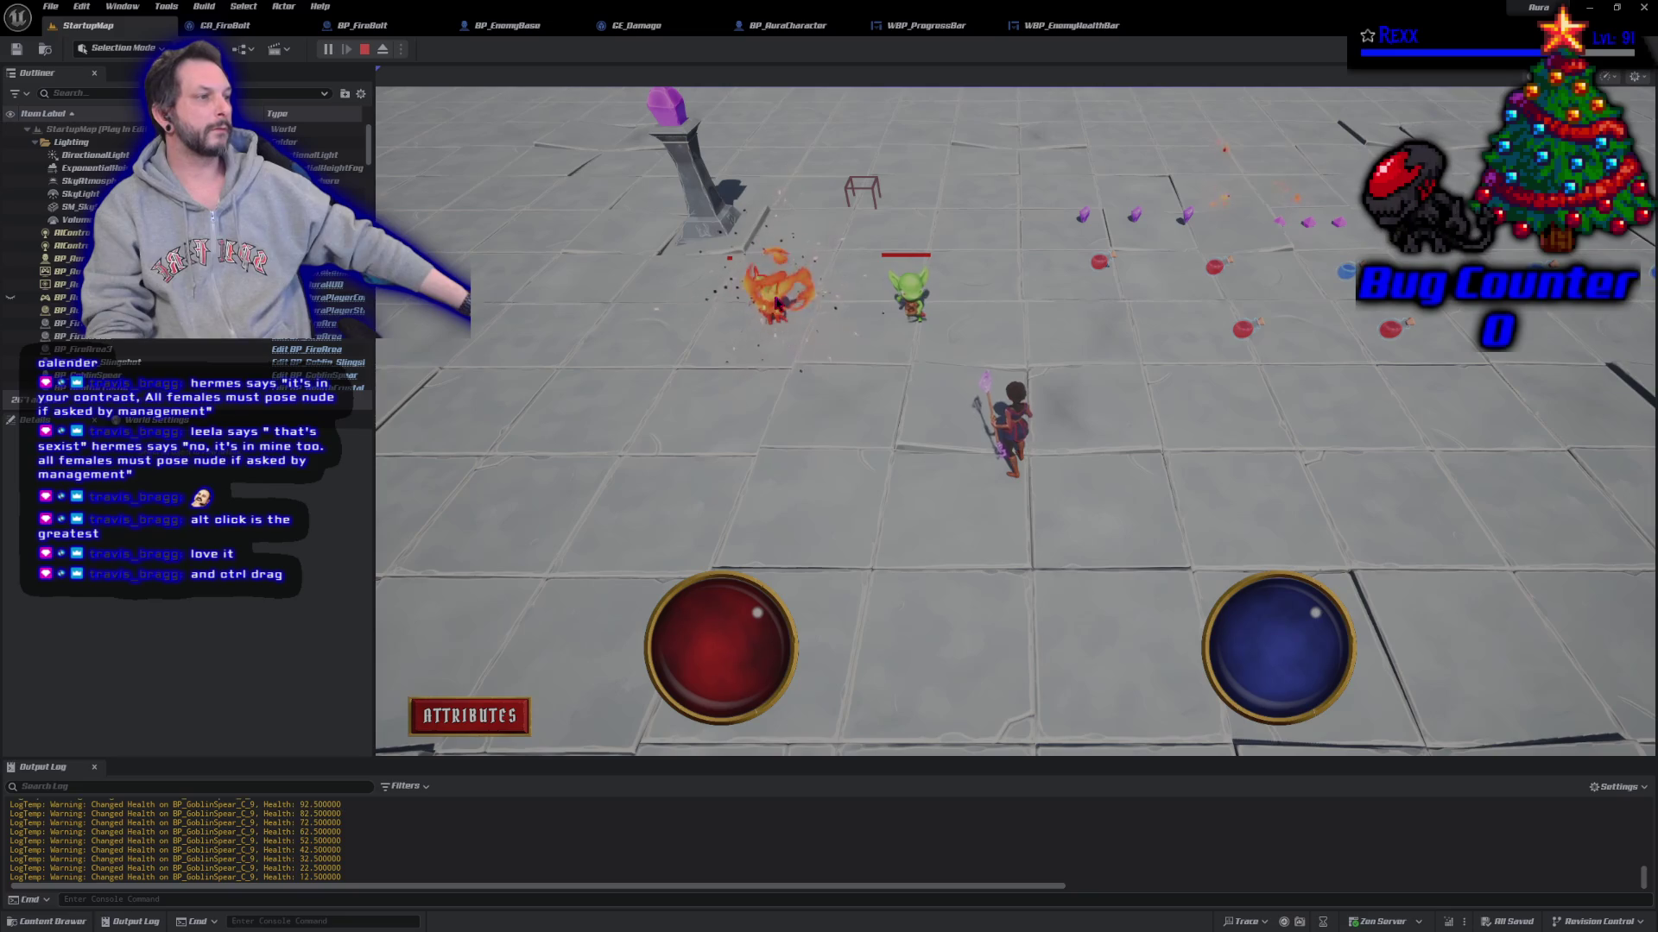
# Step: Hit the goblin with a fire bolt to drop it to zero health, stop play, and select it
pyautogui.click(776, 302)
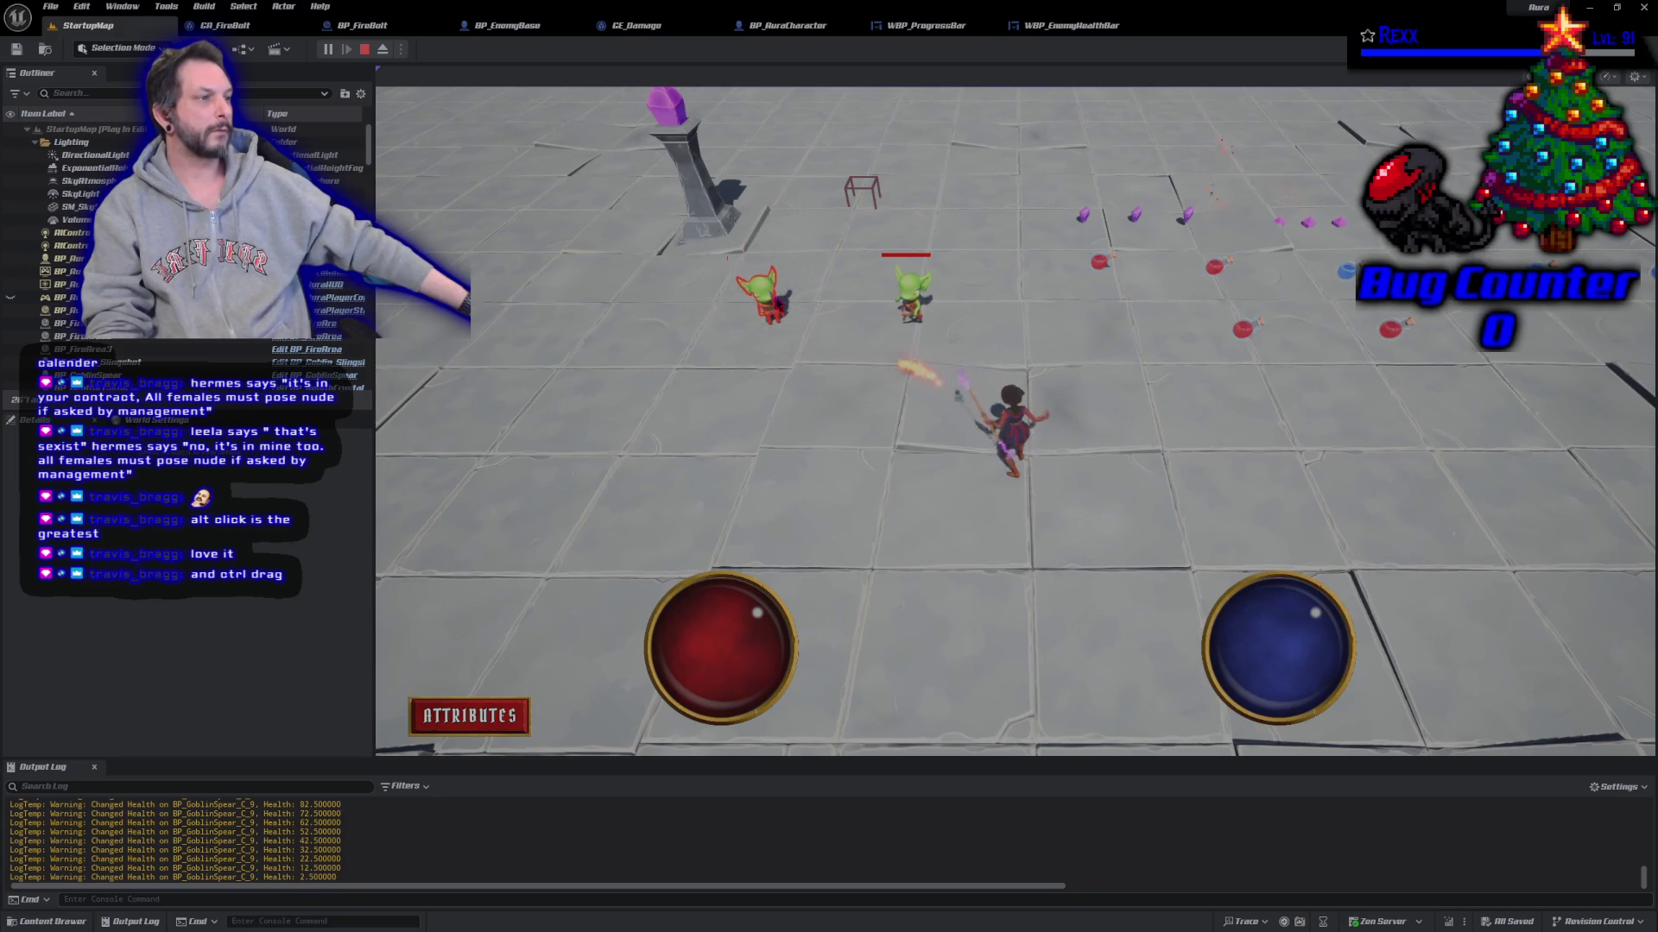
pyautogui.press('Escape')
pyautogui.click(714, 281)
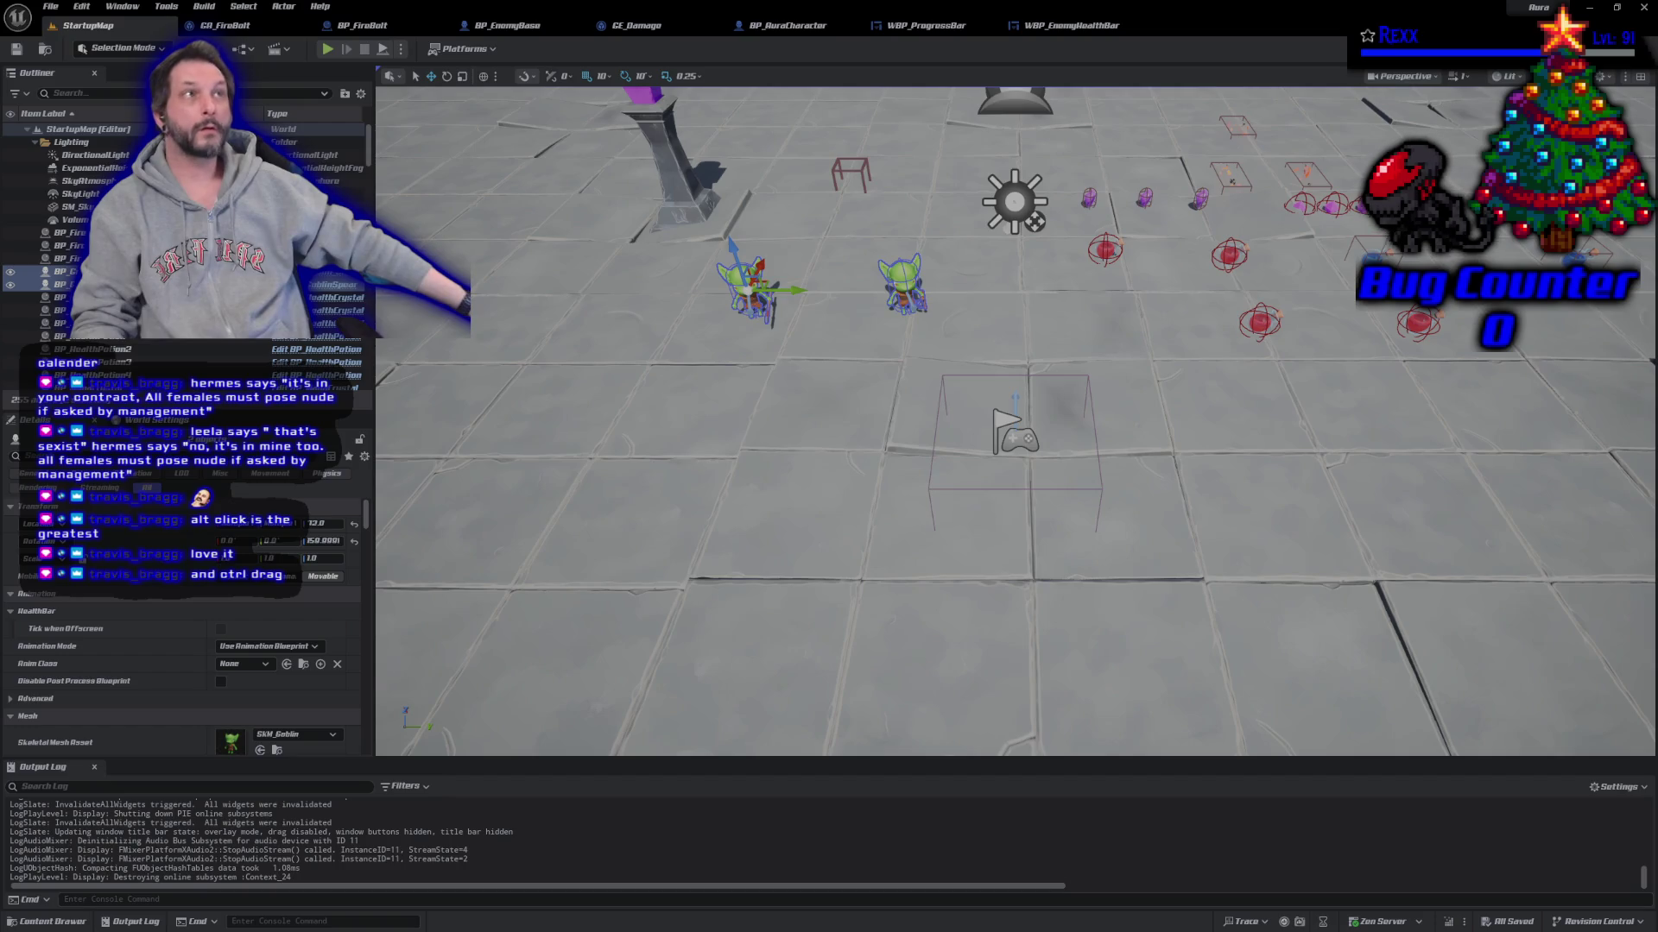
# Step: In GitHub Desktop, commit the pending changes to Development with summary 'Enemy Health Bar'
pyautogui.hotkey('alt', 'Tab')
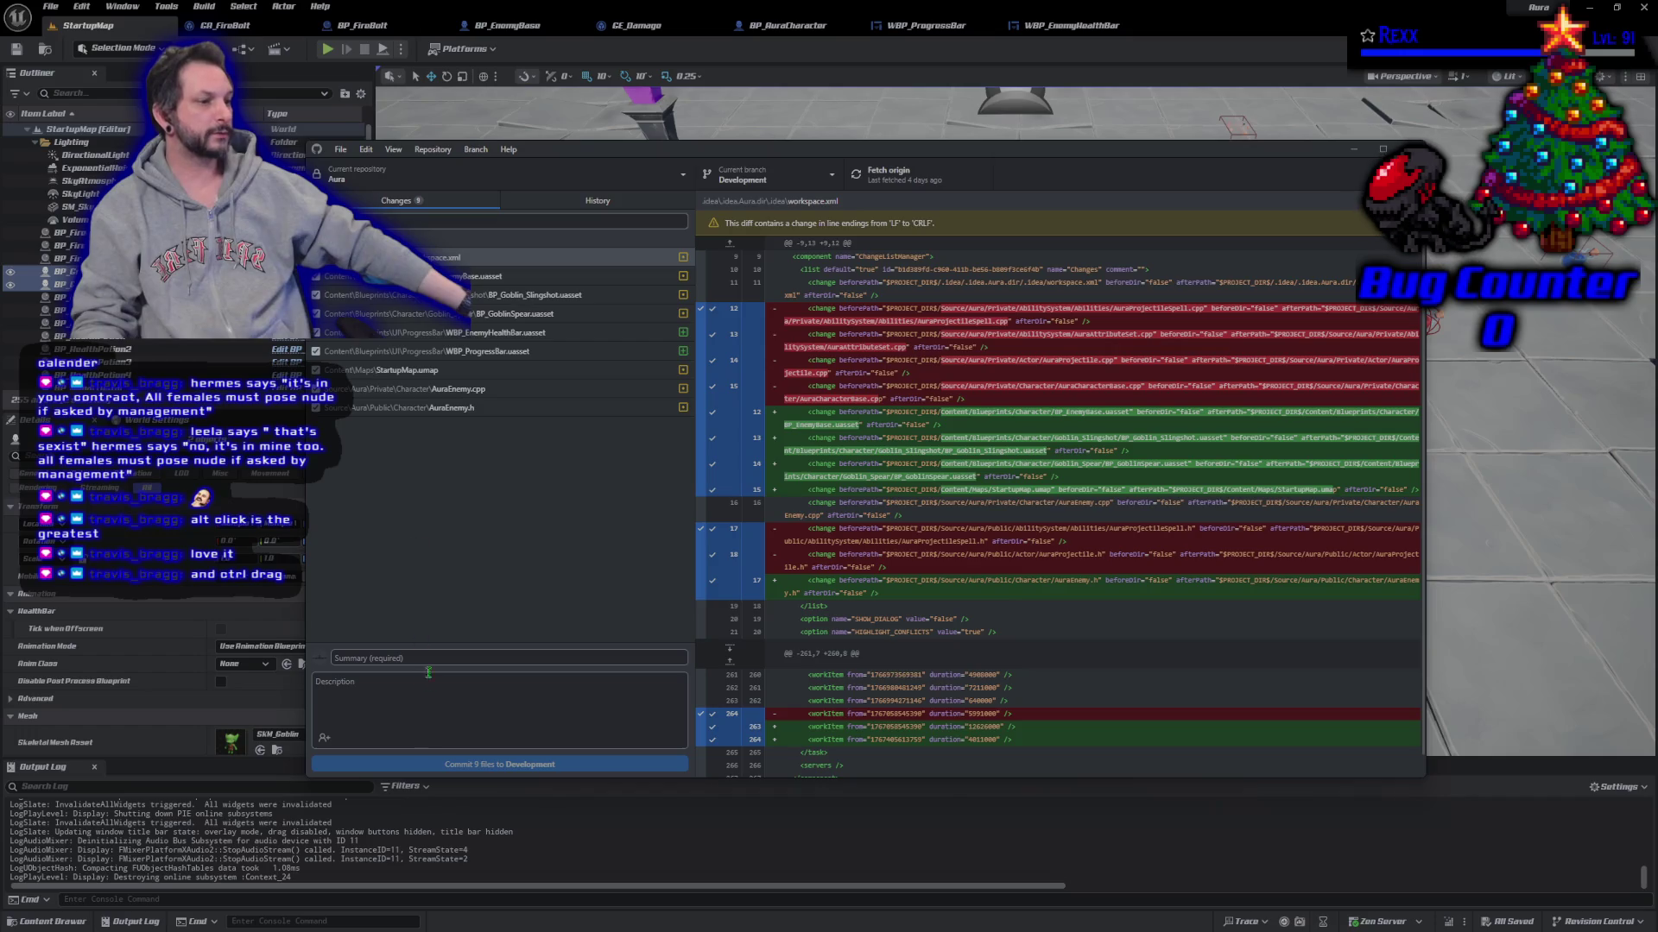
pyautogui.click(397, 657)
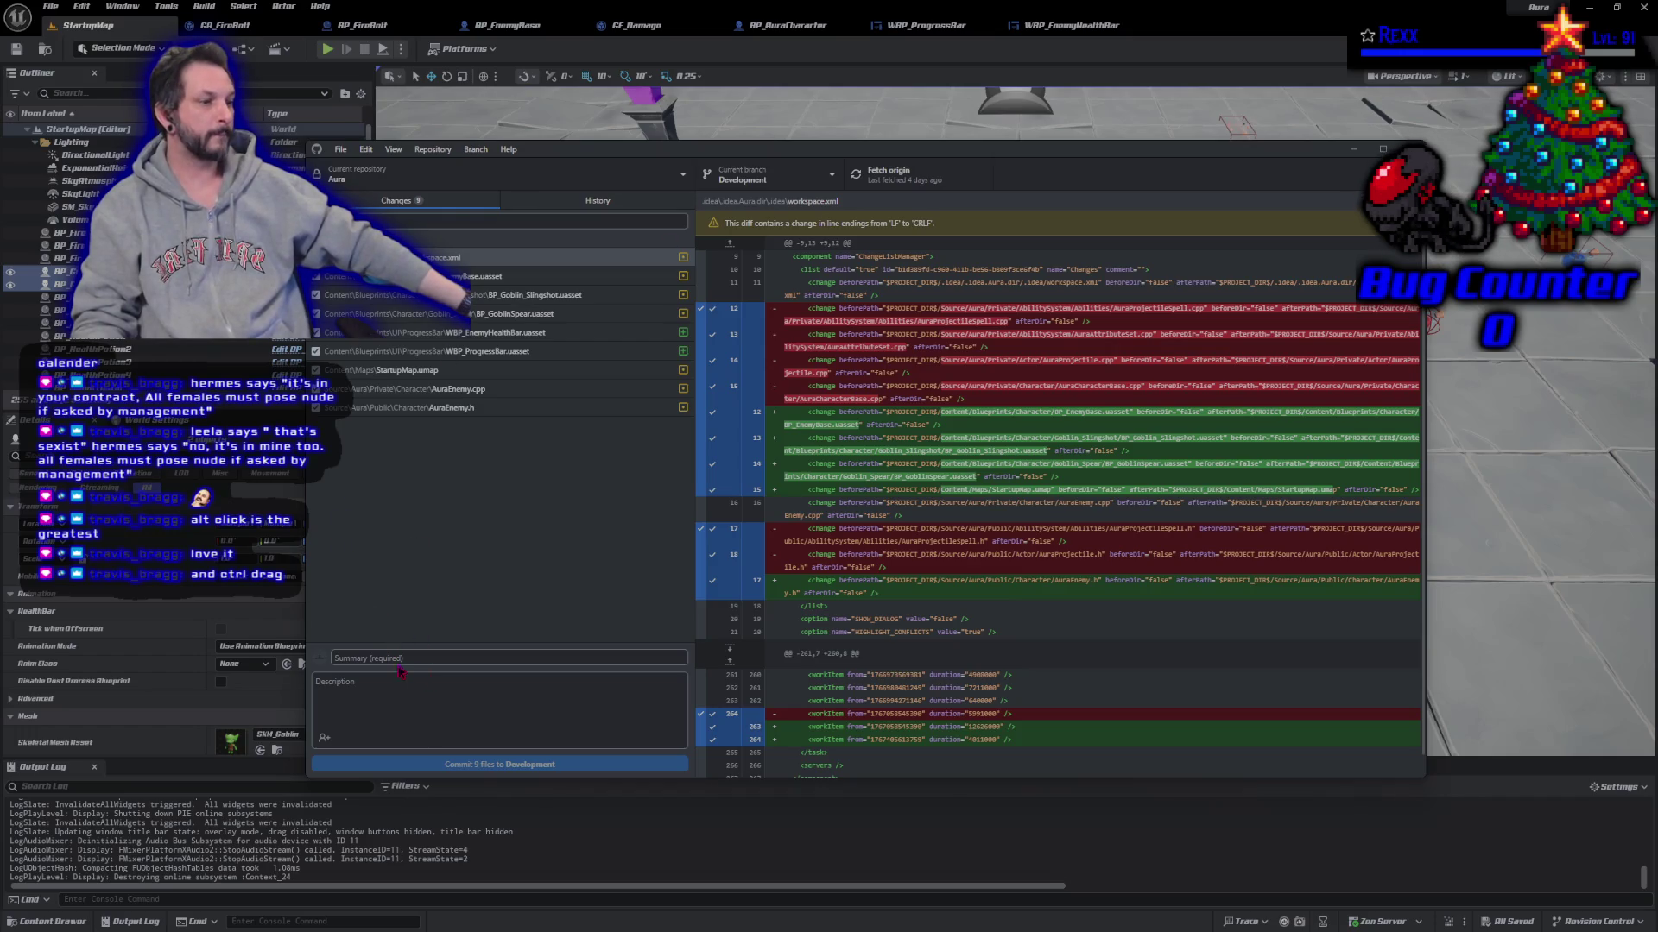
pyautogui.write('En')
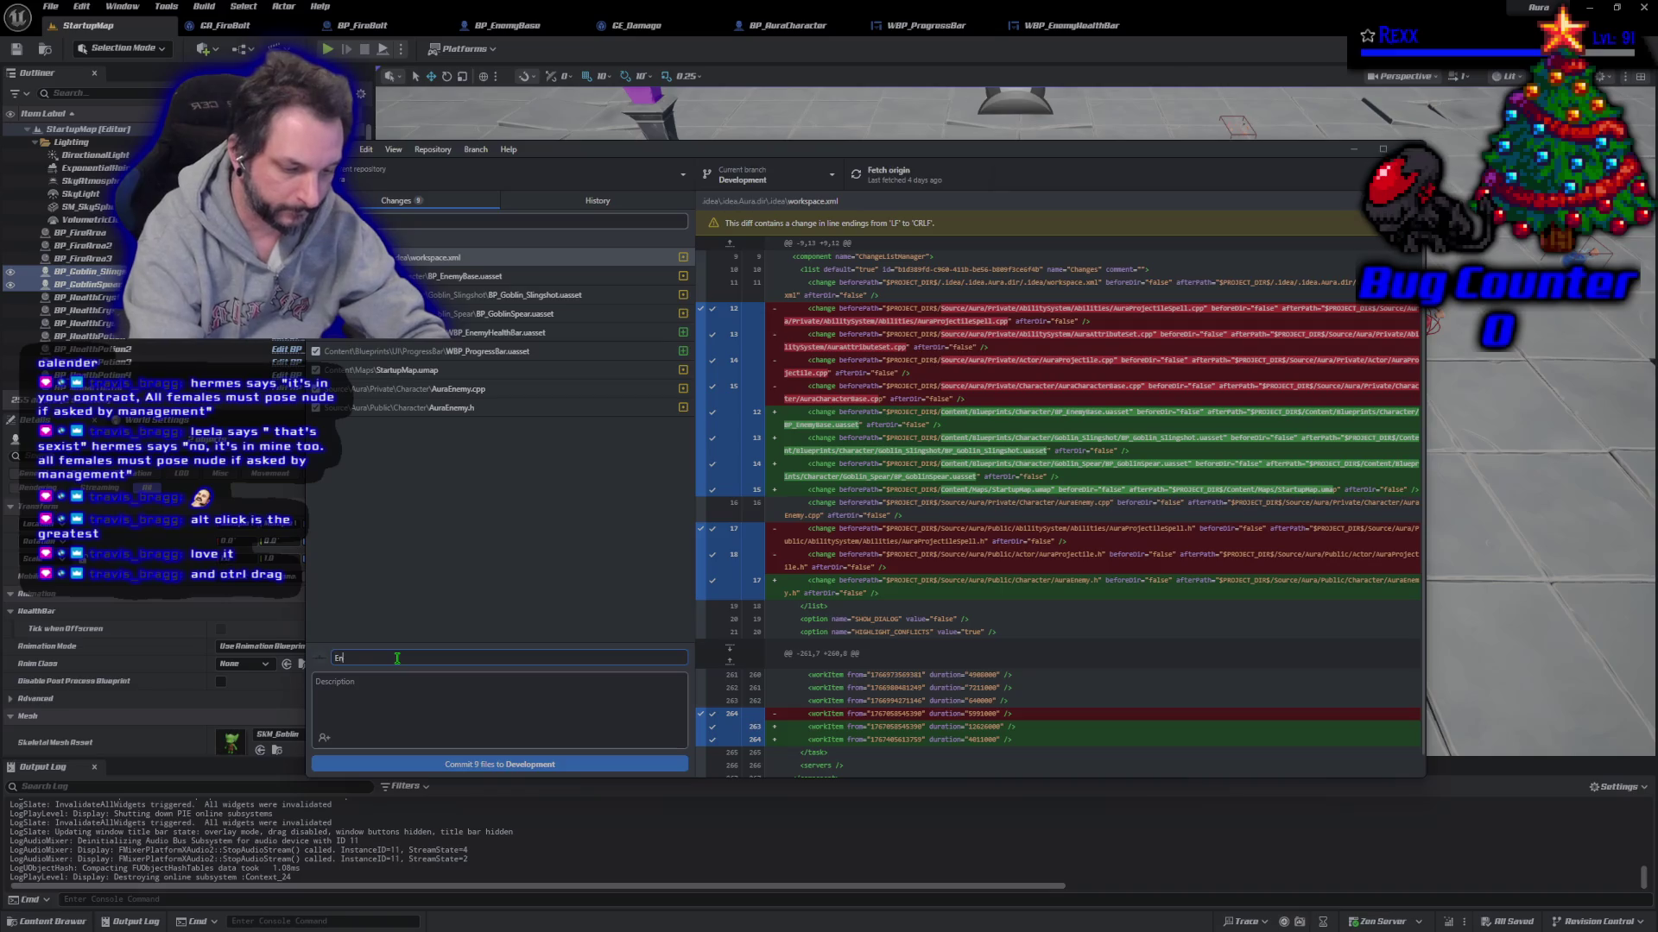
pyautogui.write('emy Health Bar')
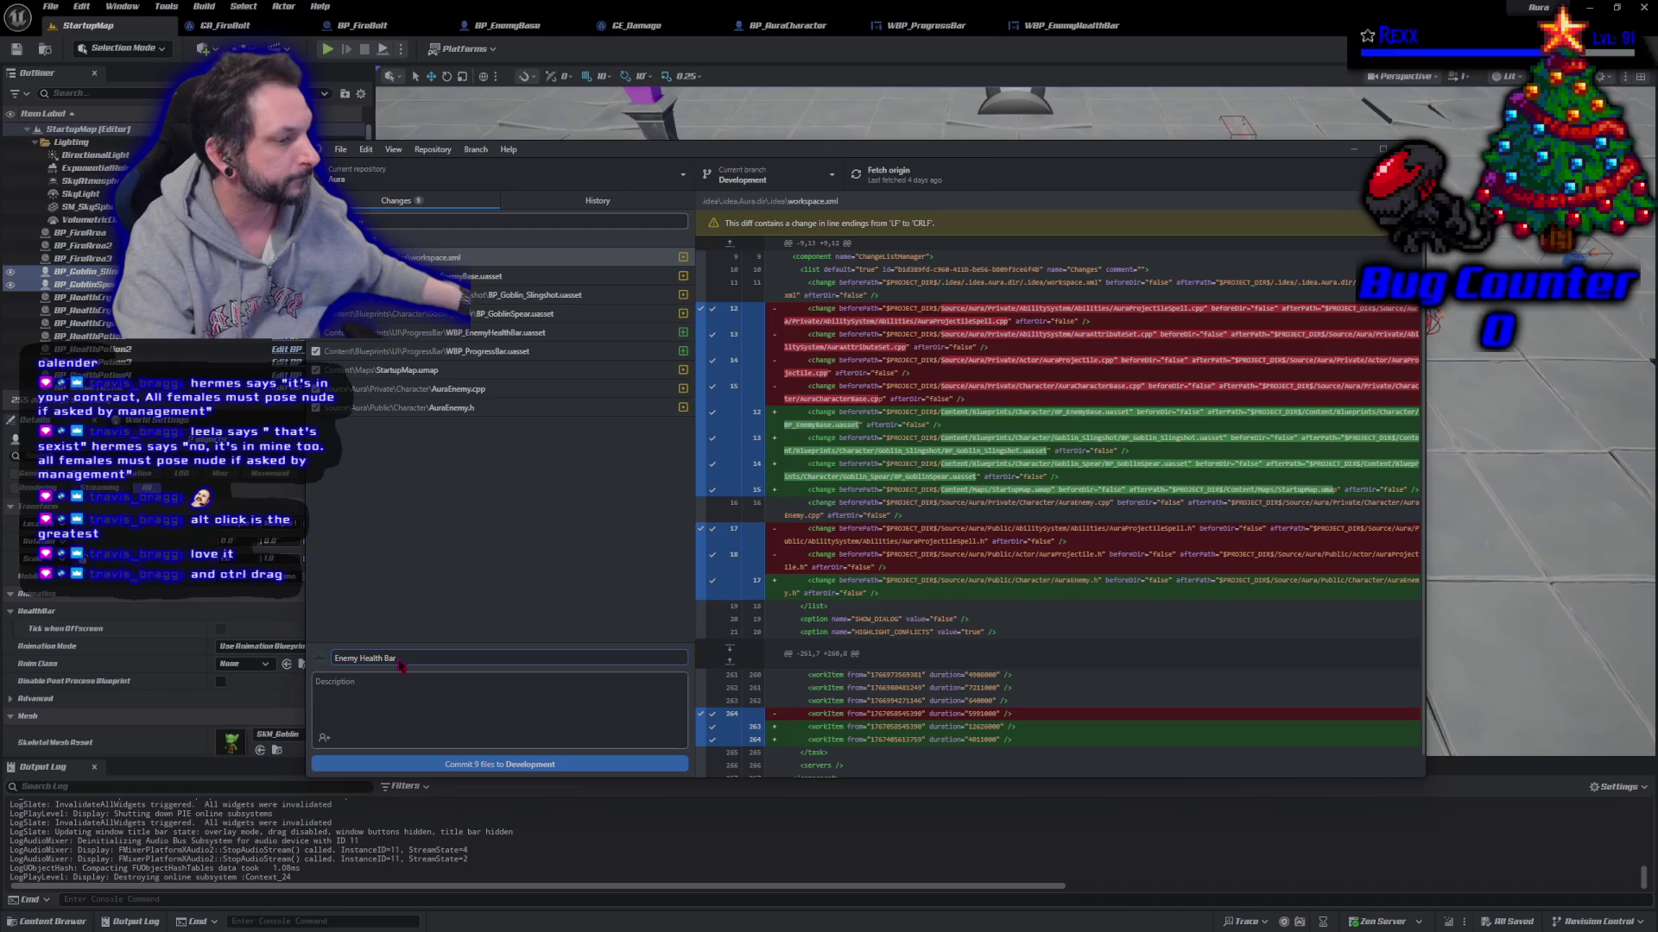
pyautogui.click(473, 767)
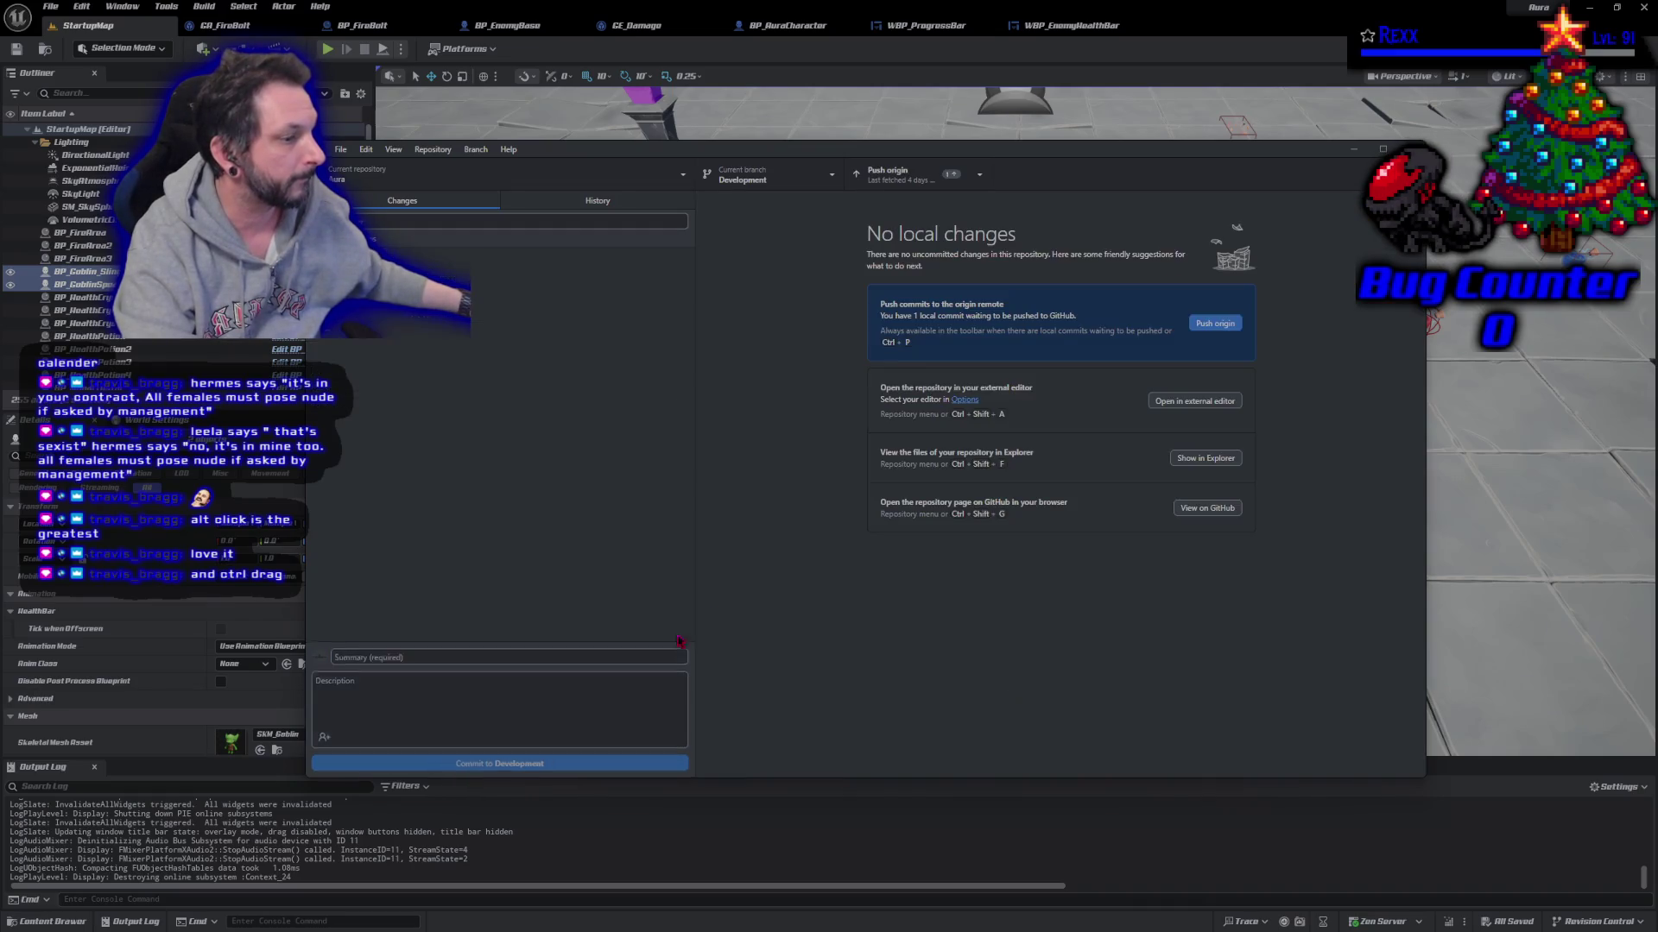
# Step: Push the commit to origin and return to the WBP_EnemyHealthBar blueprint in Unreal
pyautogui.click(1226, 325)
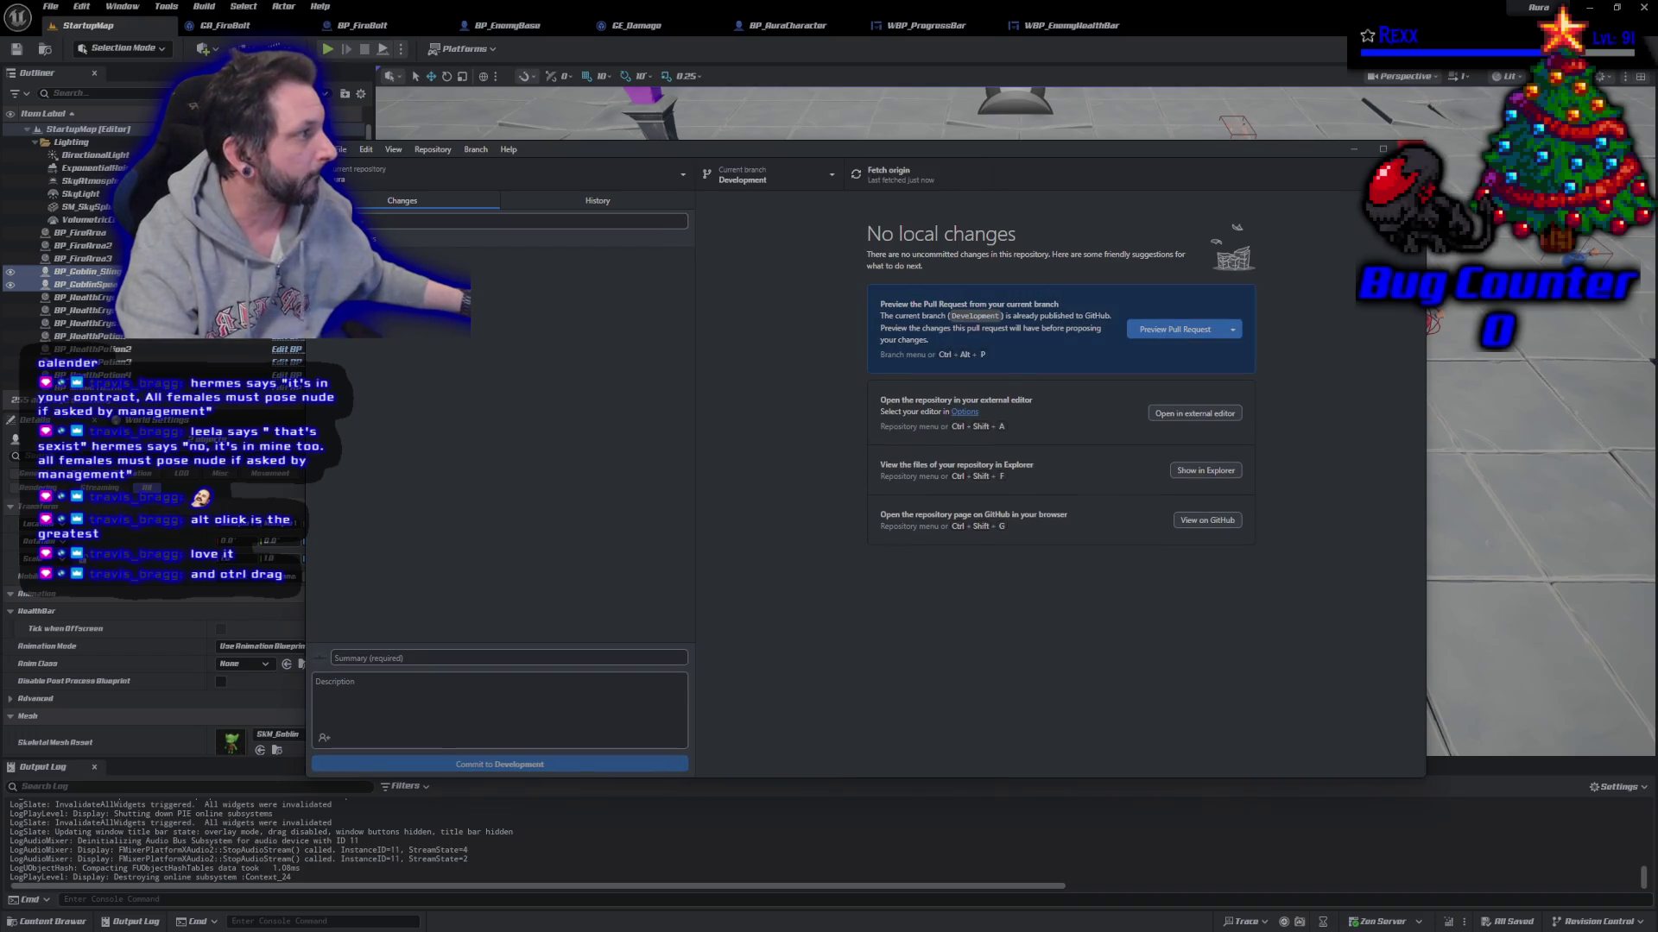
pyautogui.click(1353, 149)
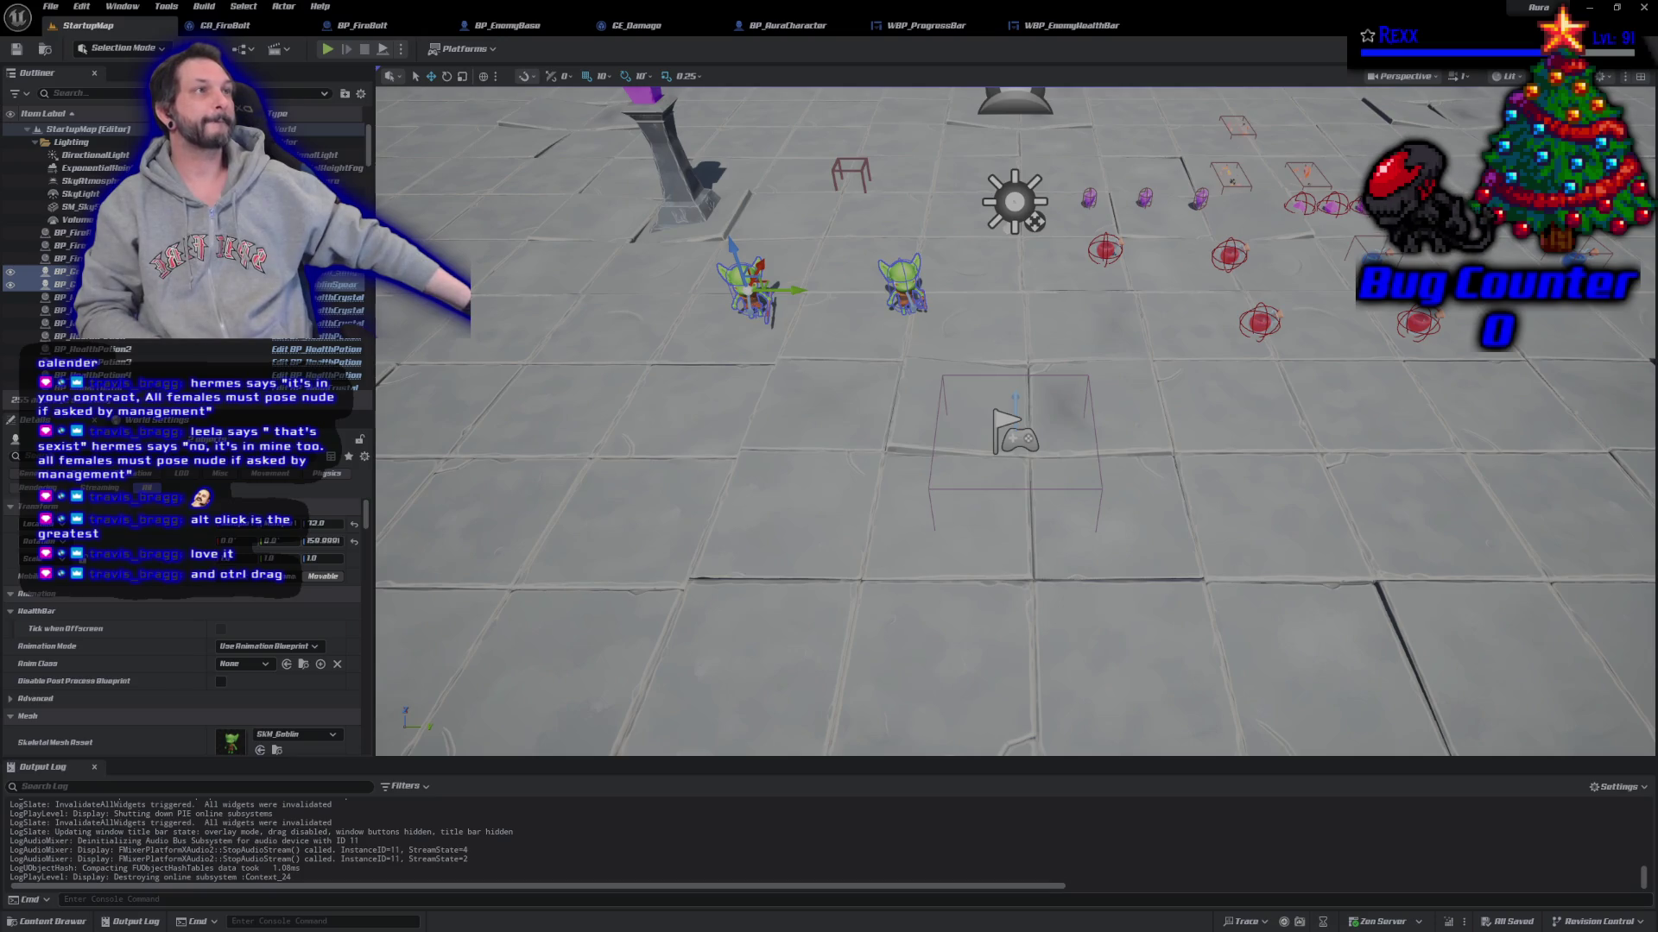
pyautogui.click(1079, 25)
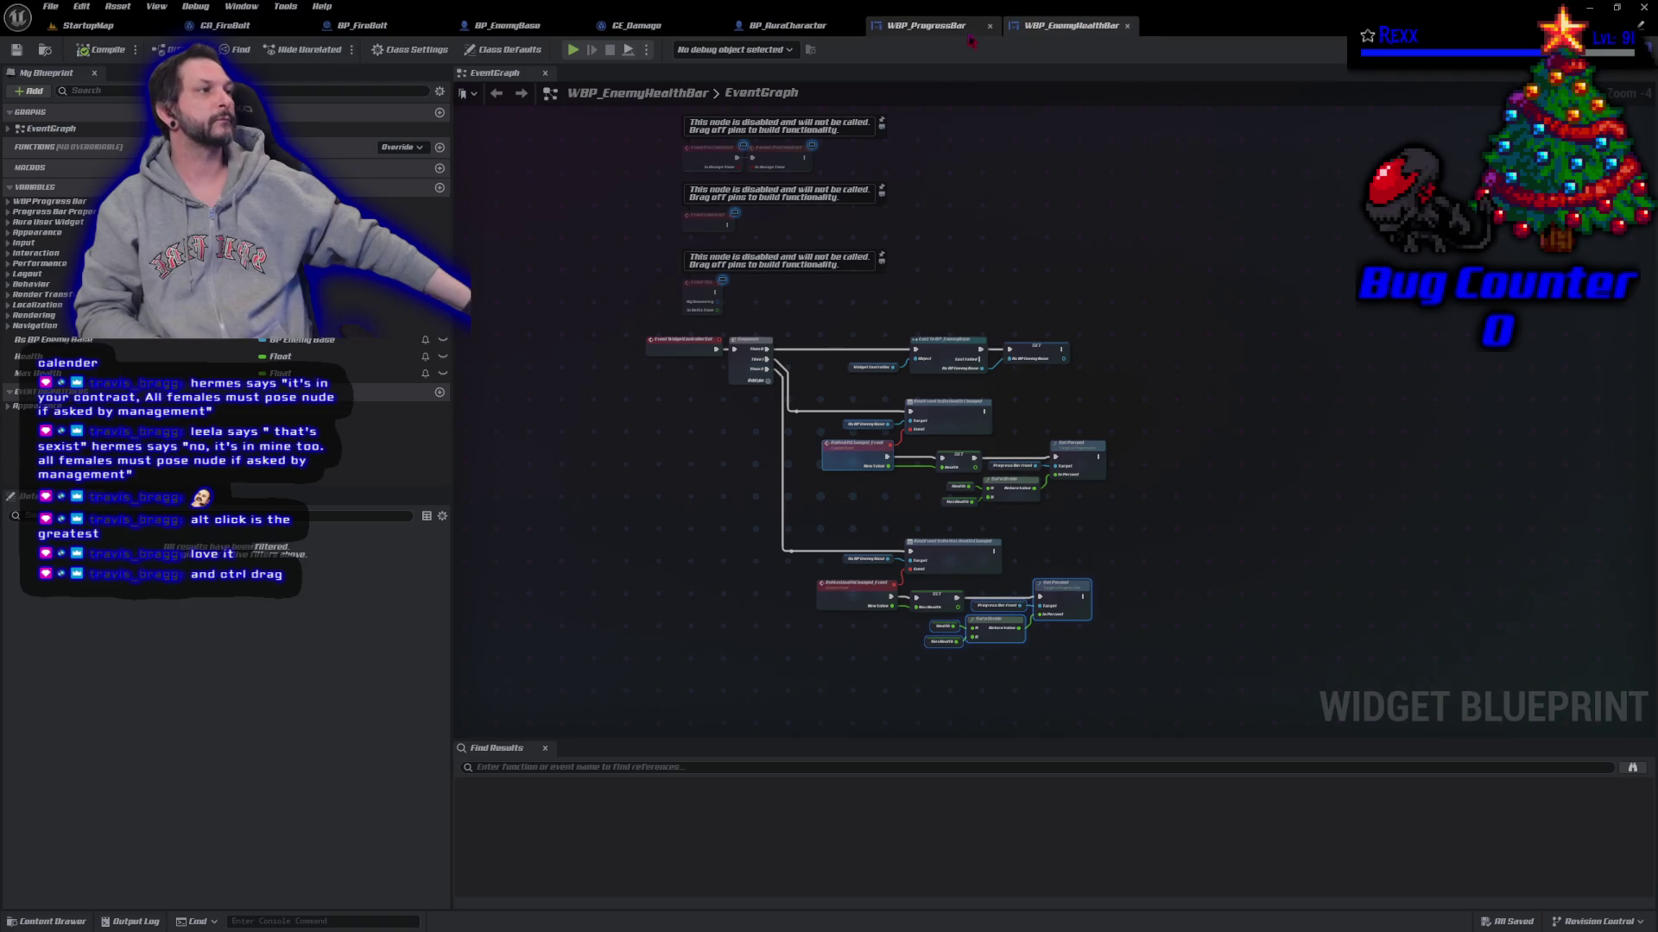
# Step: Drag a new Progress Bar into WBP_ProgressBar's hierarchy, name it 'Progress Bar Ghost', compile, and view the Graph
pyautogui.click(937, 29)
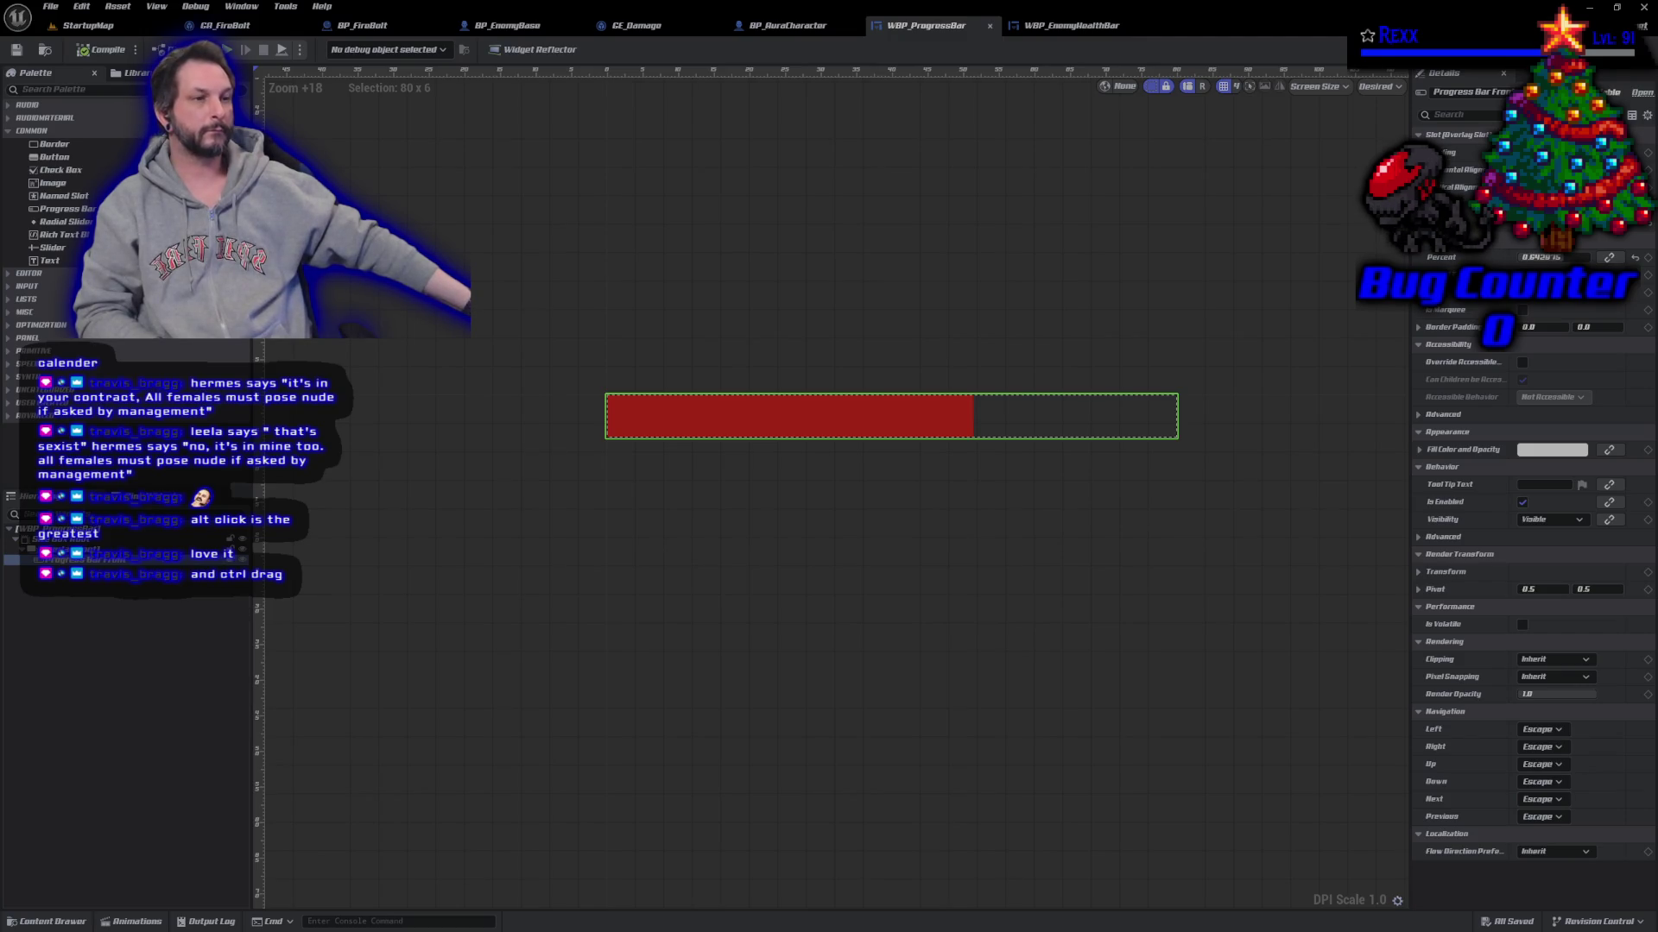
pyautogui.moveTo(60, 208); pyautogui.dragTo(112, 563)
pyautogui.click(86, 559)
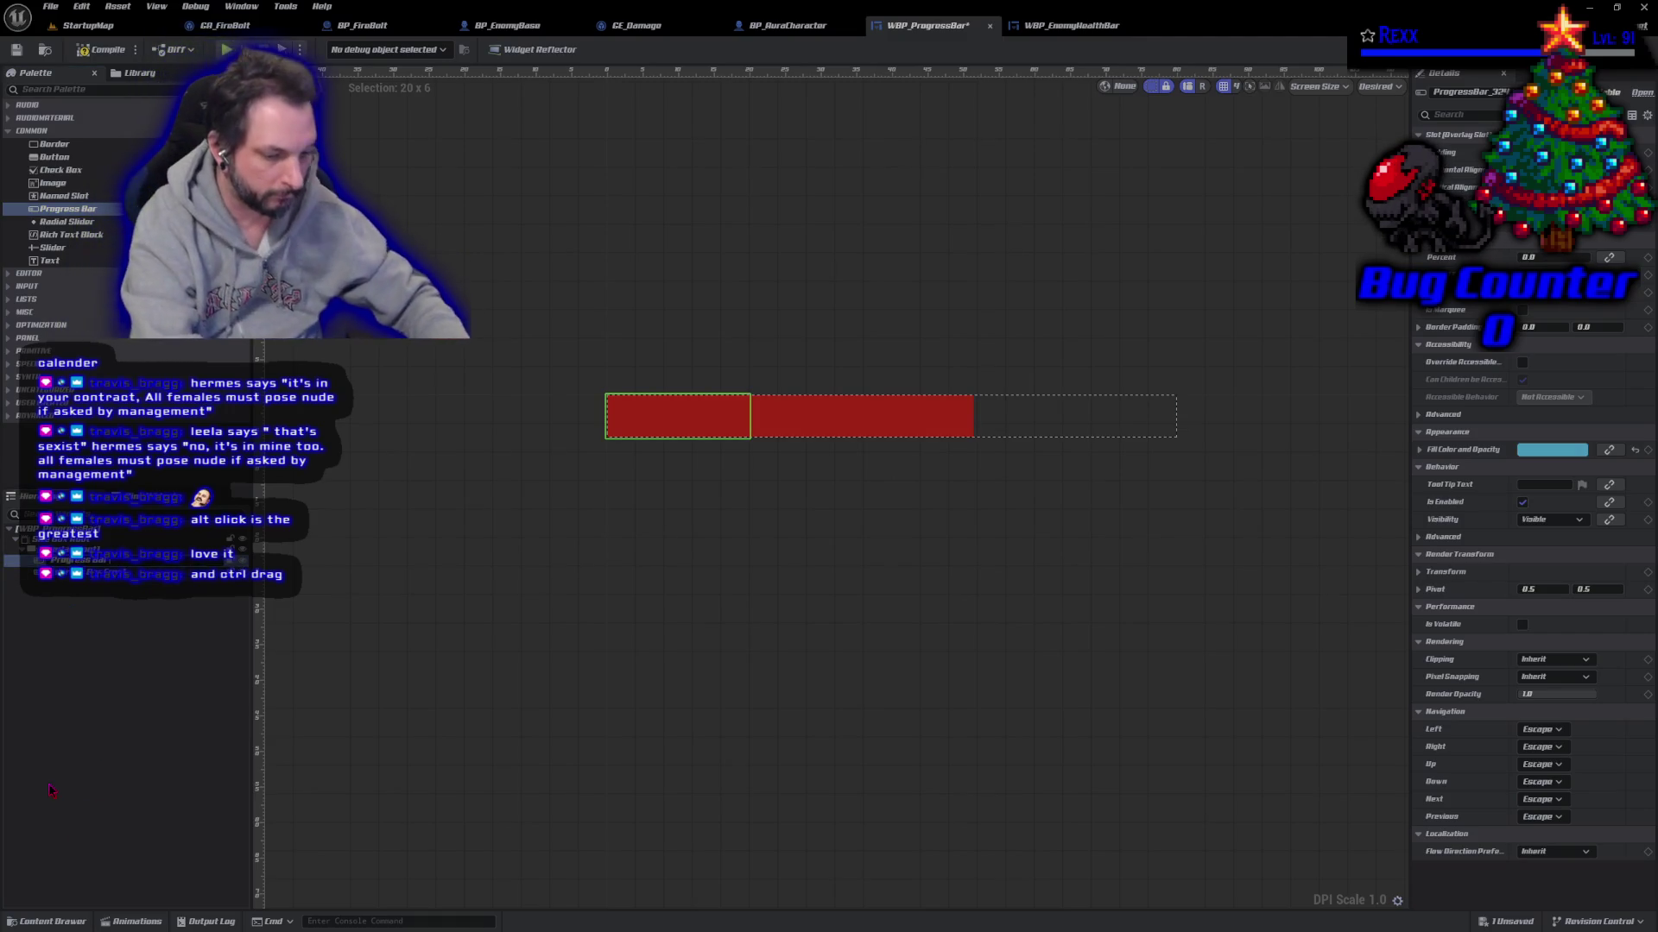
pyautogui.write('Progress Bar Ghost')
pyautogui.press('Return')
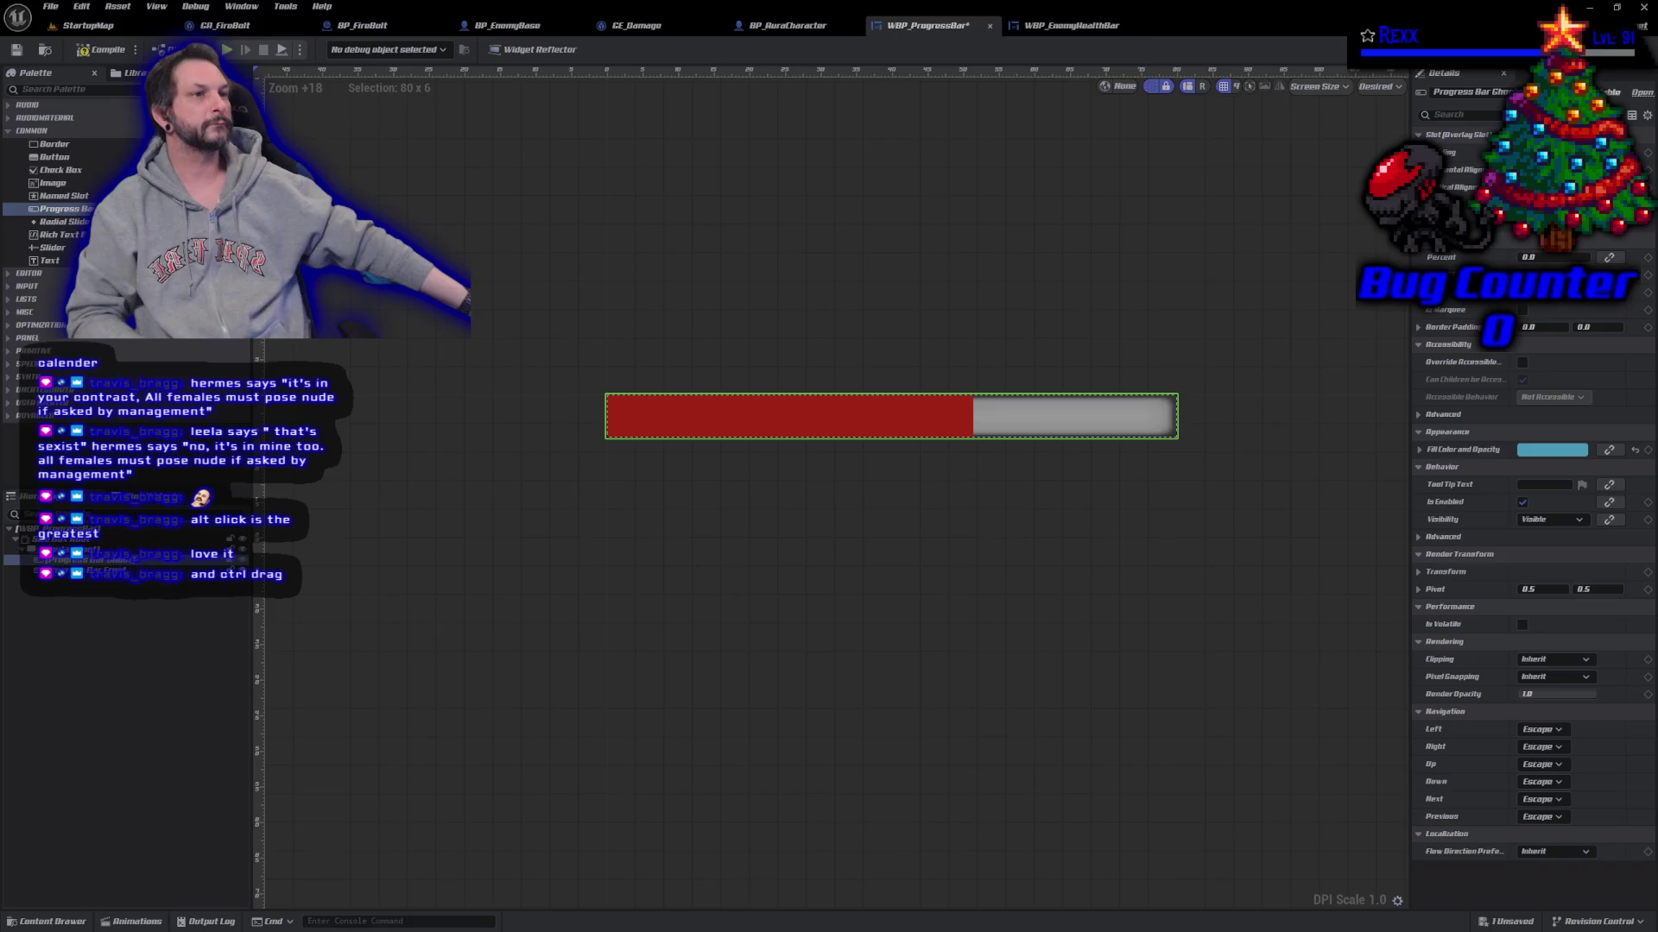
pyautogui.click(95, 52)
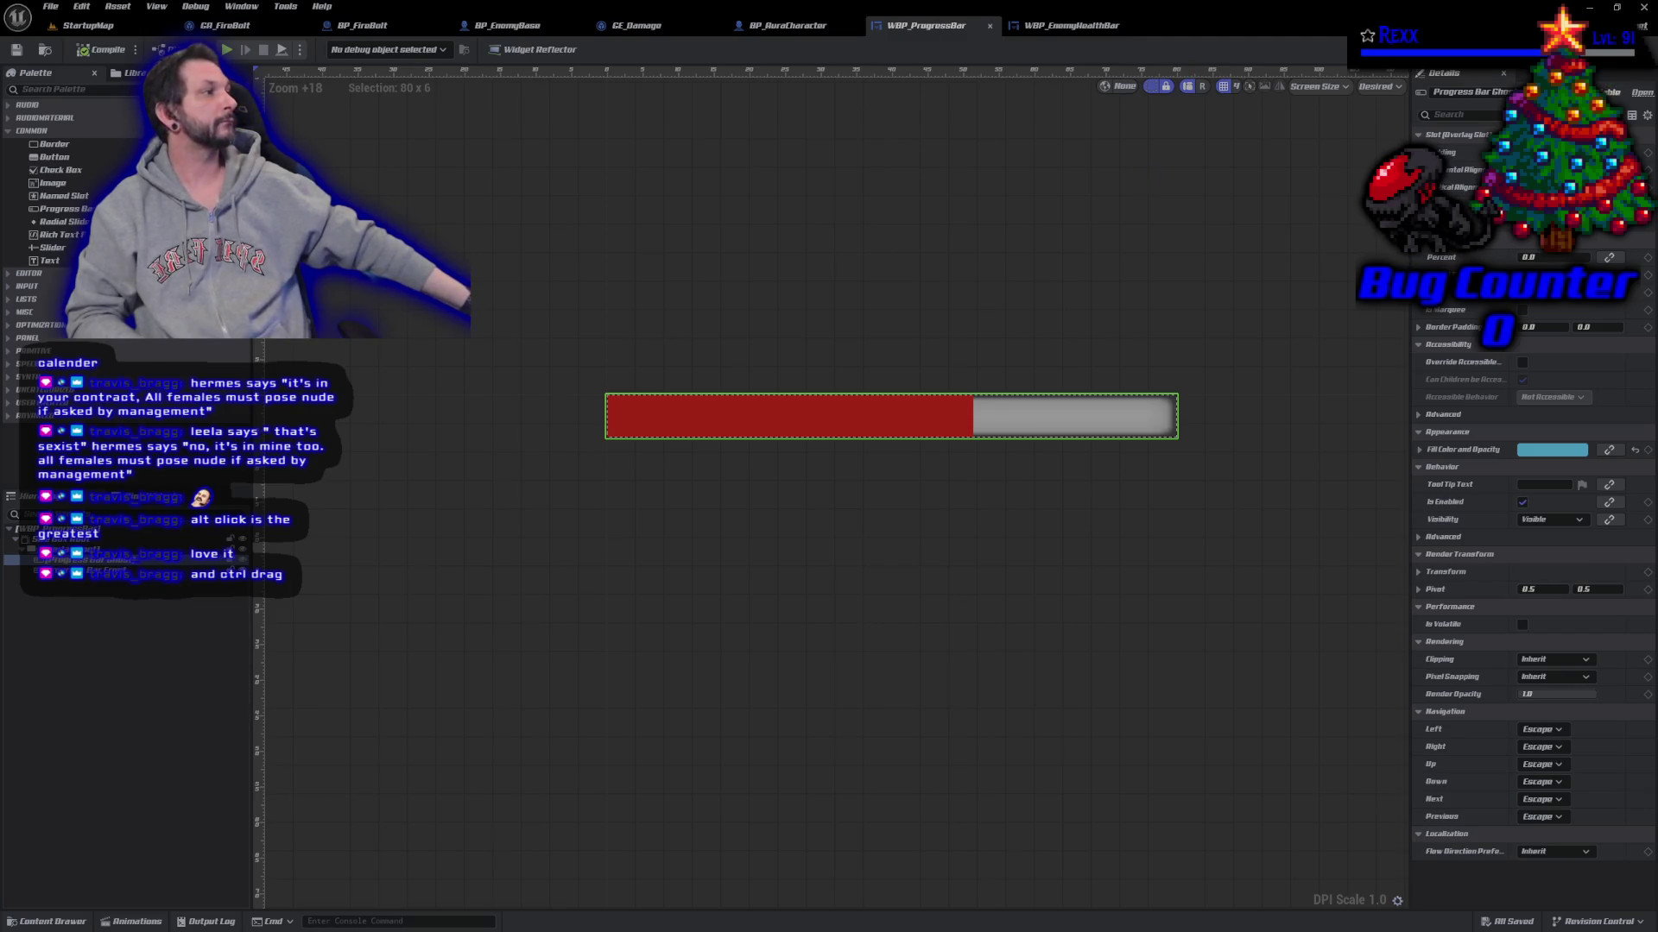
pyautogui.click(1623, 91)
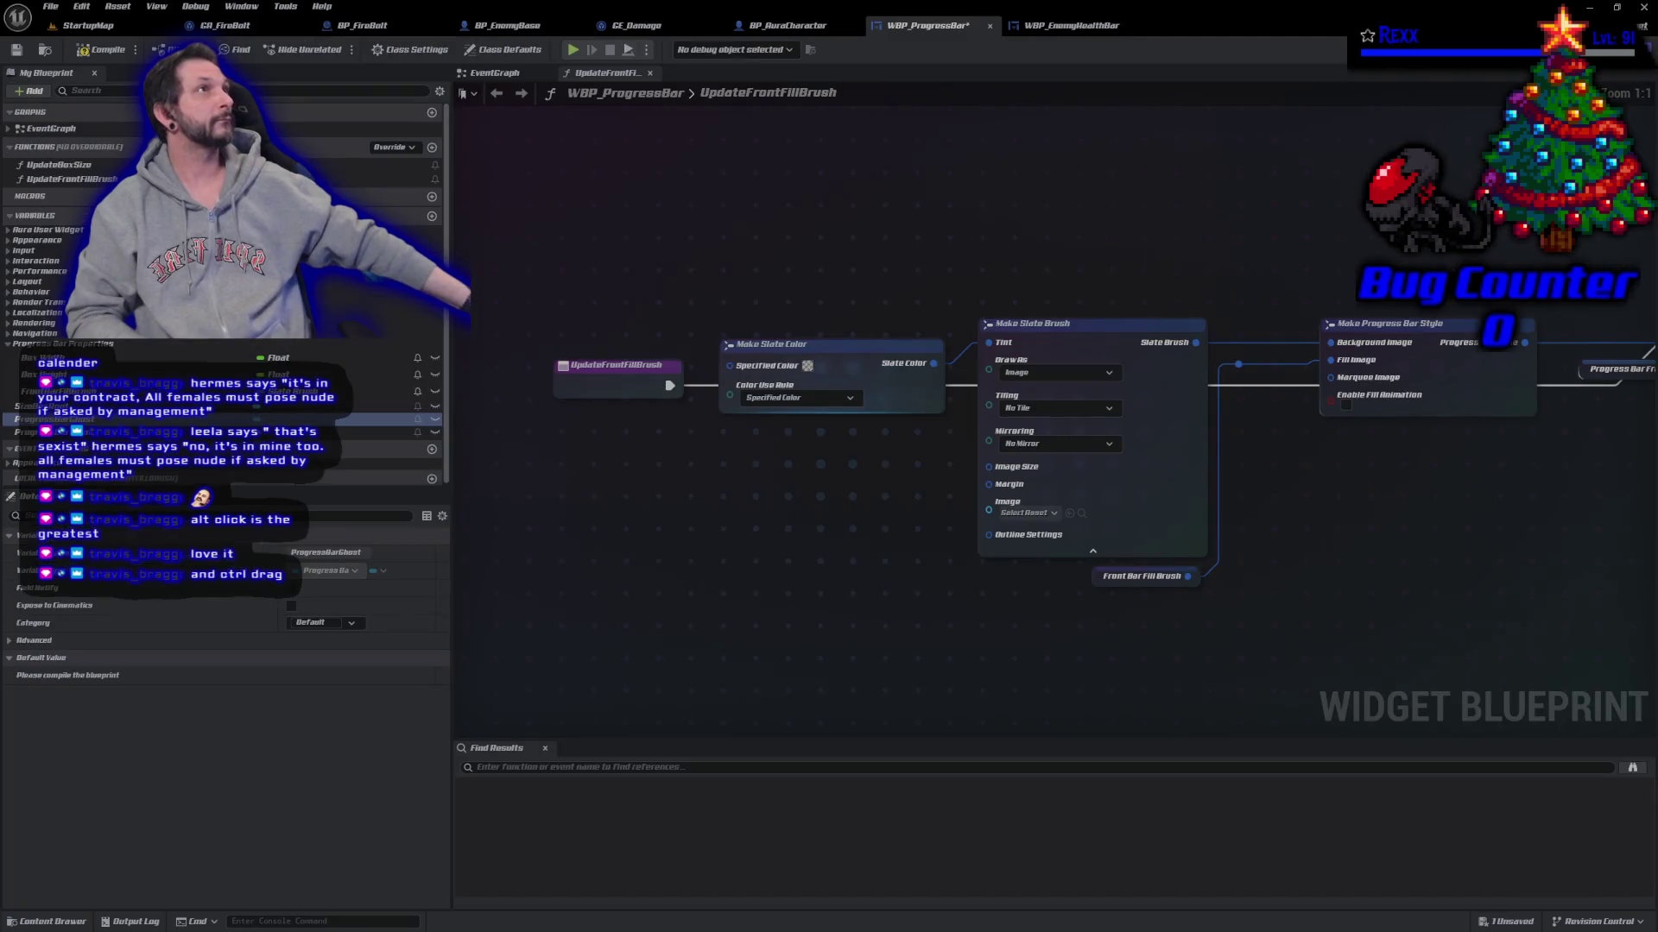
# Step: In the EventGraph, add a Set Style node targeting the ProgressBarGhost getter and position both nodes
pyautogui.click(500, 75)
pyautogui.moveTo(1070, 525)
pyautogui.mouseDown()
pyautogui.moveTo(800, 507)
pyautogui.moveTo(691, 480)
pyautogui.moveTo(667, 455)
pyautogui.mouseUp()
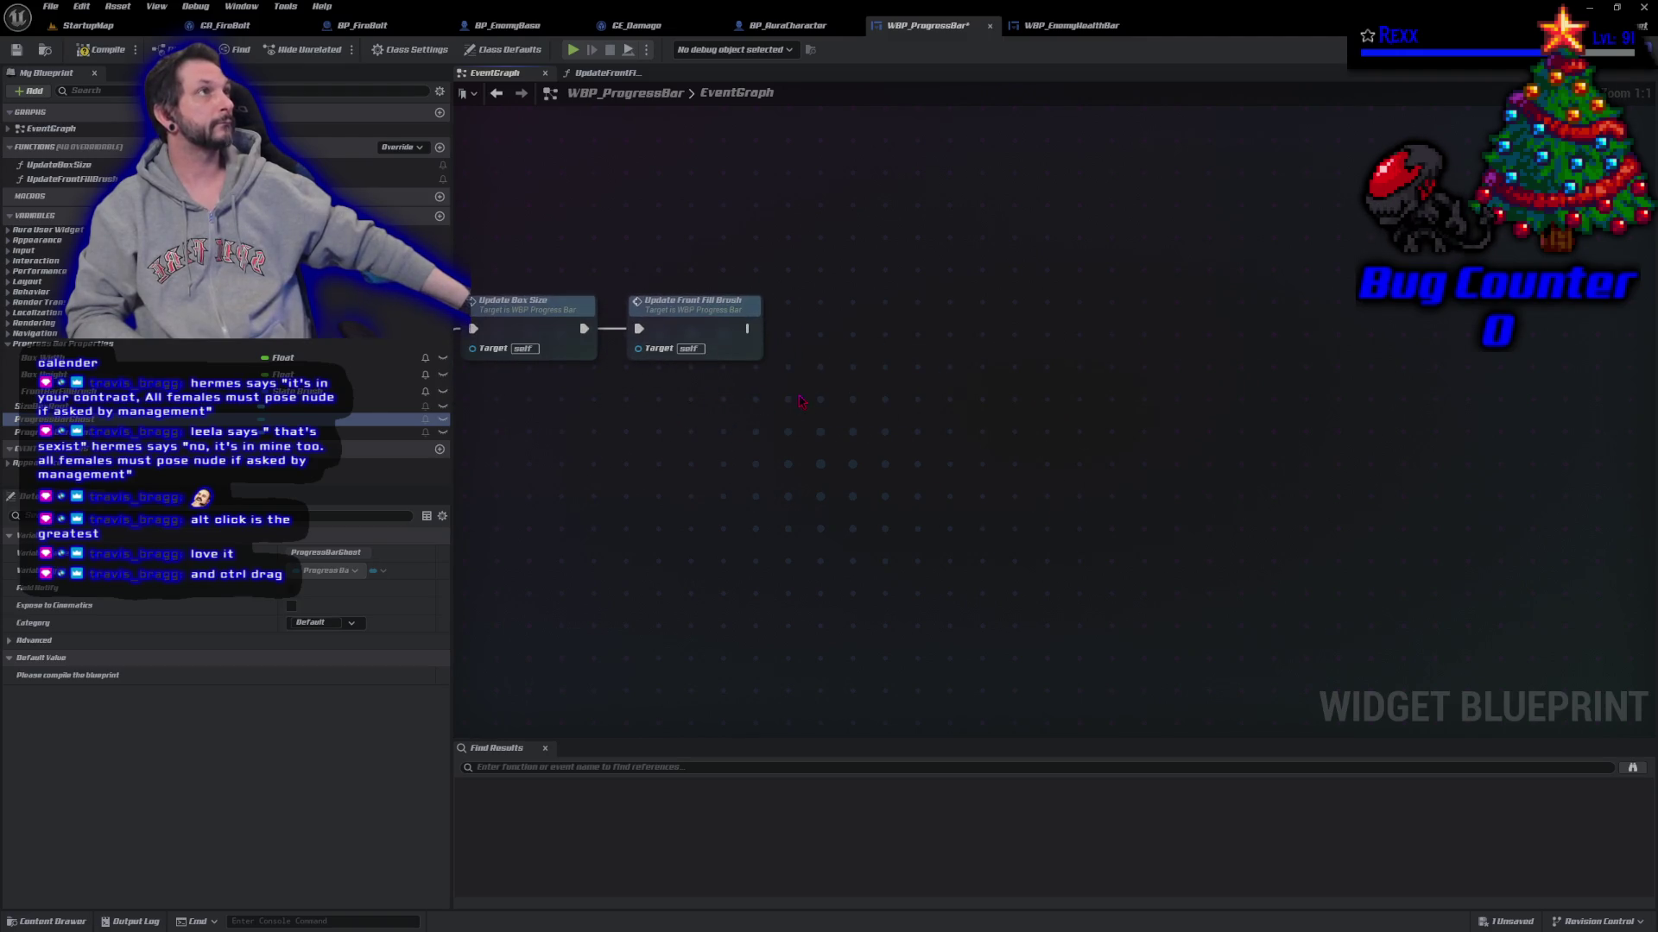
pyautogui.moveTo(52, 420)
pyautogui.mouseDown()
pyautogui.moveTo(454, 468)
pyautogui.moveTo(685, 408)
pyautogui.moveTo(790, 412)
pyautogui.moveTo(905, 371)
pyautogui.mouseUp()
pyautogui.click(708, 418)
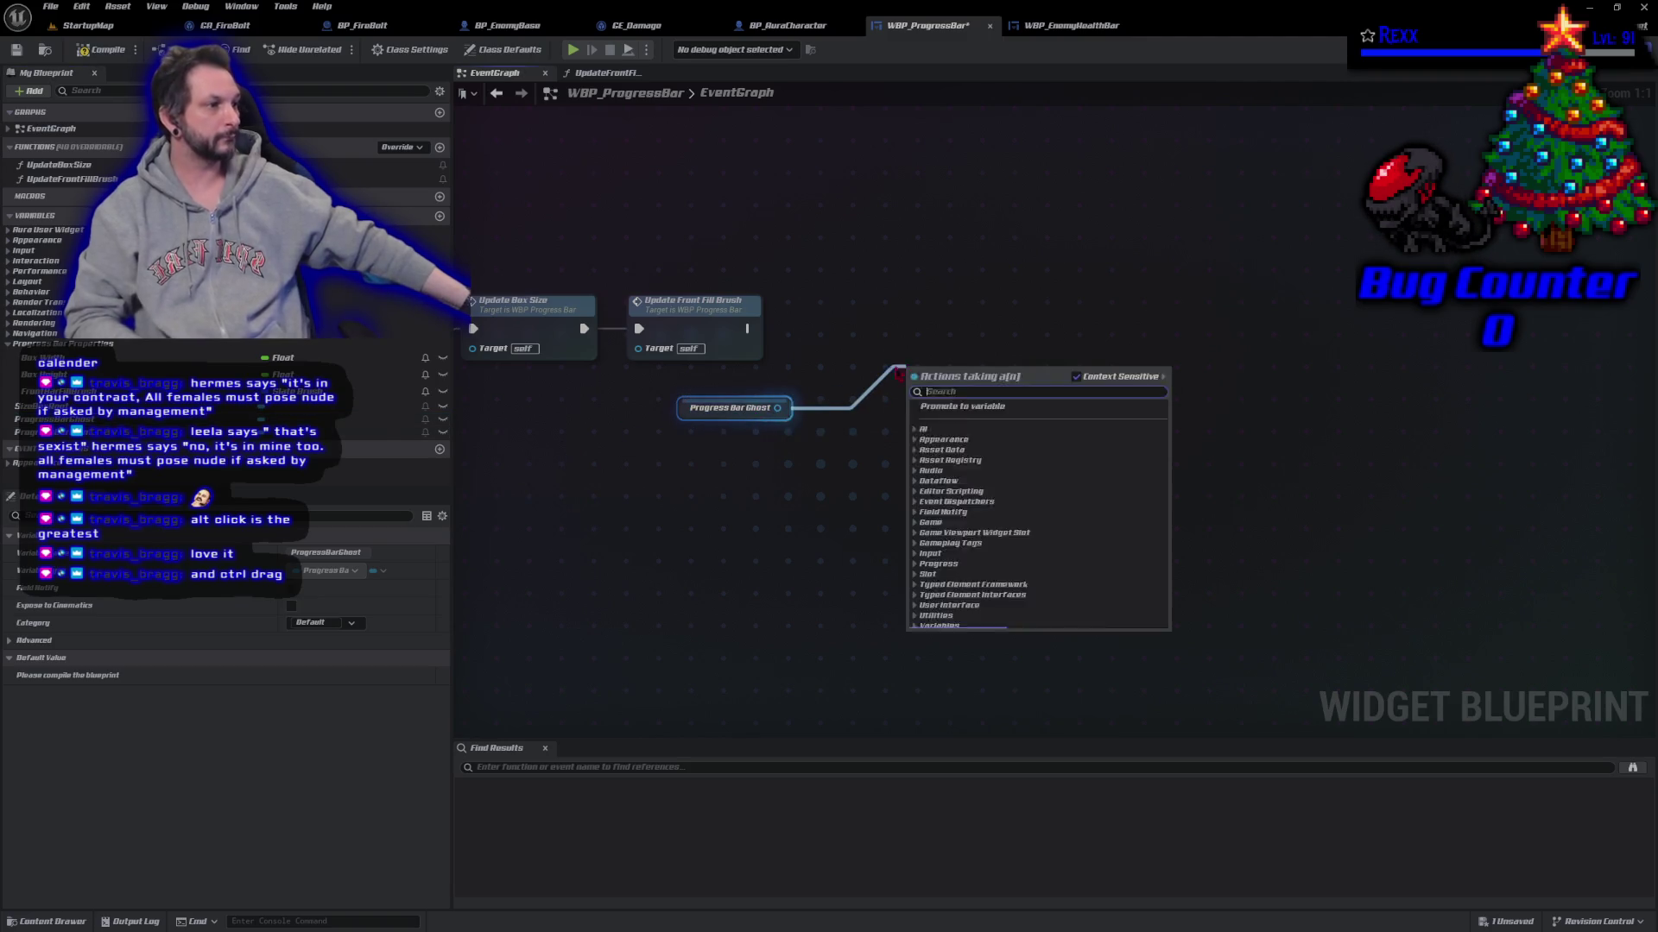
pyautogui.write('set style')
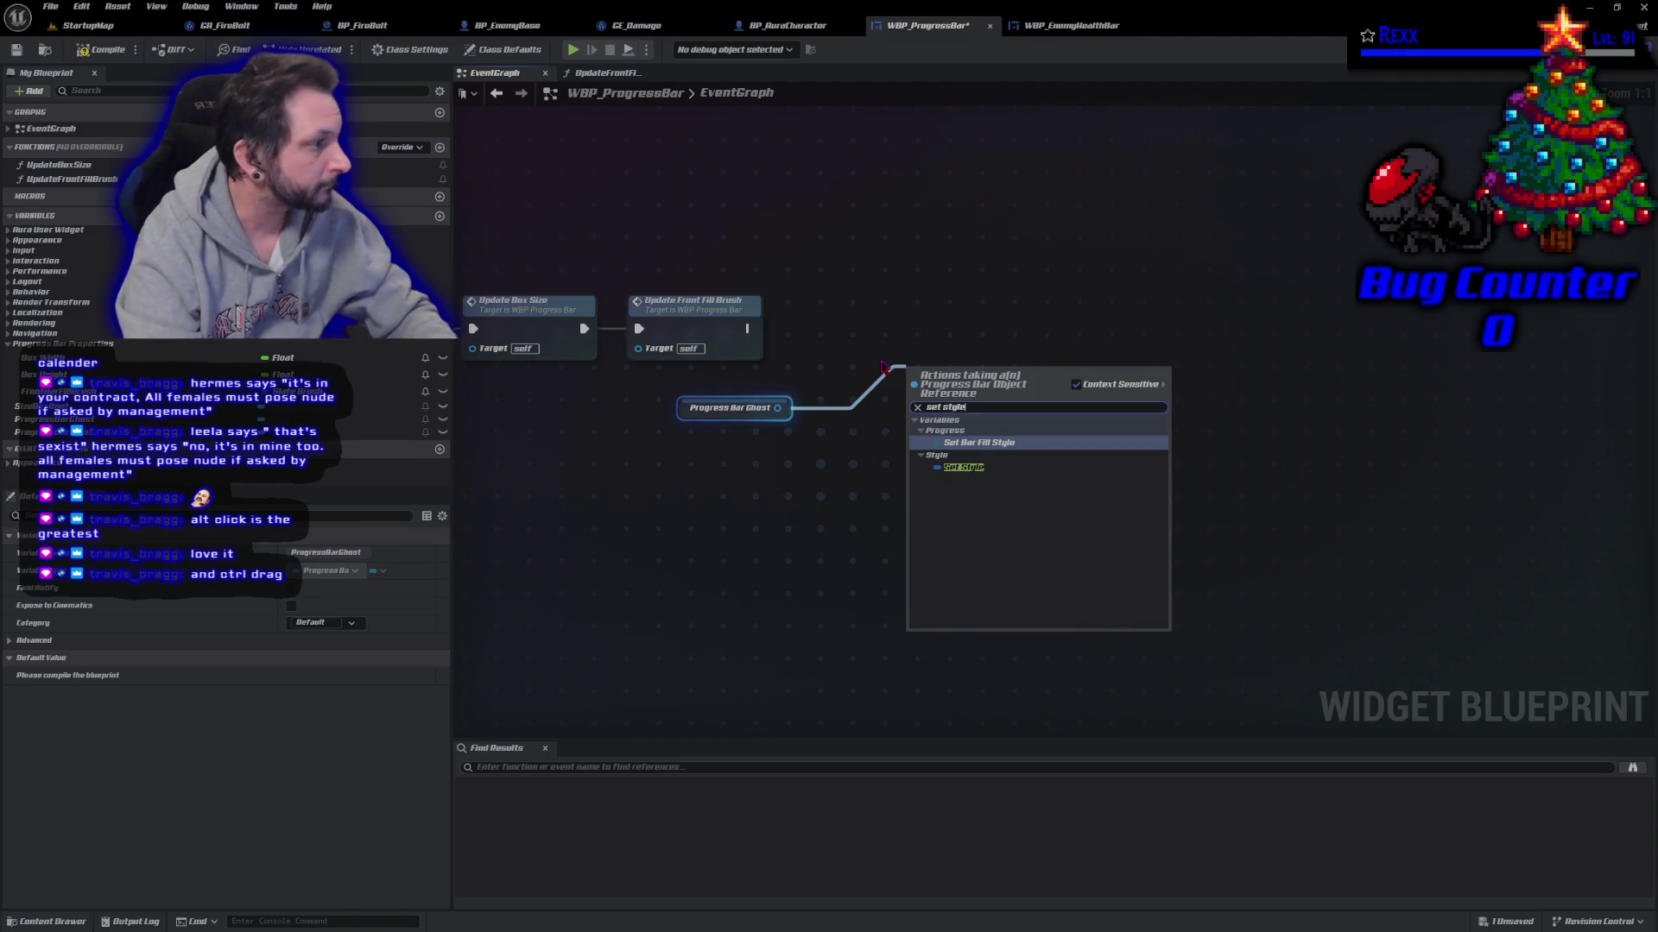
pyautogui.press('Down')
pyautogui.press('Return')
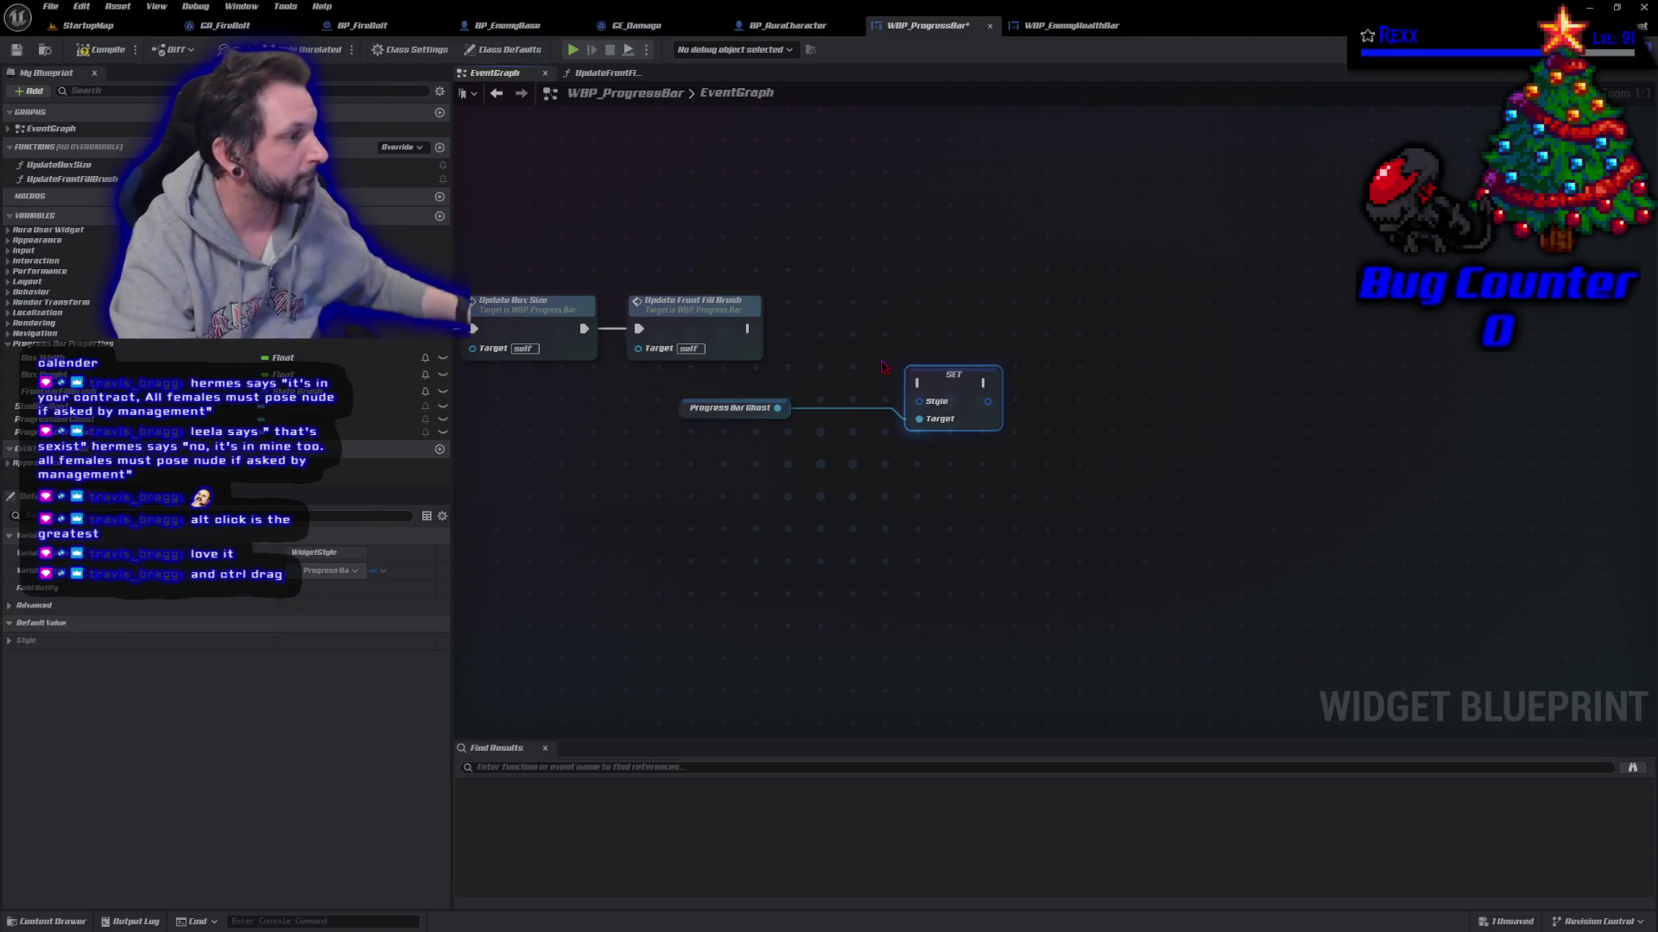
pyautogui.moveTo(950, 380); pyautogui.dragTo(1136, 266)
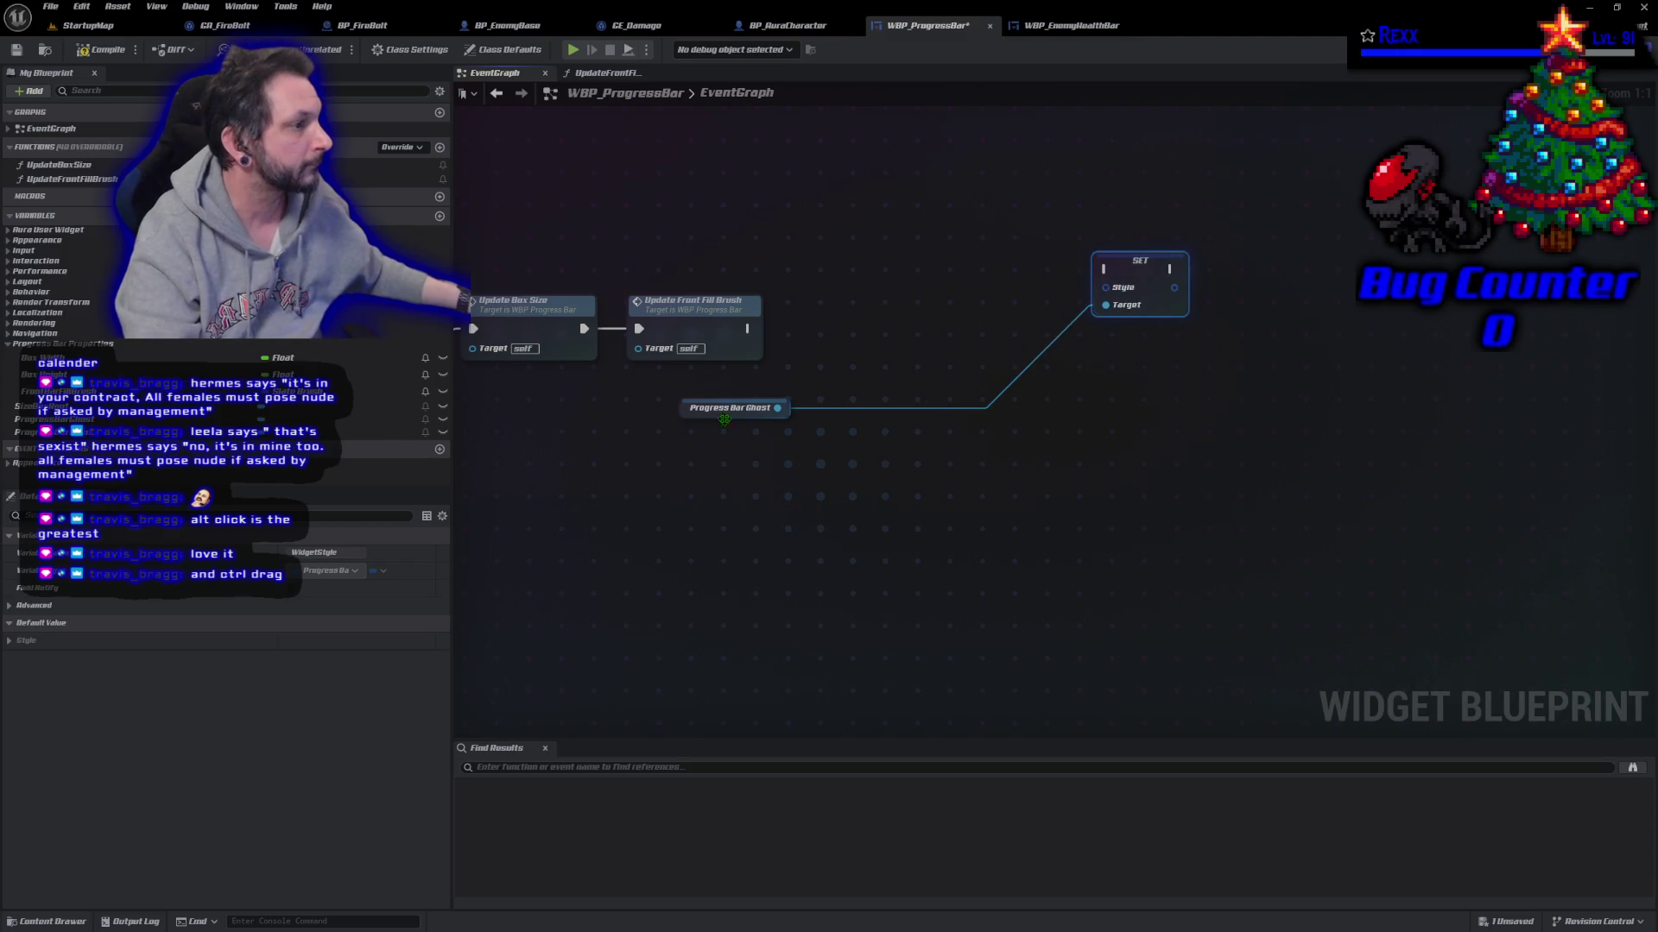
pyautogui.moveTo(687, 414)
pyautogui.mouseDown()
pyautogui.moveTo(925, 329)
pyautogui.moveTo(978, 337)
pyautogui.mouseUp()
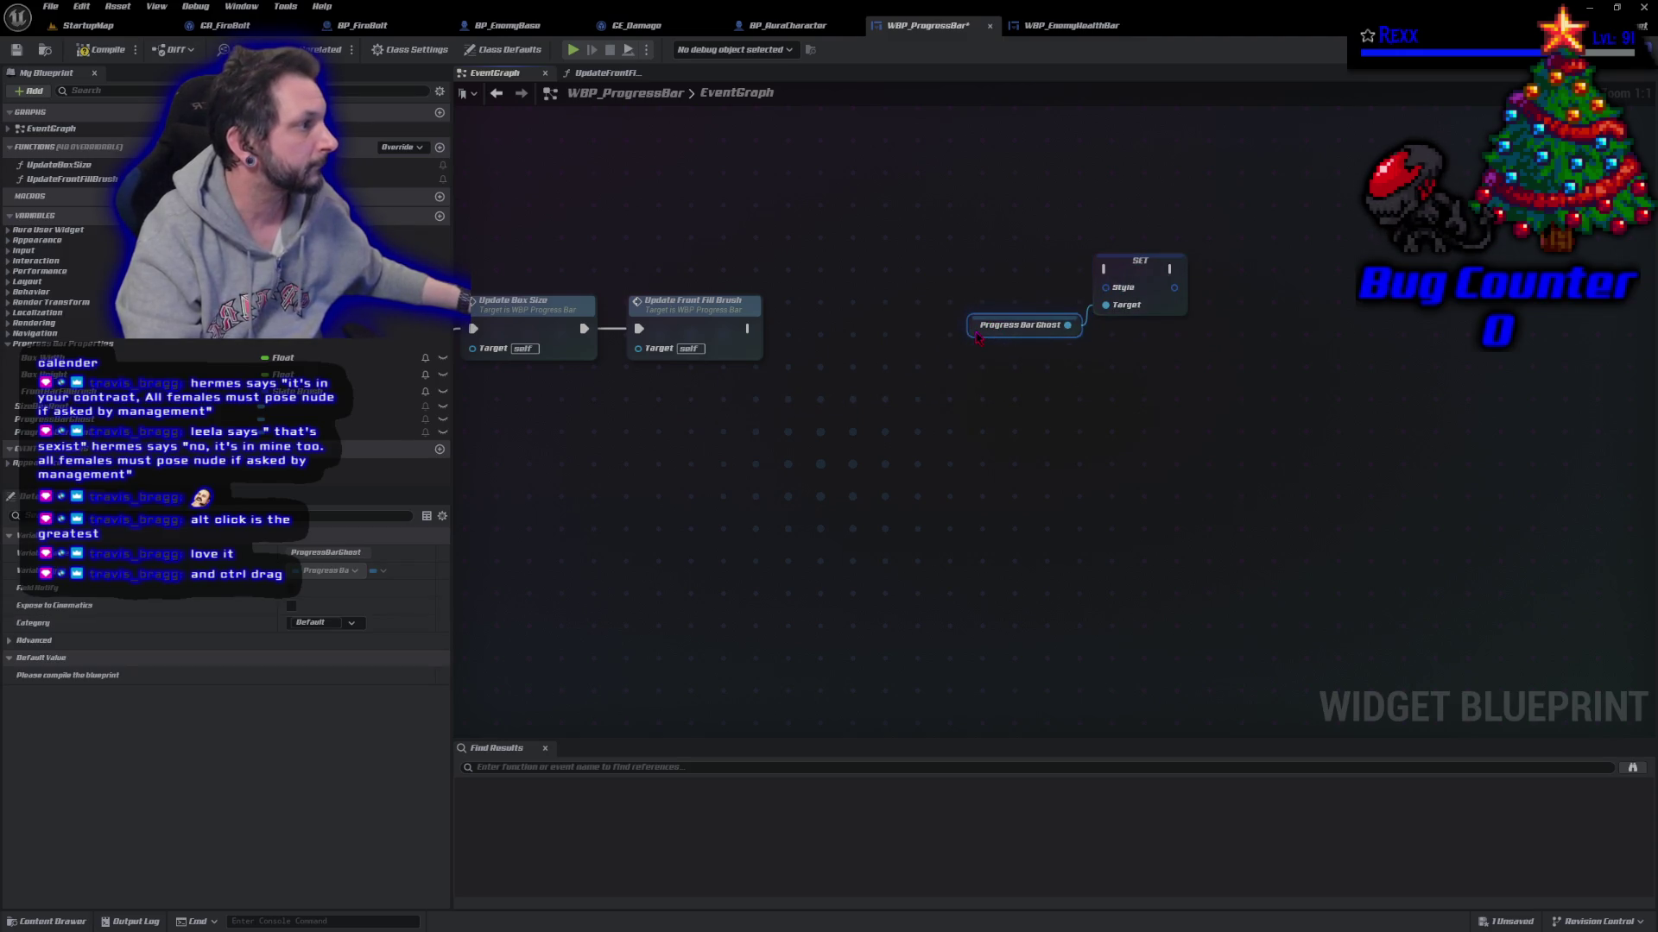
pyautogui.moveTo(979, 262); pyautogui.dragTo(1222, 458)
pyautogui.moveTo(1140, 260); pyautogui.dragTo(1285, 333)
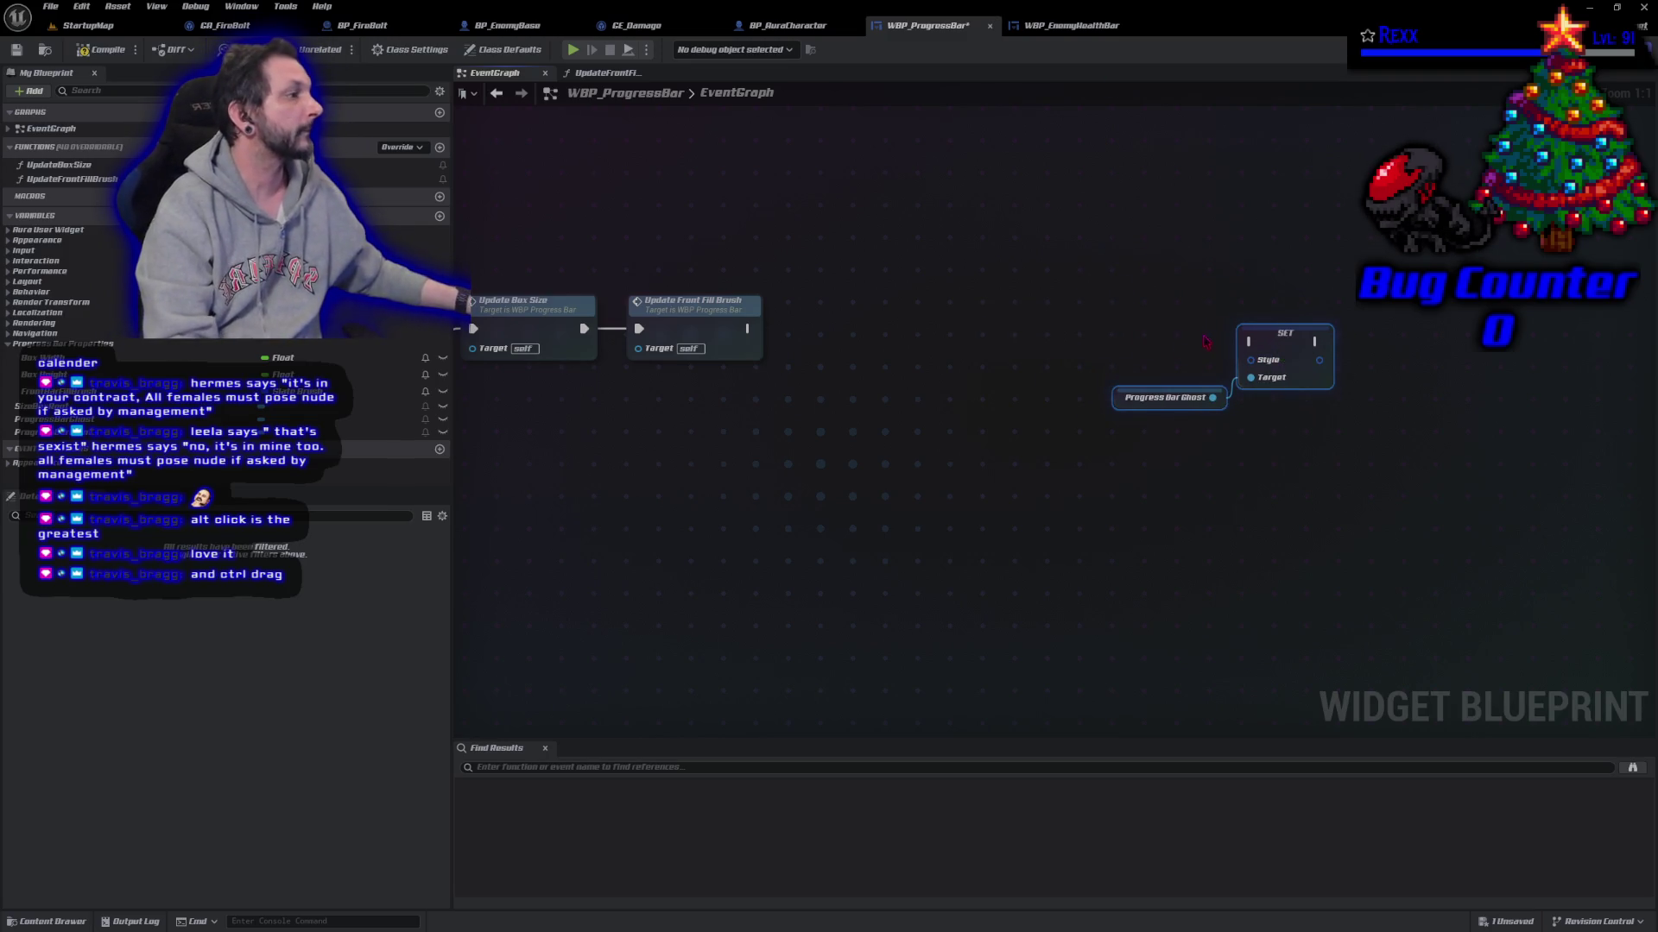
# Step: Feed Style from a Make Progress Bar Style whose Background Image comes from a Make Slate Brush
pyautogui.moveTo(1254, 361)
pyautogui.mouseDown()
pyautogui.moveTo(1105, 337)
pyautogui.moveTo(980, 346)
pyautogui.mouseUp()
pyautogui.click(1171, 464)
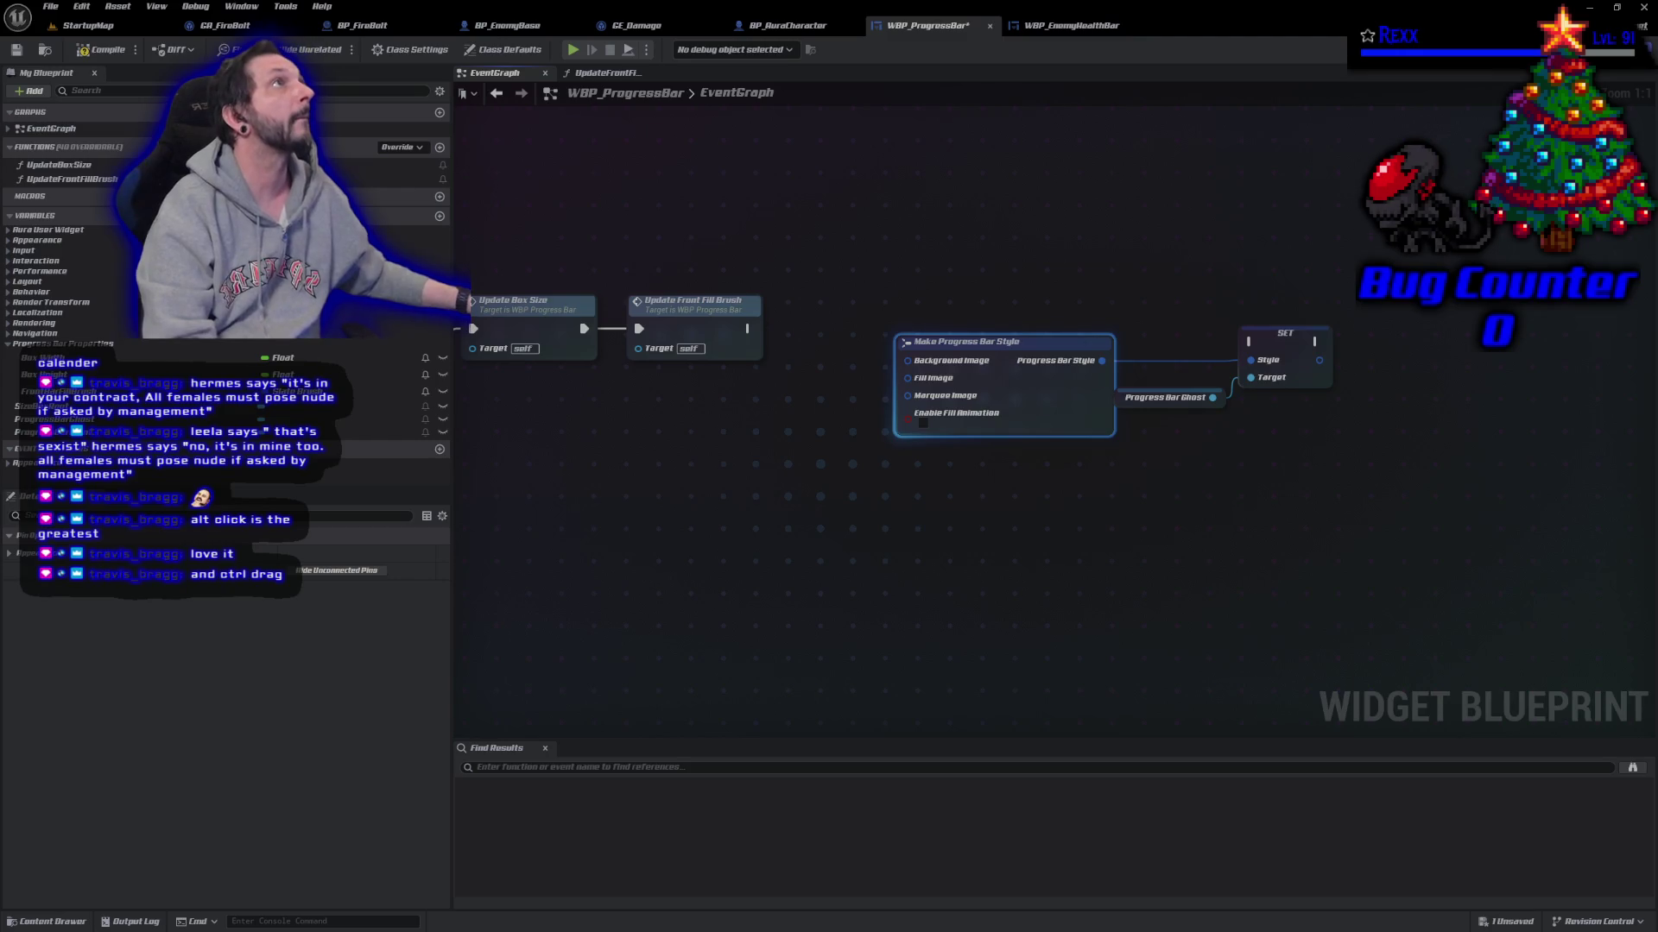
pyautogui.moveTo(906, 361)
pyautogui.mouseDown()
pyautogui.moveTo(805, 414)
pyautogui.moveTo(676, 407)
pyautogui.mouseUp()
pyautogui.click(855, 547)
pyautogui.moveTo(806, 292)
pyautogui.mouseDown()
pyautogui.moveTo(1336, 518)
pyautogui.moveTo(1381, 516)
pyautogui.mouseUp()
pyautogui.moveTo(1061, 345)
pyautogui.mouseDown()
pyautogui.moveTo(1324, 177)
pyautogui.moveTo(1179, 285)
pyautogui.moveTo(1009, 288)
pyautogui.moveTo(1097, 297)
pyautogui.mouseUp()
# Step: Reposition and expand the Make Slate Brush node, exposing its Tint pin
pyautogui.click(893, 480)
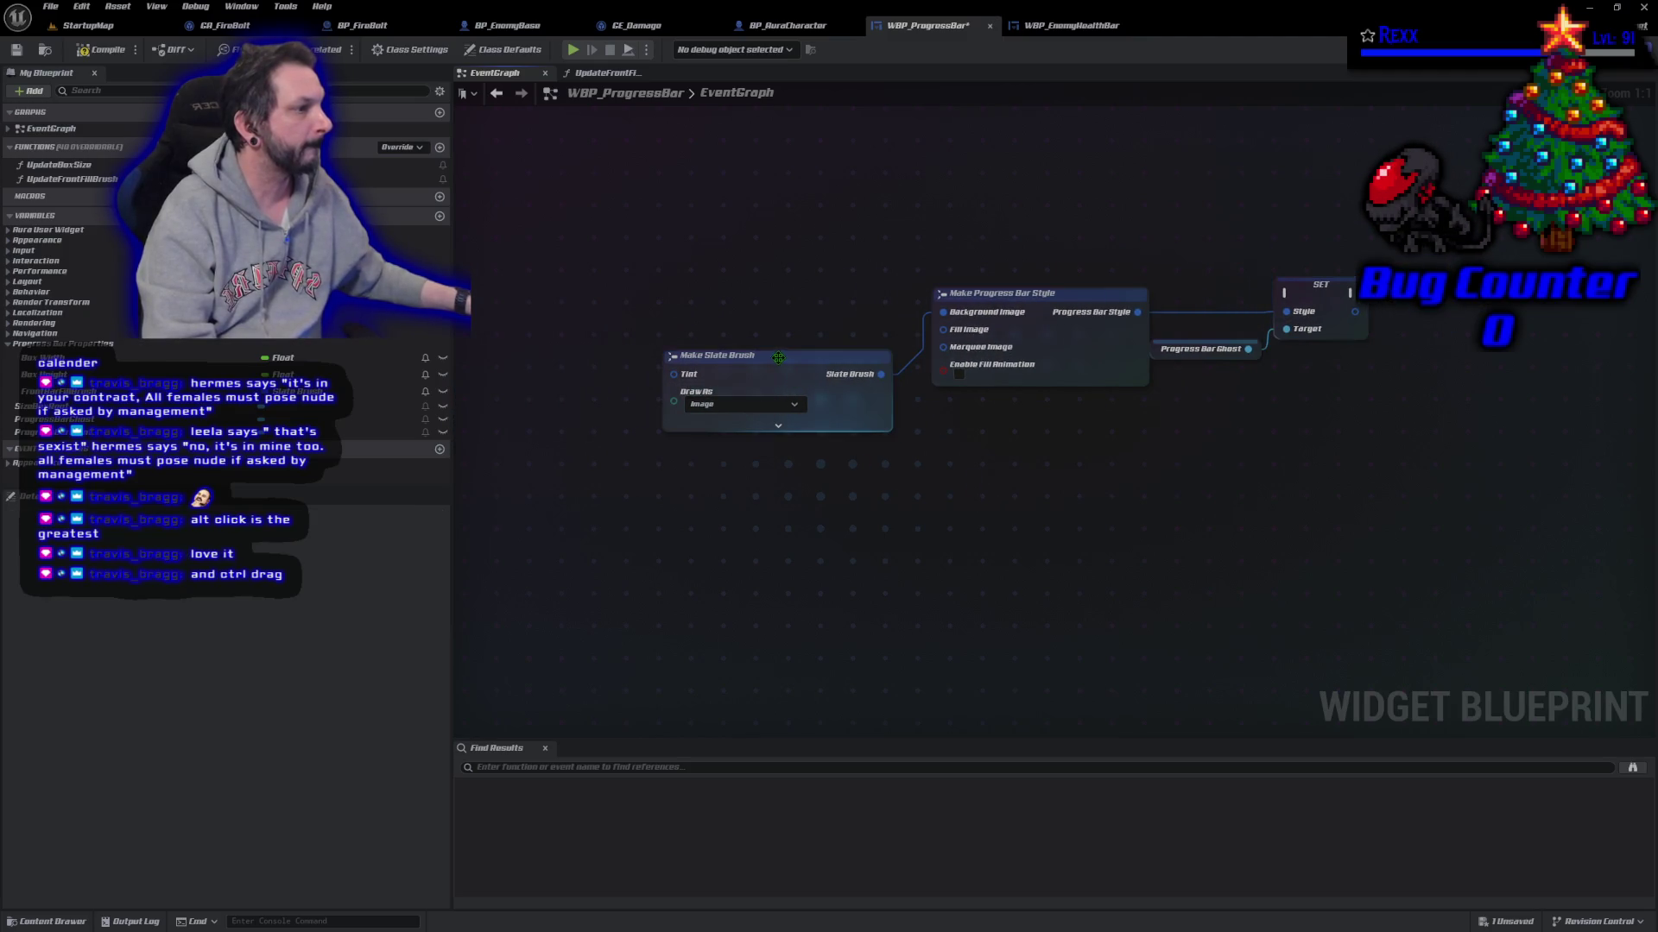
pyautogui.moveTo(779, 362); pyautogui.dragTo(736, 299)
pyautogui.click(739, 361)
pyautogui.moveTo(740, 361)
pyautogui.mouseDown()
pyautogui.moveTo(836, 298)
pyautogui.moveTo(999, 335)
pyautogui.mouseUp()
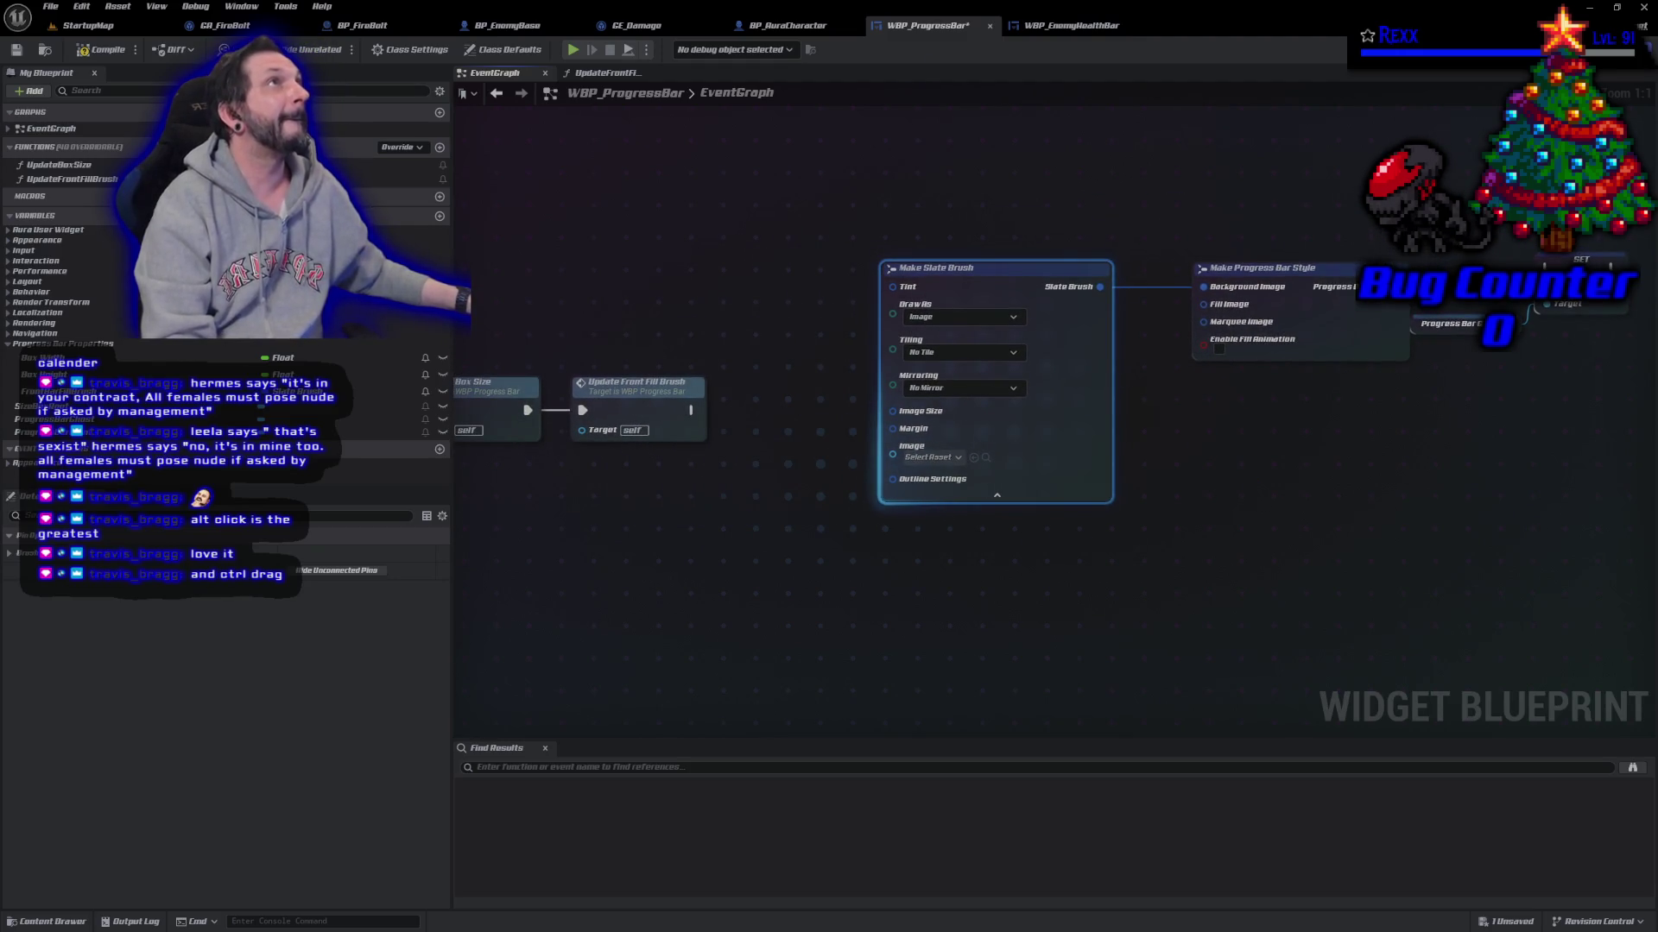
pyautogui.moveTo(889, 287)
pyautogui.mouseDown()
pyautogui.moveTo(871, 293)
pyautogui.moveTo(950, 282)
pyautogui.moveTo(844, 265)
pyautogui.mouseUp()
pyautogui.click(901, 392)
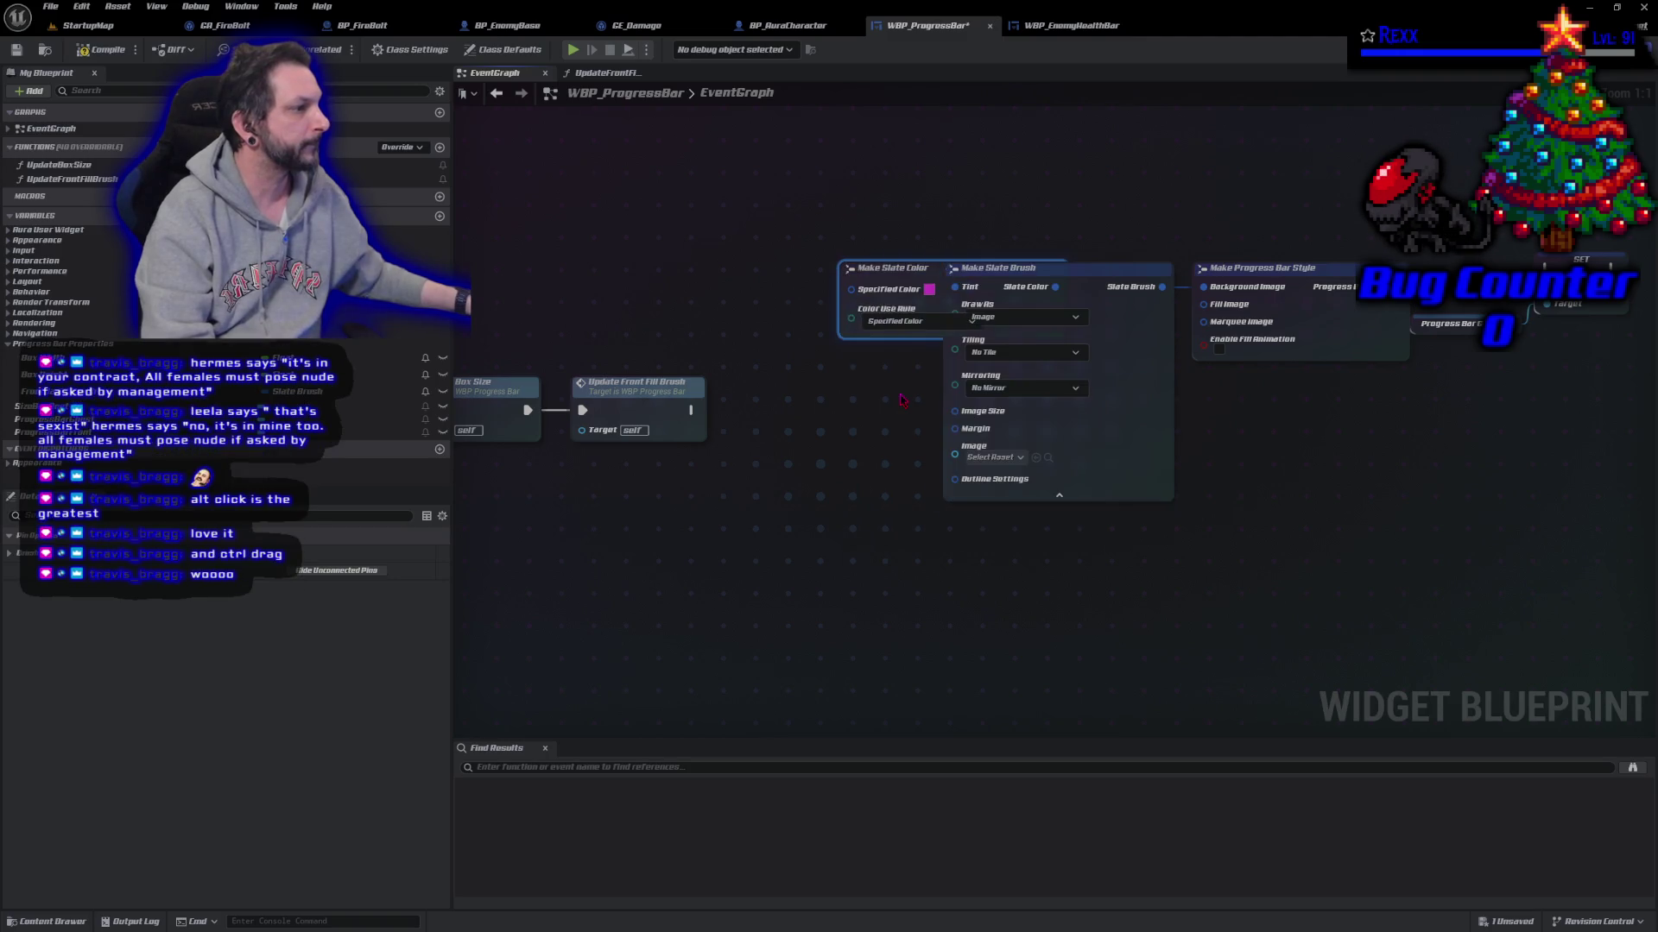
# Step: Connect a Make Slate Color to the brush Tint with its specified colour at alpha 0
pyautogui.click(825, 278)
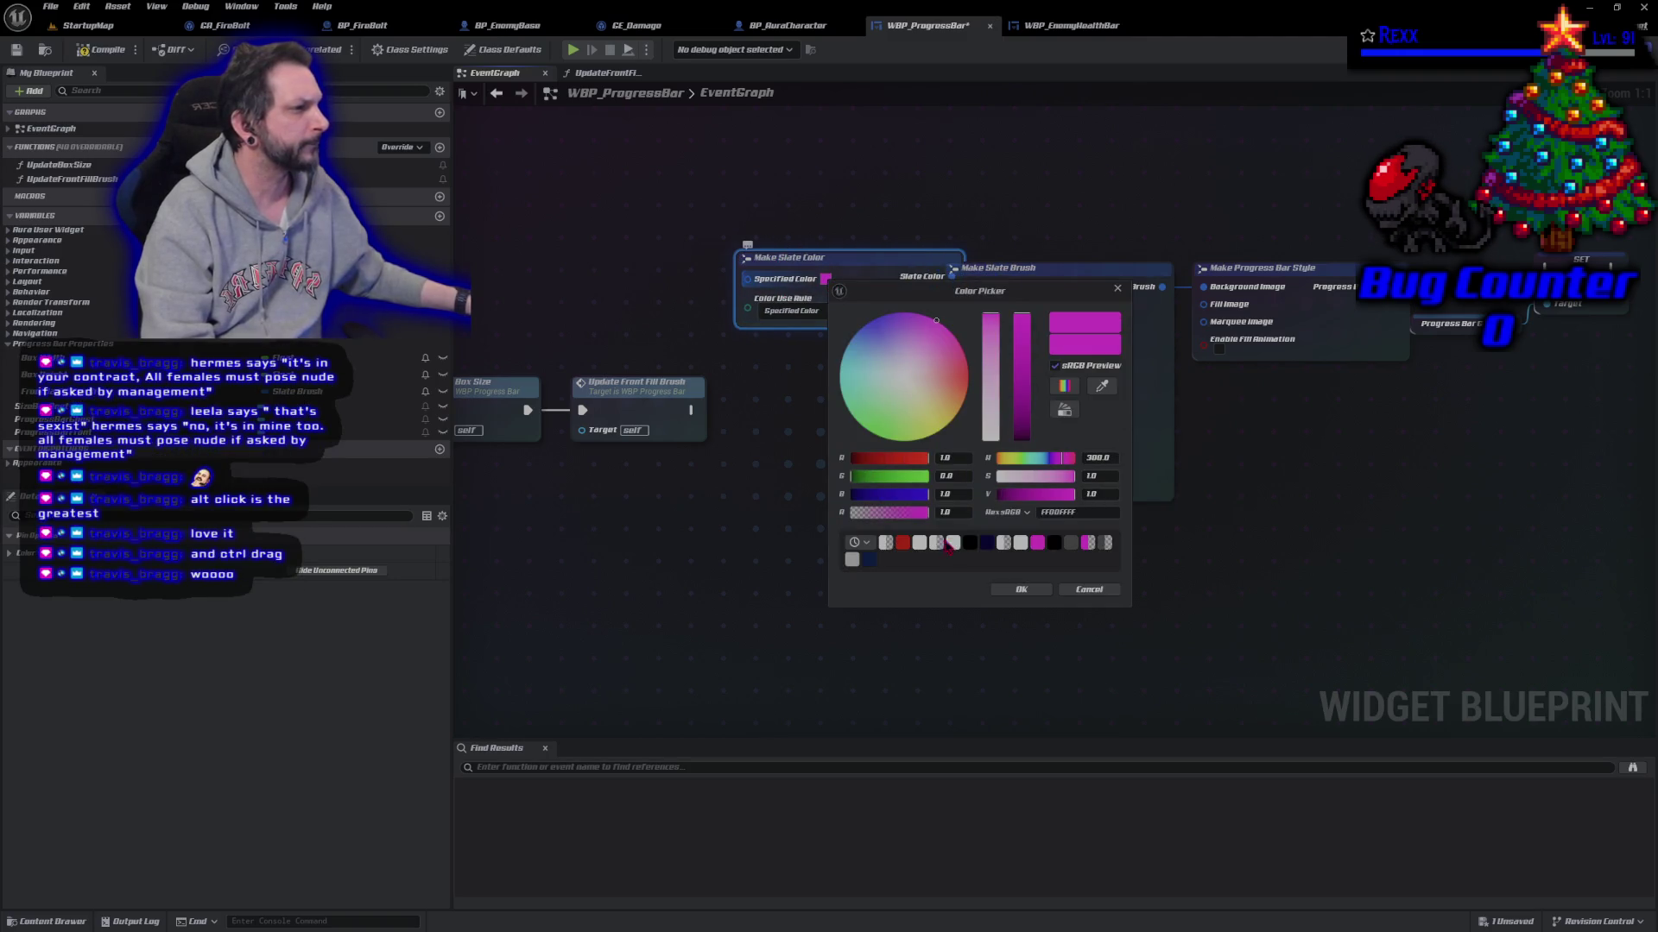
pyautogui.moveTo(912, 511); pyautogui.dragTo(824, 518)
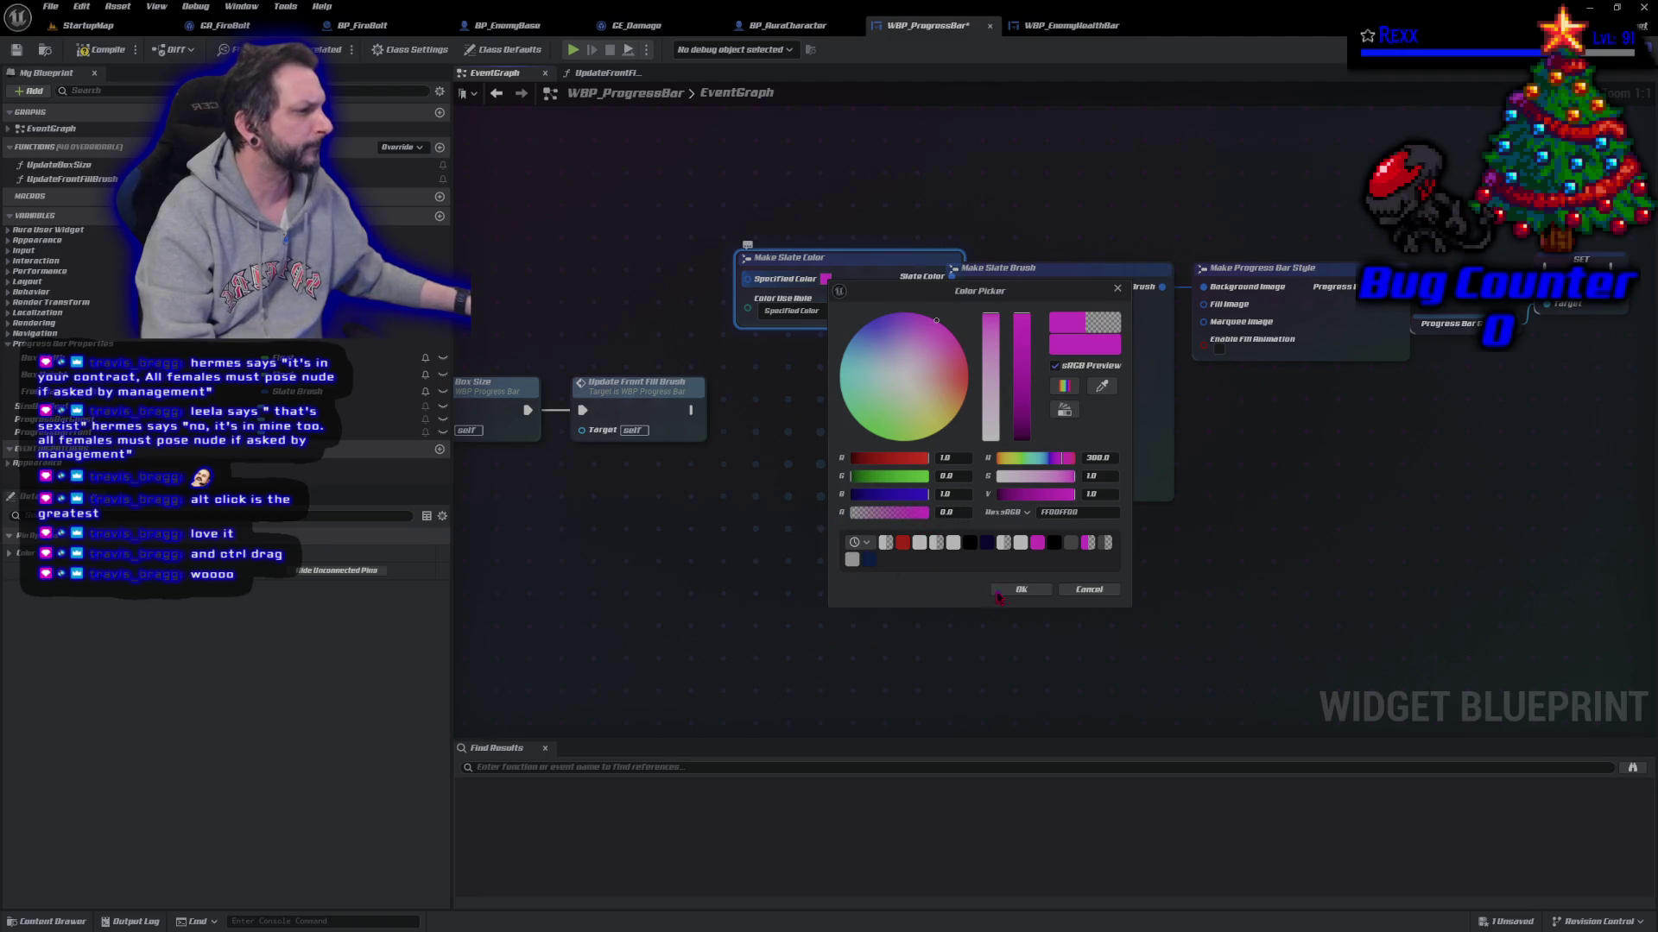
pyautogui.press('Return')
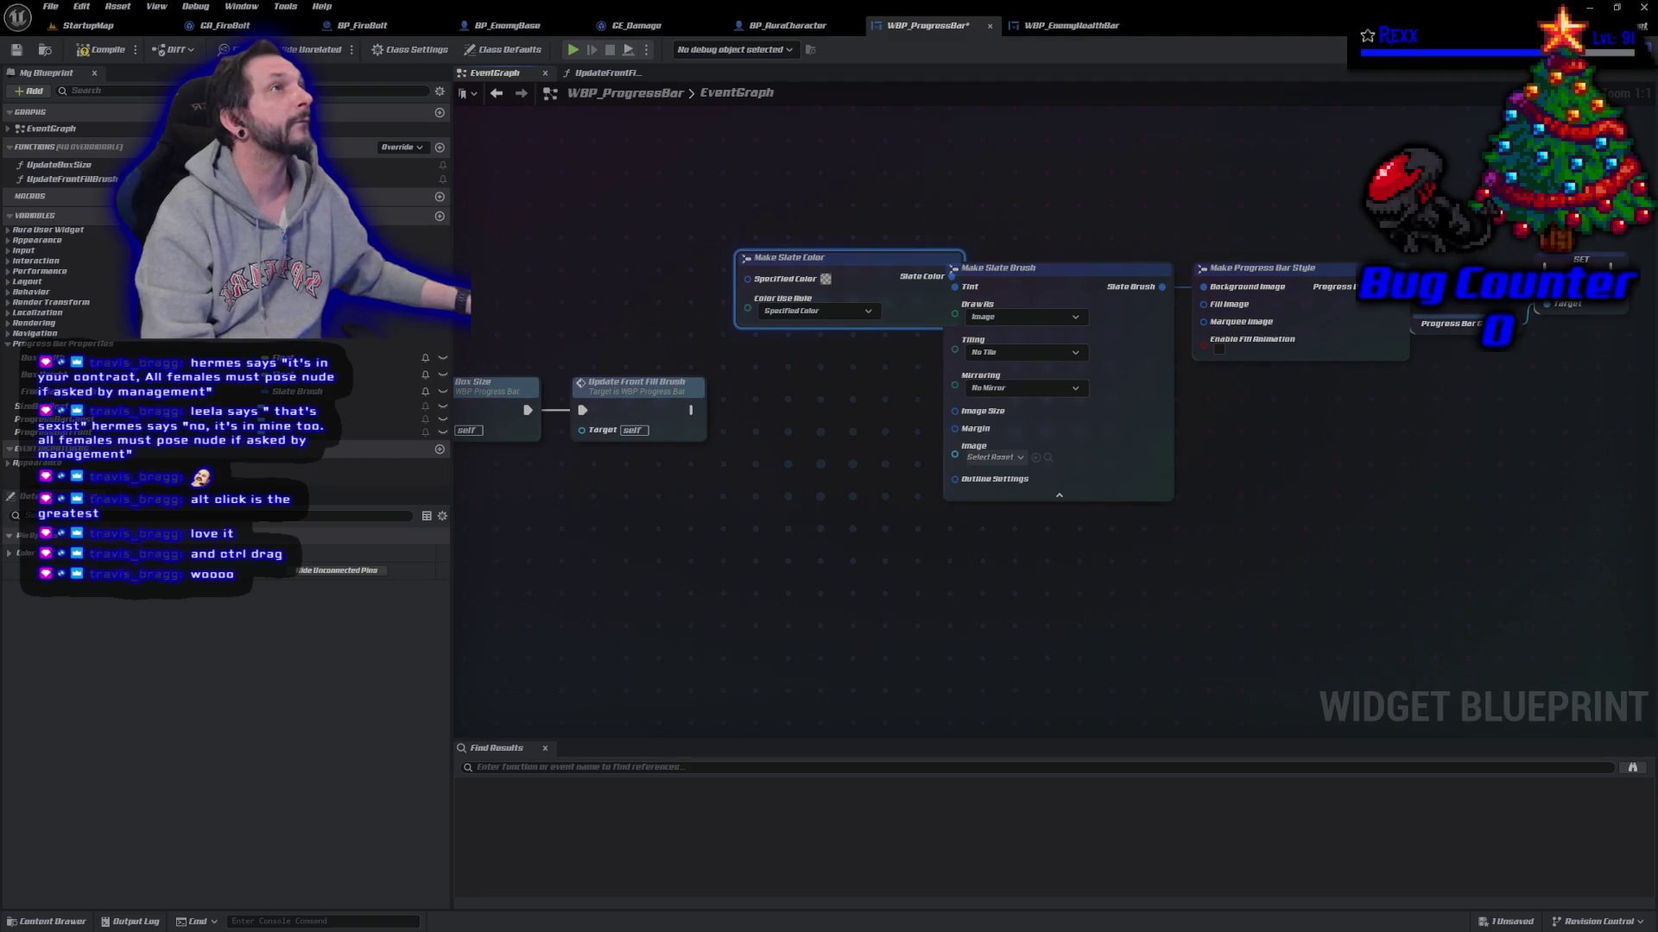
pyautogui.moveTo(884, 251)
pyautogui.mouseDown()
pyautogui.moveTo(799, 274)
pyautogui.moveTo(837, 268)
pyautogui.mouseUp()
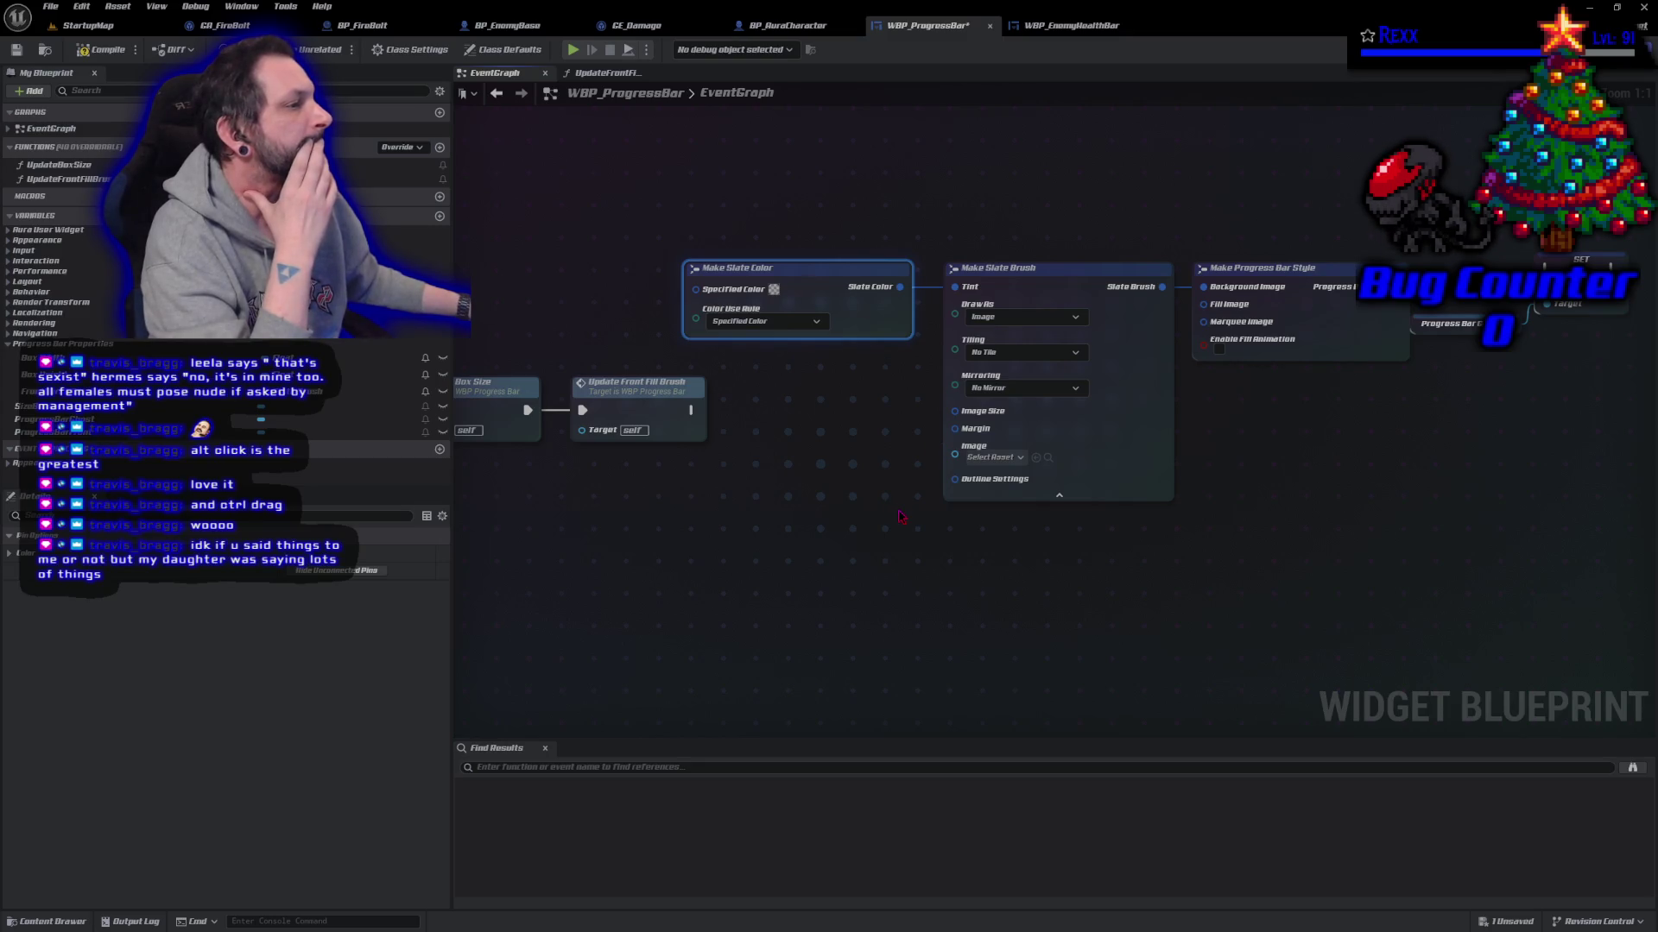
# Step: Try a Make Slate Brush on the style's Fill Image pin, then delete it
pyautogui.moveTo(1203, 467); pyautogui.dragTo(1087, 418)
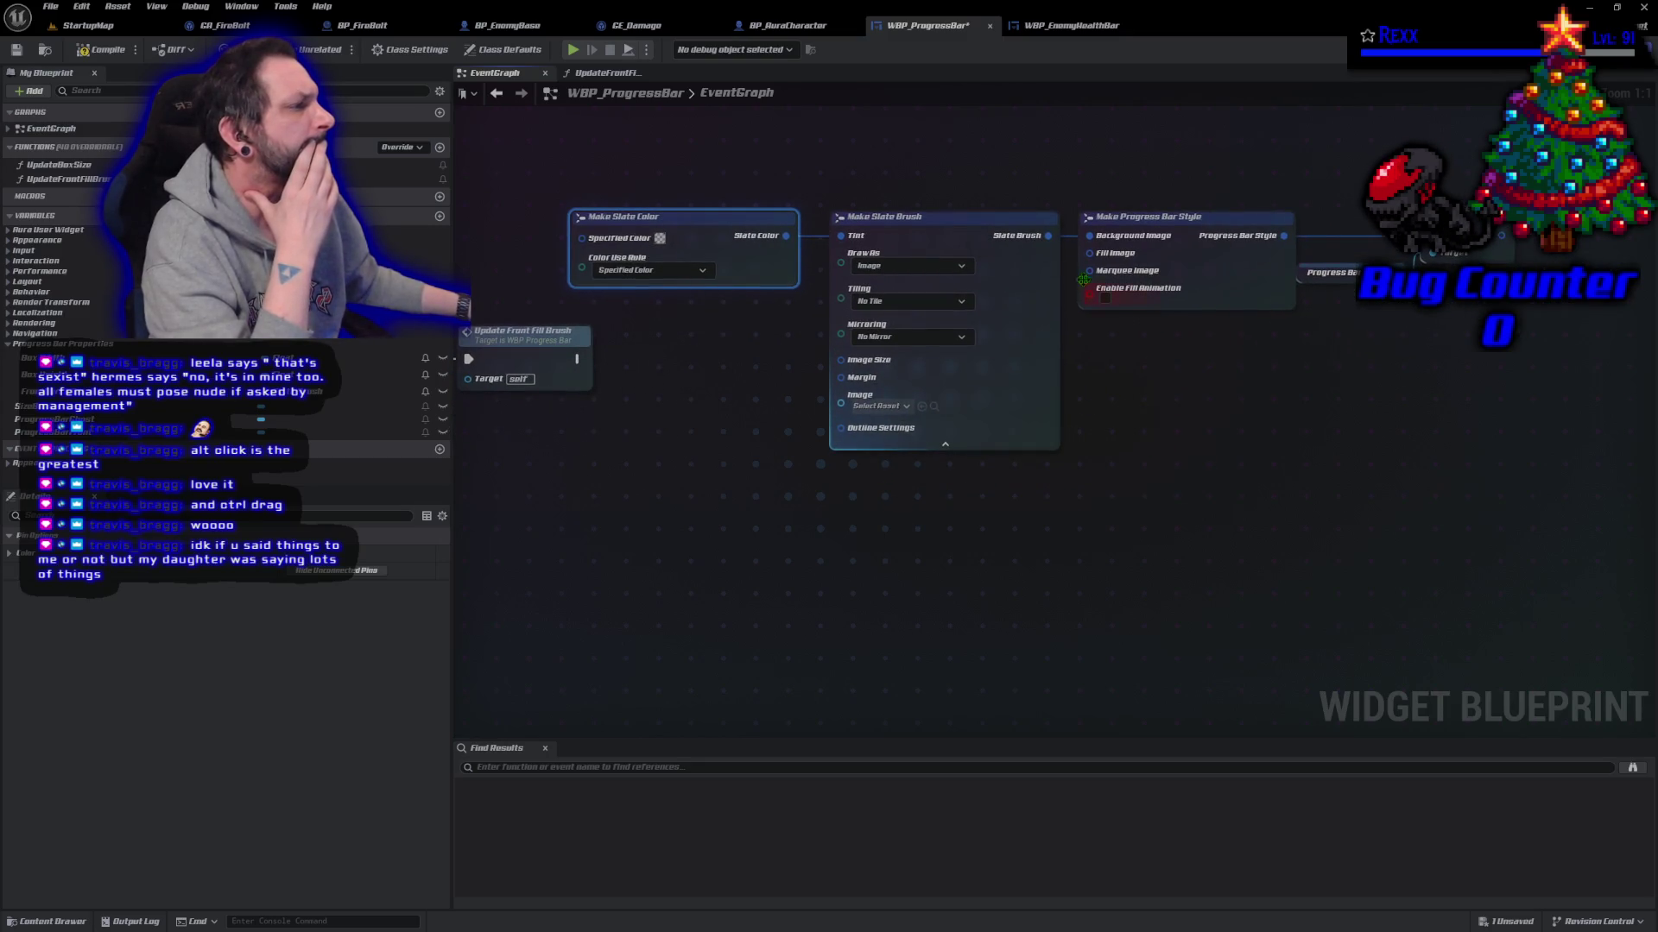
pyautogui.moveTo(1092, 258)
pyautogui.mouseDown()
pyautogui.moveTo(1080, 470)
pyautogui.moveTo(938, 488)
pyautogui.moveTo(932, 474)
pyautogui.mouseUp()
pyautogui.write('make slate')
pyautogui.click(1121, 529)
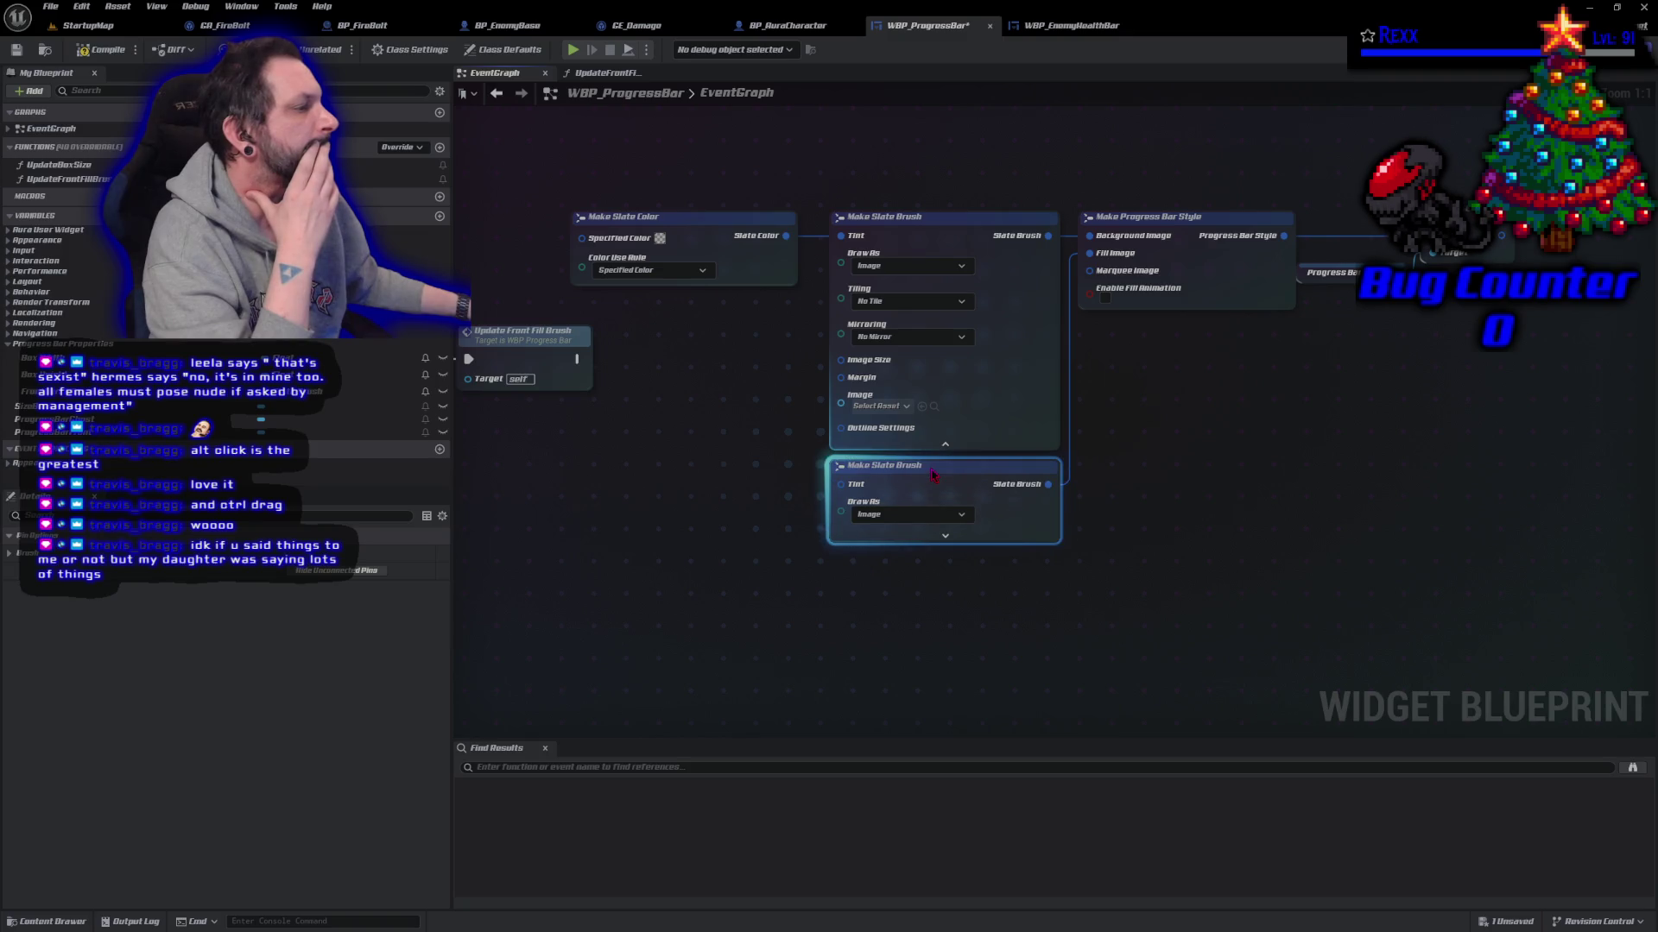
pyautogui.click(950, 537)
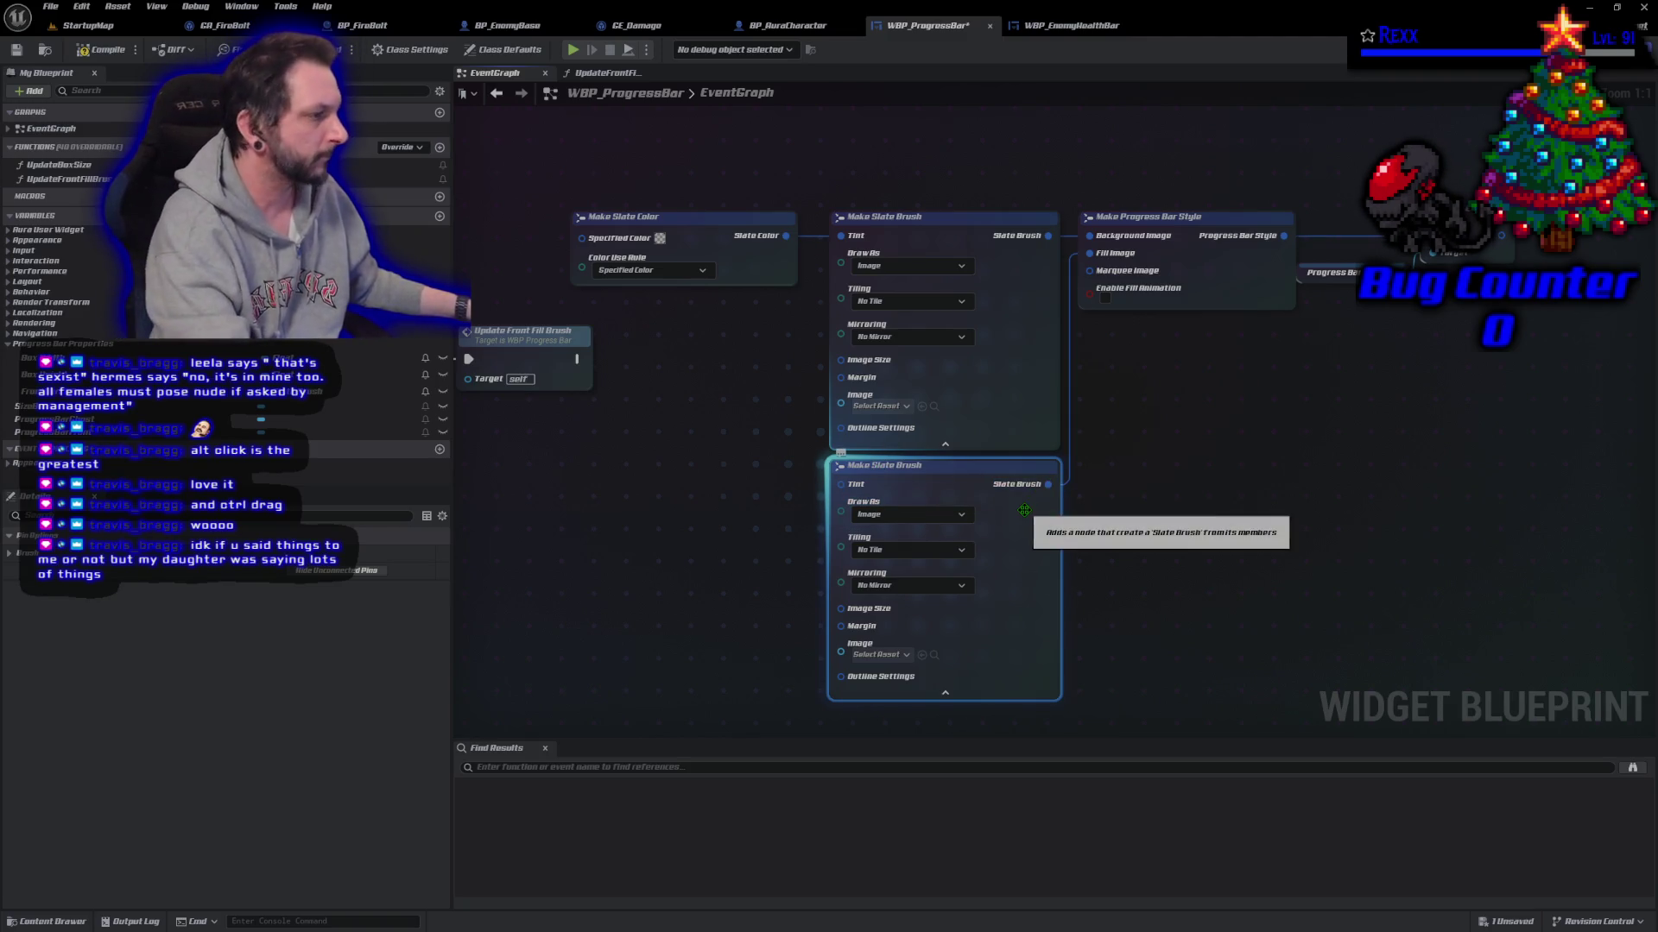
pyautogui.press('Delete')
# Step: Promote the Fill Image pin to a new variable named Ghost Fill Brush
pyautogui.moveTo(1089, 253)
pyautogui.mouseDown()
pyautogui.moveTo(1059, 497)
pyautogui.moveTo(1058, 473)
pyautogui.mouseUp()
pyautogui.click(1079, 514)
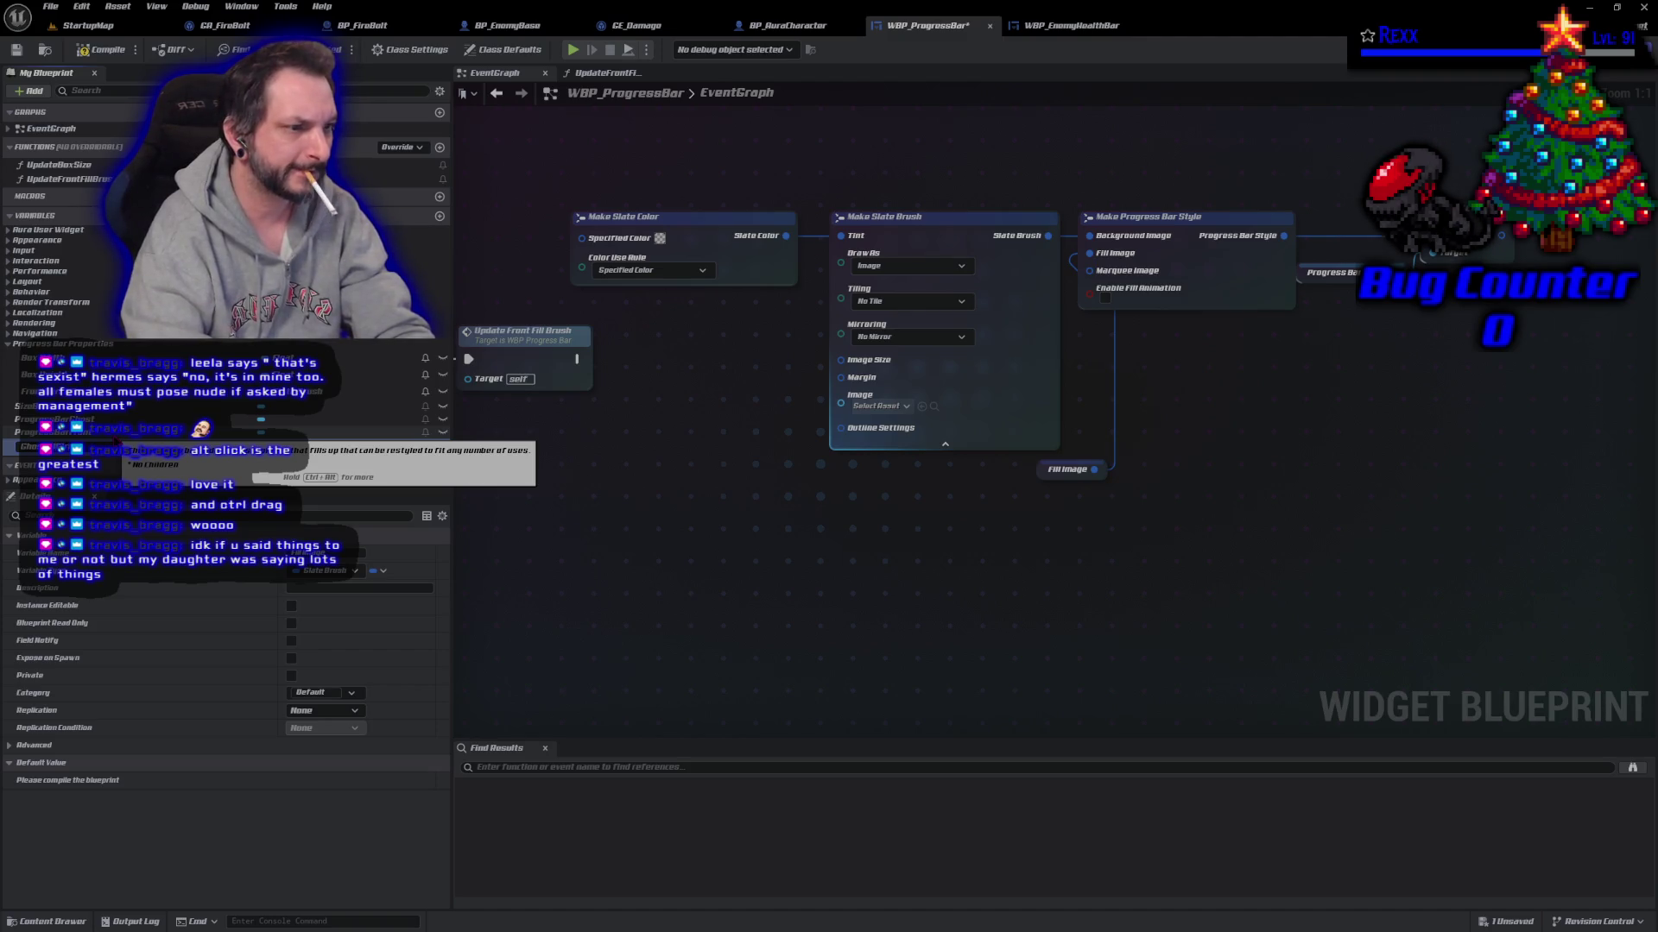
pyautogui.moveTo(78, 447)
pyautogui.mouseDown()
pyautogui.moveTo(1071, 469)
pyautogui.moveTo(1032, 468)
pyautogui.mouseUp()
pyautogui.click(1037, 544)
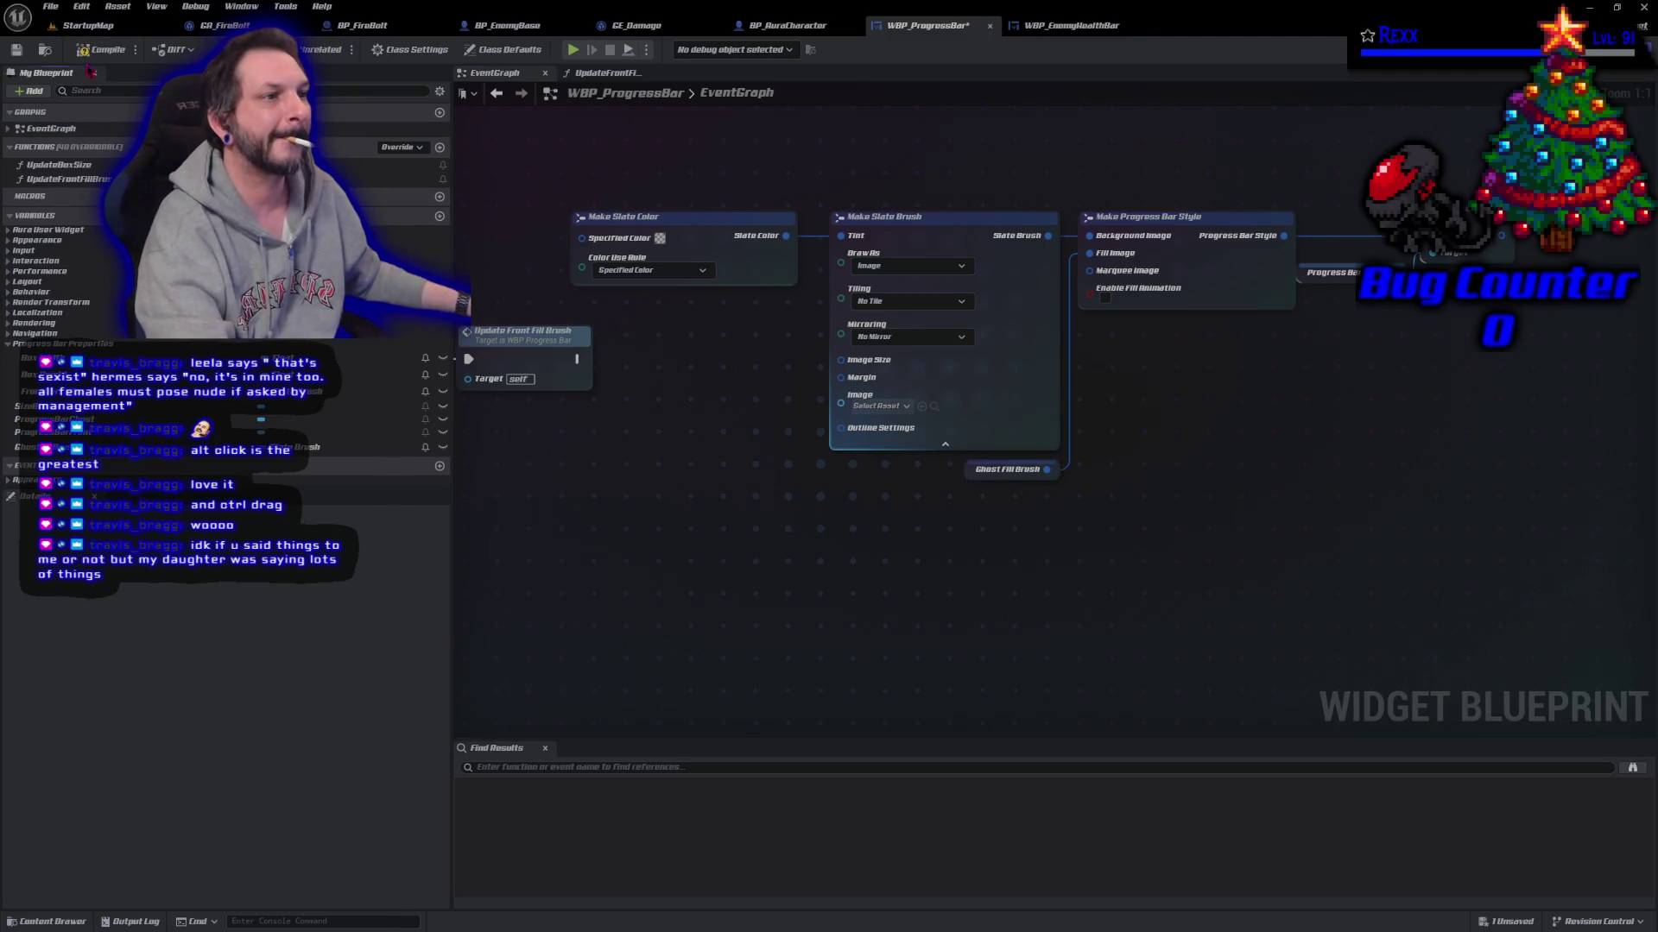
# Step: Reopen the closed My Blueprint panel and dock it back above the Details panel
pyautogui.moveTo(47, 72); pyautogui.dragTo(86, 54)
pyautogui.click(130, 76)
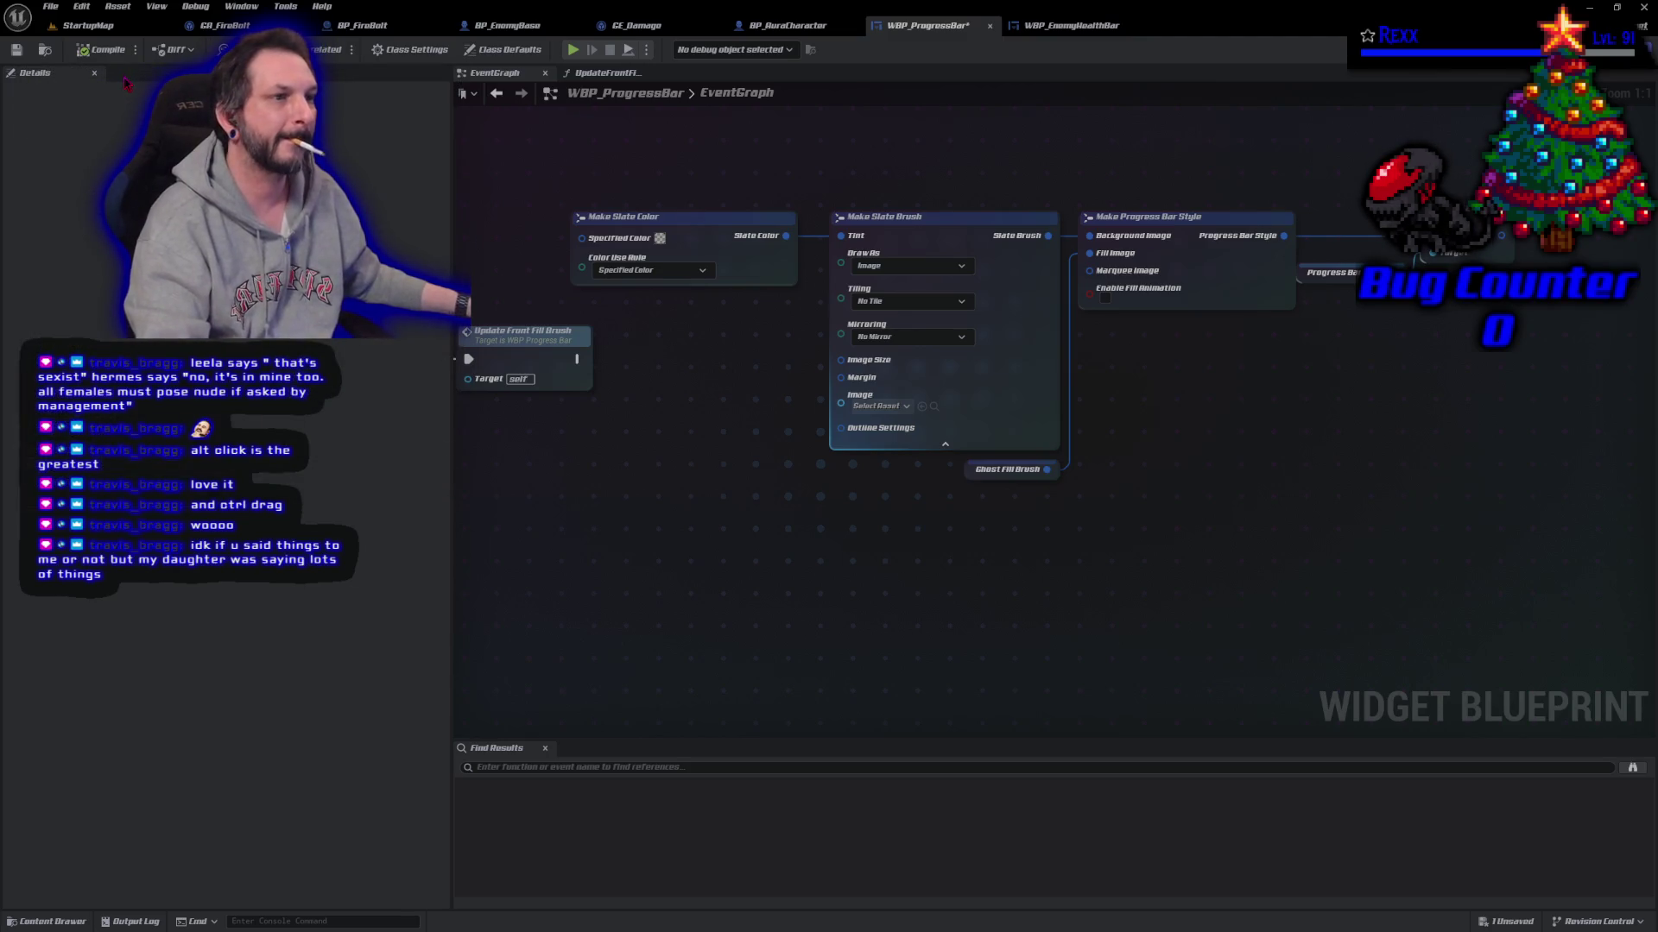
pyautogui.click(241, 6)
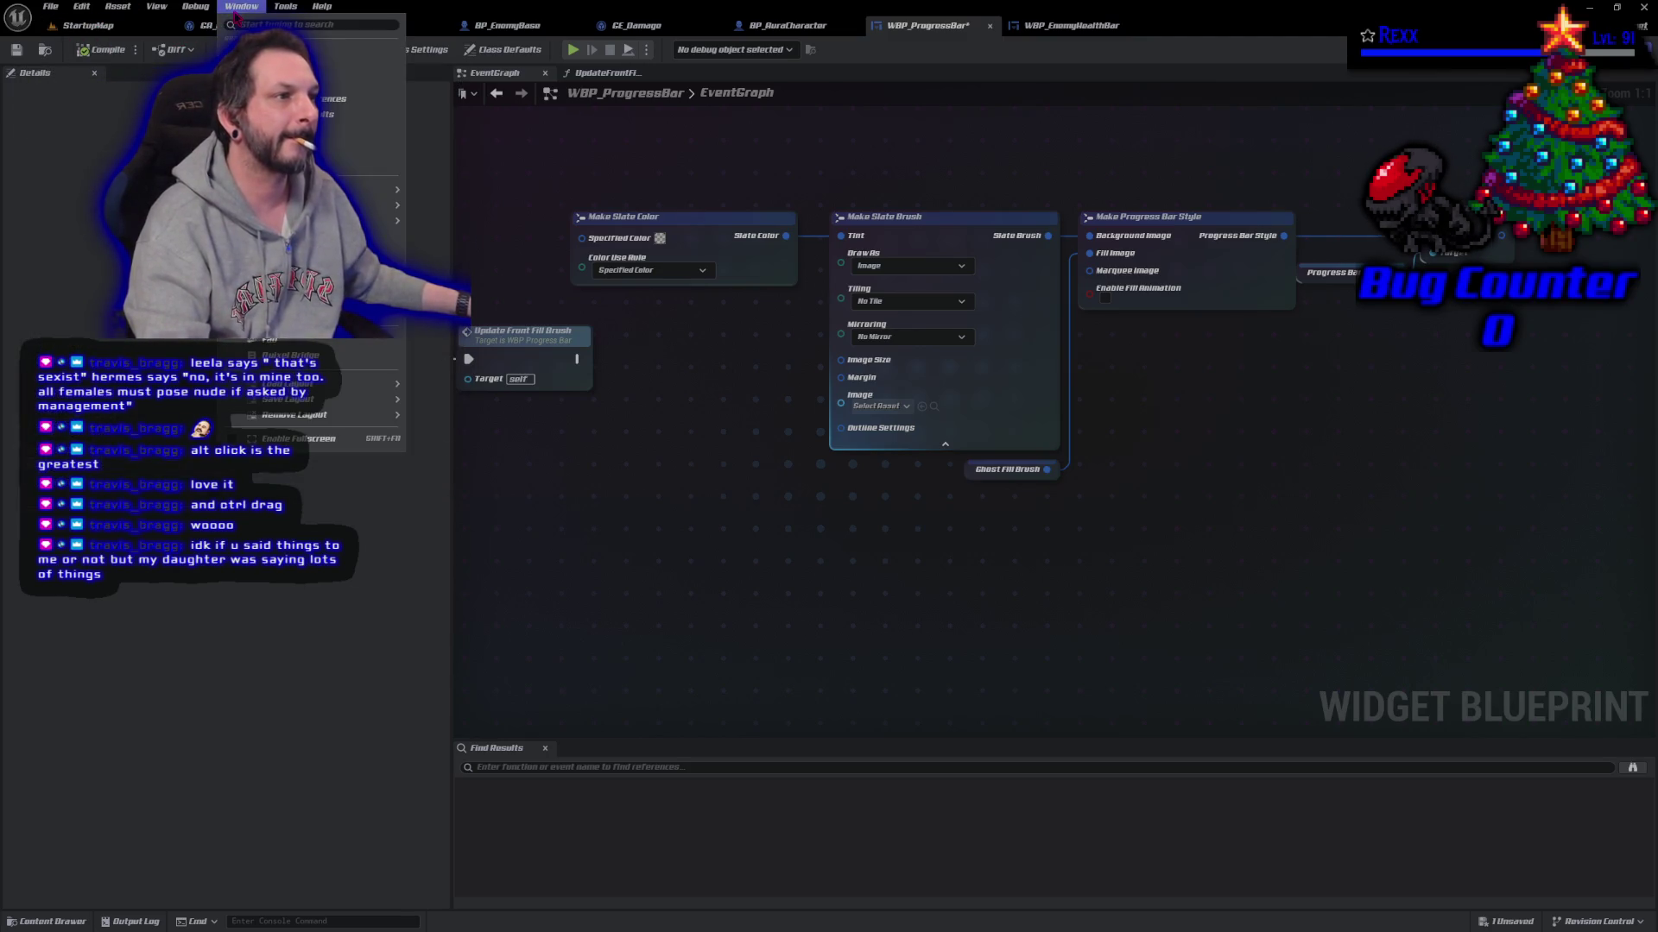
pyautogui.click(362, 83)
pyautogui.moveTo(52, 73)
pyautogui.mouseDown()
pyautogui.moveTo(216, 285)
pyautogui.moveTo(52, 73)
pyautogui.moveTo(130, 78)
pyautogui.moveTo(92, 89)
pyautogui.moveTo(129, 79)
pyautogui.moveTo(61, 640)
pyautogui.mouseUp()
pyautogui.moveTo(72, 696); pyautogui.dragTo(136, 849)
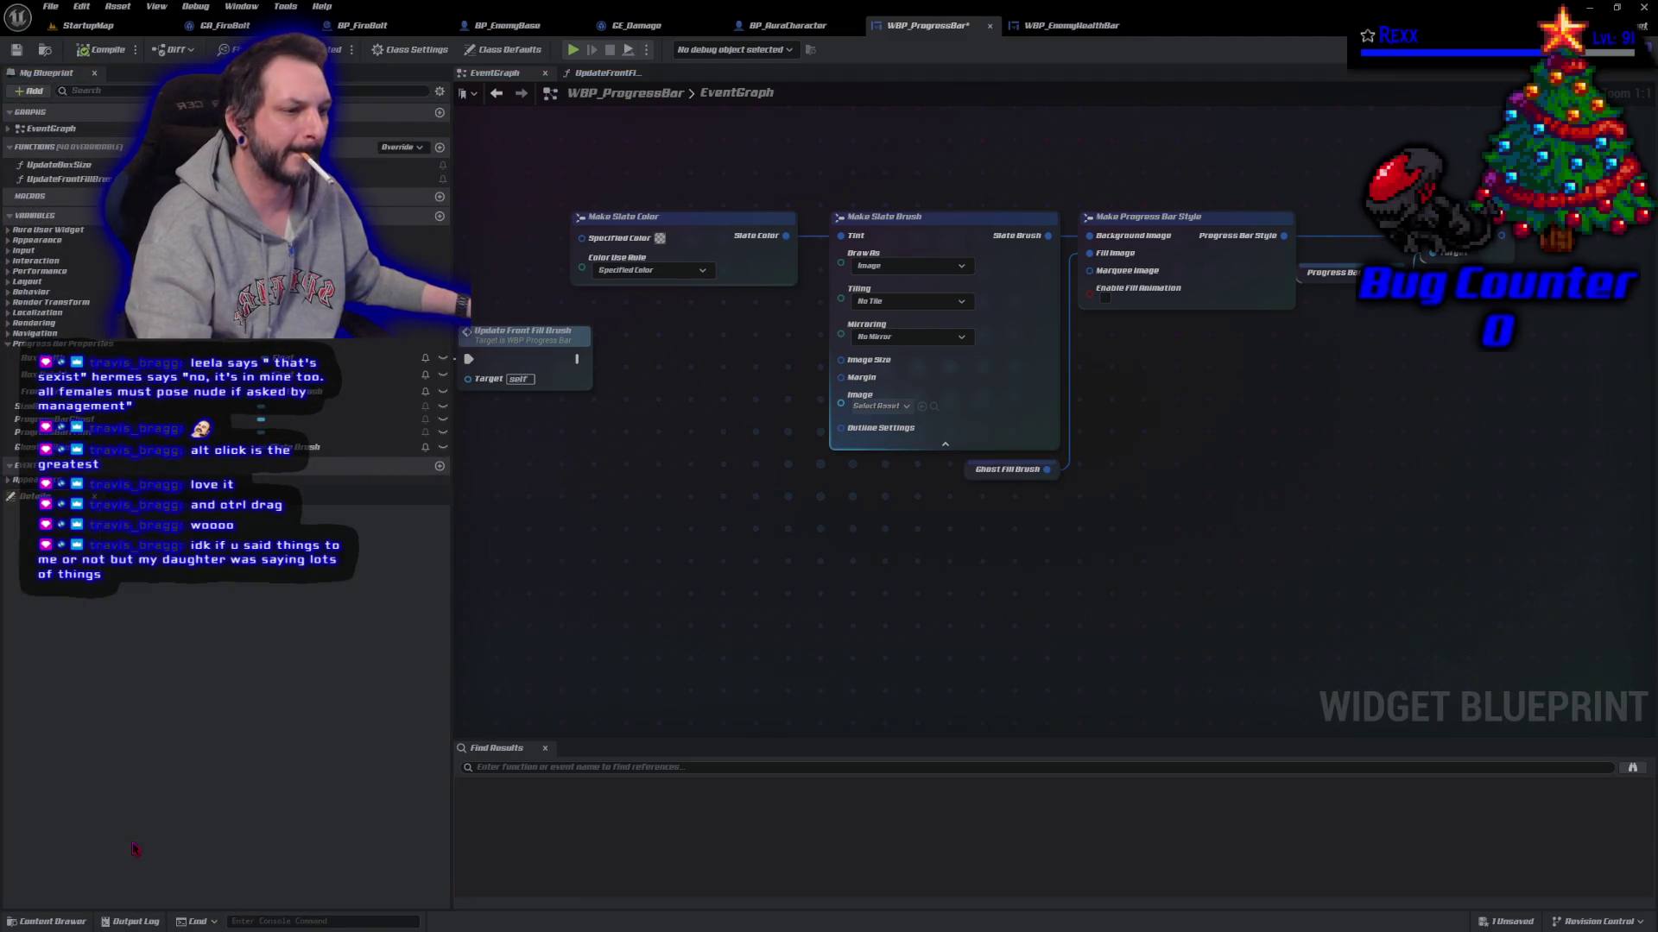
# Step: Inspect UpdateBoxSize, Box Width and Ghost Fill Brush, expanding the brush's default value
pyautogui.click(77, 166)
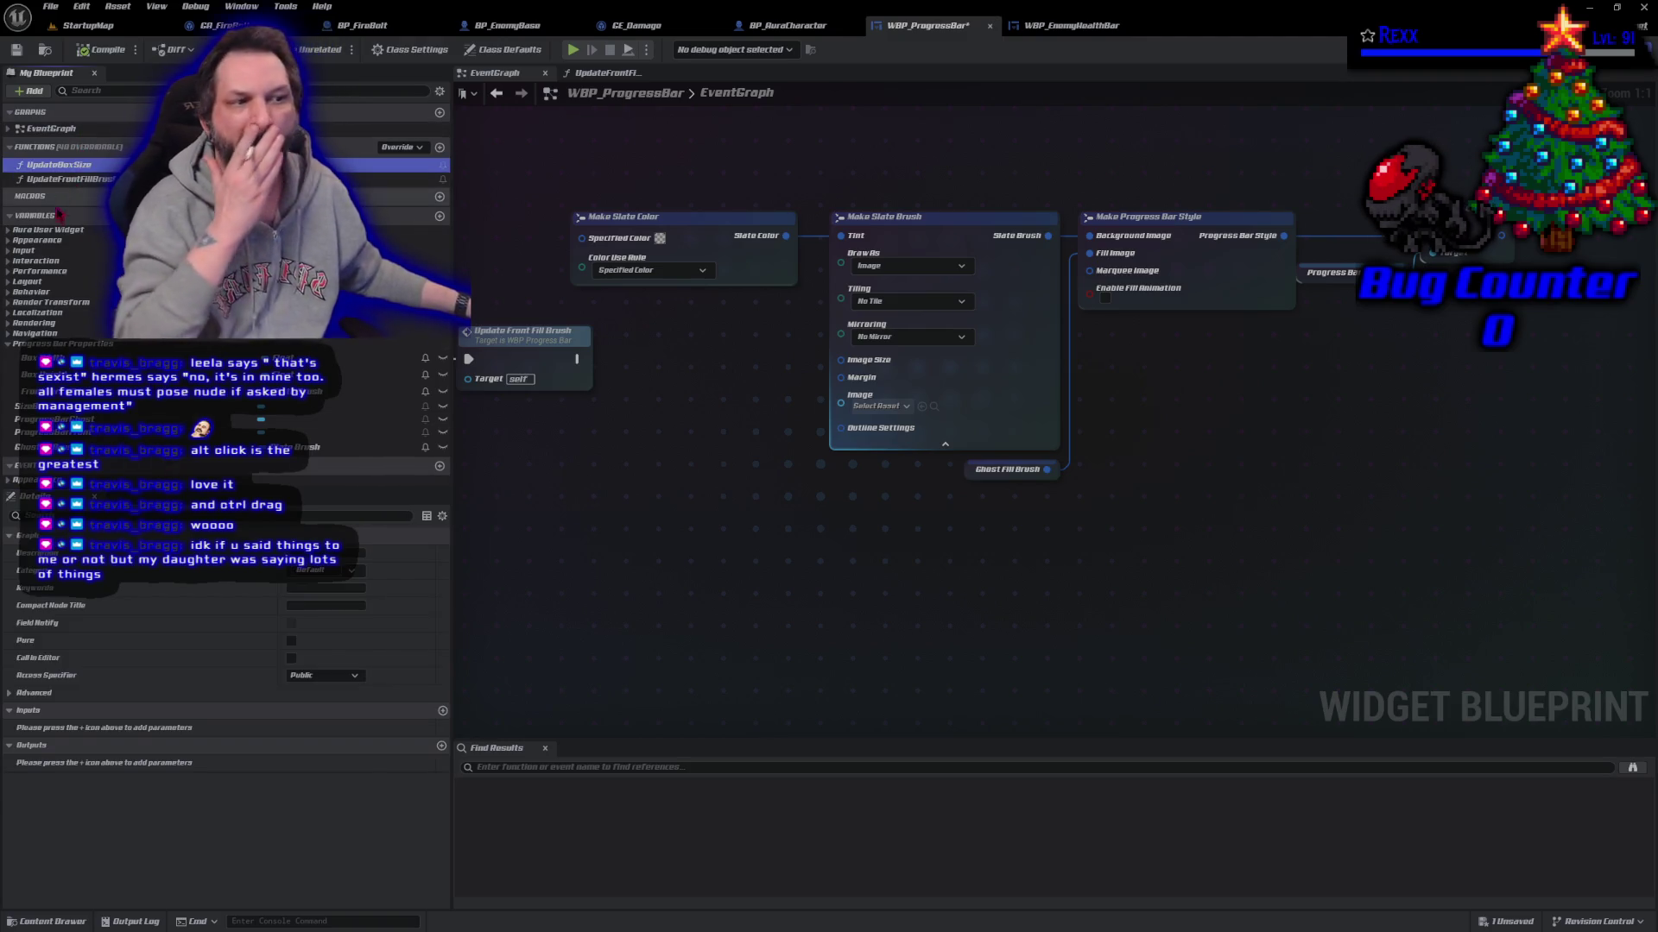
pyautogui.click(35, 358)
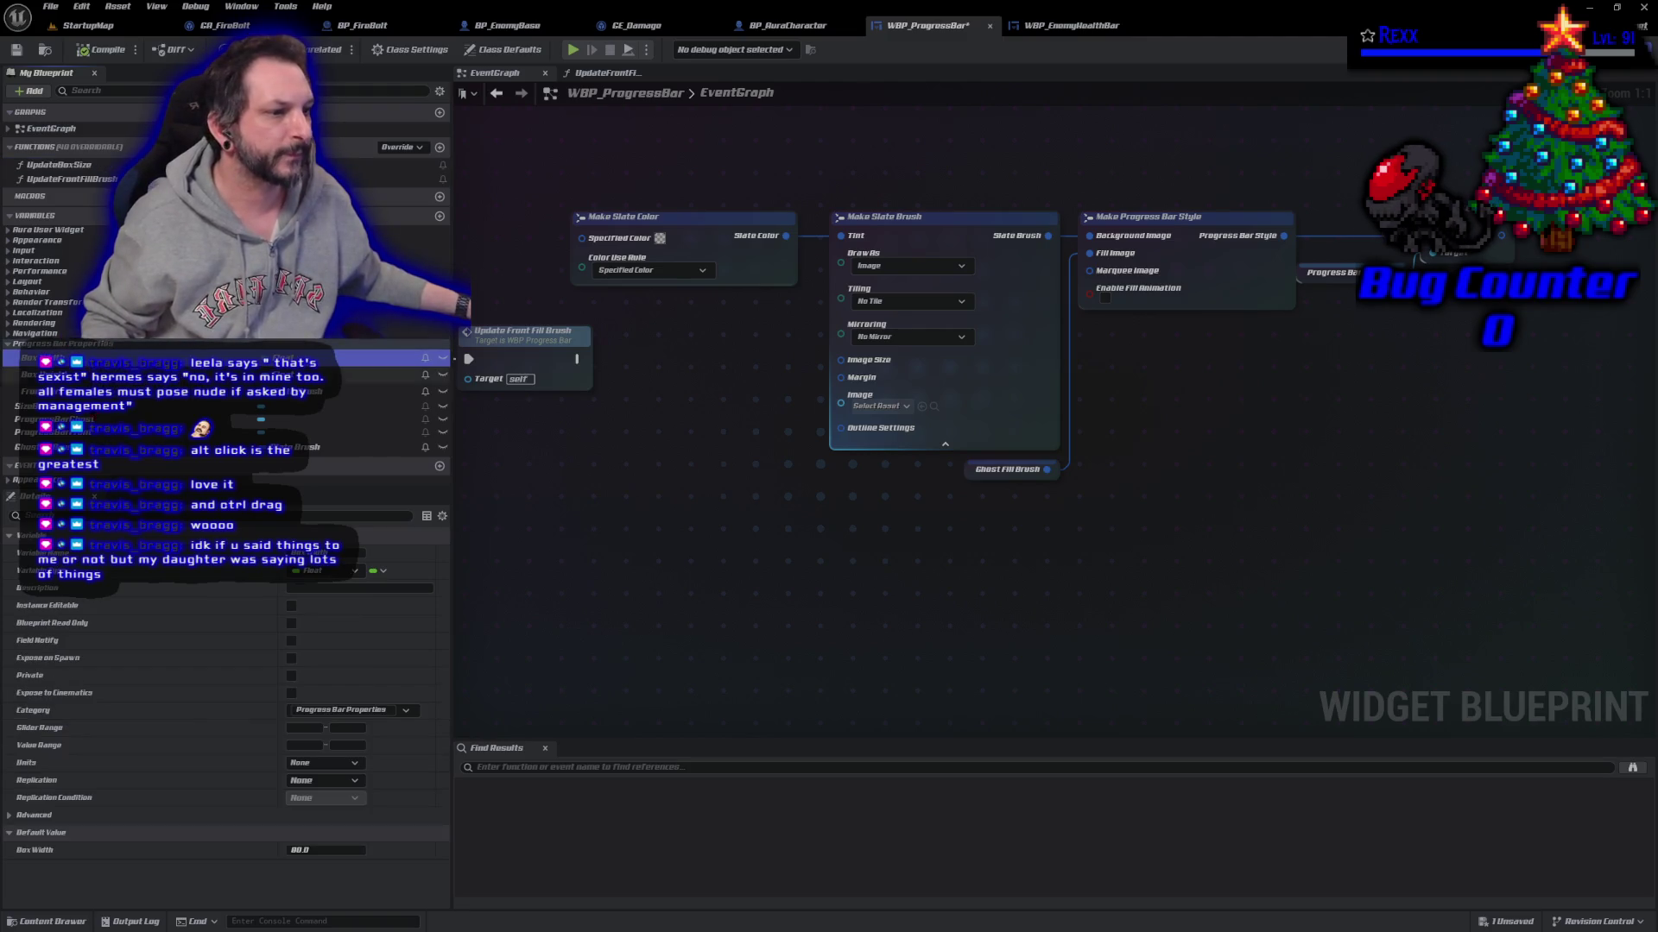
pyautogui.click(328, 447)
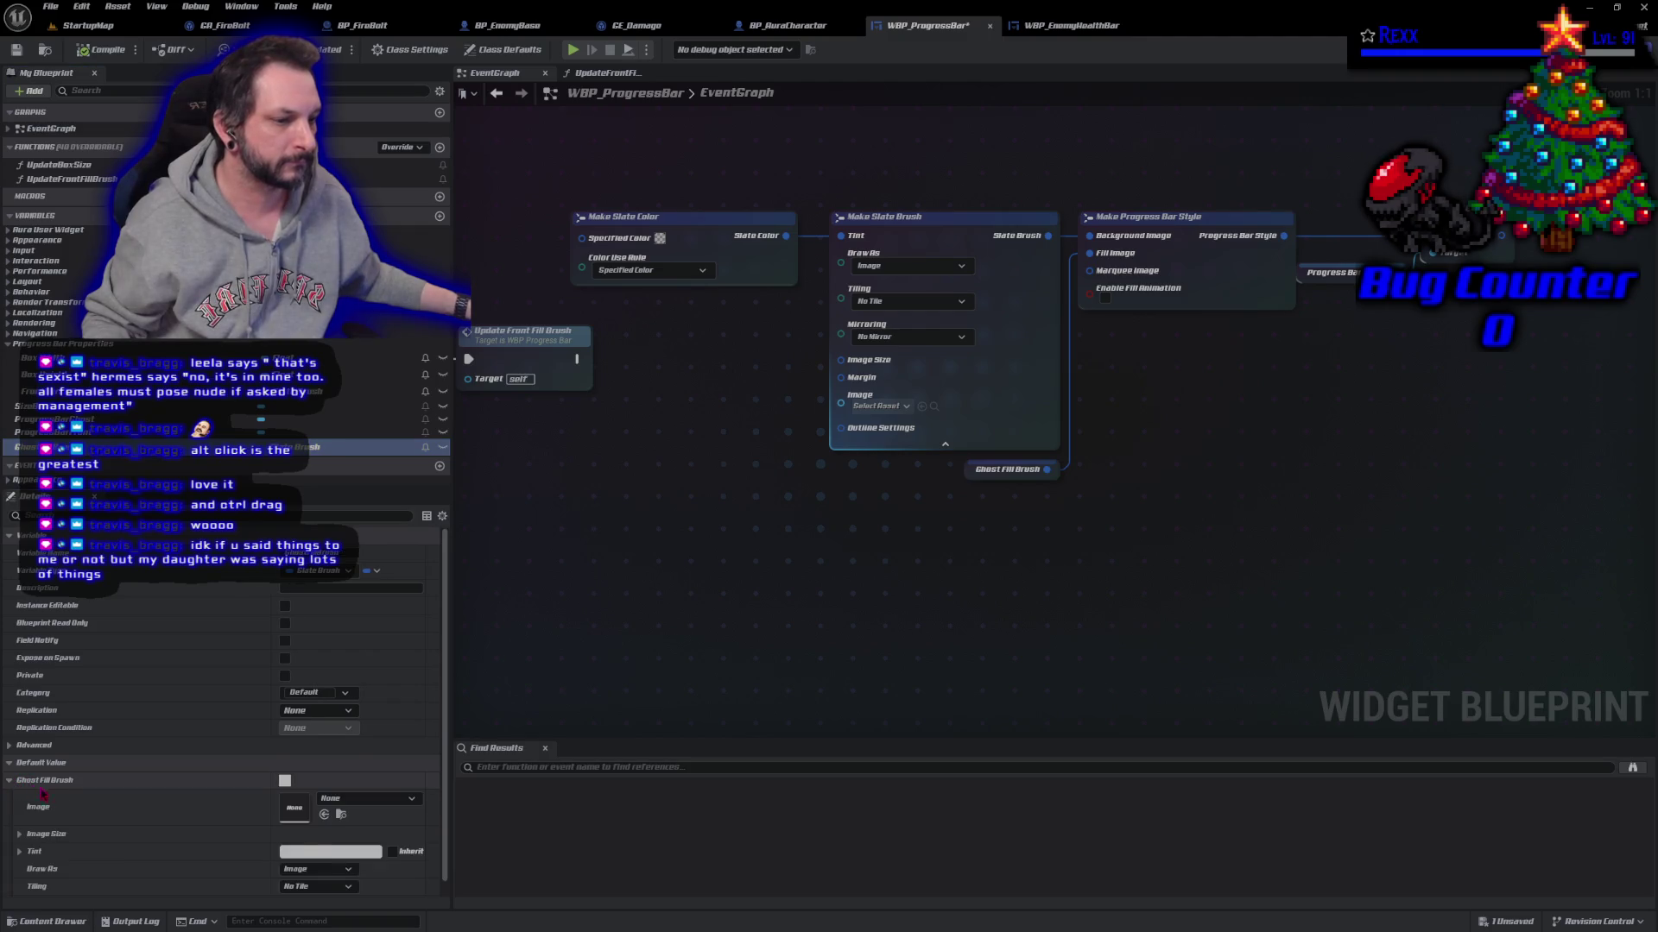
pyautogui.click(9, 780)
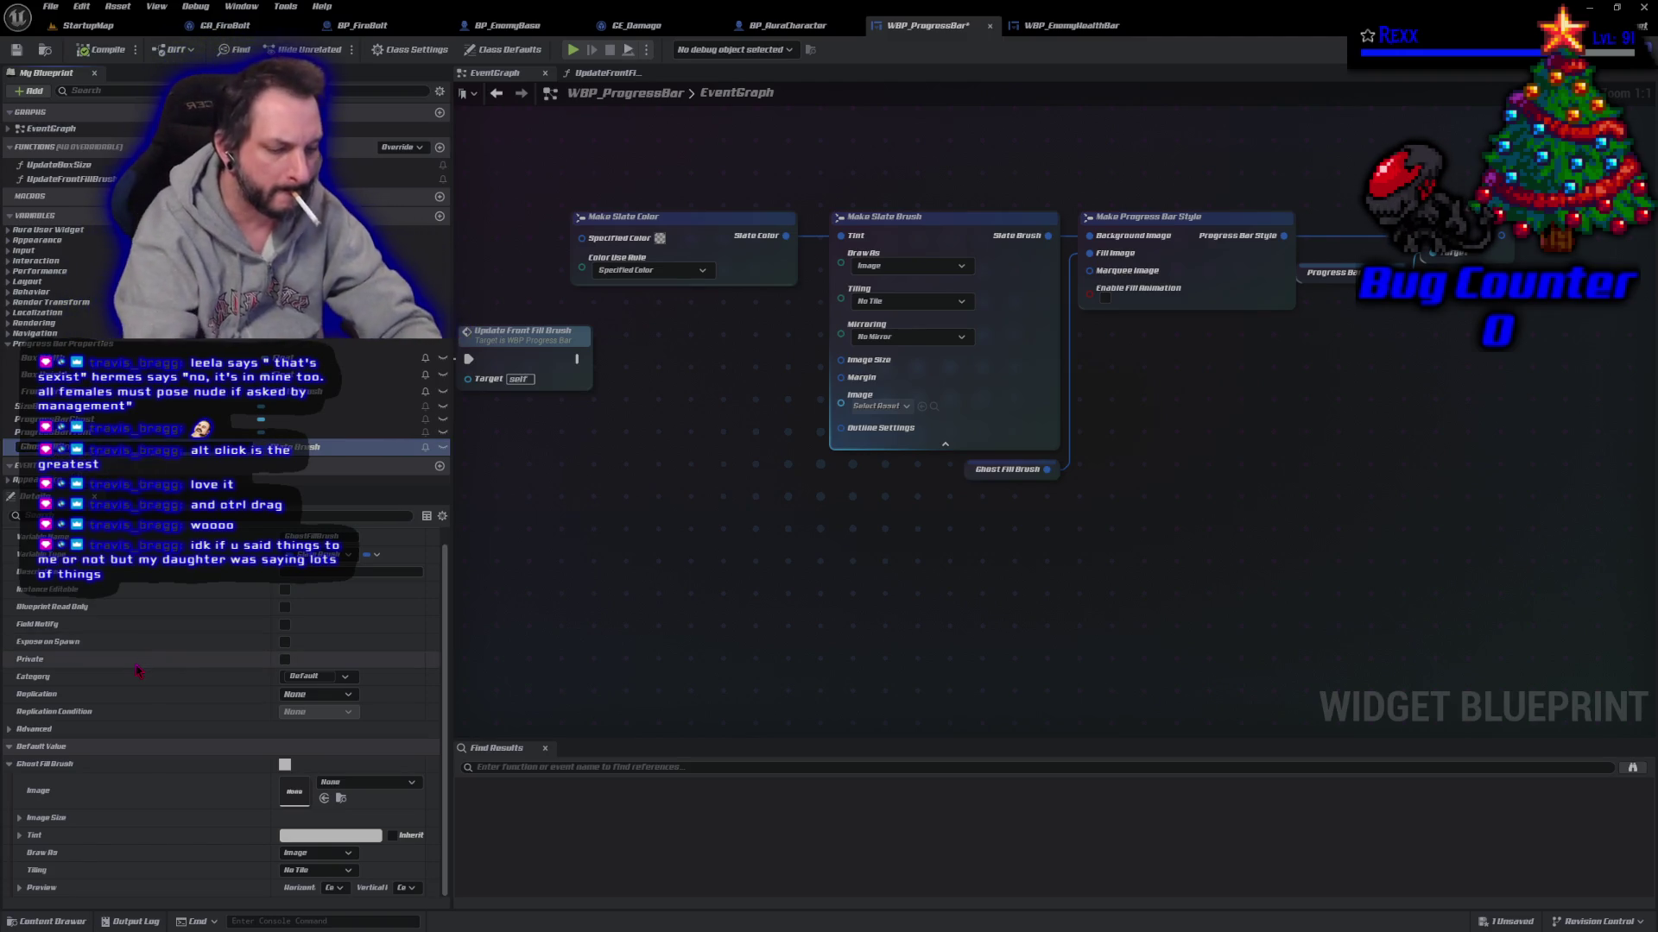
# Step: Rename the variable to Ghost Bar Fill Brush, compile, and Save All
pyautogui.press('Return')
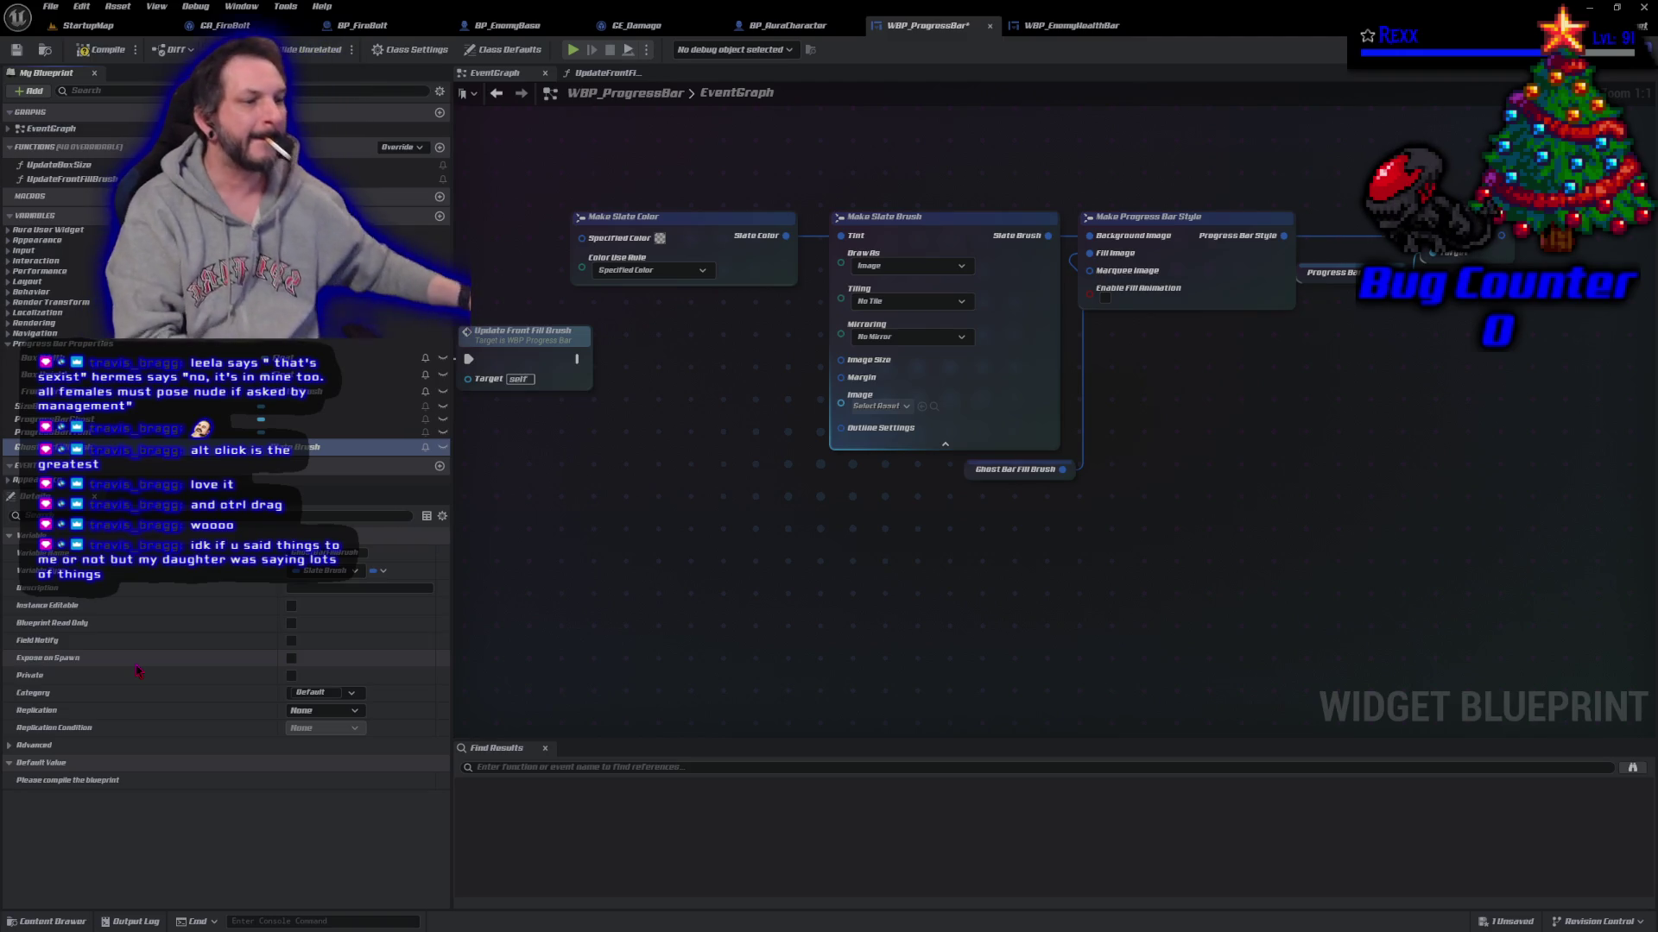
pyautogui.click(102, 50)
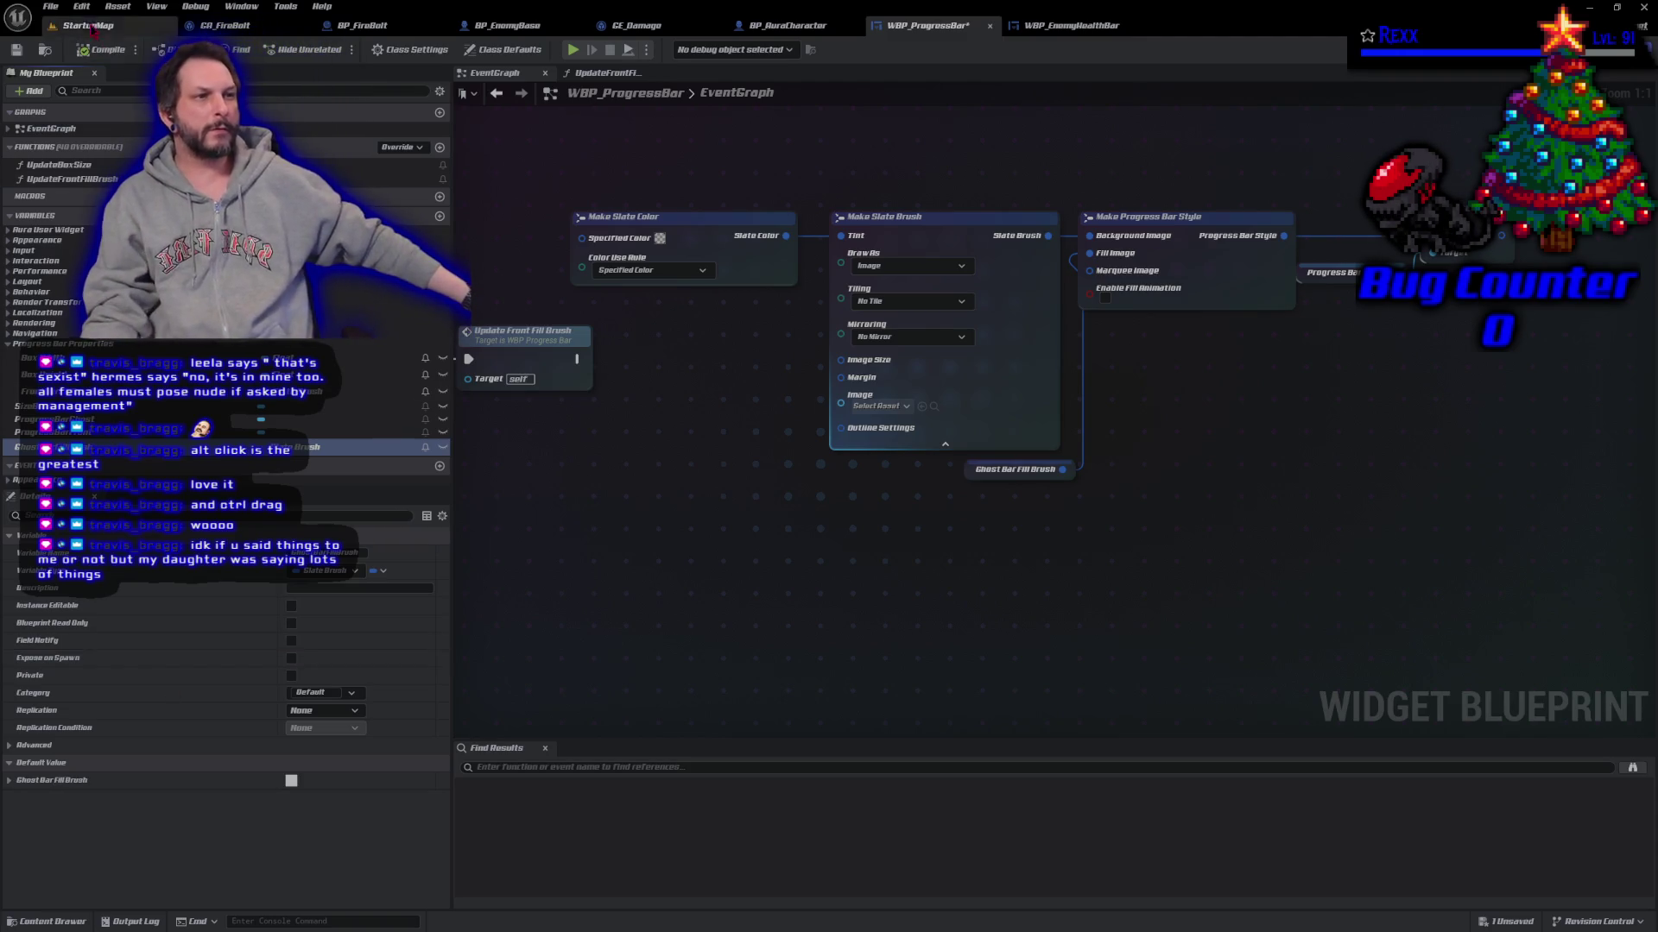
pyautogui.click(50, 6)
pyautogui.click(87, 91)
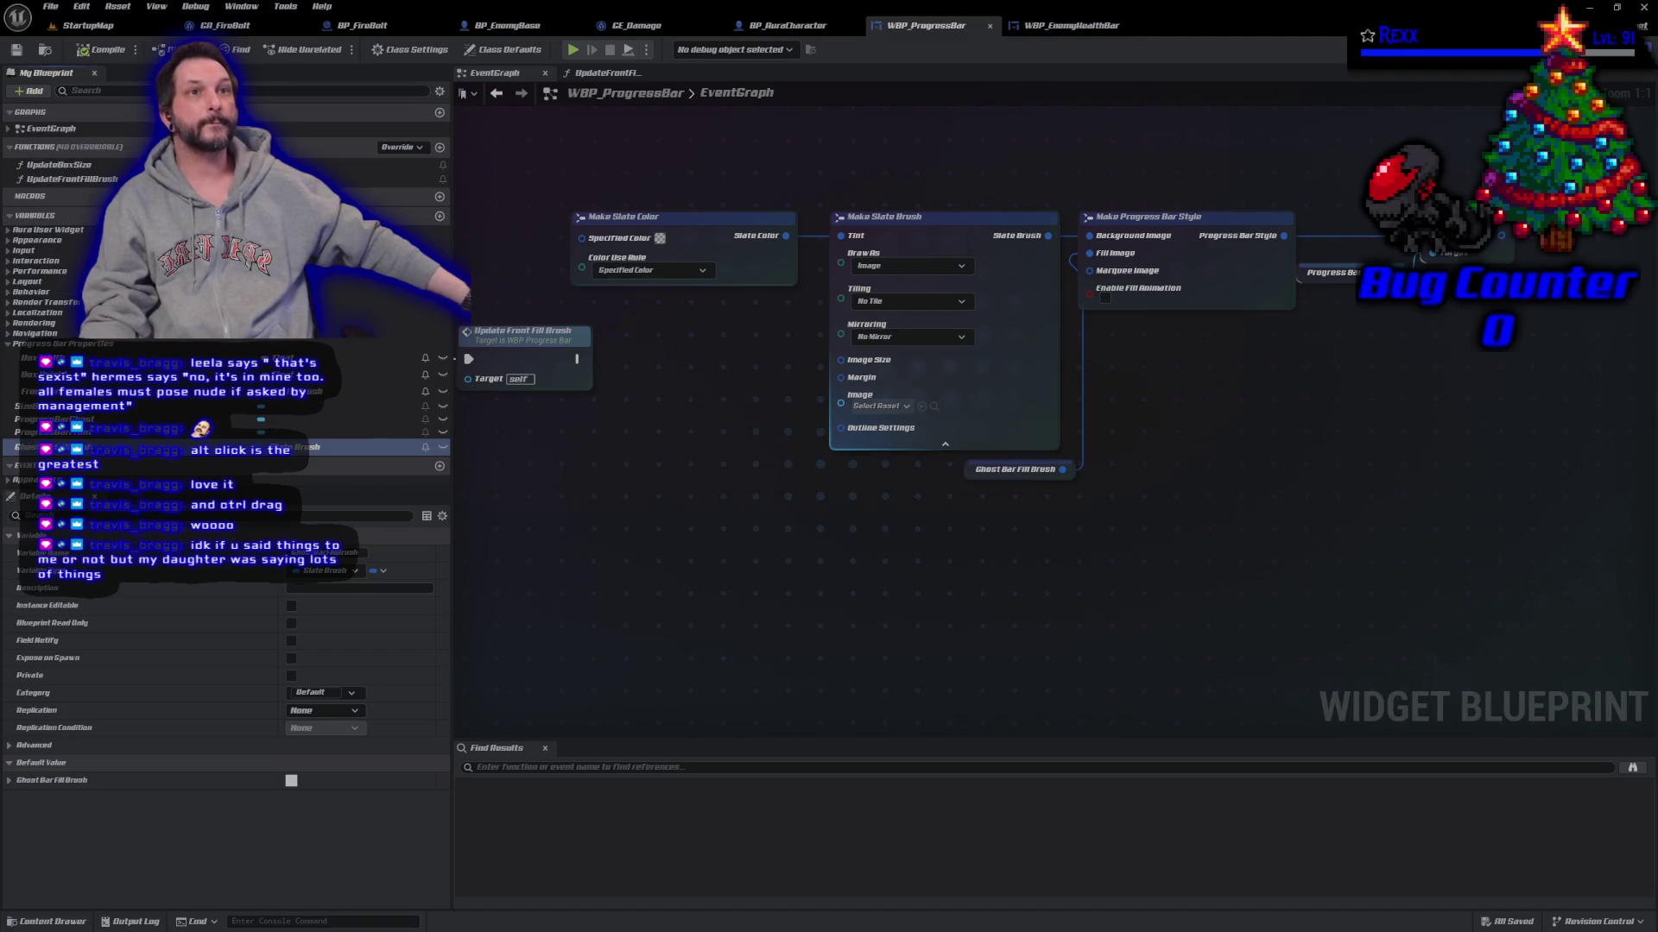
# Step: File the variable under Progress Bar Properties and set its default tint to white
pyautogui.click(325, 692)
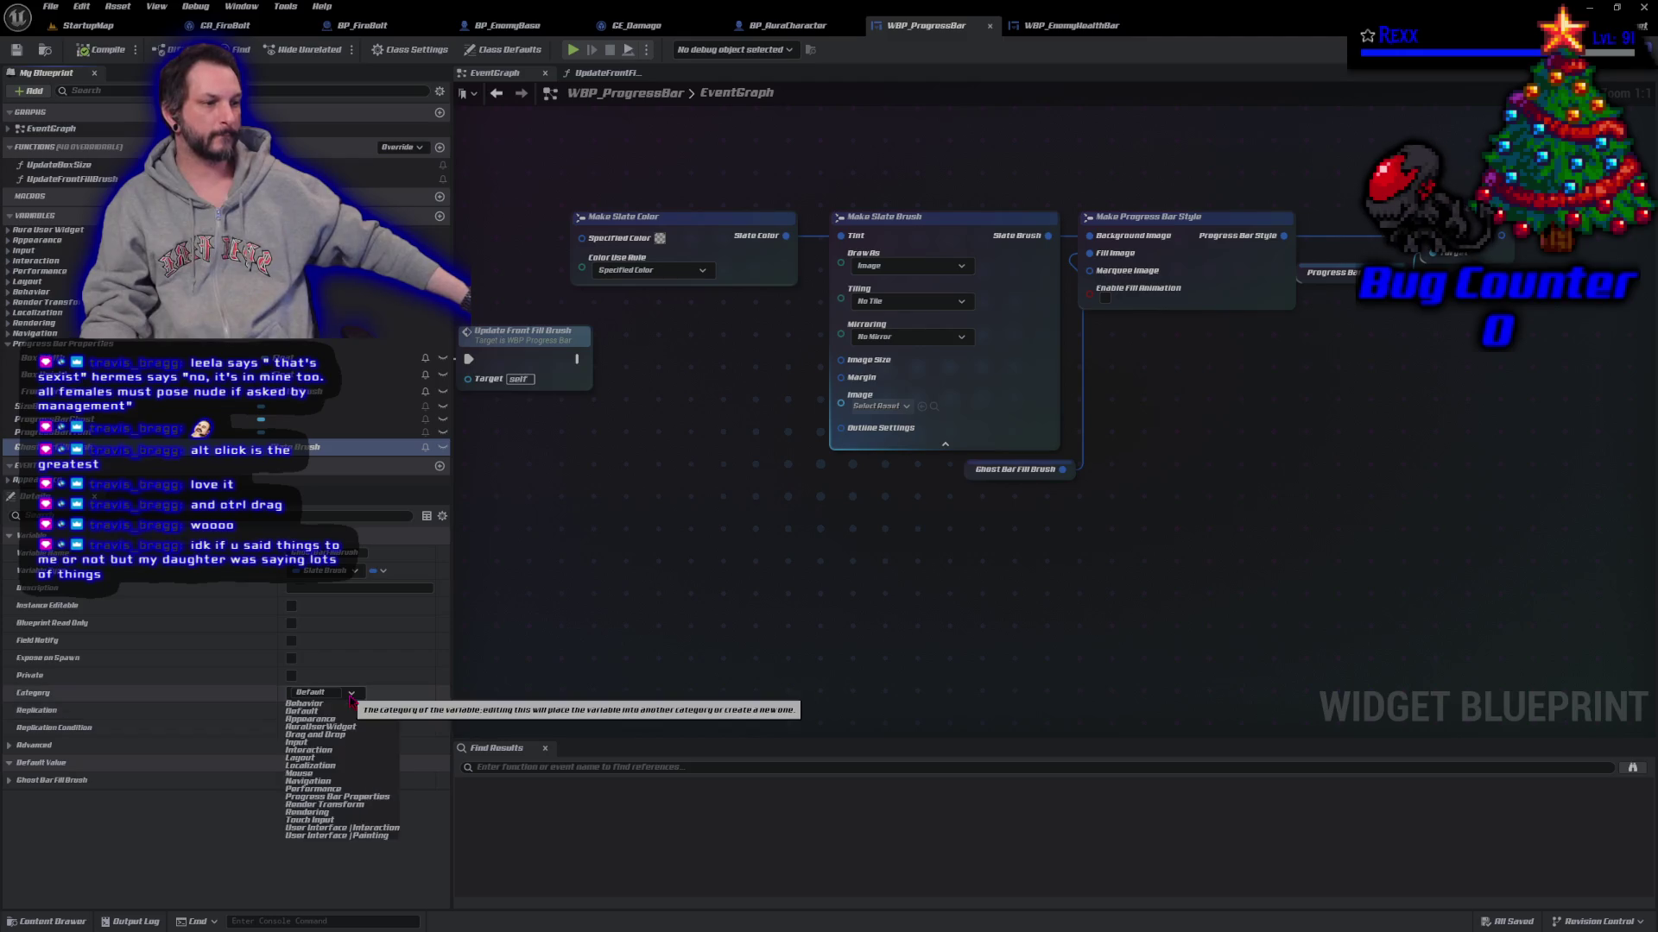
pyautogui.click(356, 796)
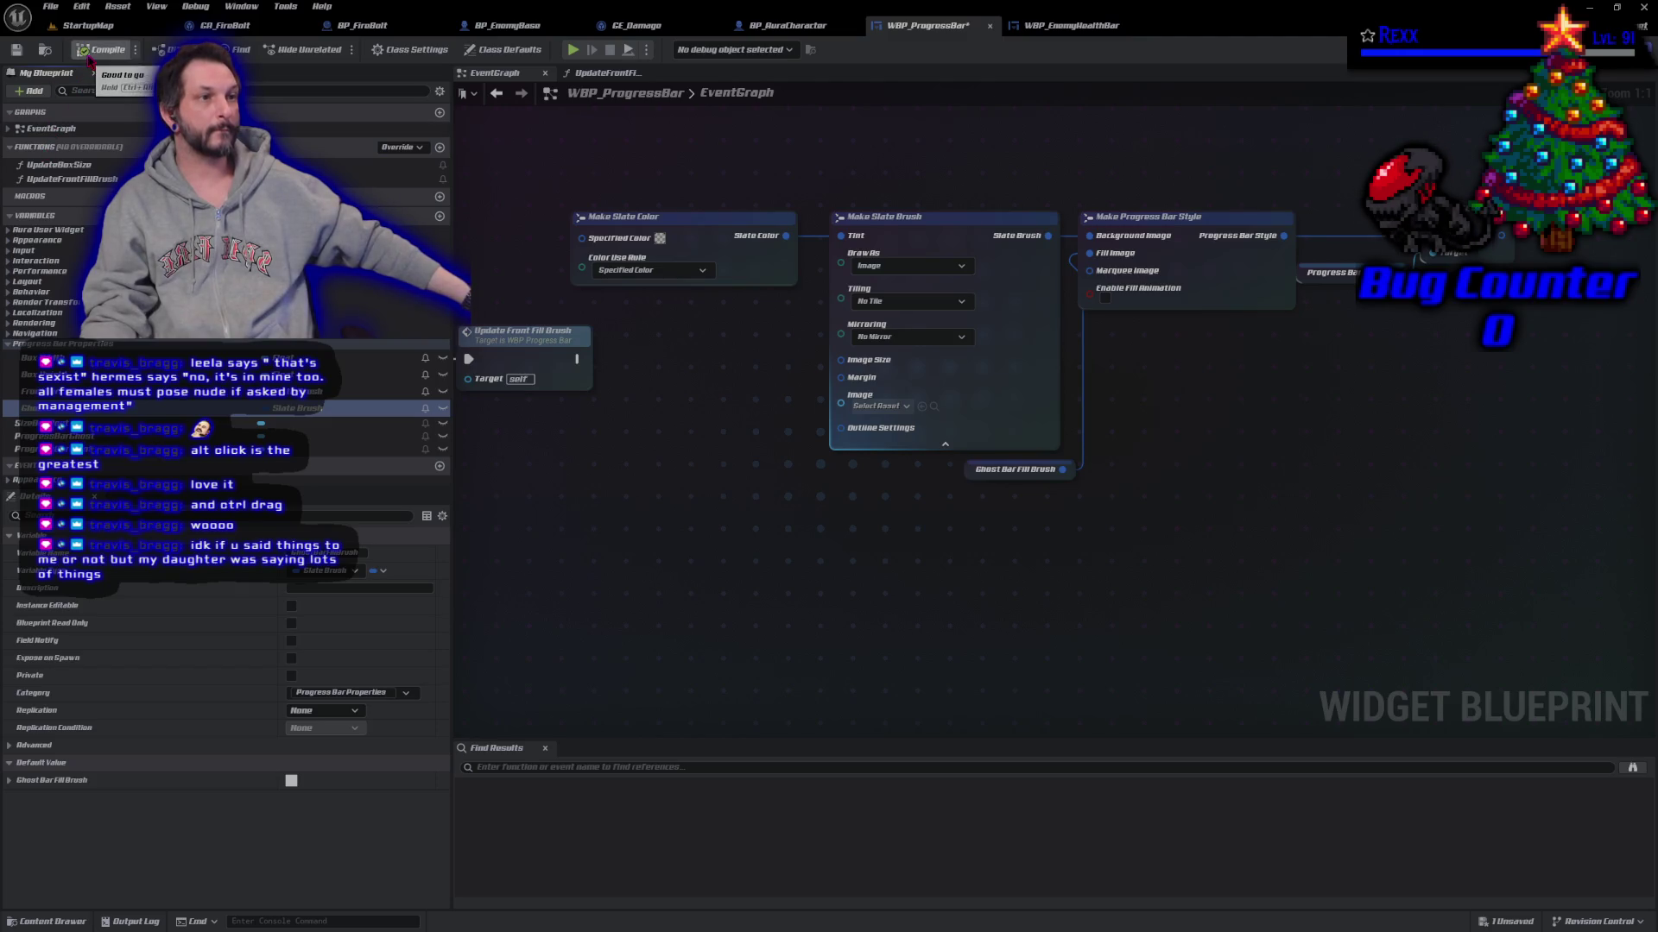
pyautogui.click(26, 780)
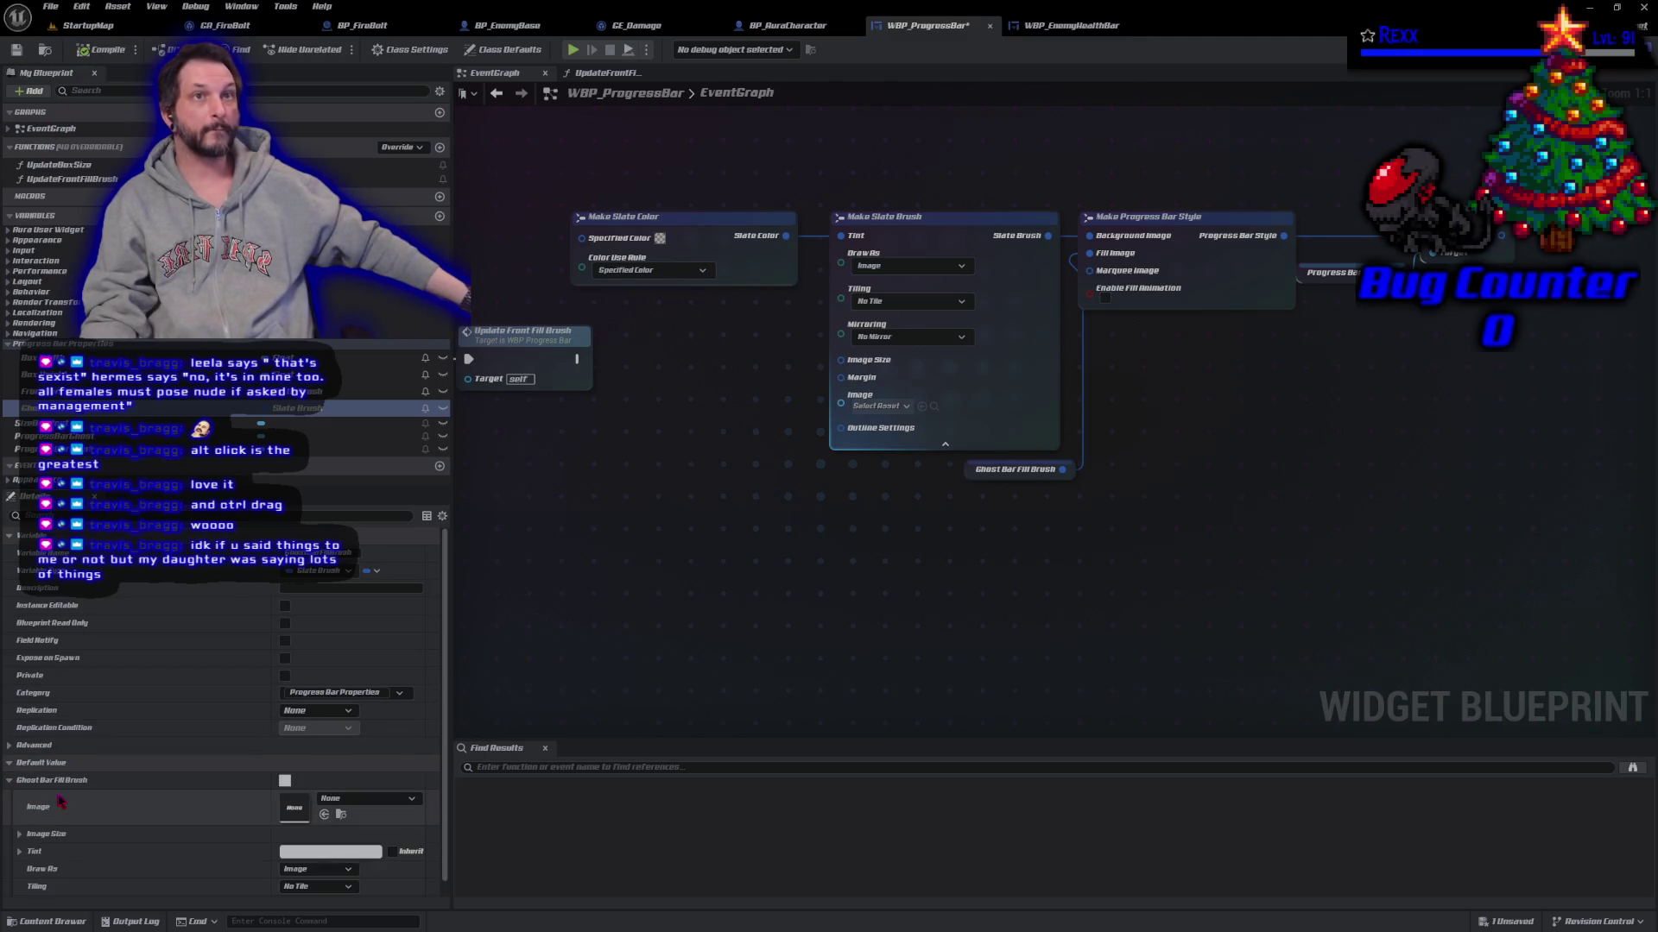
pyautogui.click(303, 855)
pyautogui.click(443, 823)
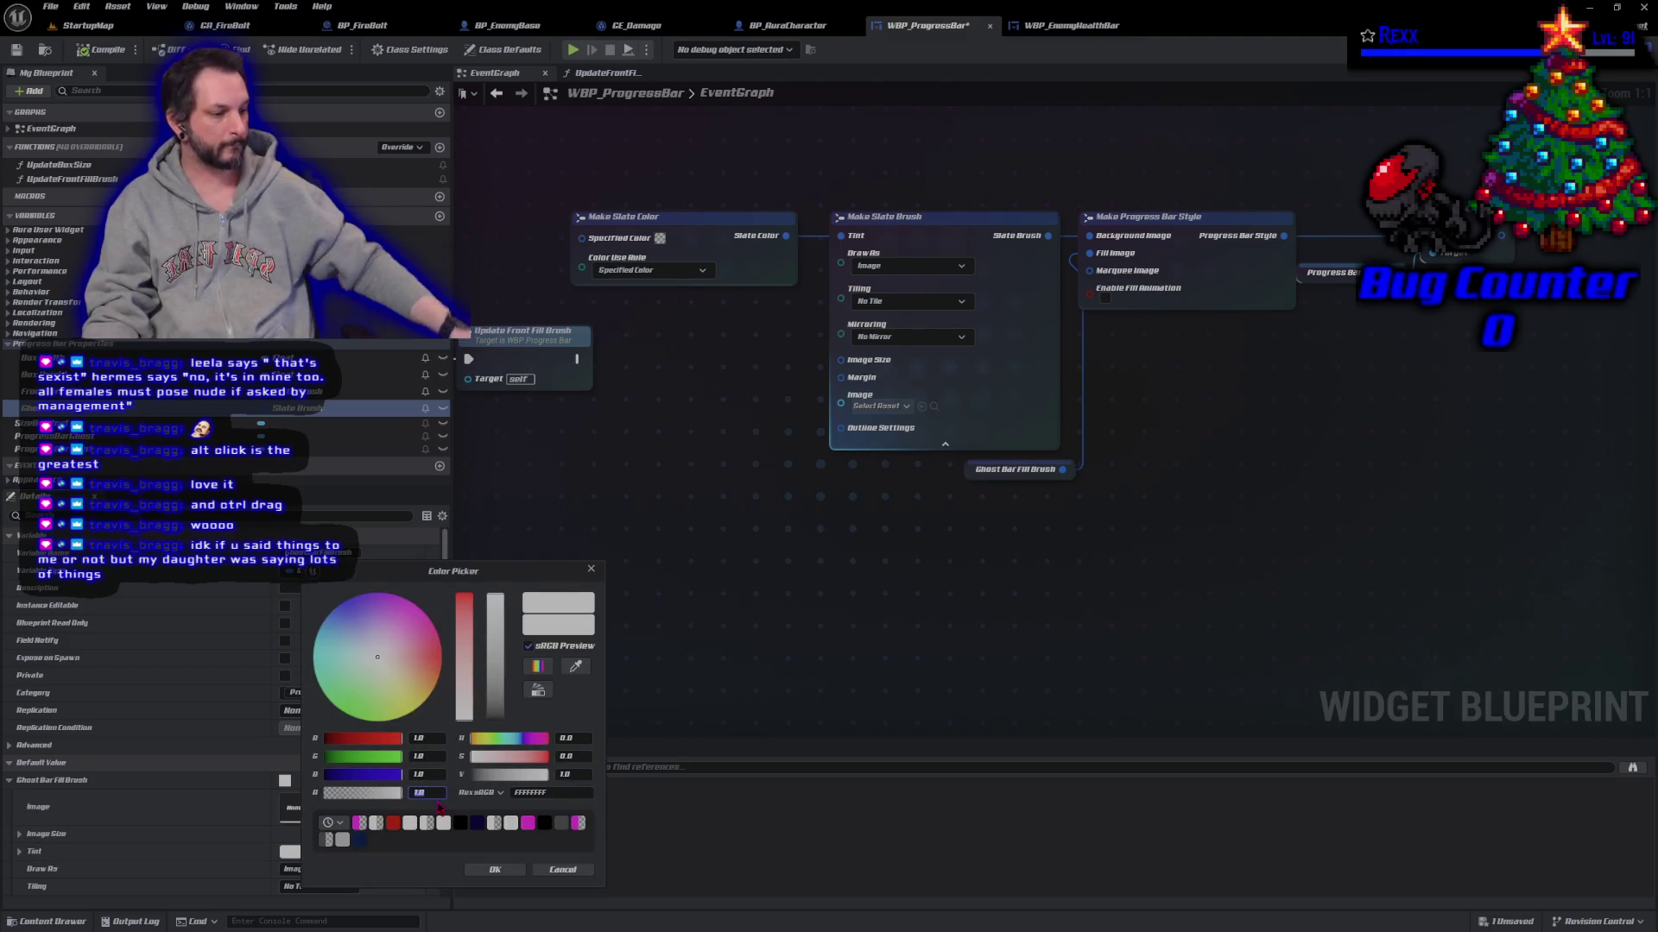
# Step: Set the tint's alpha to 0.5 and accept the semi-transparent white
pyautogui.write('0.5')
pyautogui.press('Return')
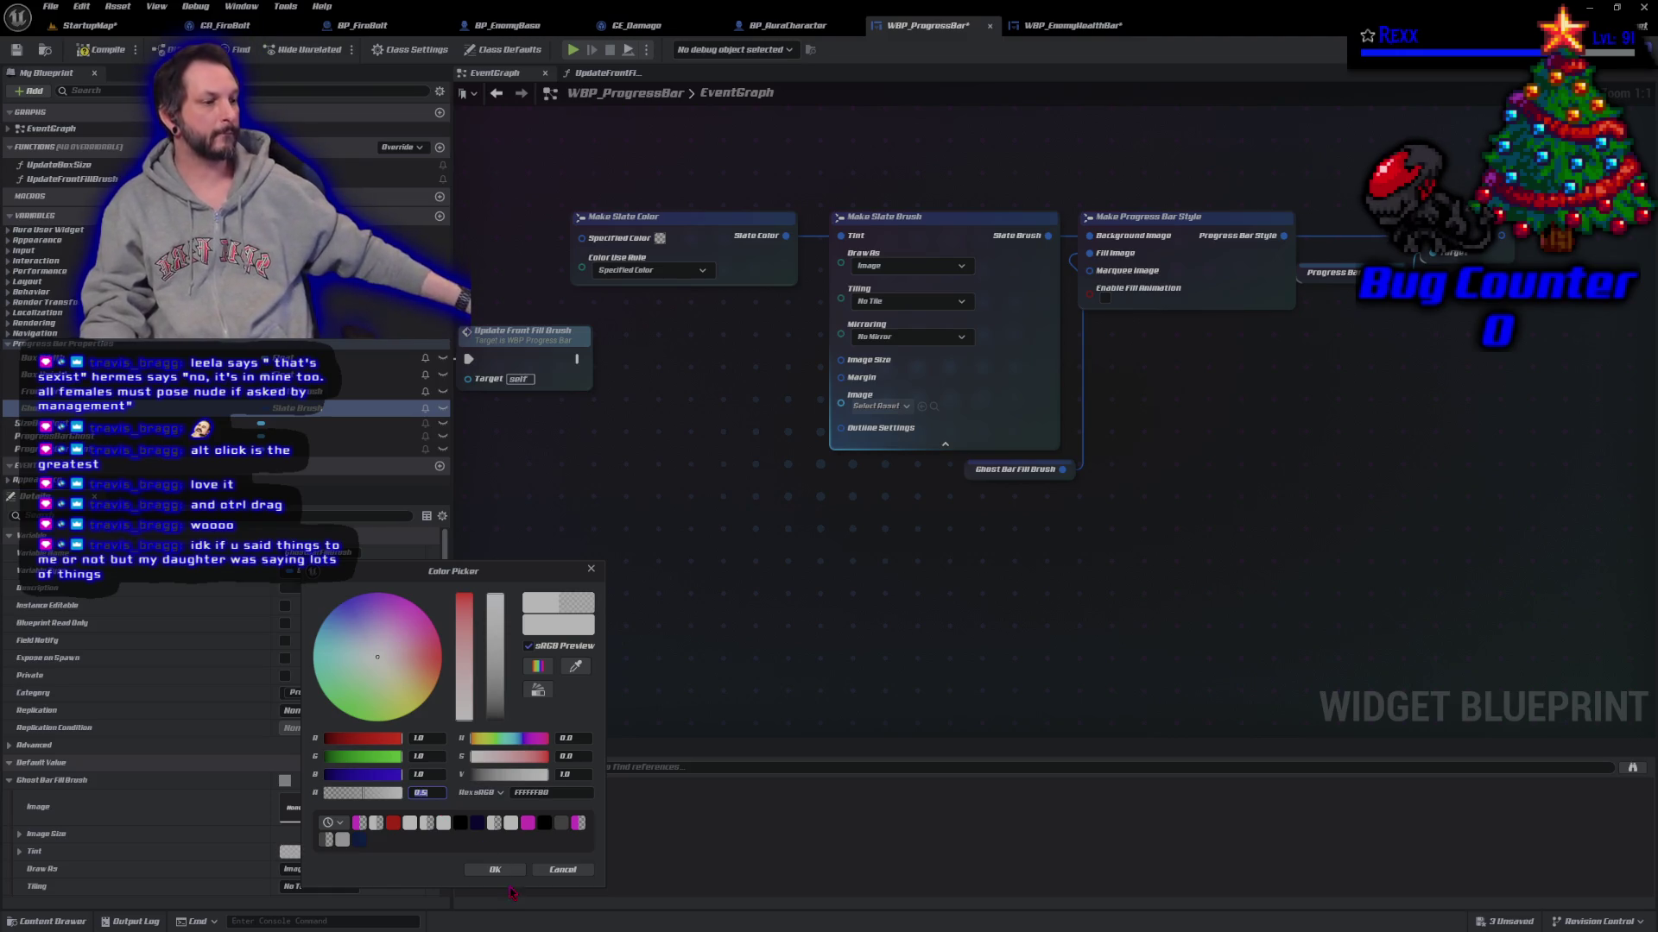
pyautogui.click(495, 869)
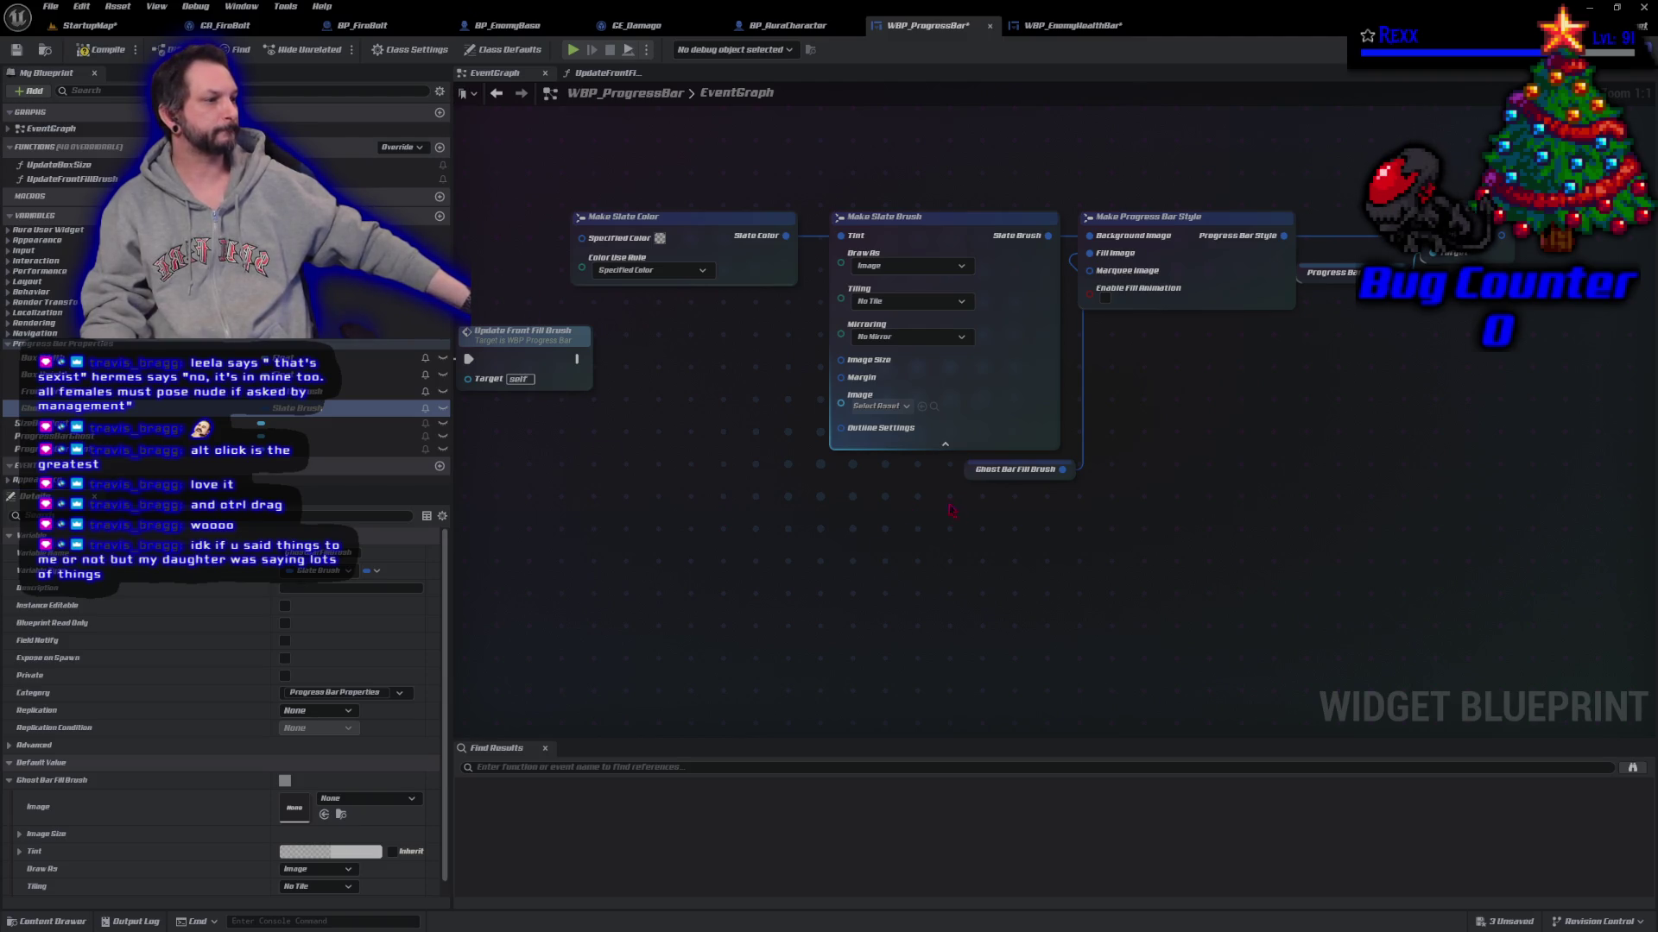
# Step: Change the tint's red, green and blue to 0.2 for dark grey, then compile
pyautogui.click(363, 853)
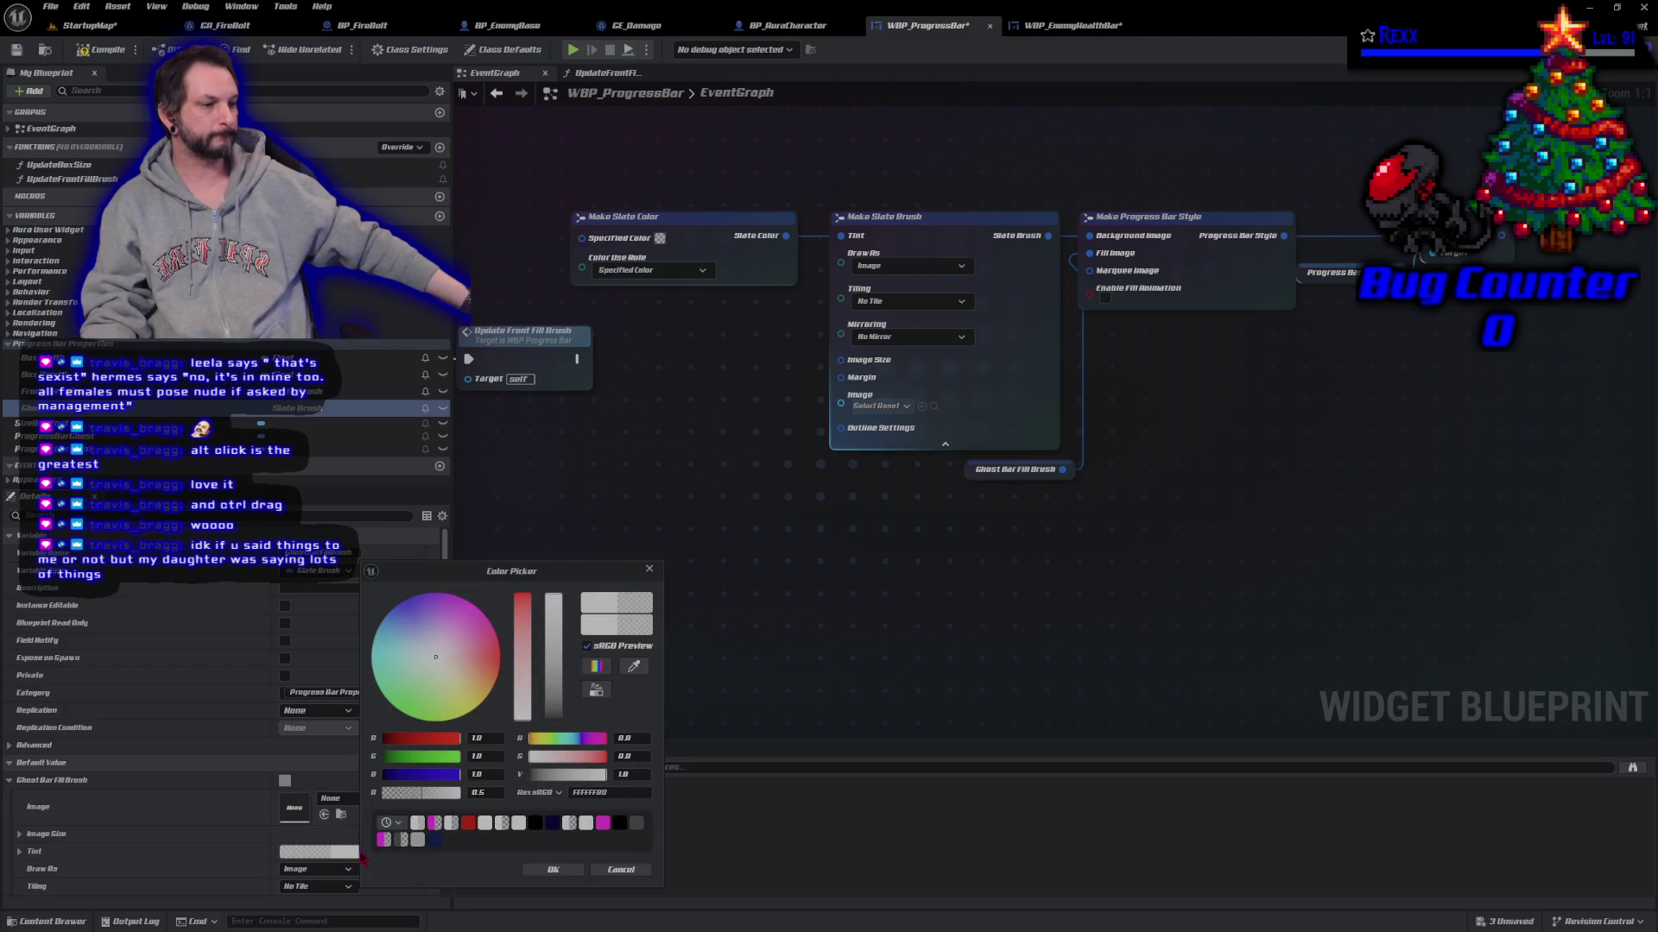
pyautogui.moveTo(552, 574)
pyautogui.mouseDown()
pyautogui.moveTo(814, 215)
pyautogui.moveTo(759, 228)
pyautogui.mouseUp()
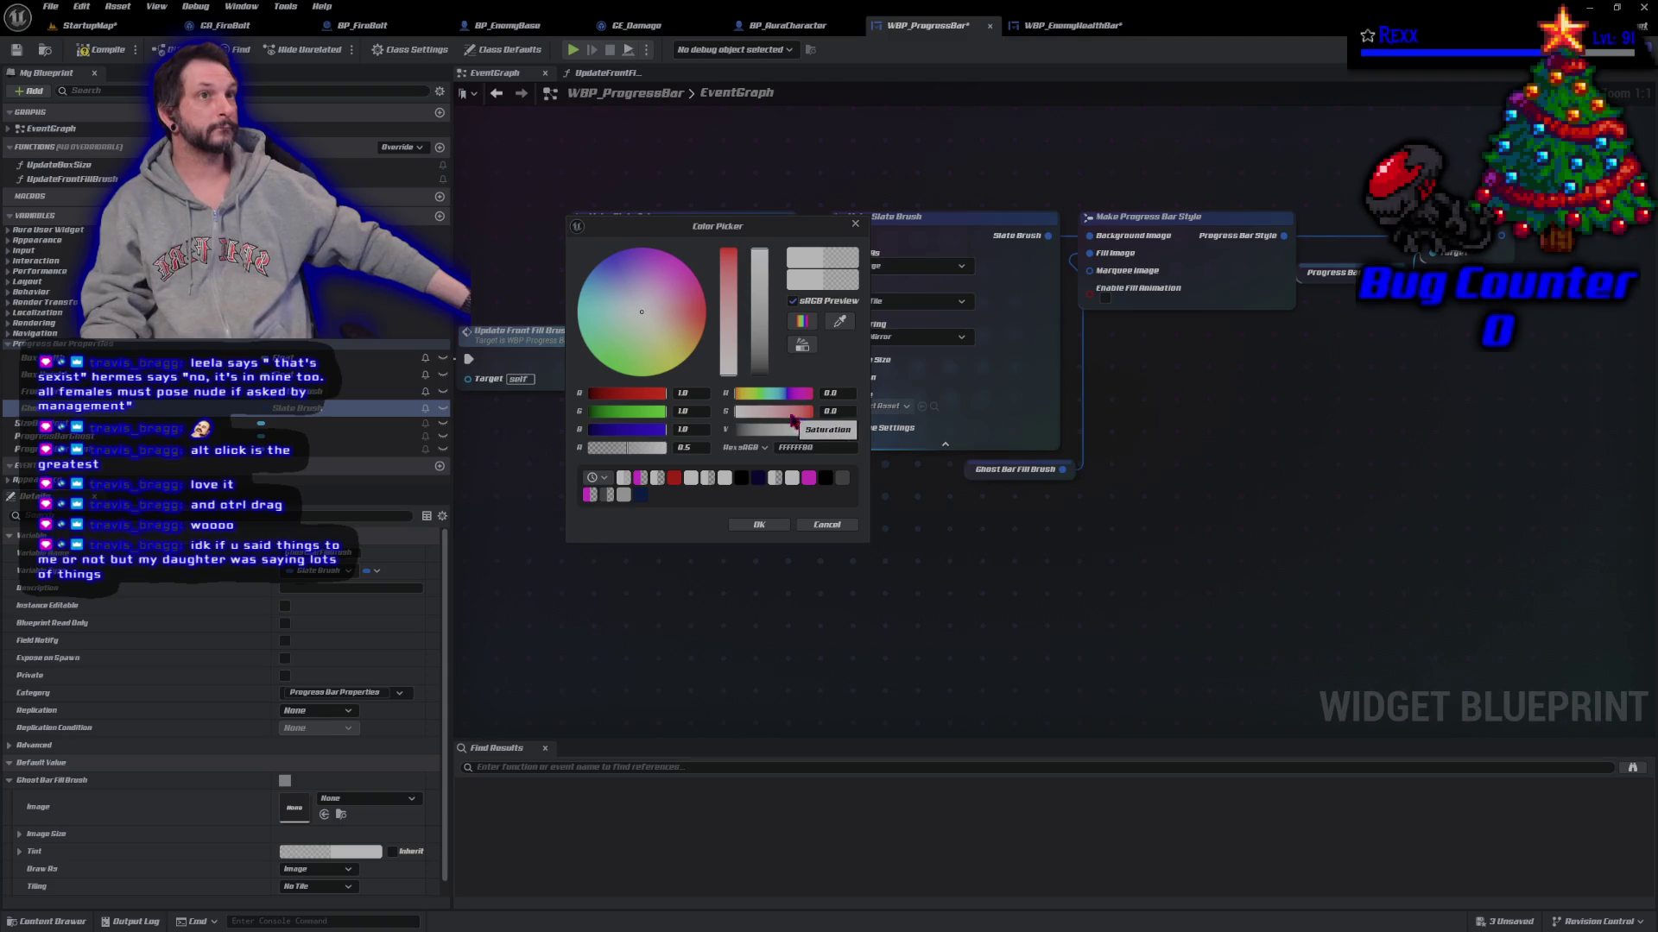
pyautogui.write('0.2')
pyautogui.press('Tab')
pyautogui.write('0.2')
pyautogui.press('Tab')
pyautogui.write('0.2')
pyautogui.press('Tab')
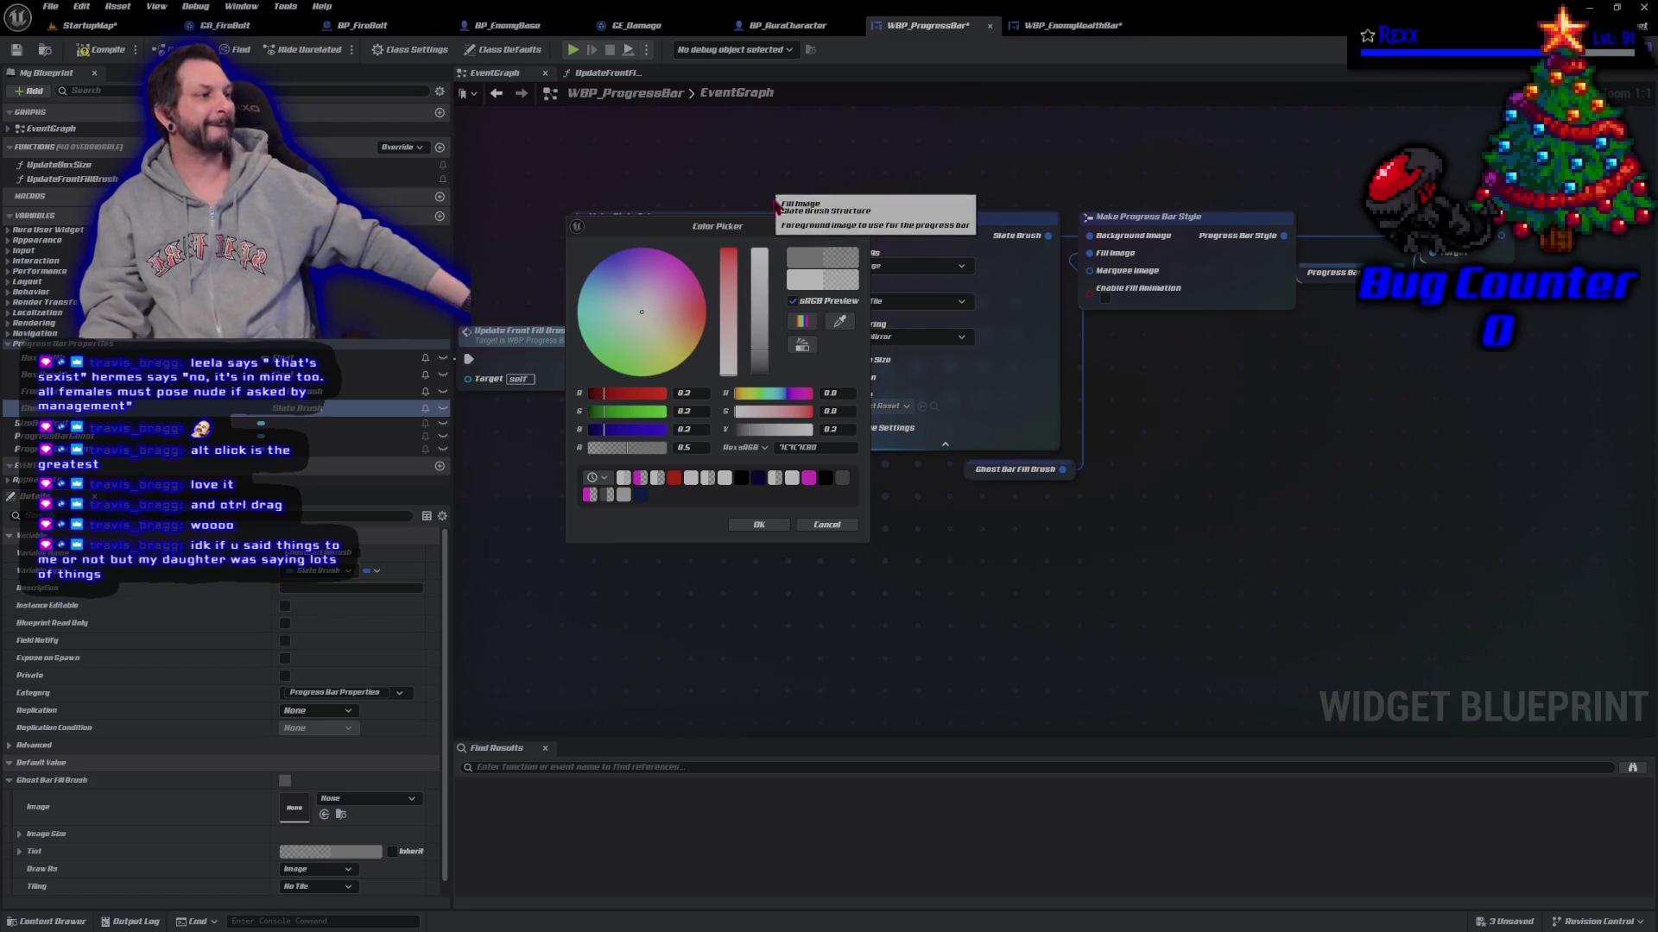
pyautogui.click(753, 526)
pyautogui.click(104, 49)
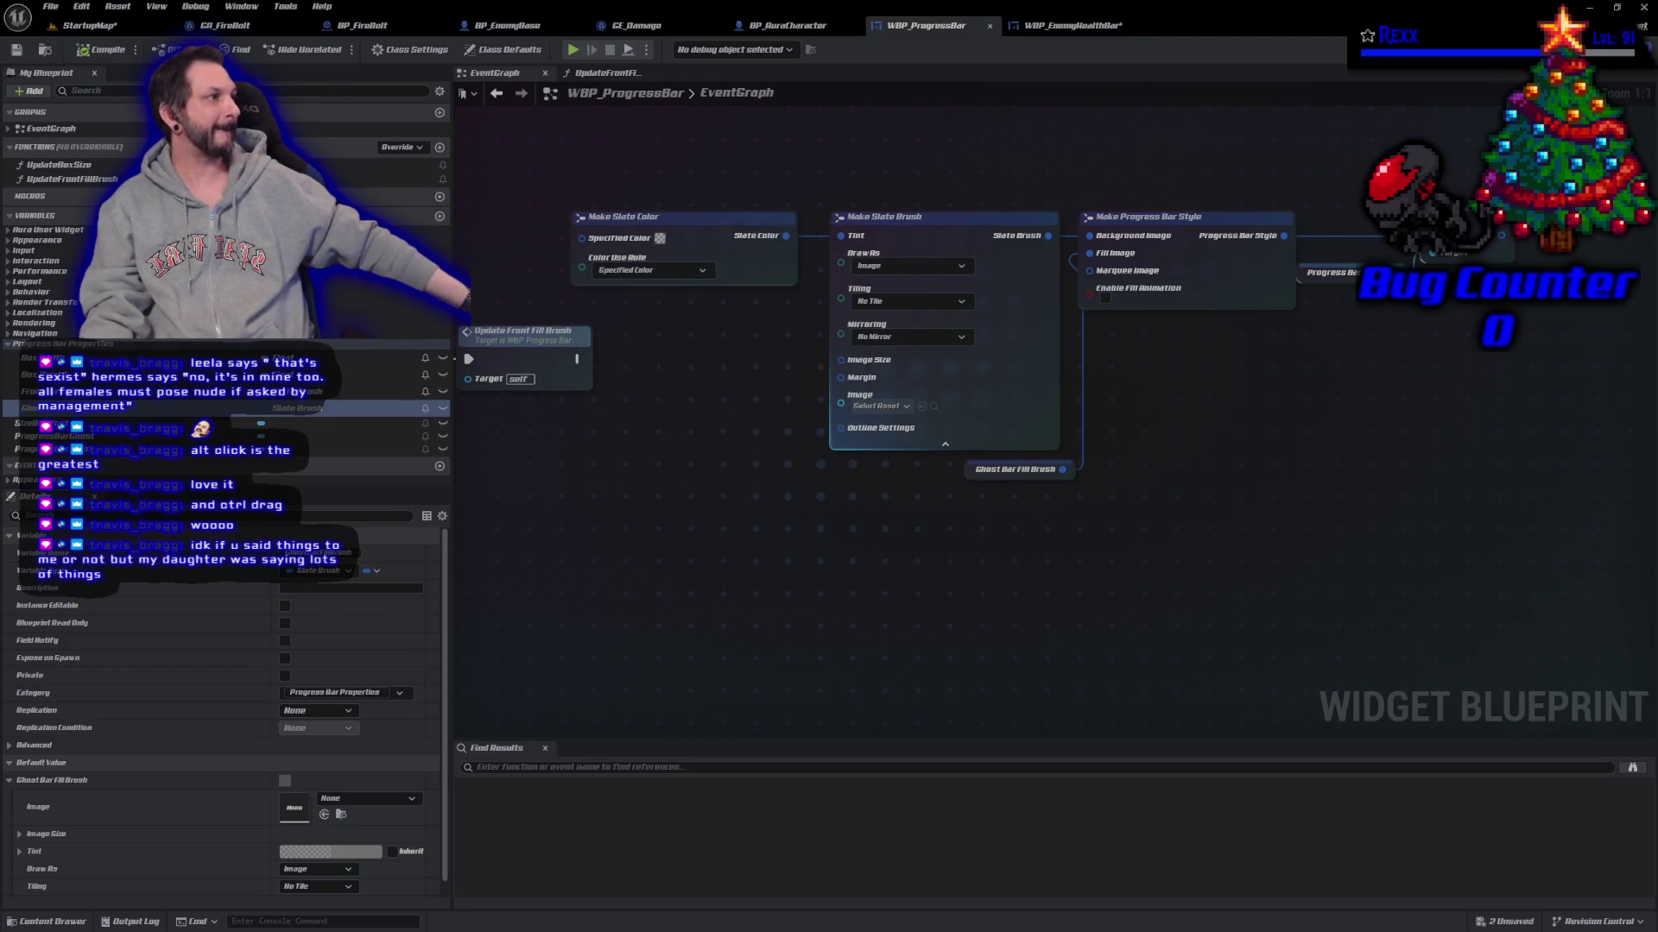
pyautogui.click(1601, 49)
pyautogui.scroll(10, 872, 484)
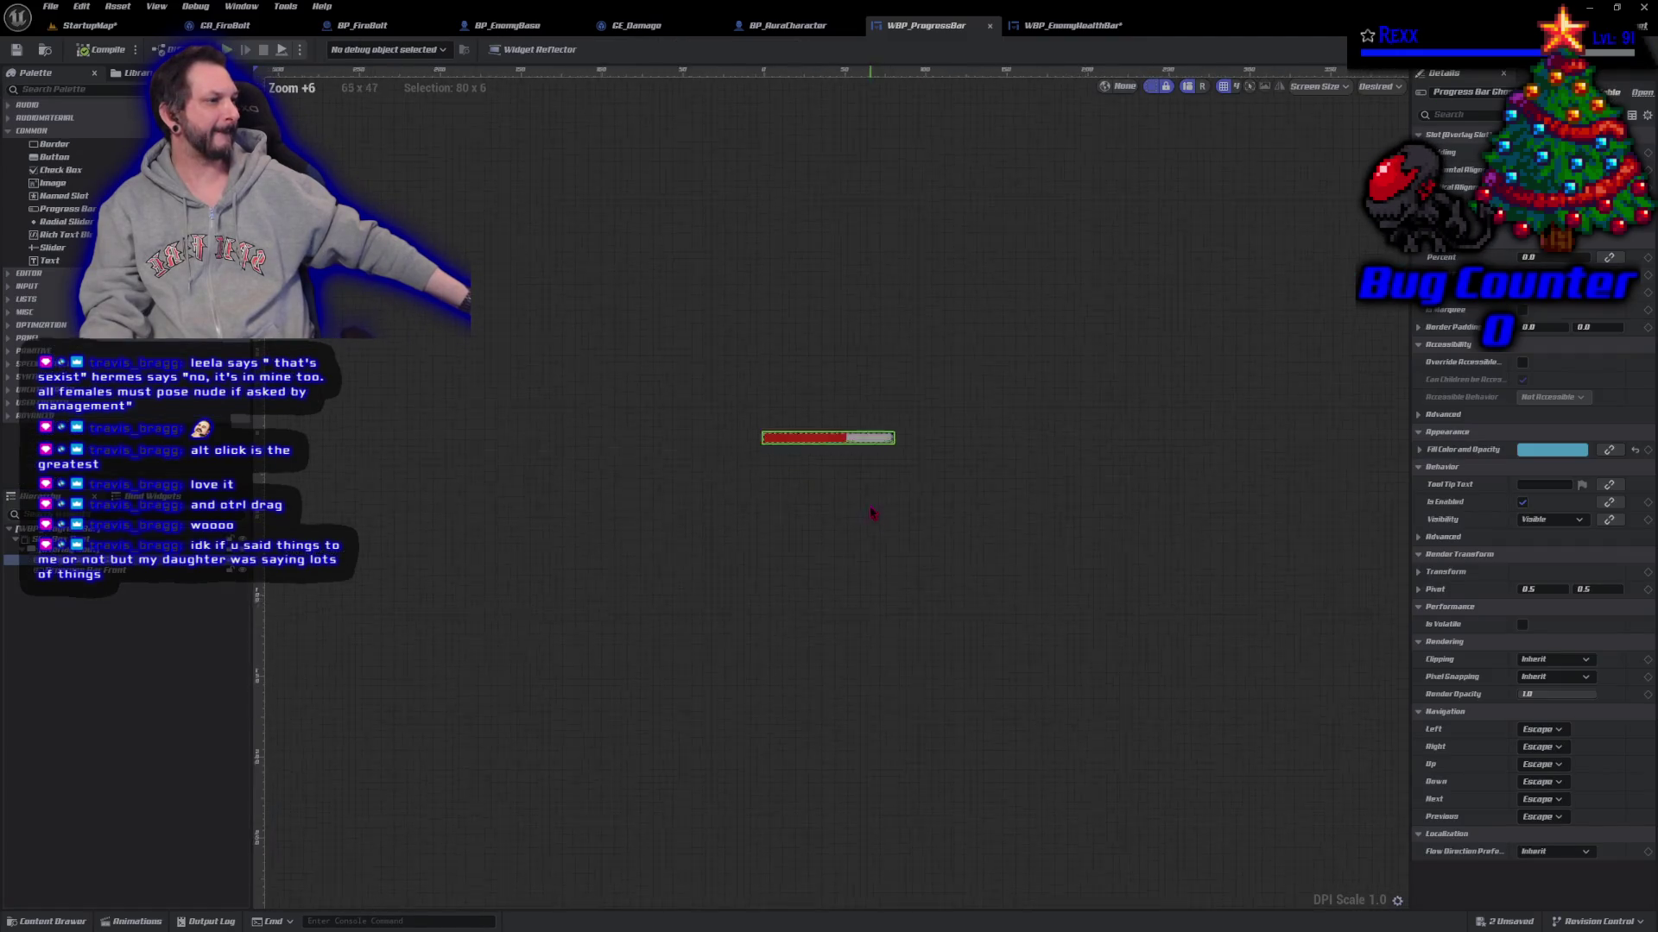
pyautogui.scroll(6, 832, 450)
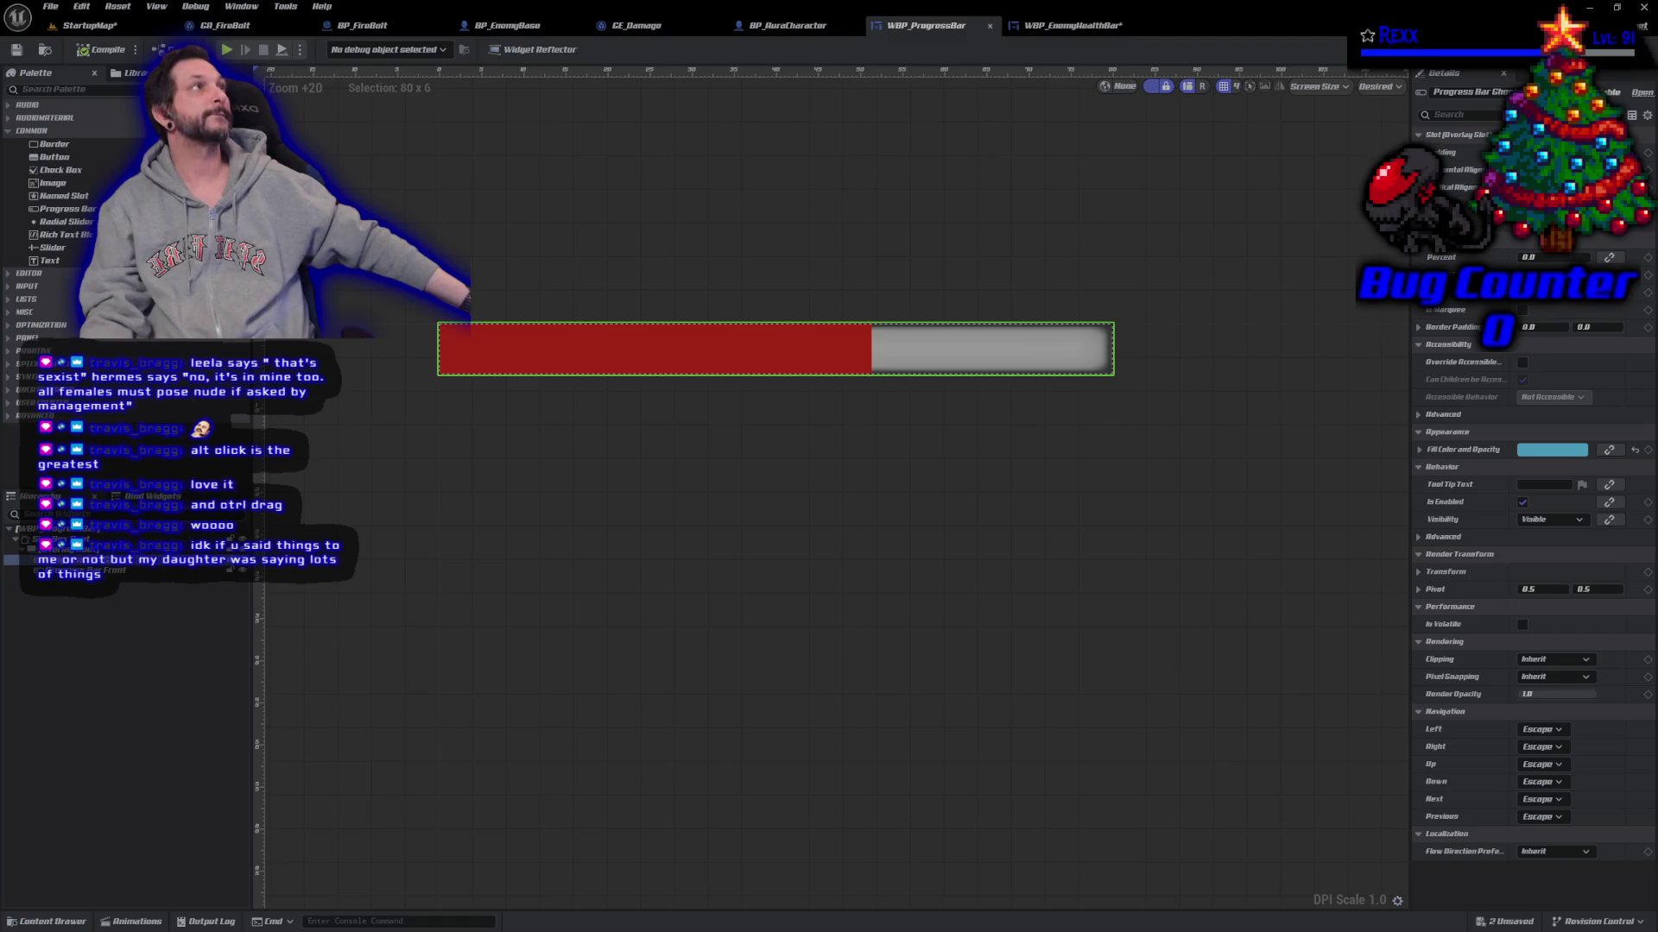
pyautogui.click(1054, 36)
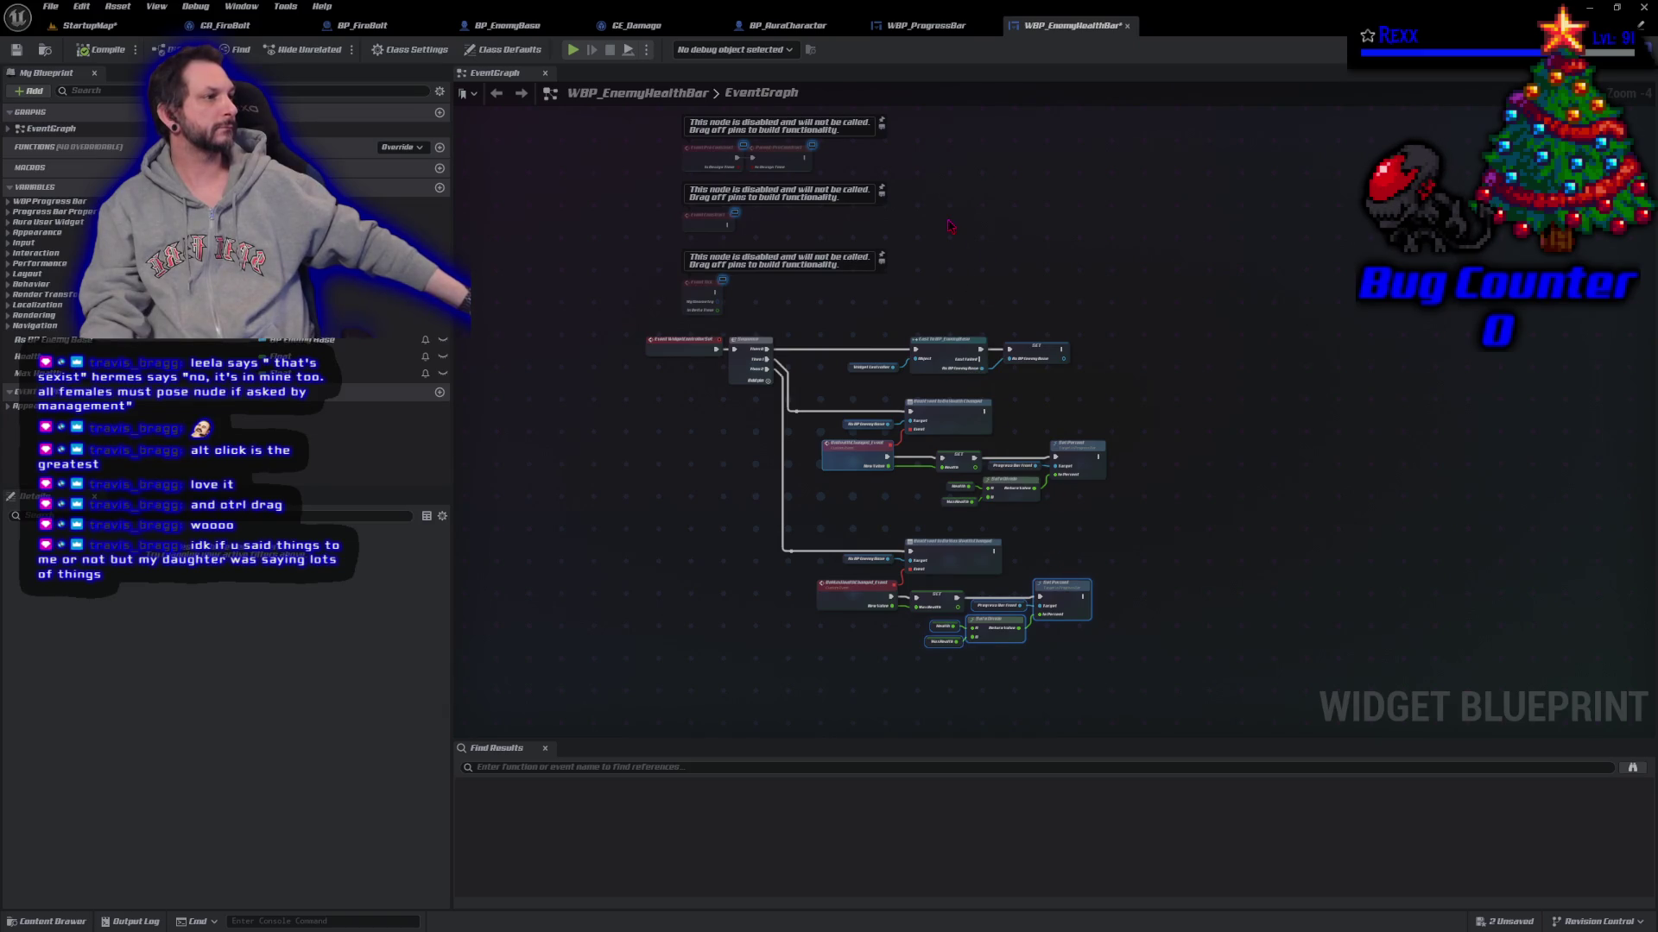
pyautogui.click(946, 35)
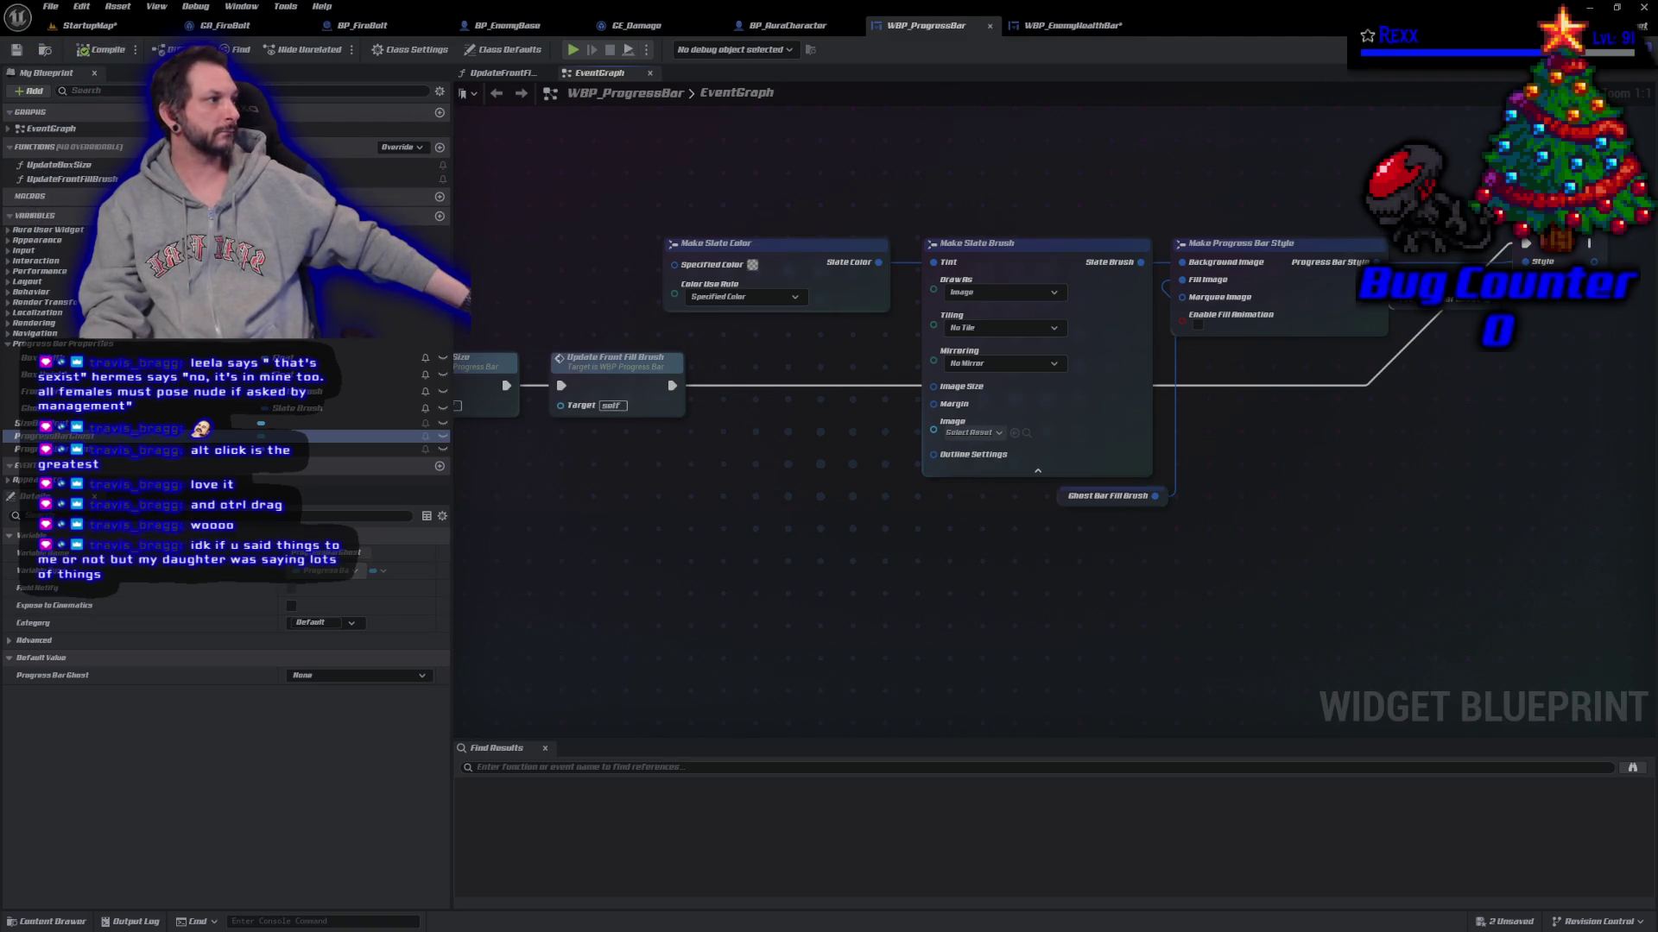
# Step: In the Designer, raise the progress bar's preview Percent to about 0.8
pyautogui.click(1597, 49)
pyautogui.scroll(10, 988, 441)
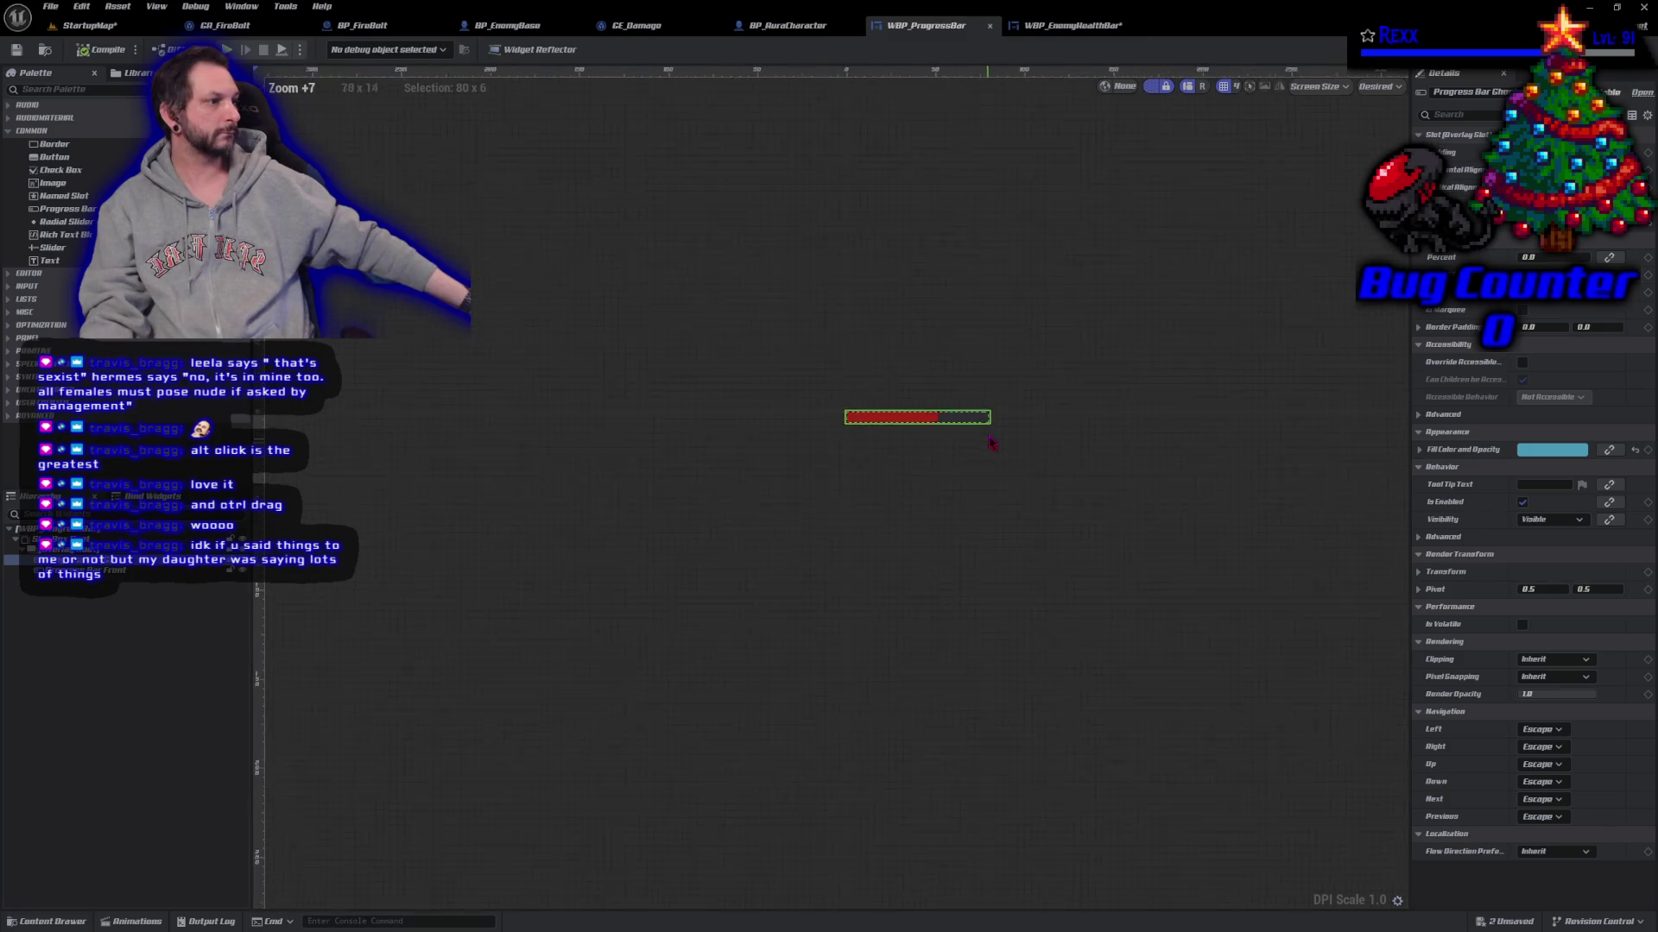
pyautogui.scroll(1, 860, 446)
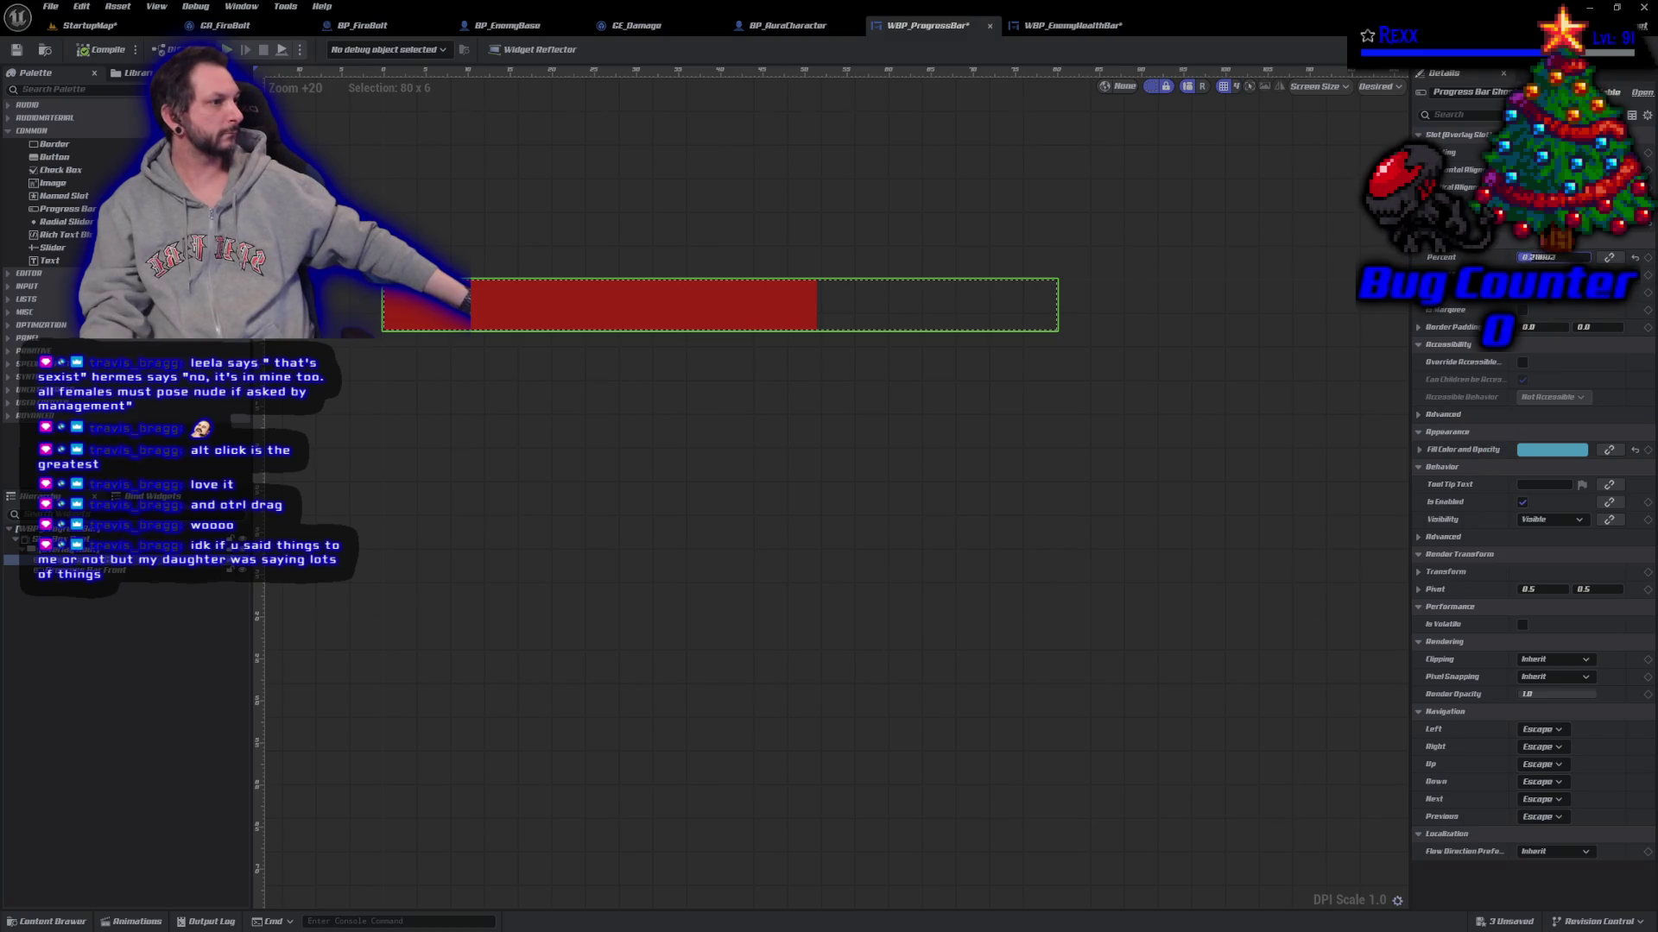
pyautogui.moveTo(1553, 258); pyautogui.dragTo(1589, 257)
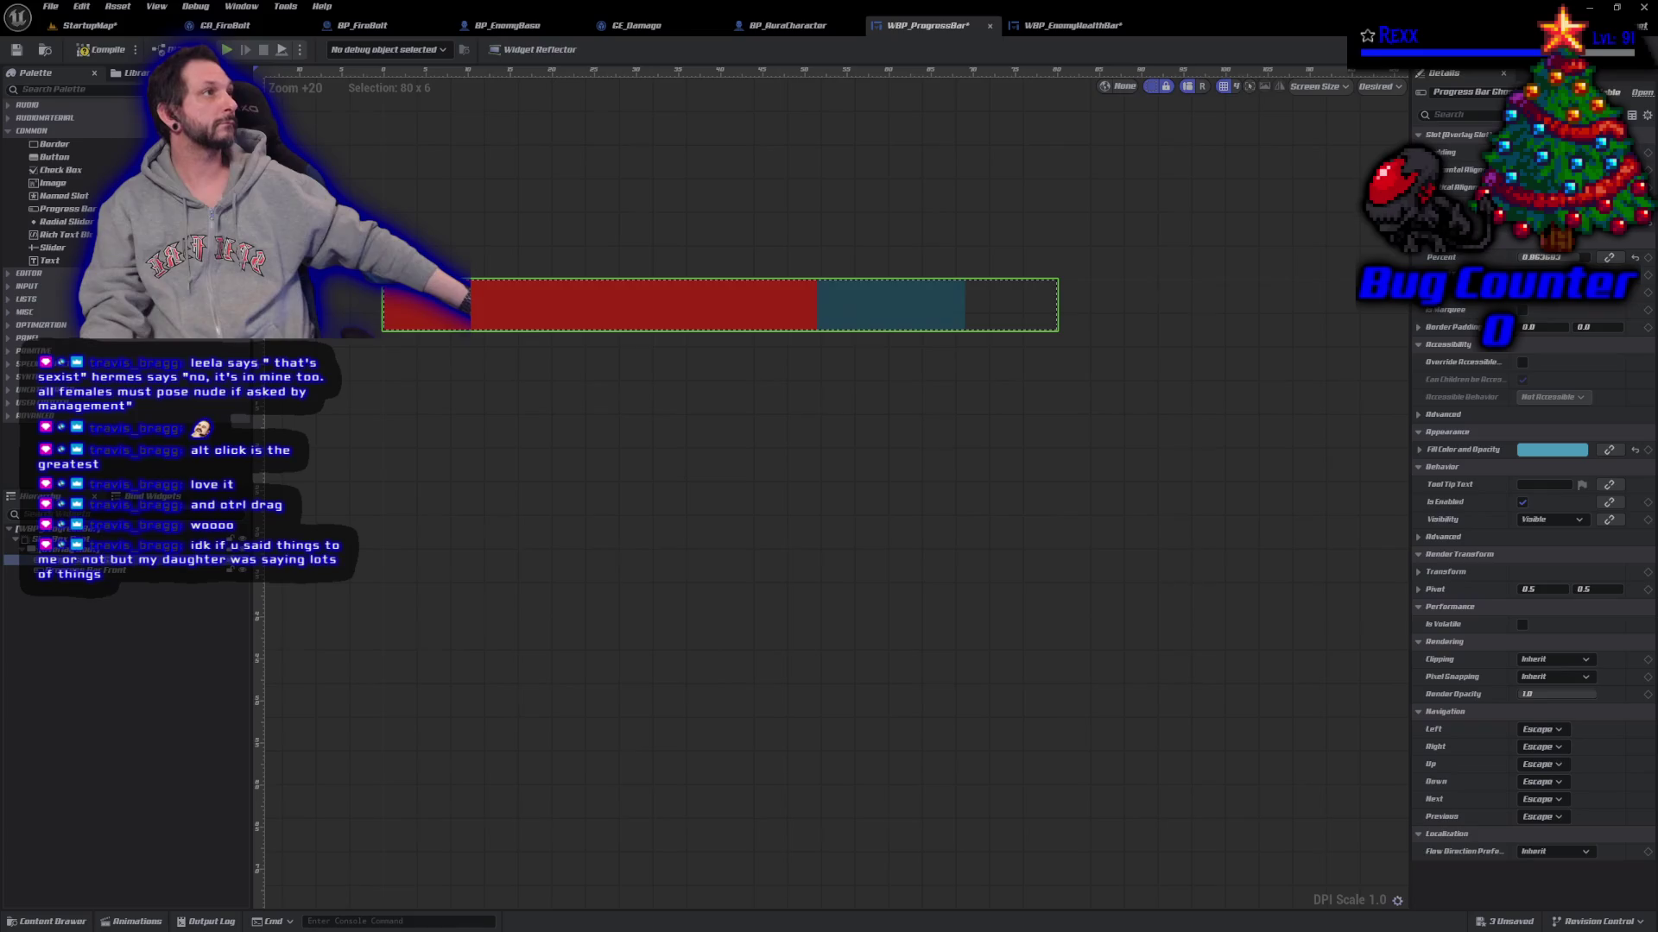
# Step: Set the Fill Color and Opacity saturation to 0 for grey, then compile
pyautogui.click(1550, 453)
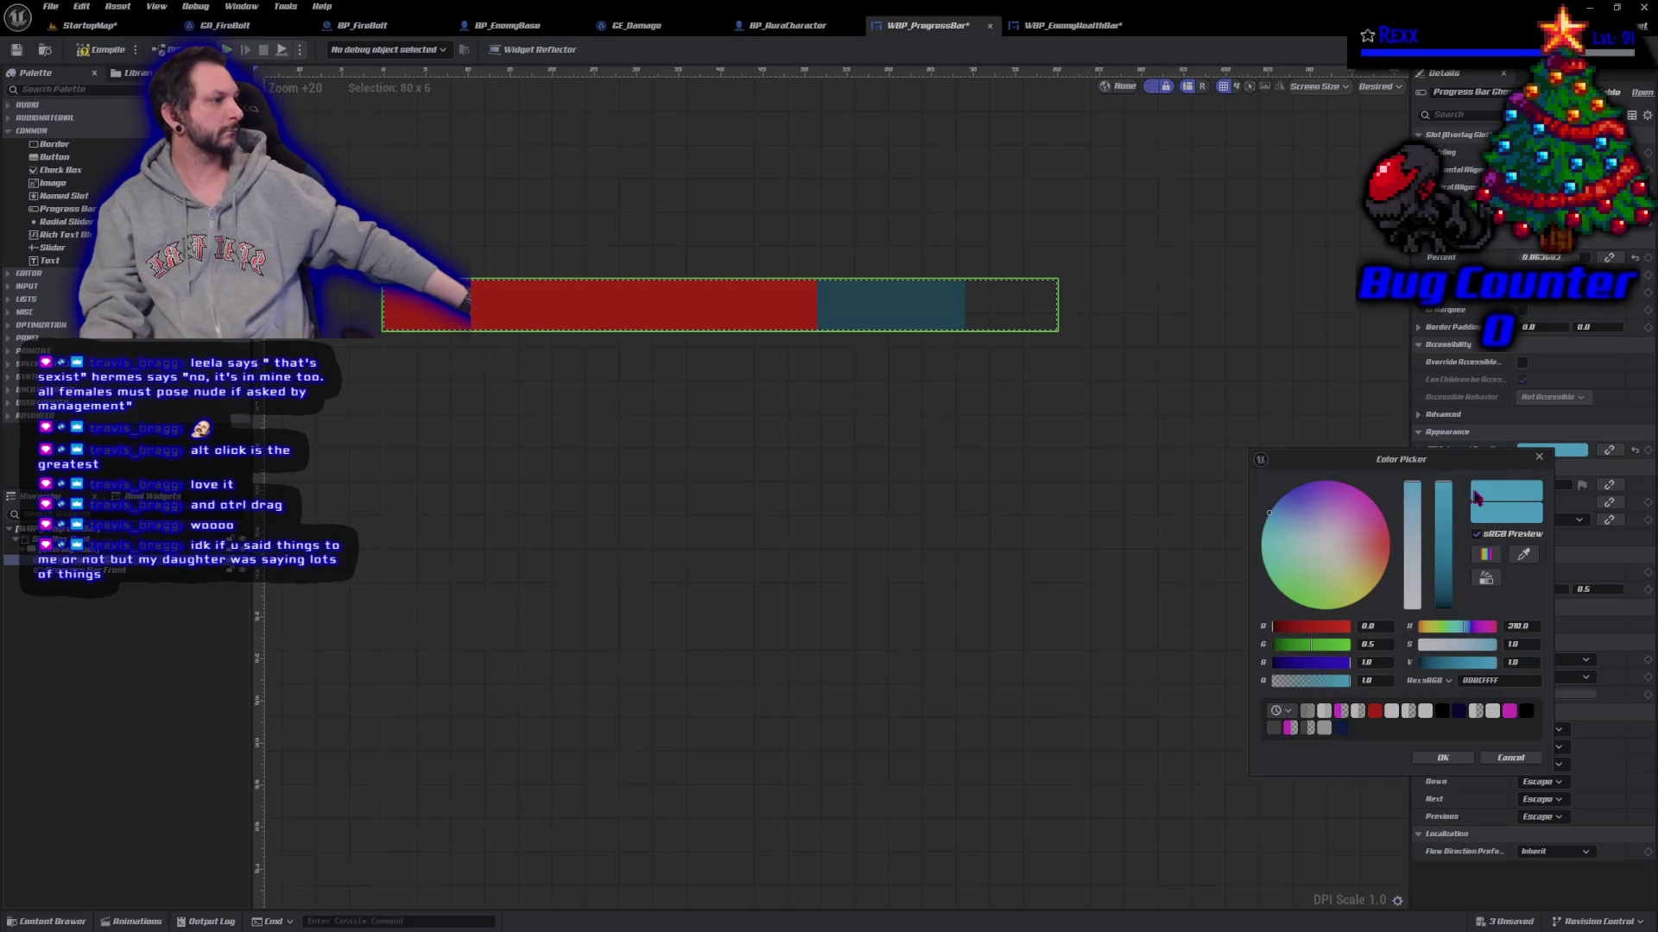
pyautogui.moveTo(1460, 645); pyautogui.dragTo(1419, 645)
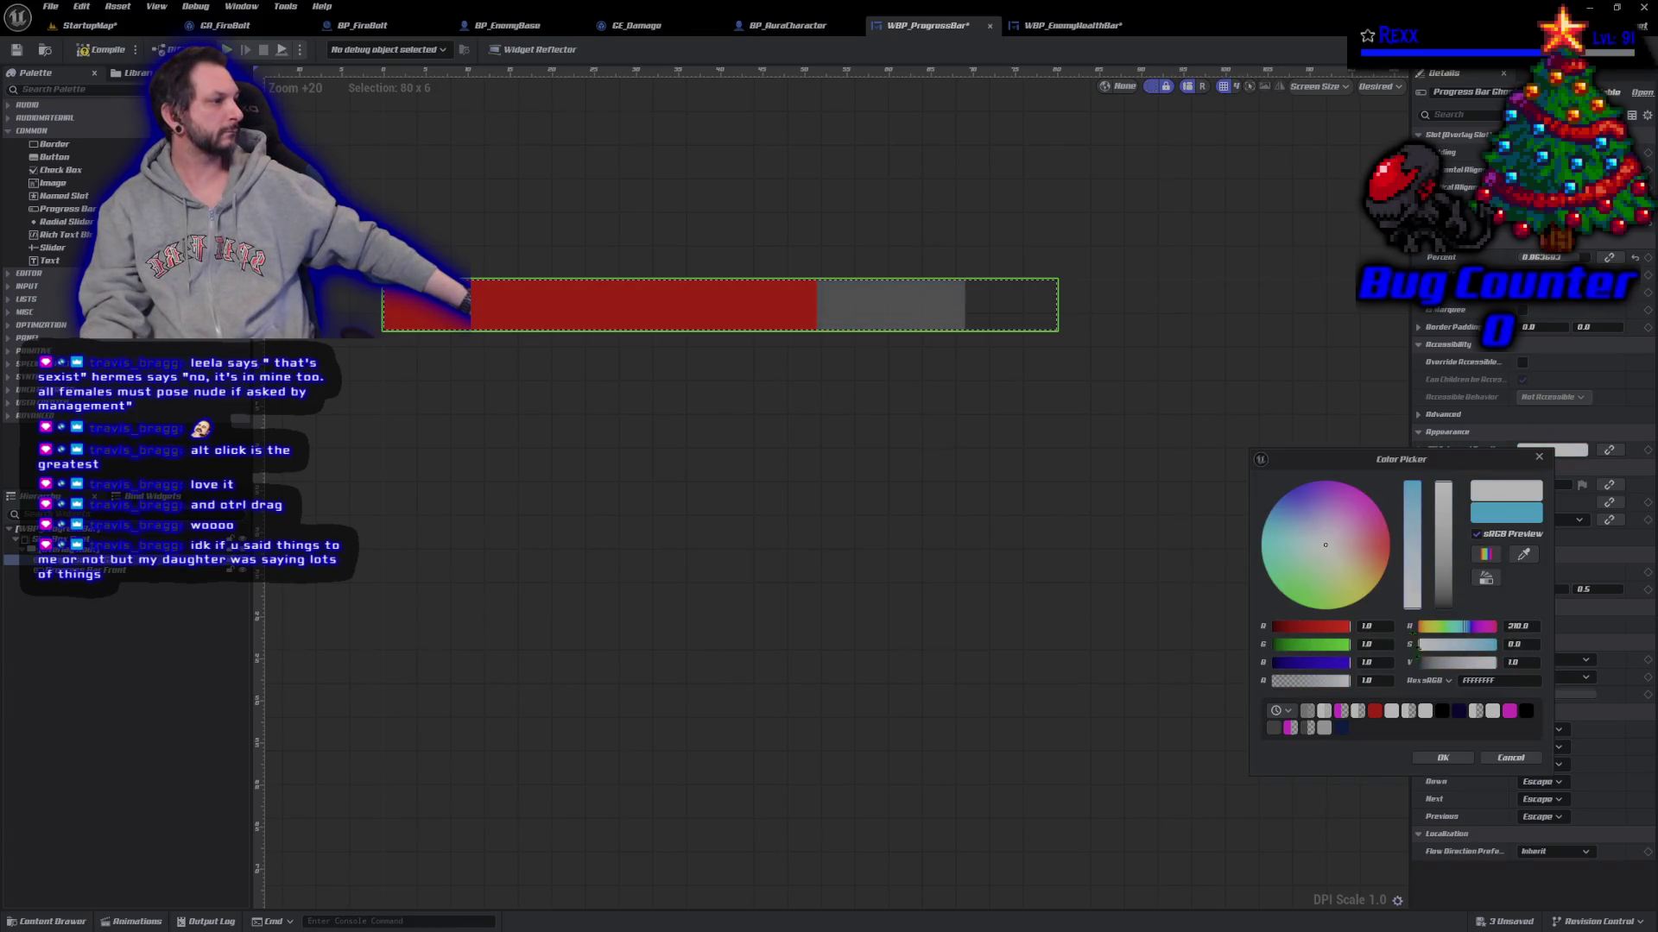
pyautogui.click(1442, 757)
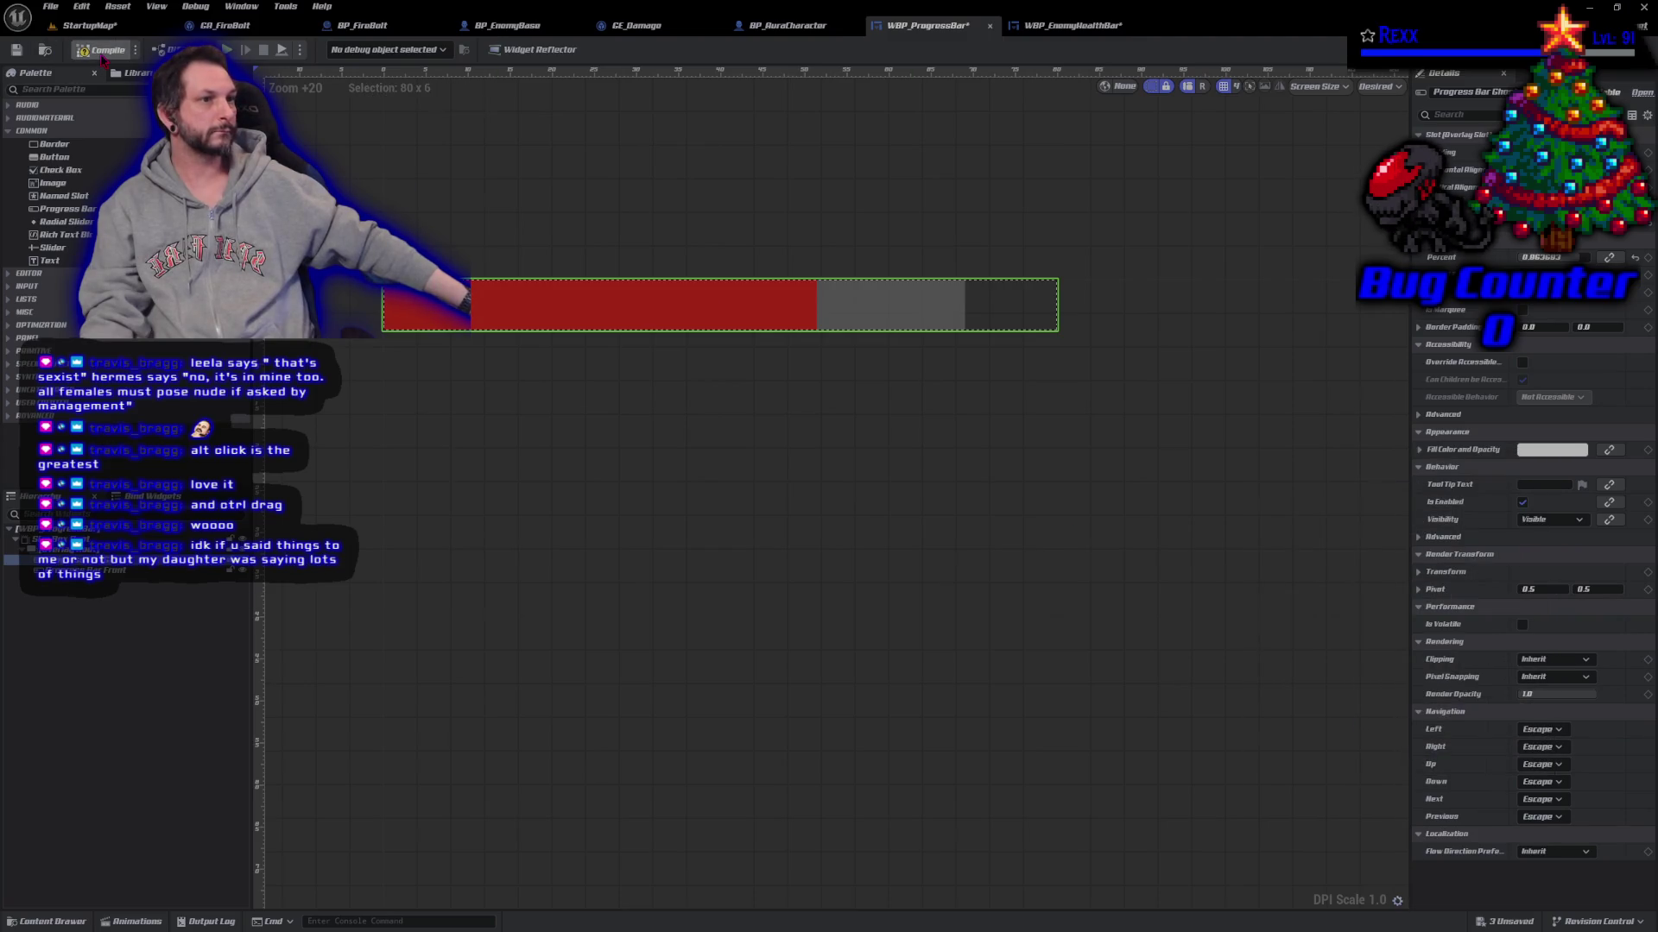
pyautogui.click(102, 52)
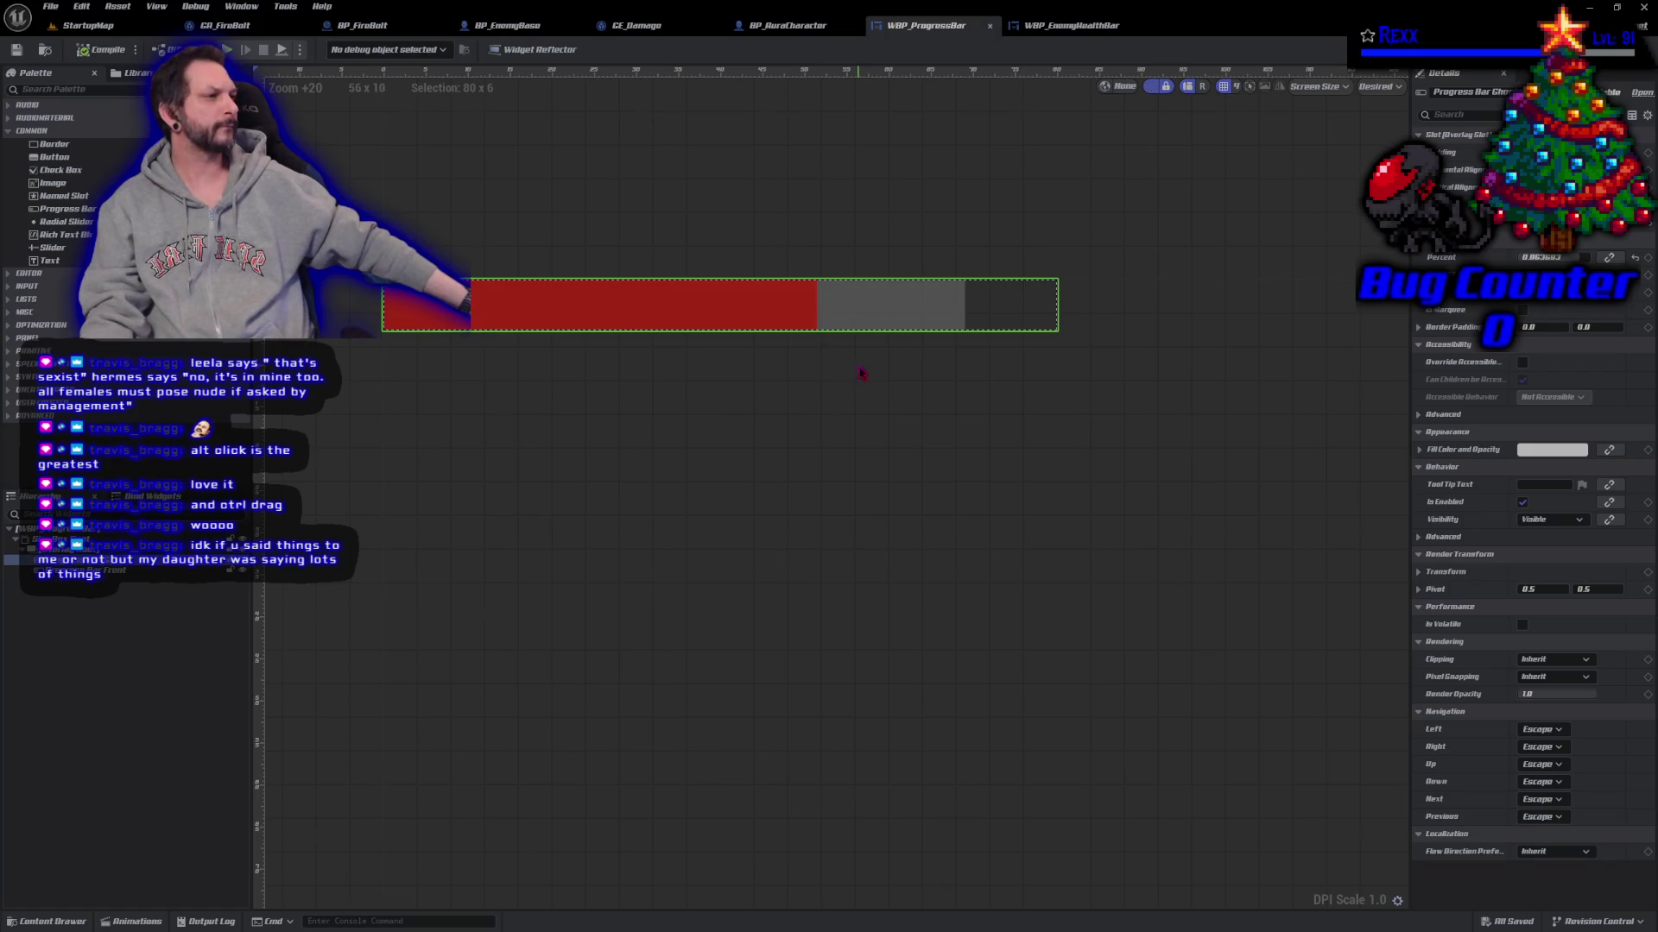
pyautogui.moveTo(859, 370); pyautogui.dragTo(880, 422)
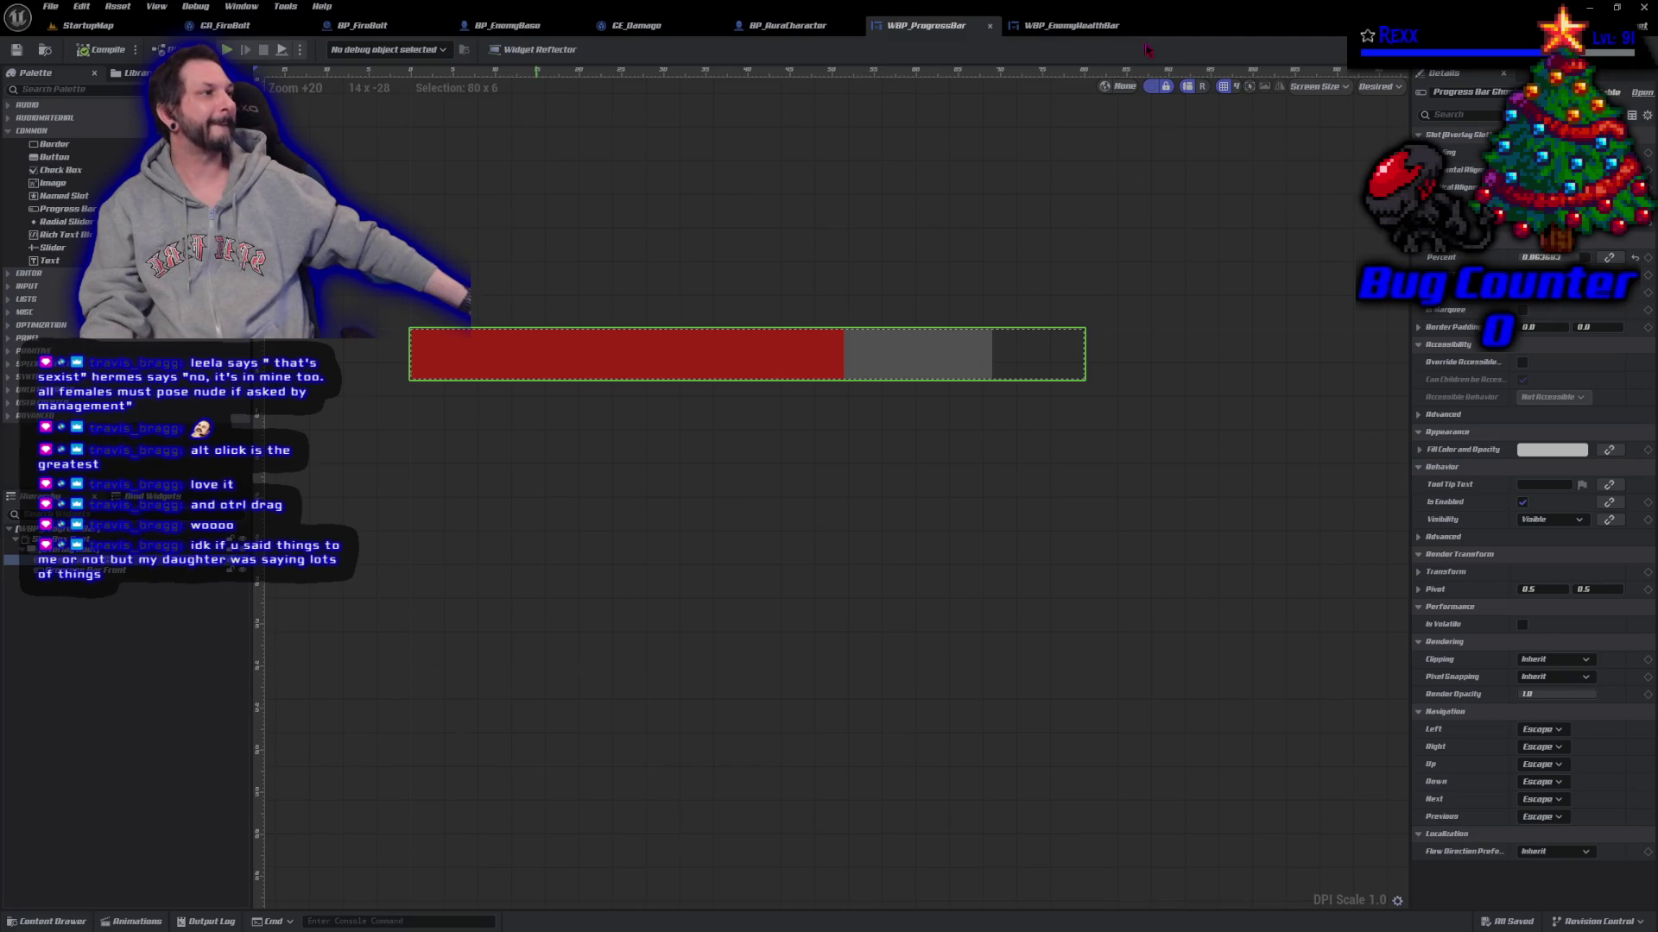
pyautogui.click(1637, 25)
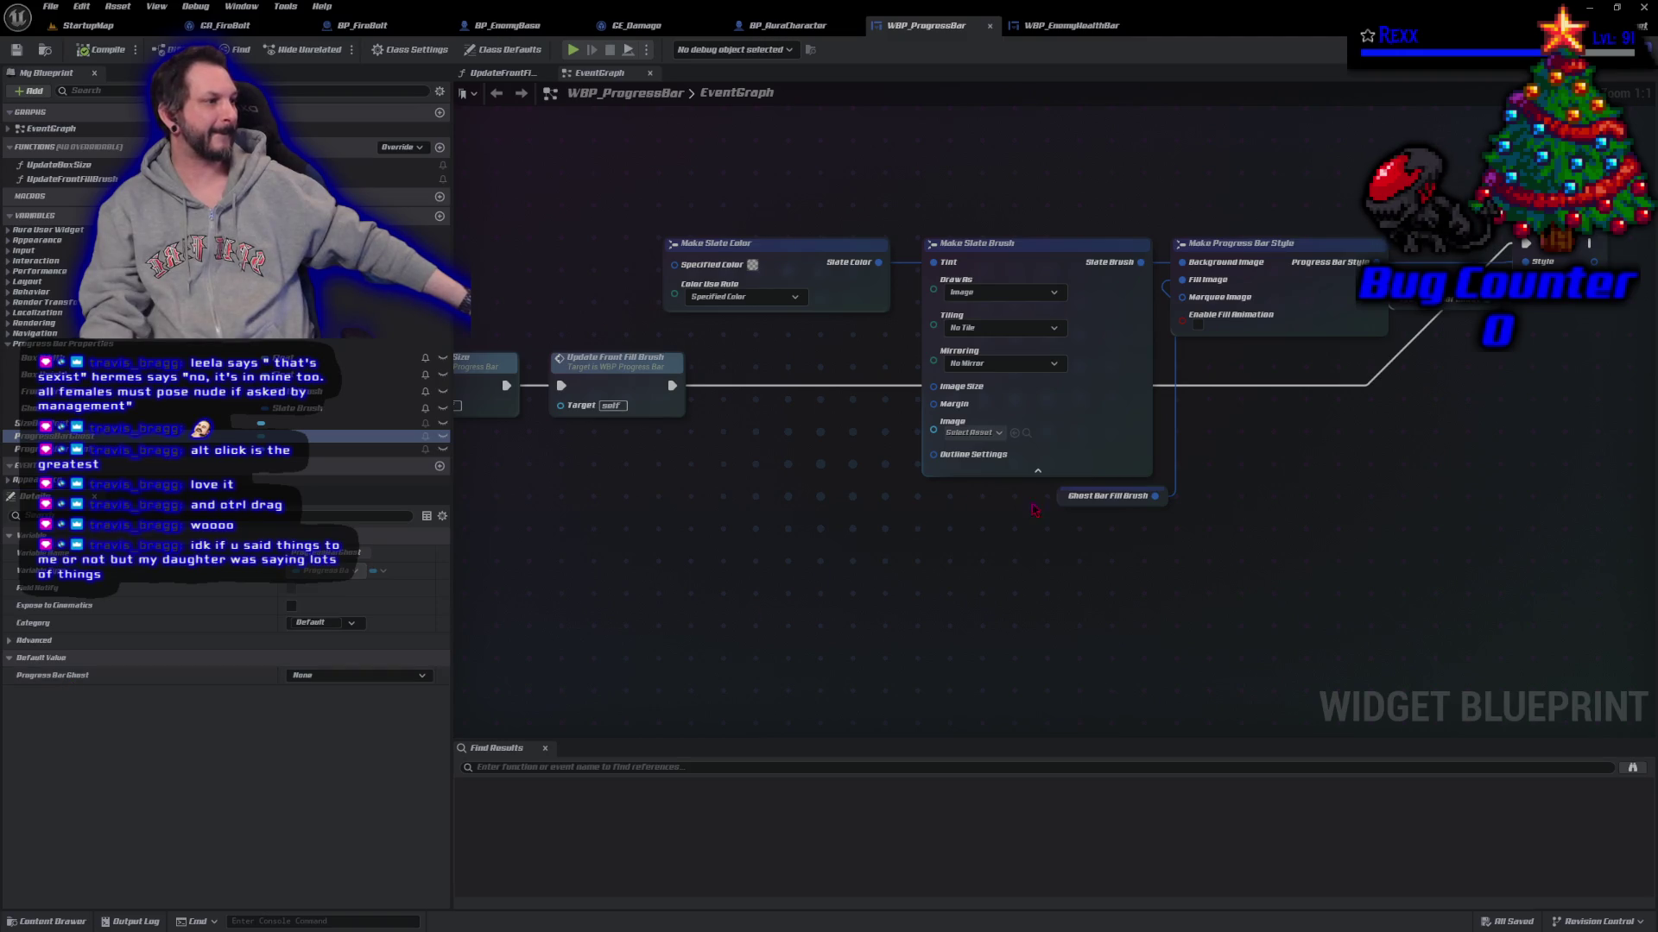
# Step: Set Ghost Bar Fill Brush's default tint R, G and B to 0.1, then compile and save
pyautogui.click(1105, 497)
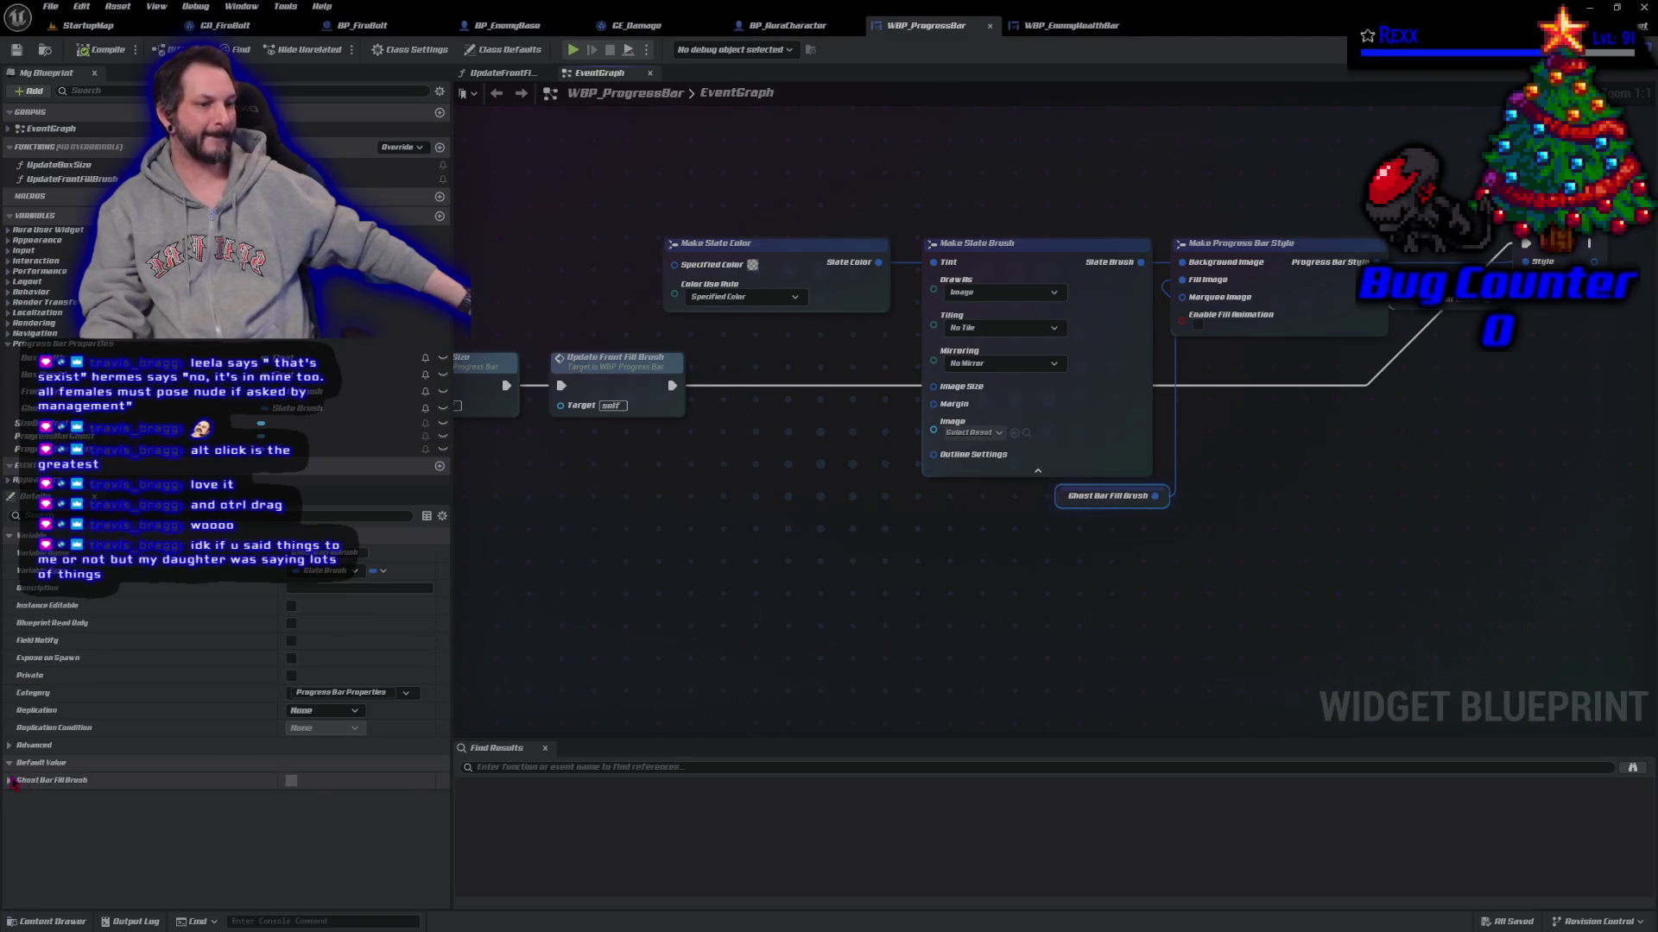
pyautogui.click(10, 780)
pyautogui.click(354, 853)
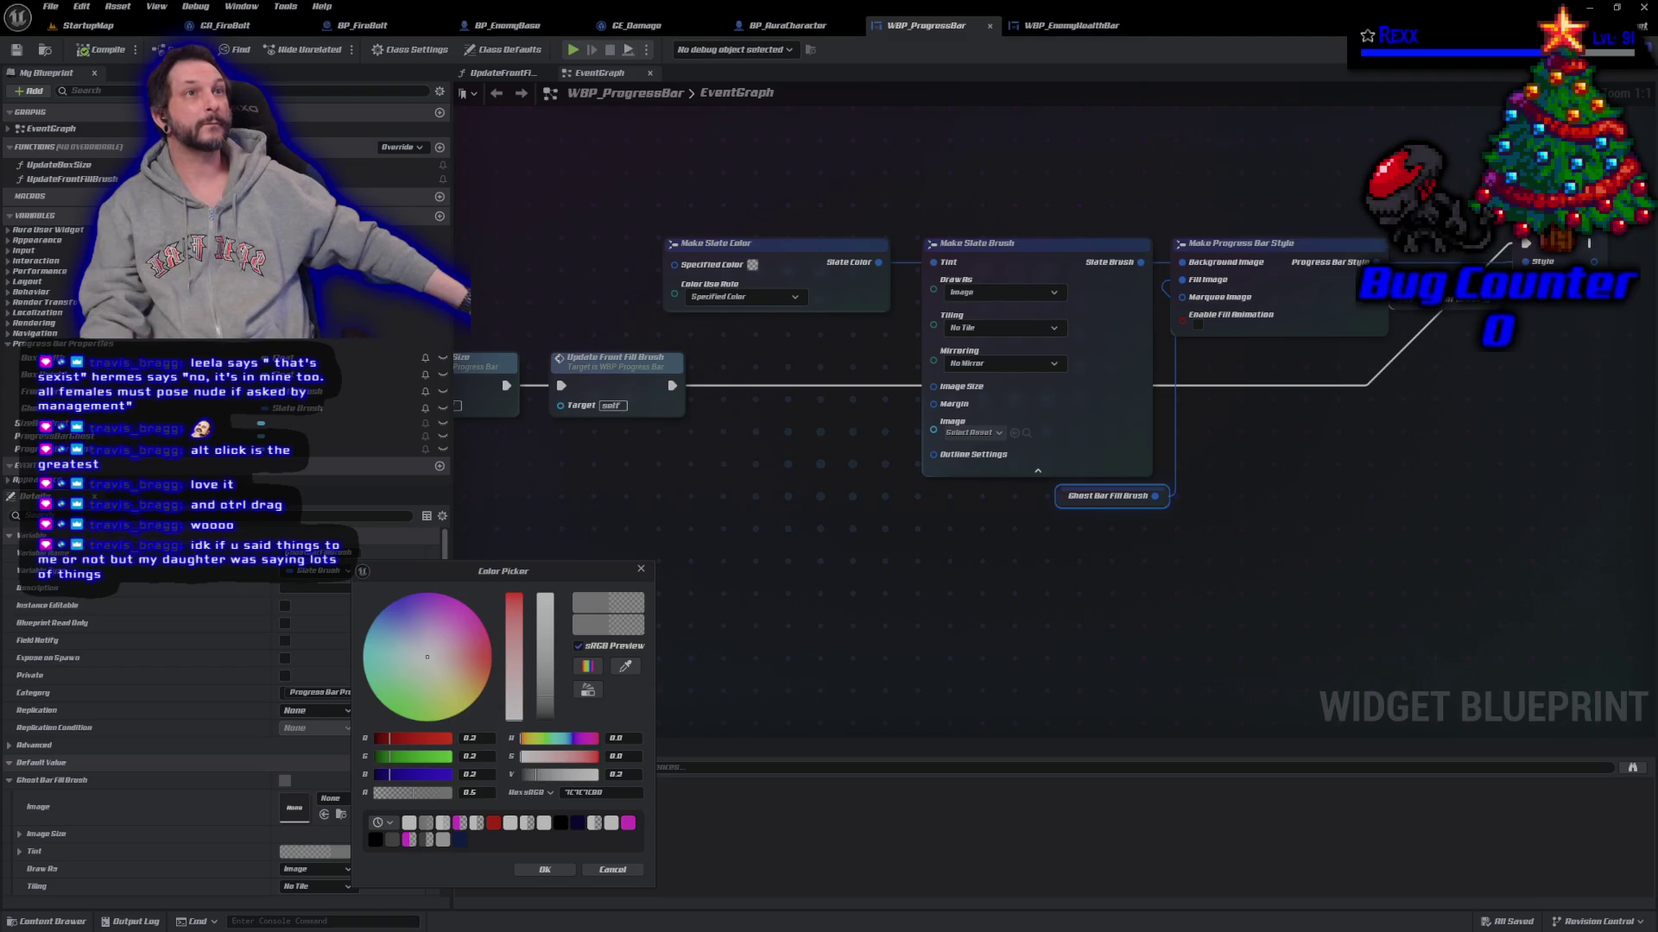
pyautogui.write('0.1')
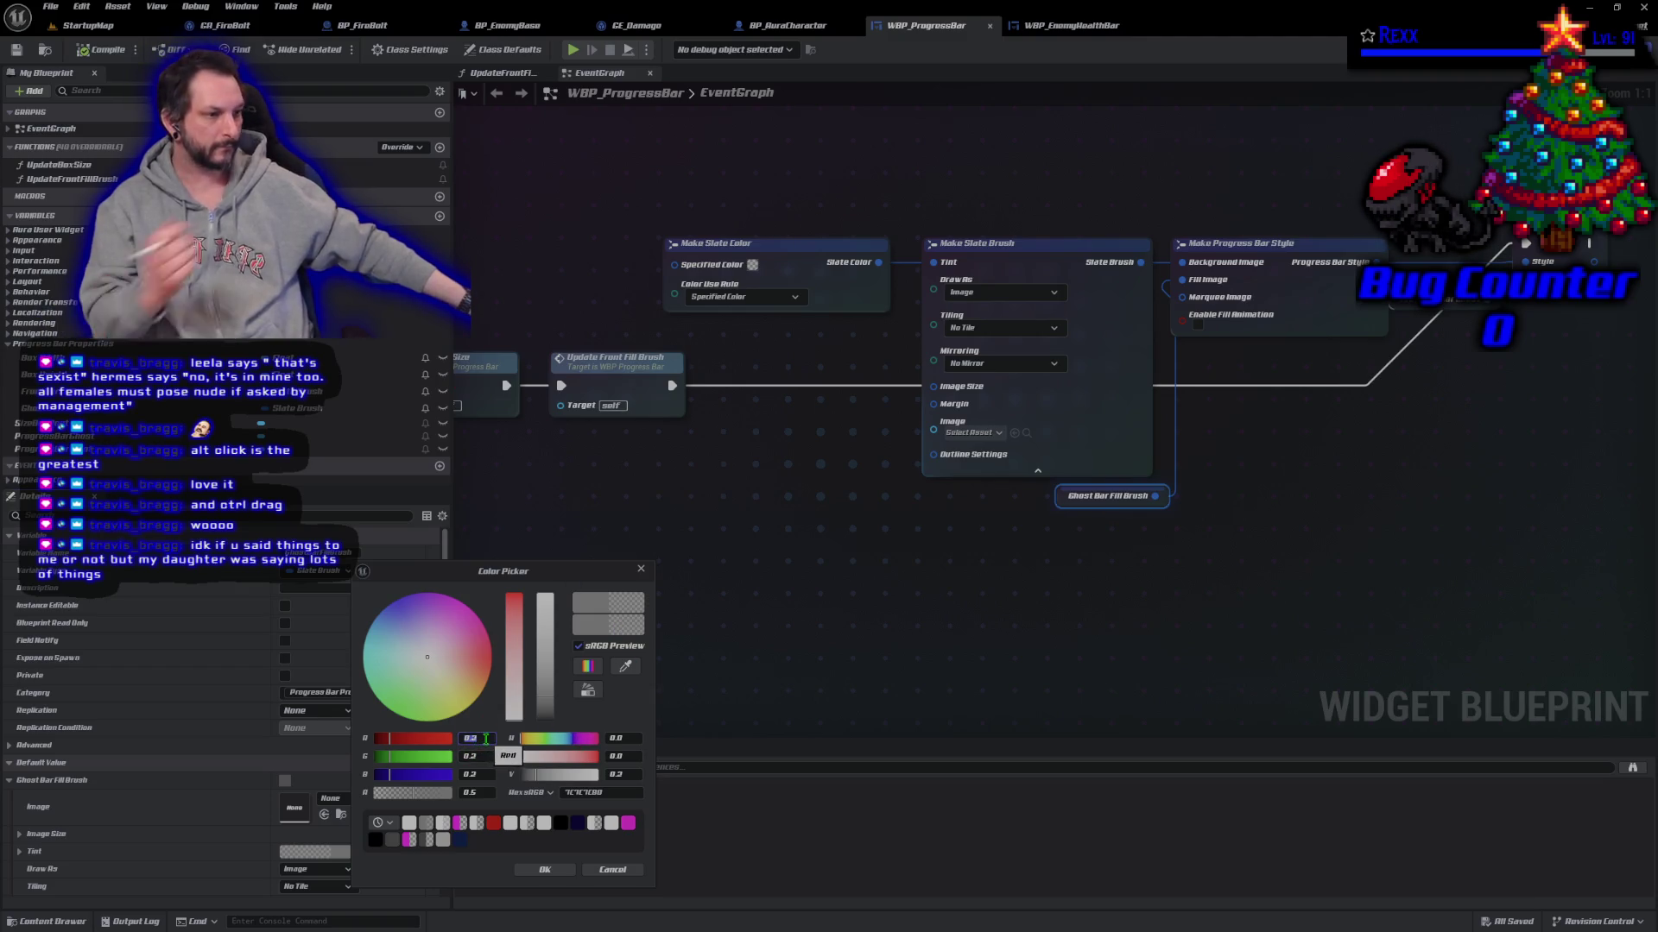
pyautogui.press('Return')
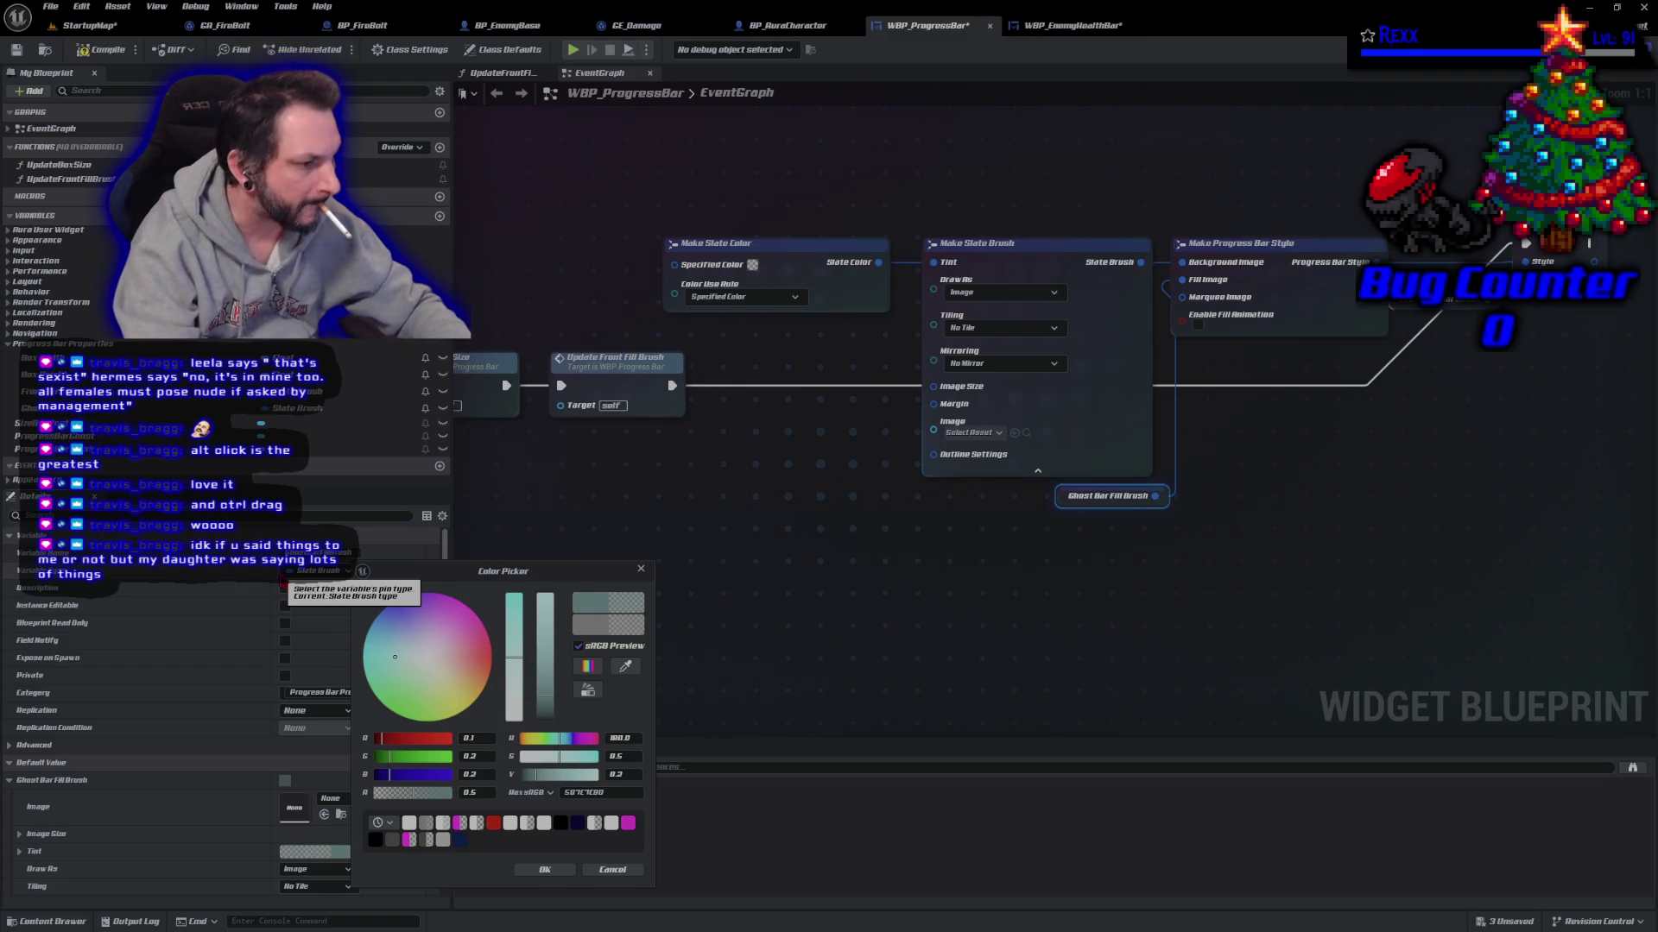
pyautogui.write('0.1')
pyautogui.press('Tab')
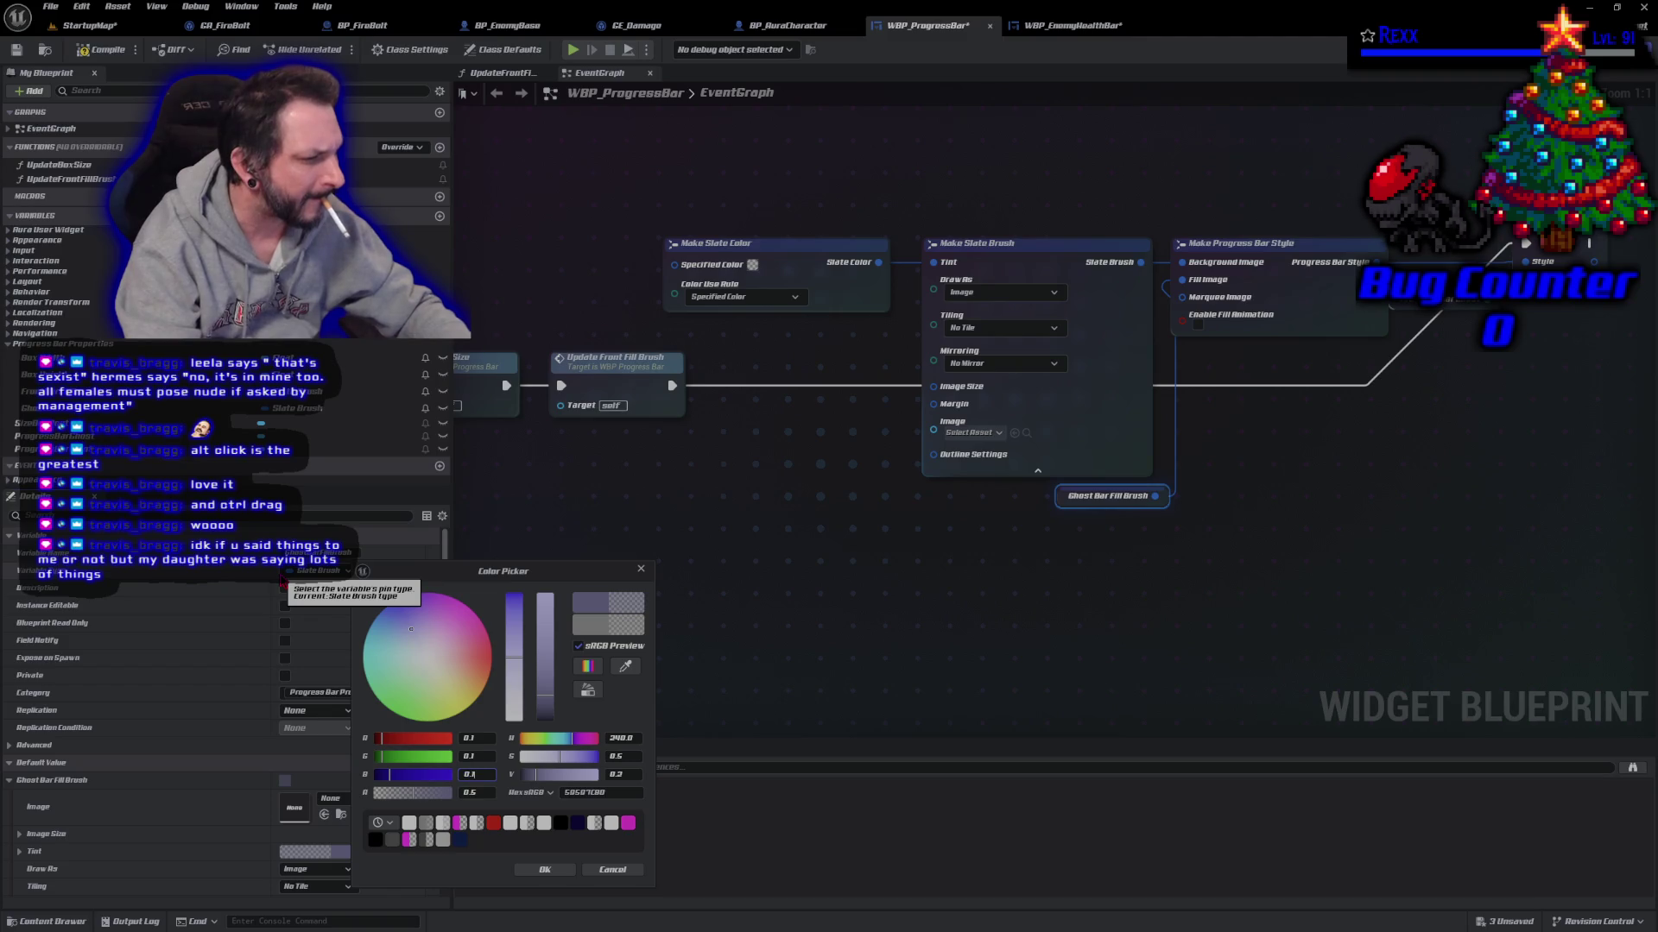
pyautogui.press('Return')
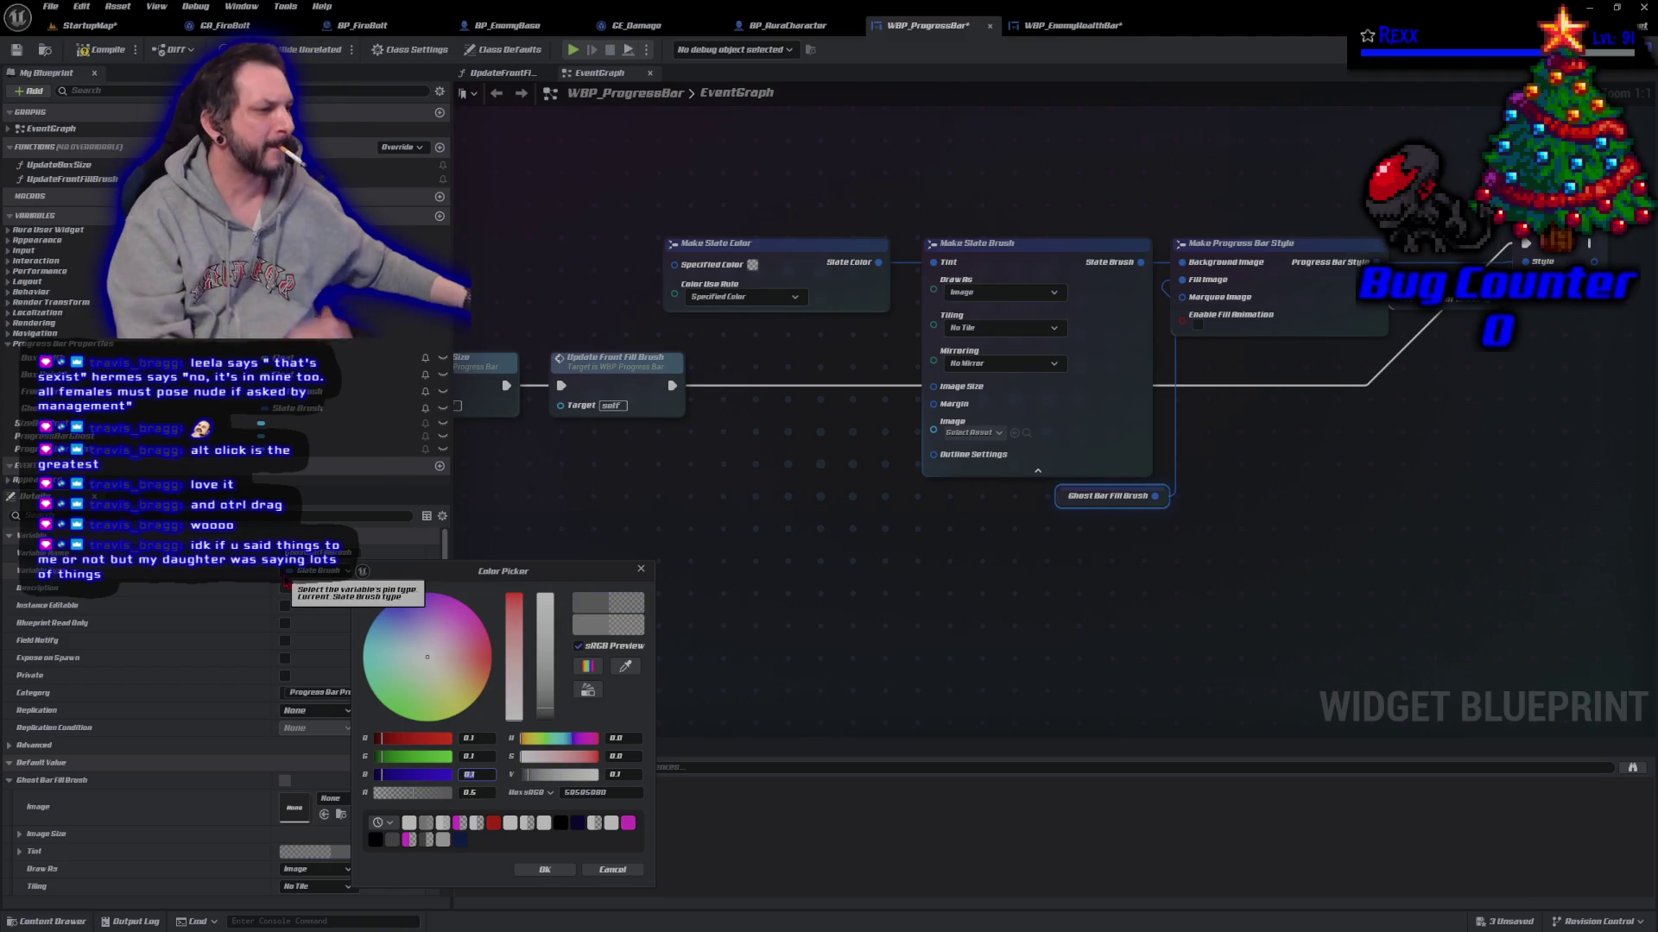
pyautogui.click(545, 869)
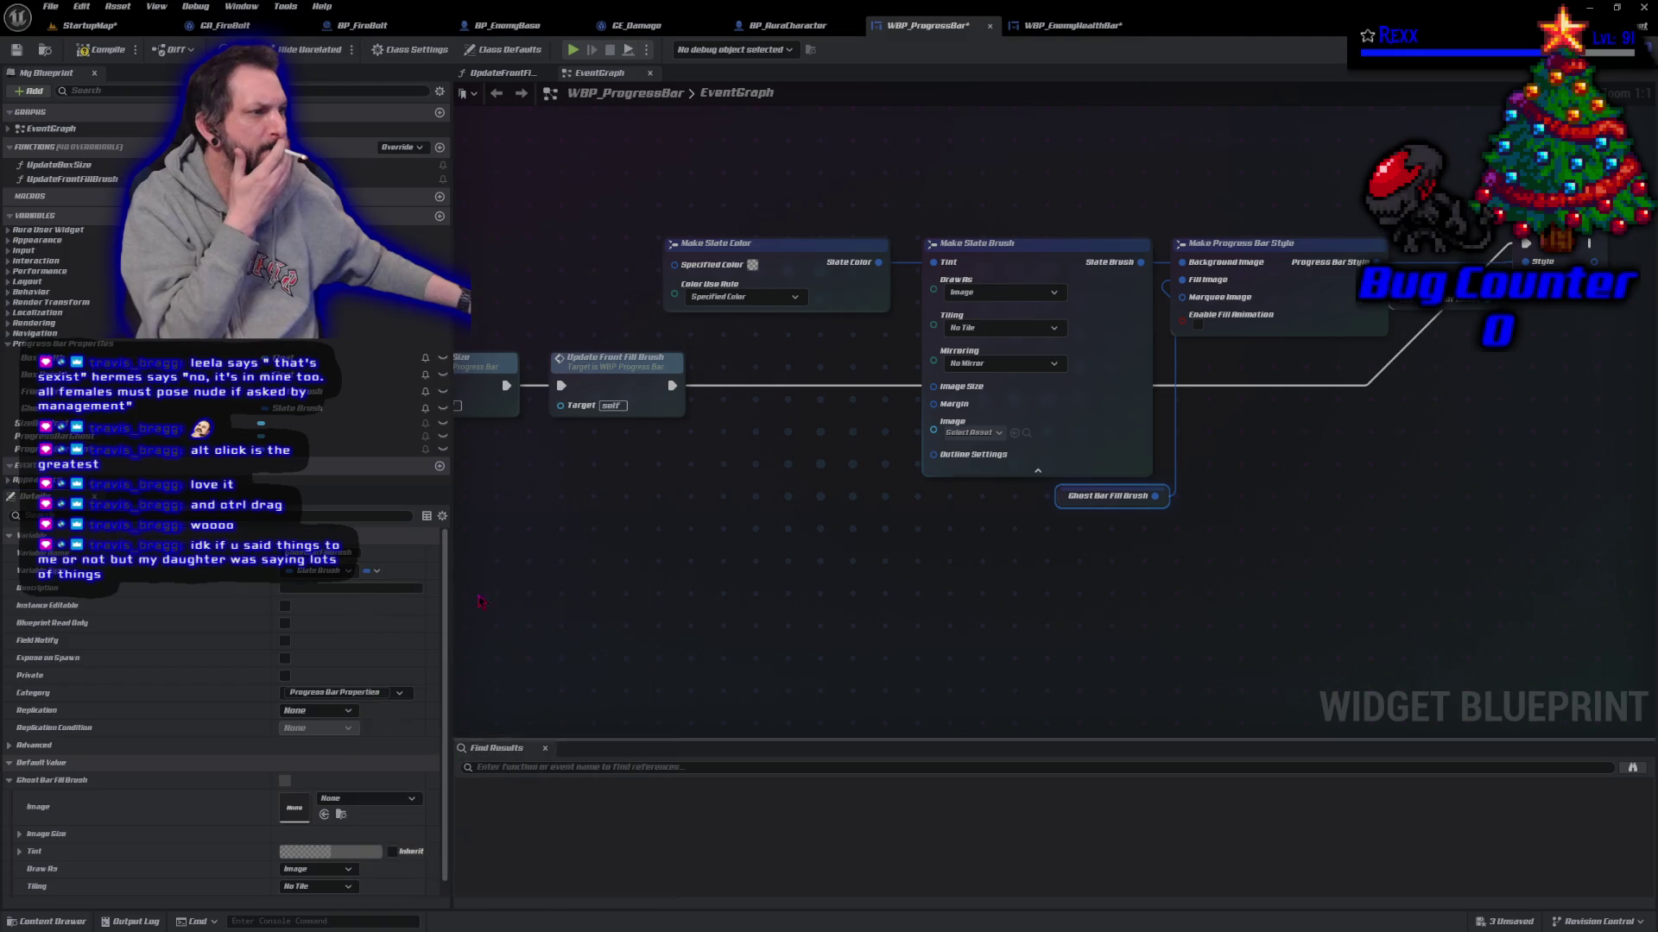
pyautogui.click(97, 51)
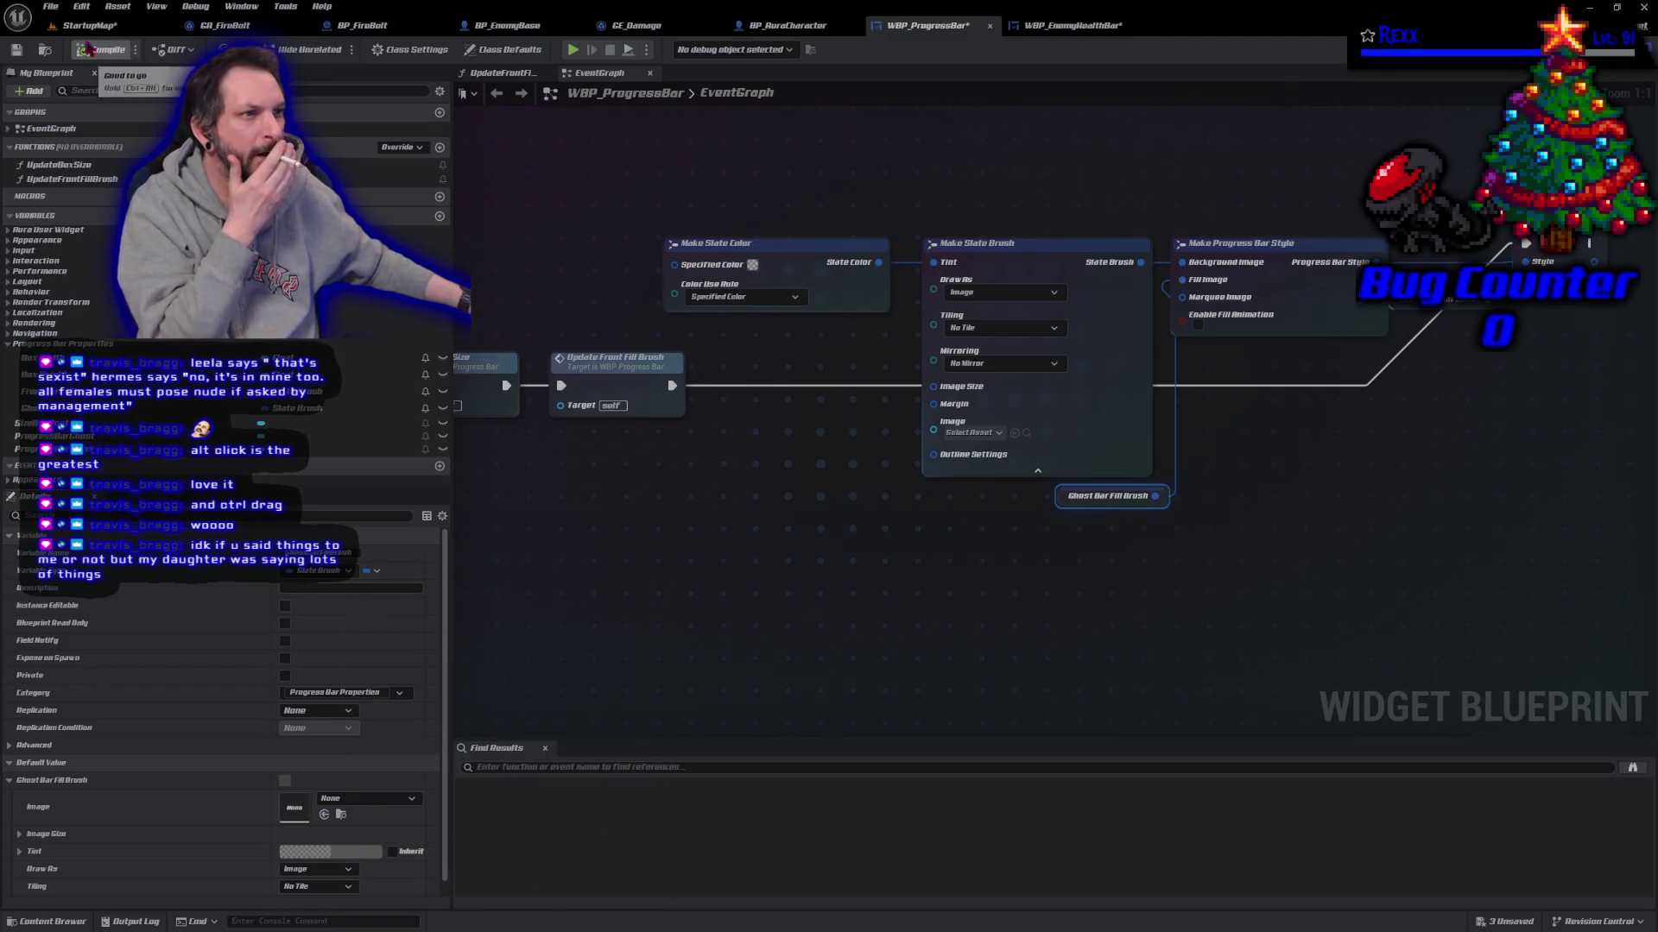
pyautogui.hotkey('ctrl', 's')
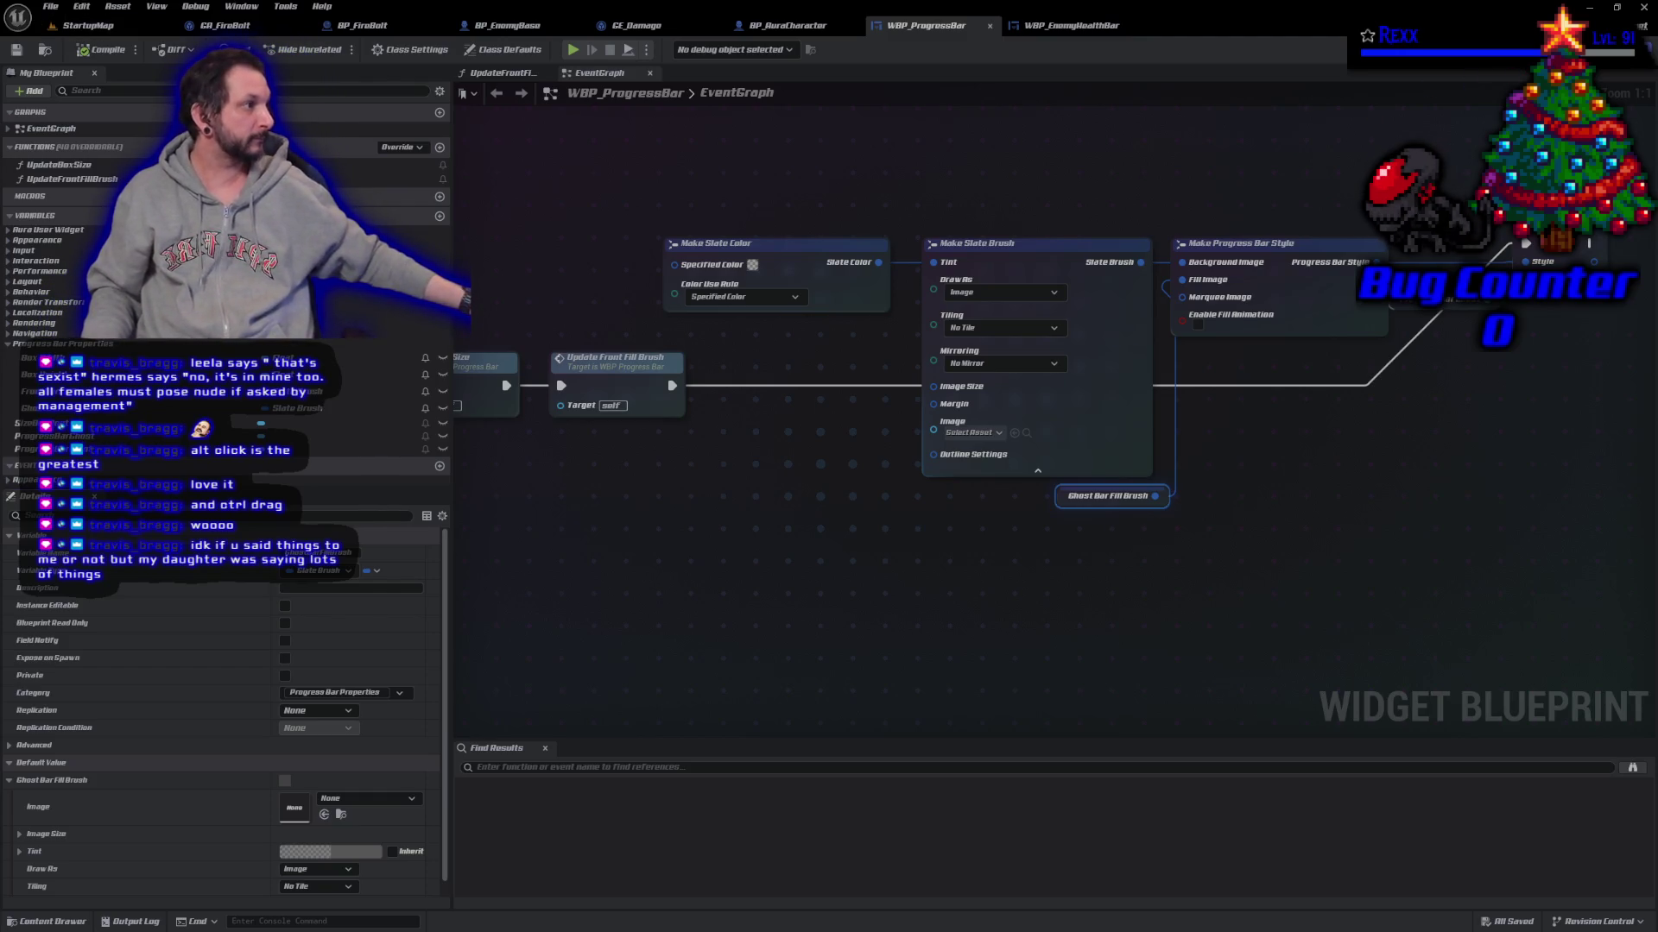
# Step: Return to the widget Designer and recentre the canvas on the progress bar
pyautogui.click(1580, 49)
pyautogui.scroll(10, 866, 507)
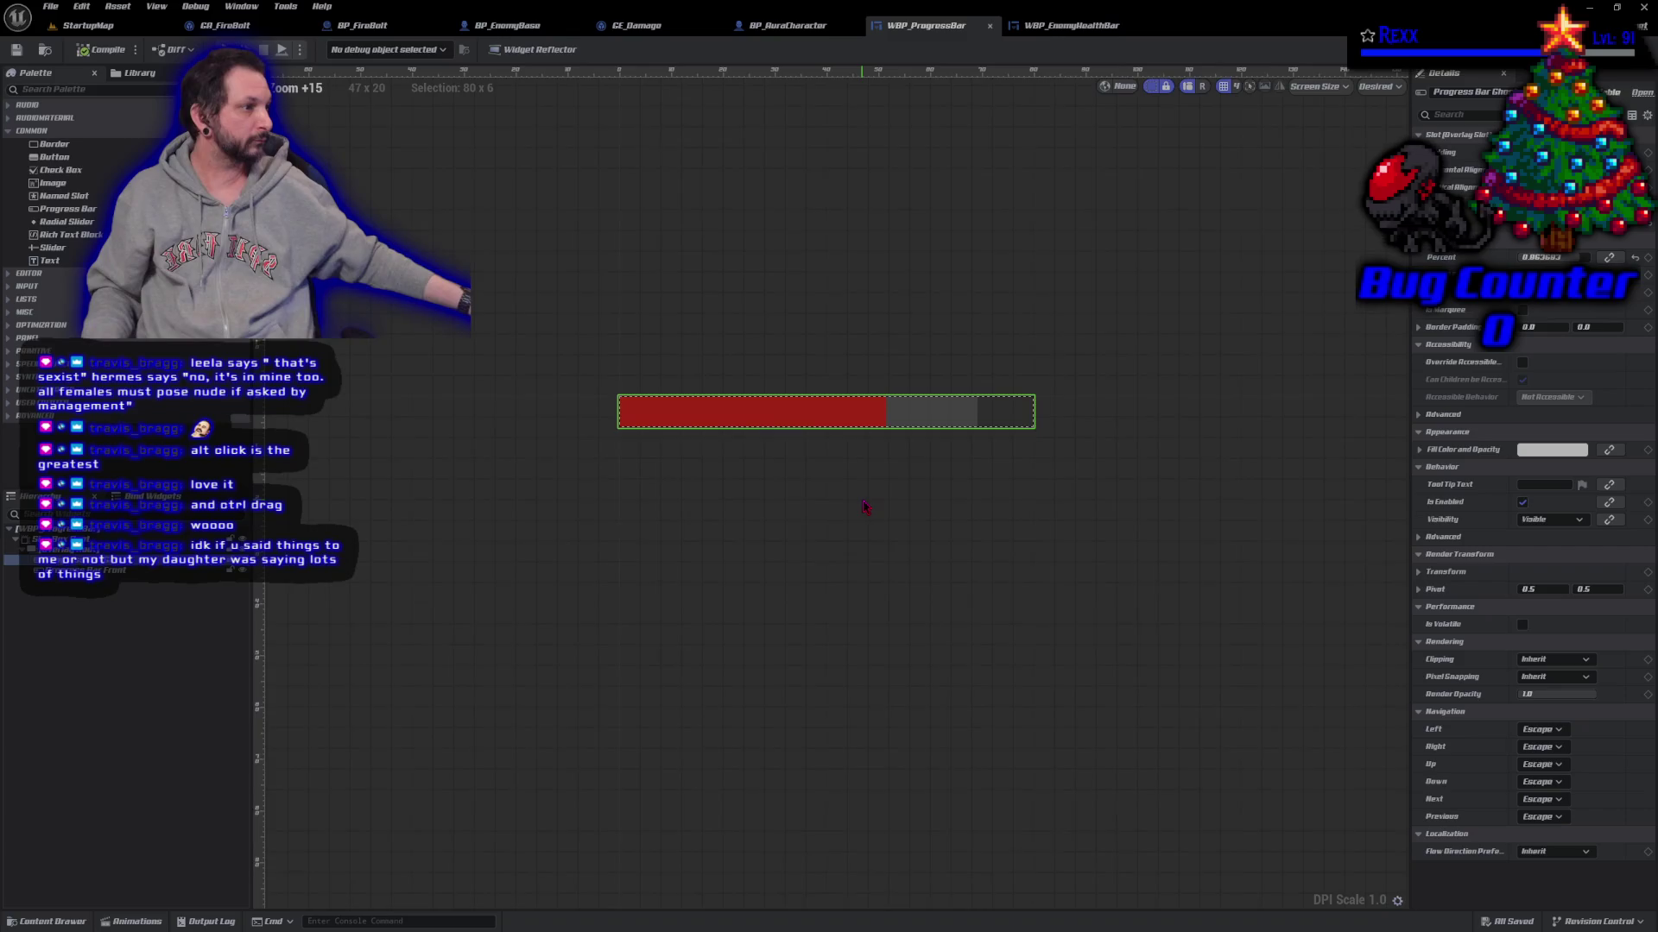
pyautogui.scroll(3, 866, 507)
pyautogui.moveTo(843, 492); pyautogui.dragTo(921, 499)
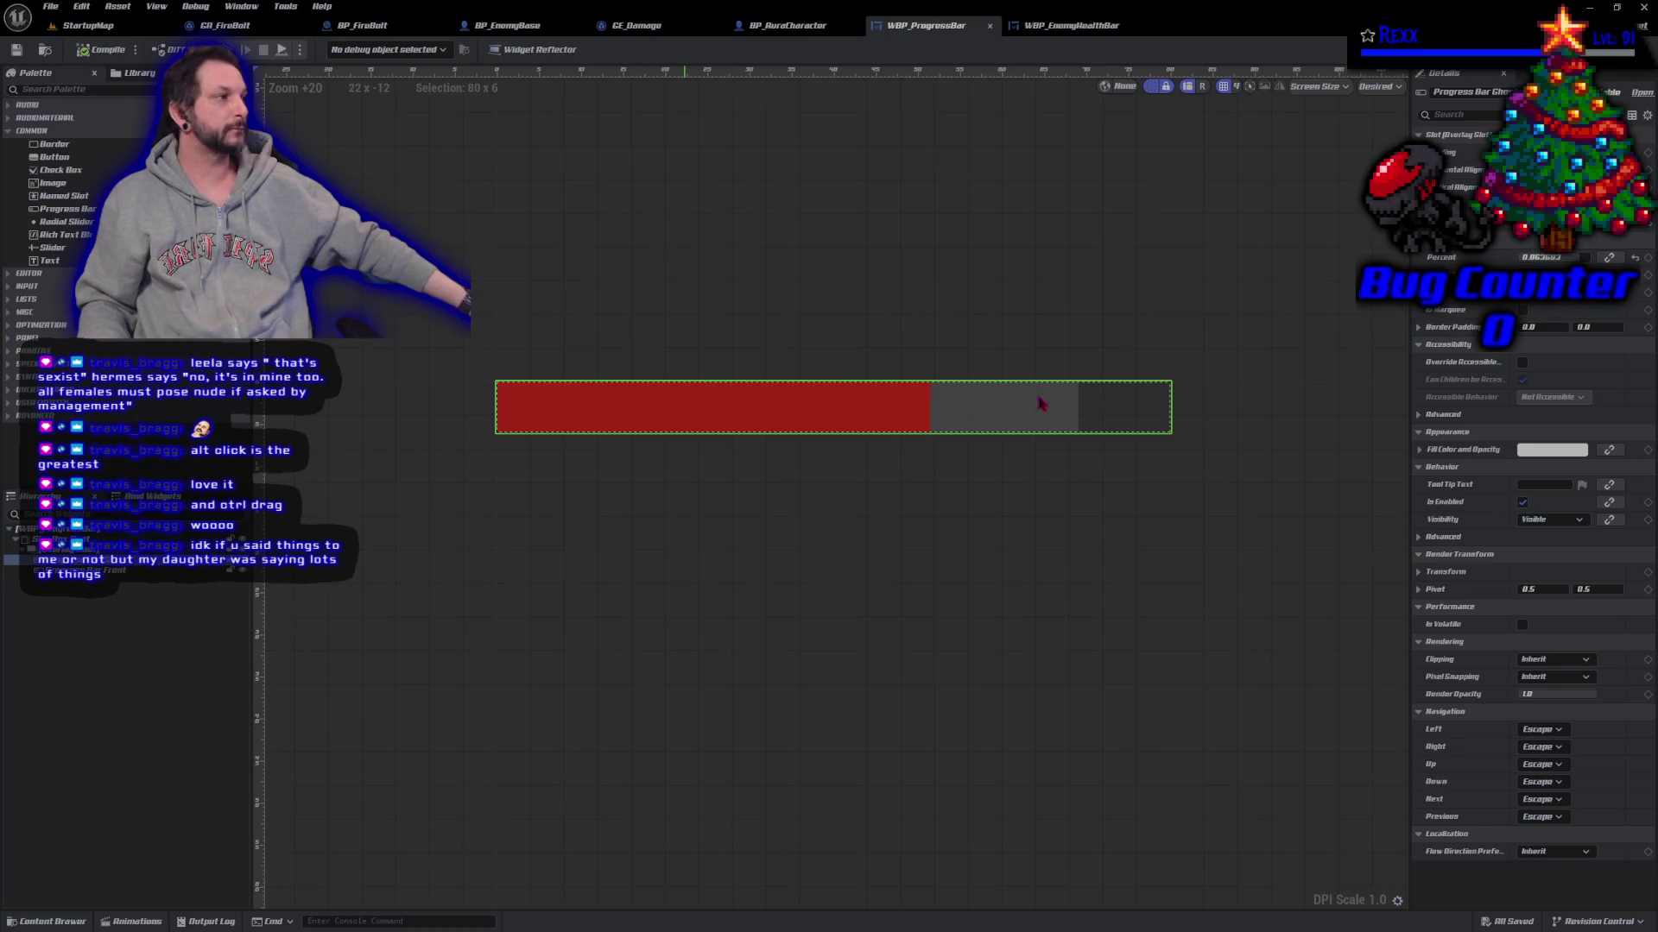
# Step: Set the Ghost Bar Fill Brush tint's alpha to 0.75 for a semi-transparent grey
pyautogui.hotkey('ctrl', 'f')
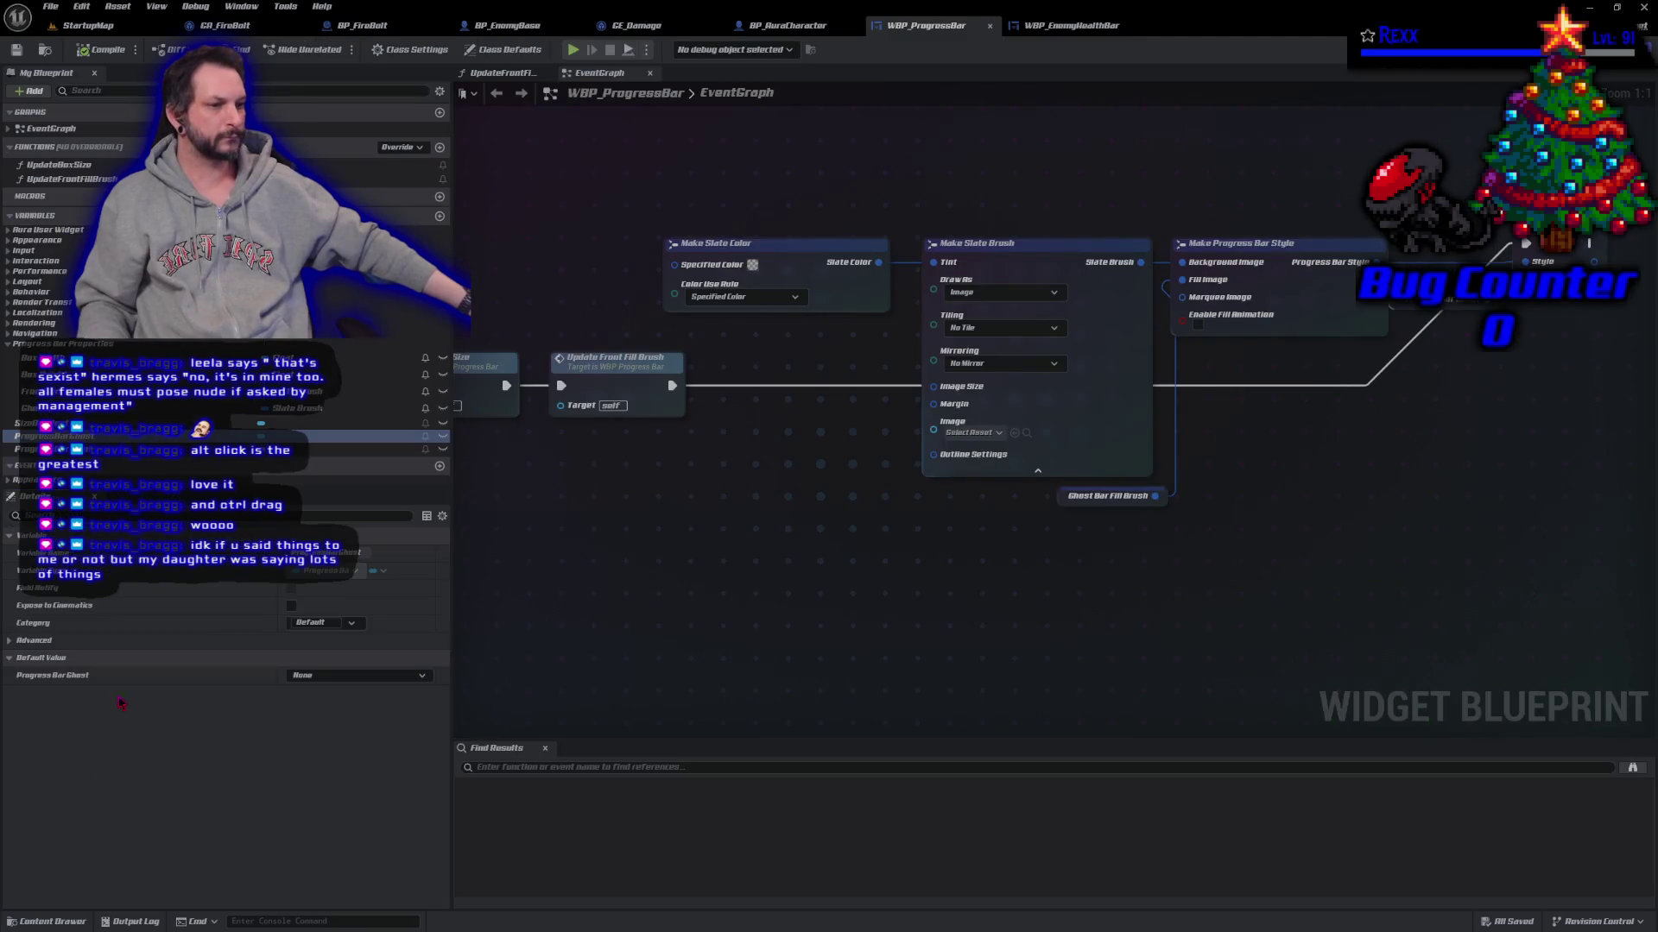
pyautogui.click(1071, 499)
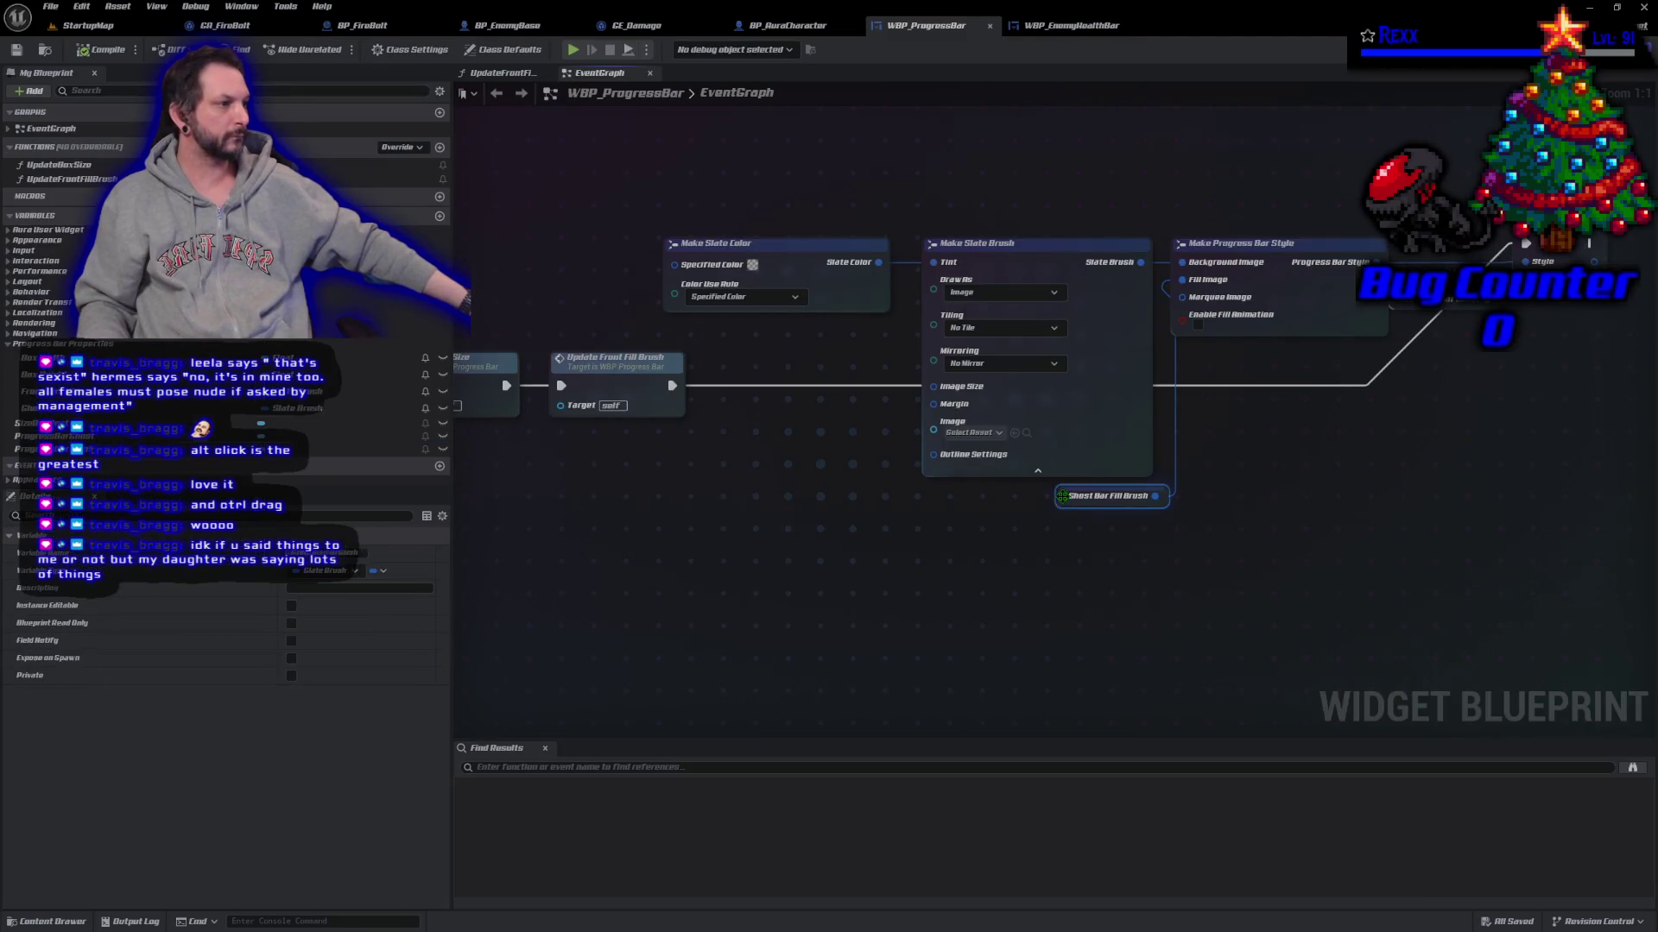
pyautogui.click(337, 853)
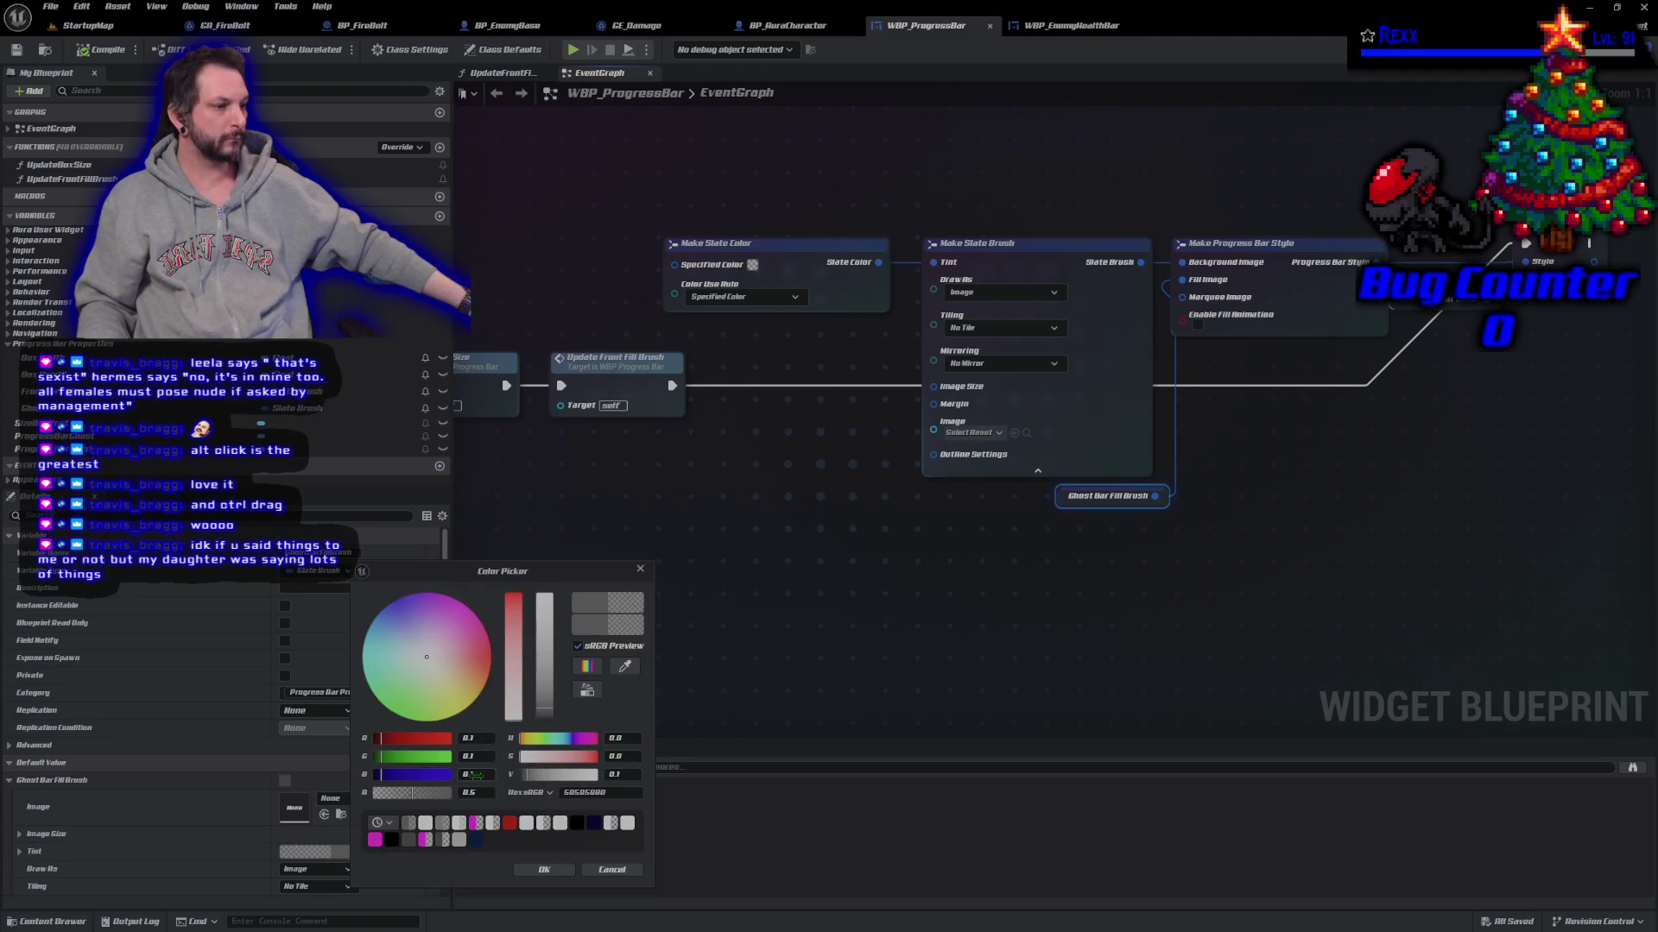
pyautogui.write('0.75')
pyautogui.press('Return')
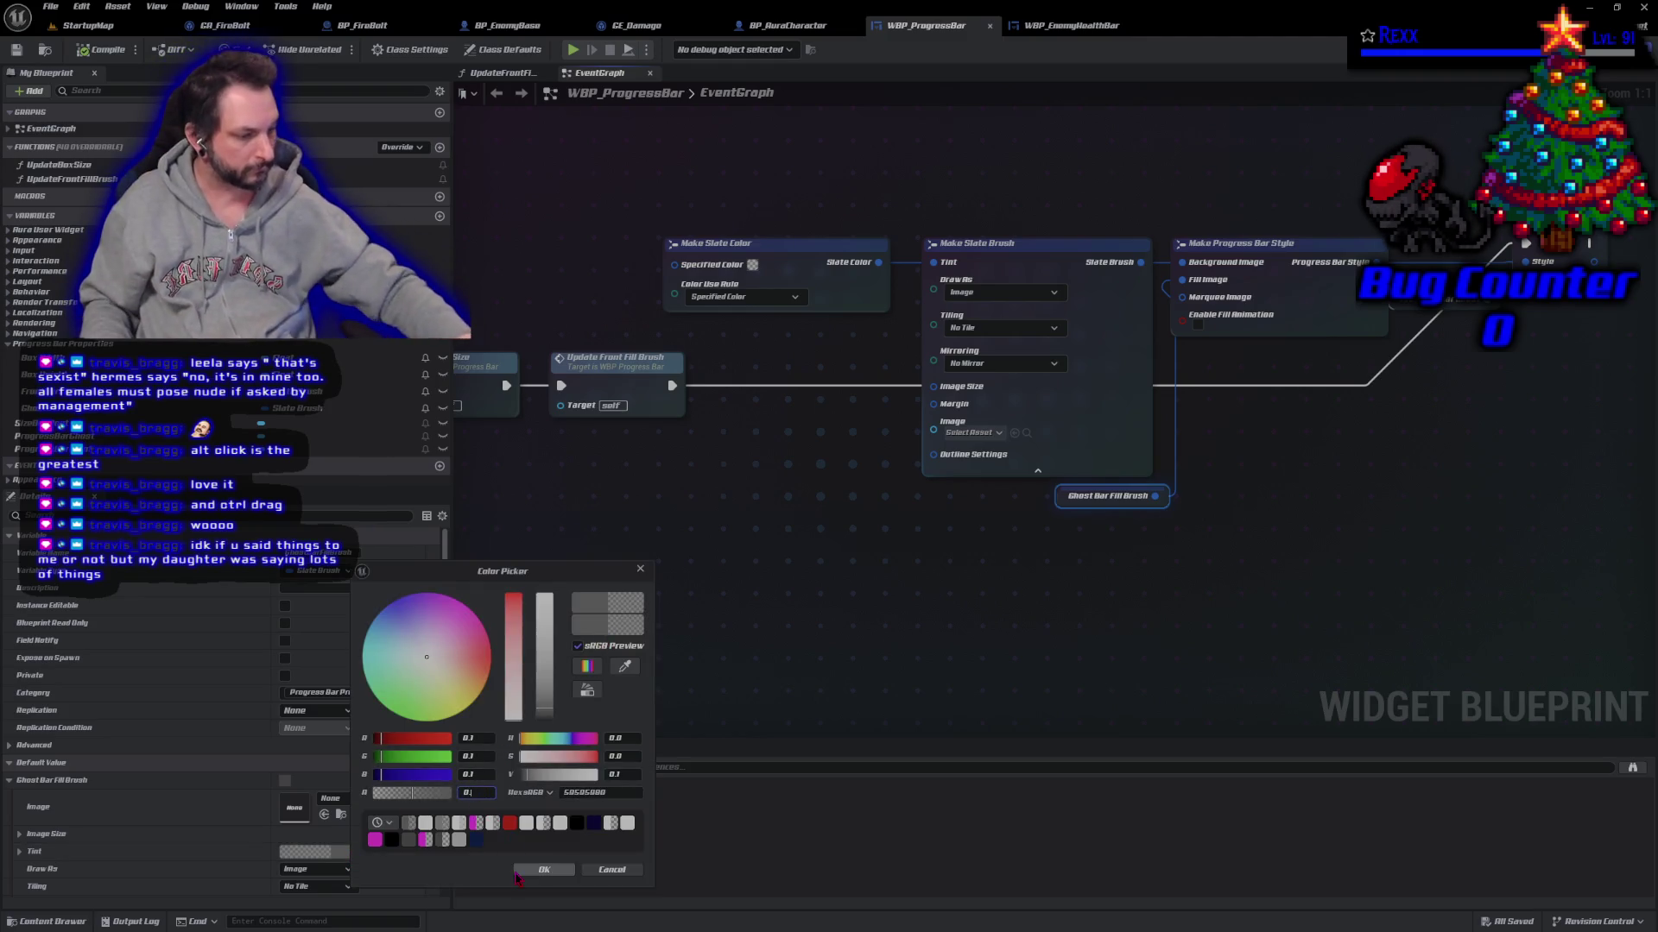
pyautogui.click(519, 870)
# Step: Save all assets, check the grey ghost segment in the Designer, and switch to StartupMap
pyautogui.click(50, 6)
pyautogui.click(85, 90)
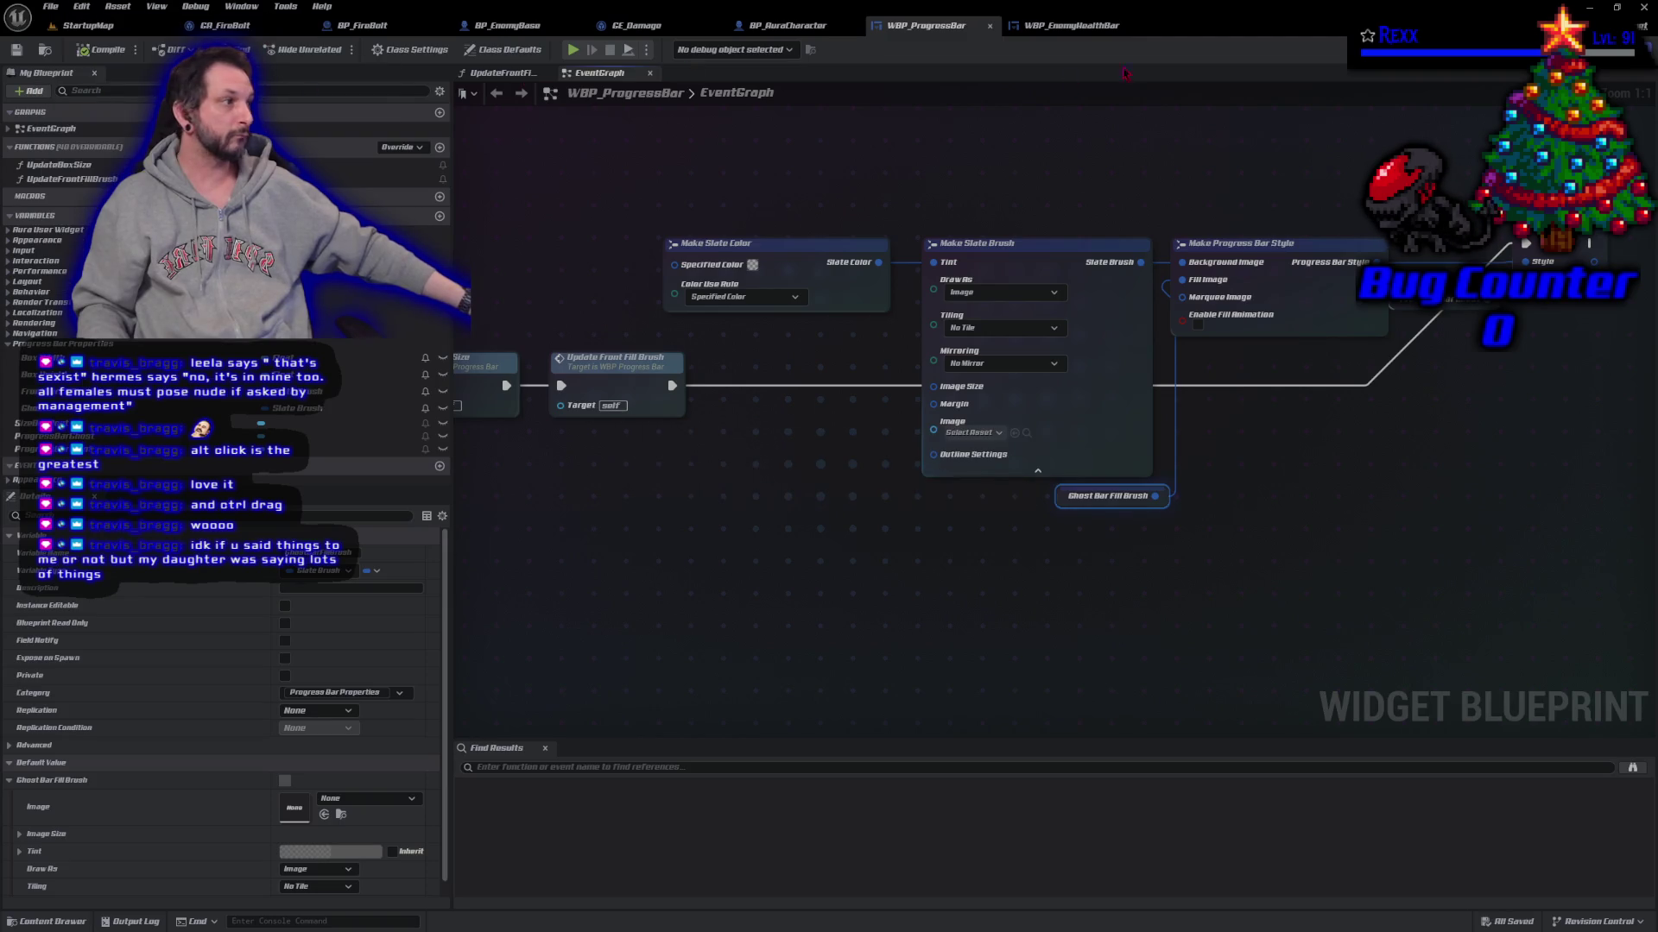
pyautogui.click(1606, 49)
pyautogui.scroll(10, 929, 581)
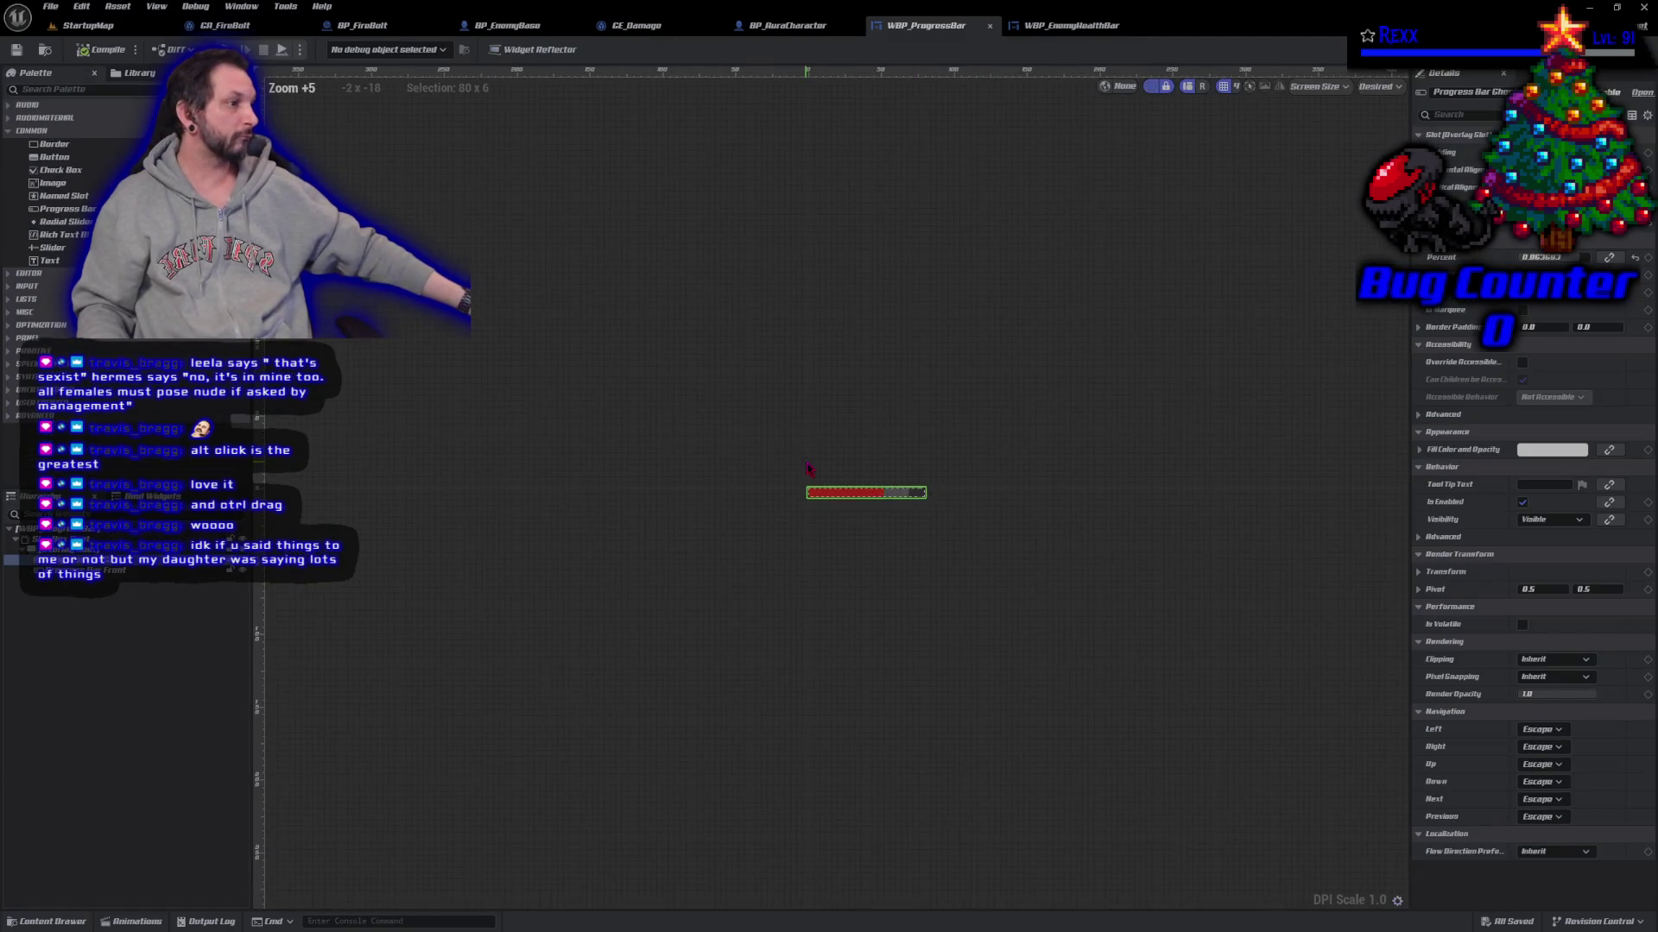
pyautogui.scroll(2, 895, 476)
pyautogui.moveTo(875, 475)
pyautogui.mouseDown()
pyautogui.moveTo(877, 521)
pyautogui.moveTo(711, 374)
pyautogui.mouseUp()
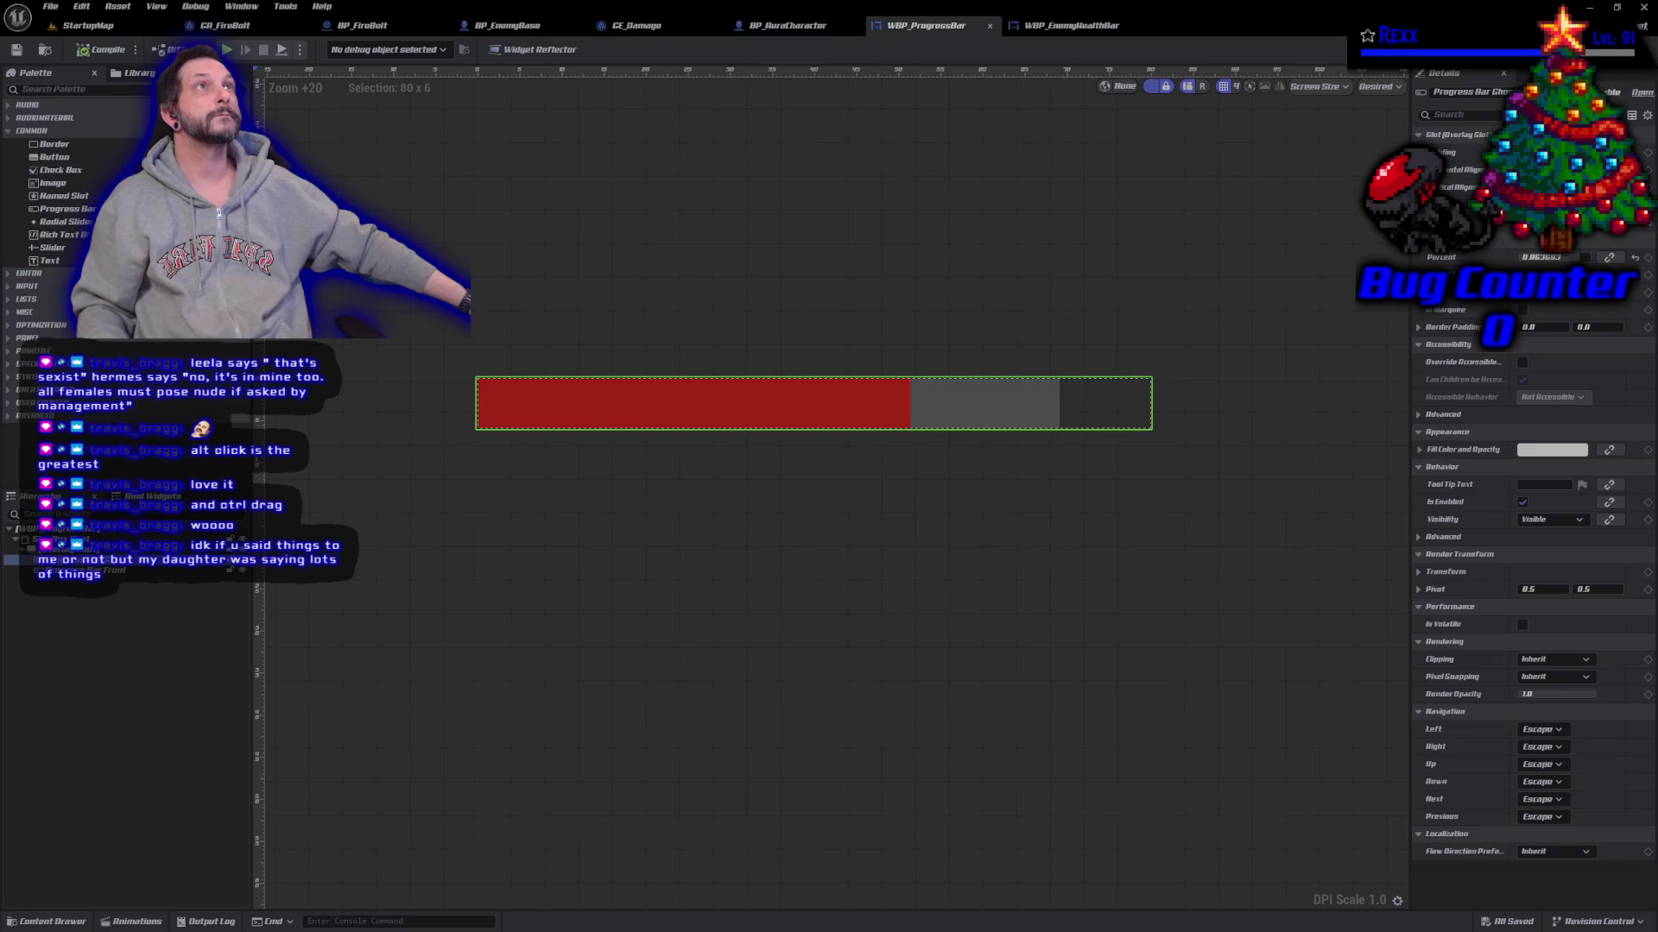
pyautogui.click(86, 25)
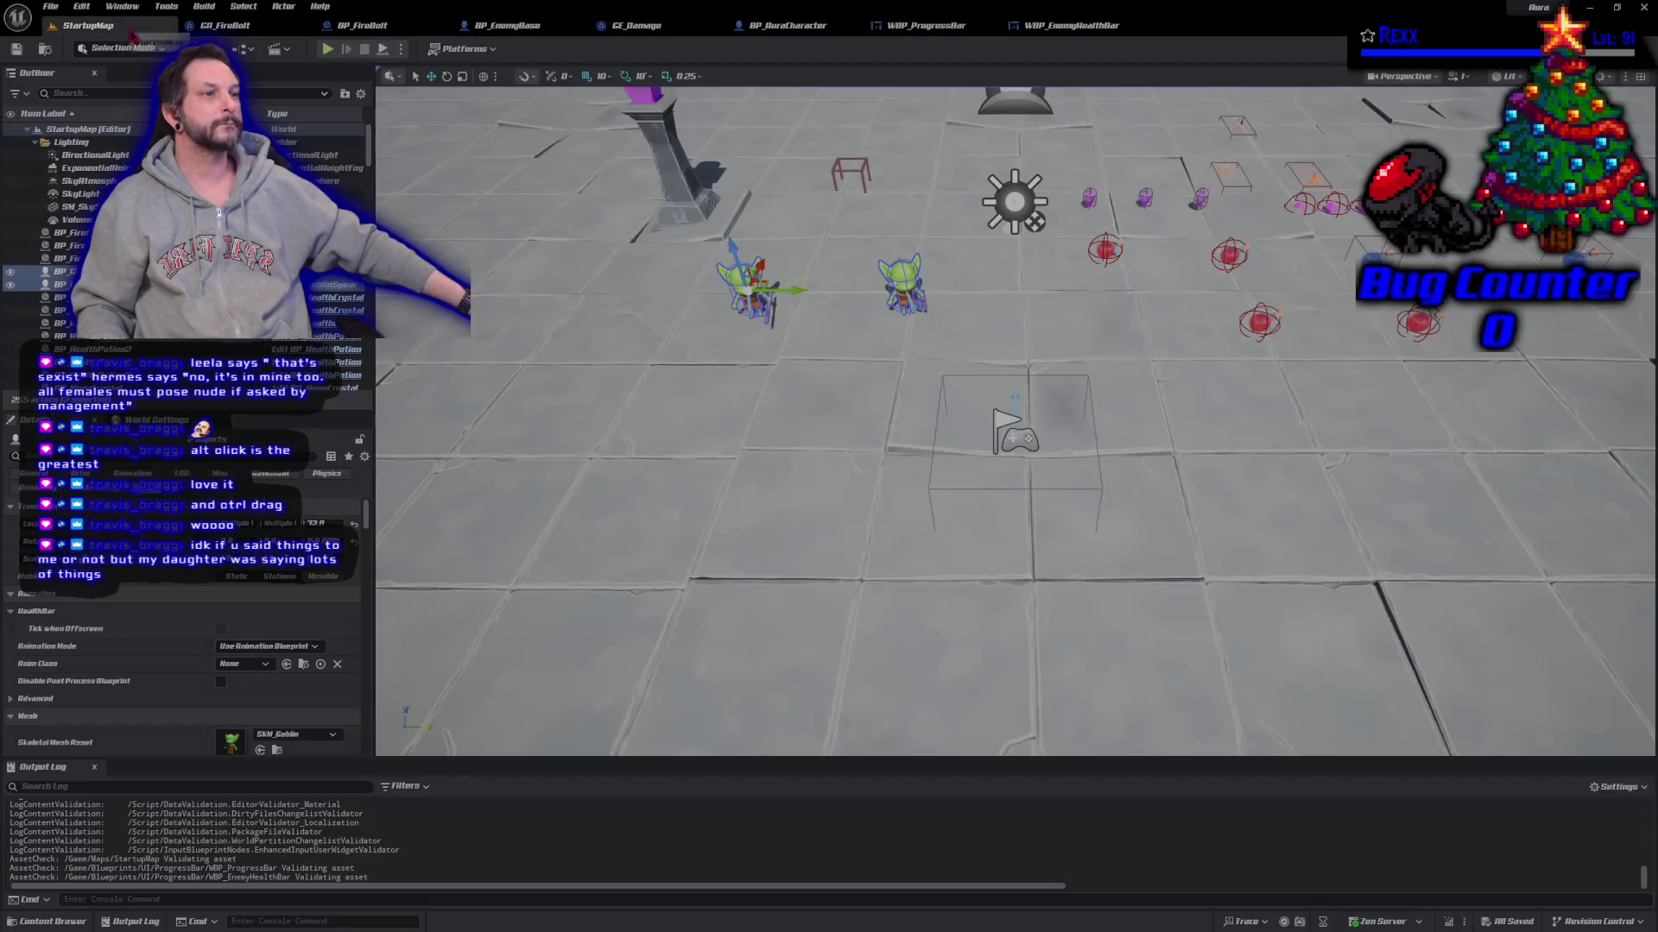
# Step: Play-test by attacking the goblin four times, stop the session, and open WBP_ProgressBar
pyautogui.click(339, 51)
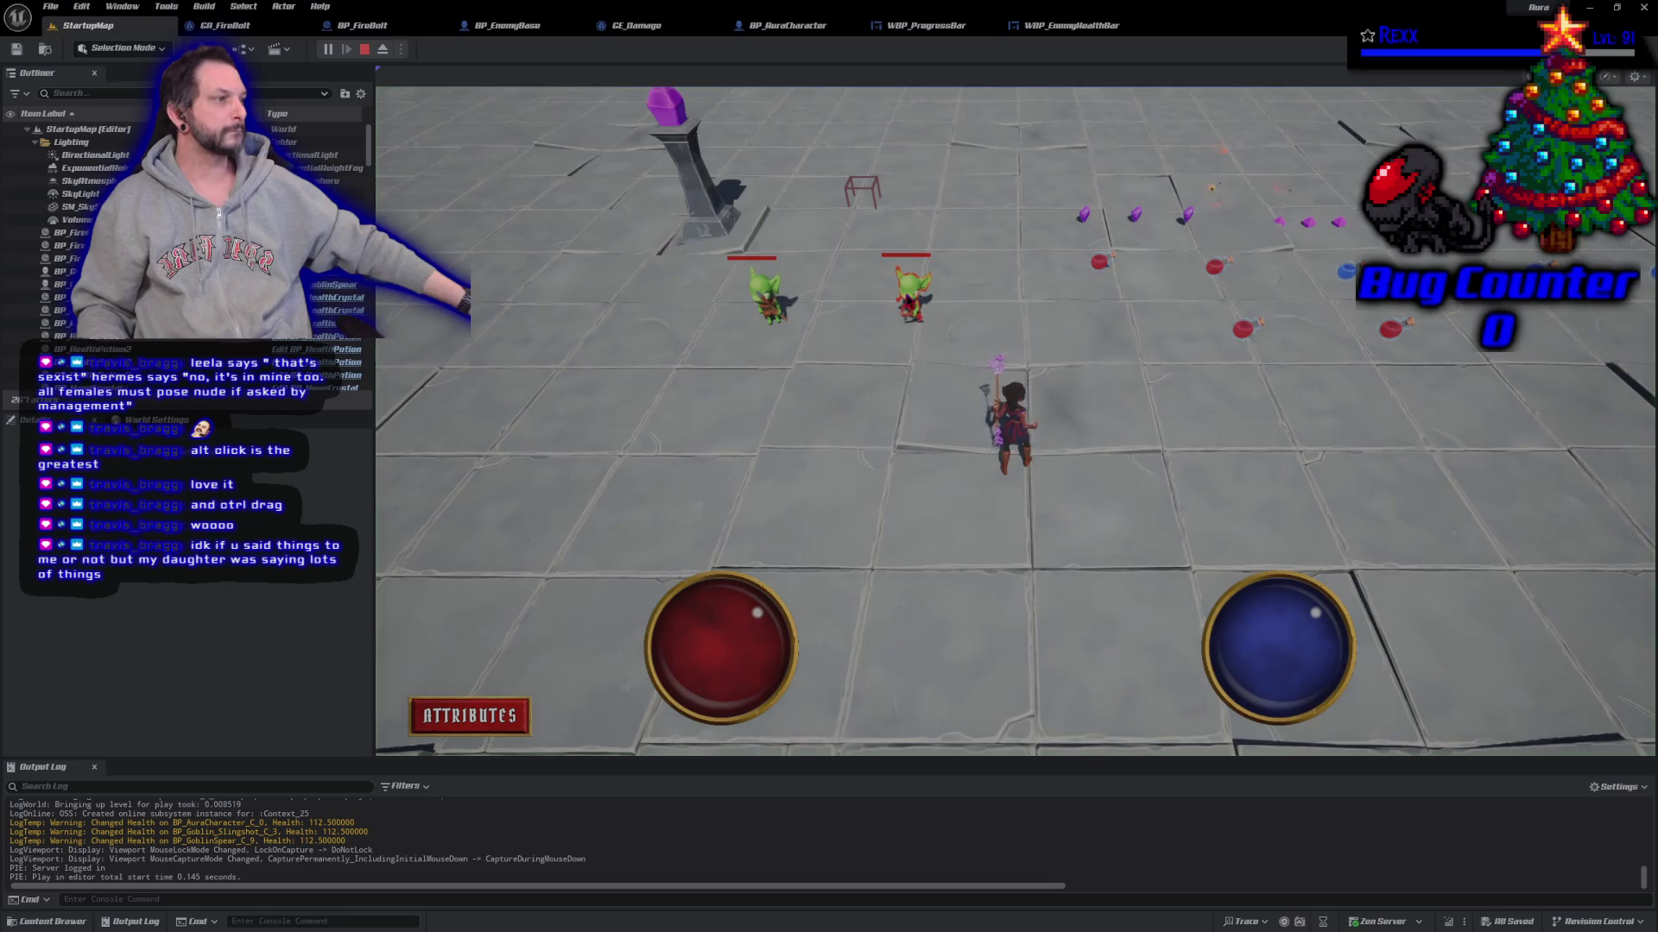
pyautogui.click(908, 299)
pyautogui.click(908, 299)
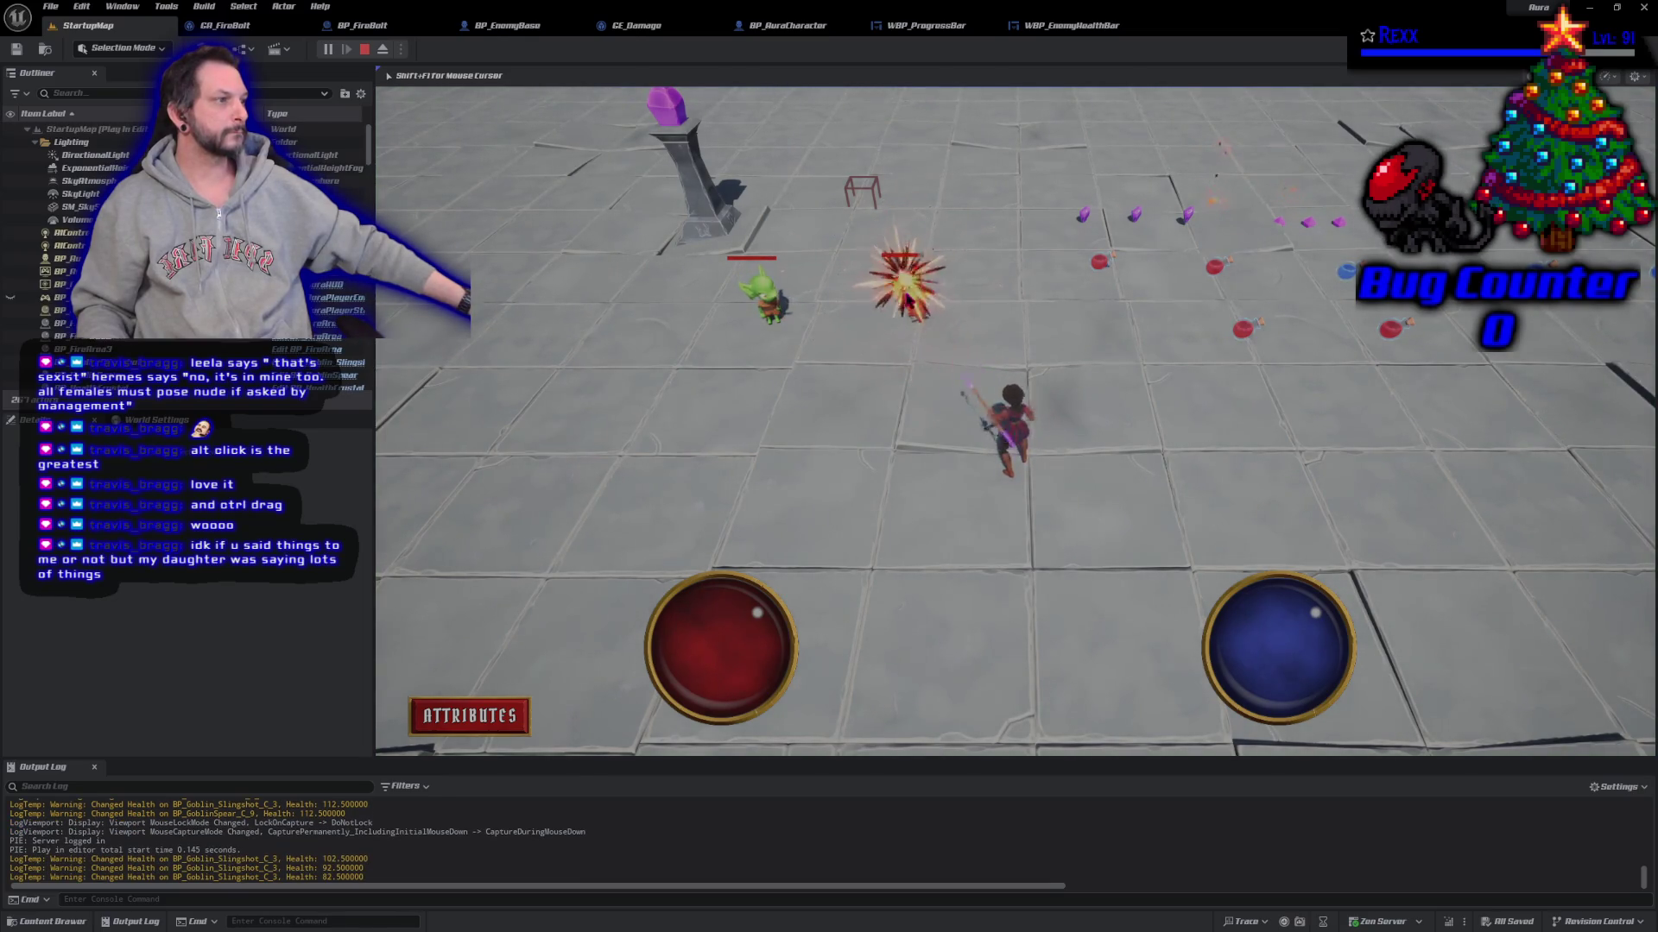
pyautogui.click(909, 299)
pyautogui.click(908, 299)
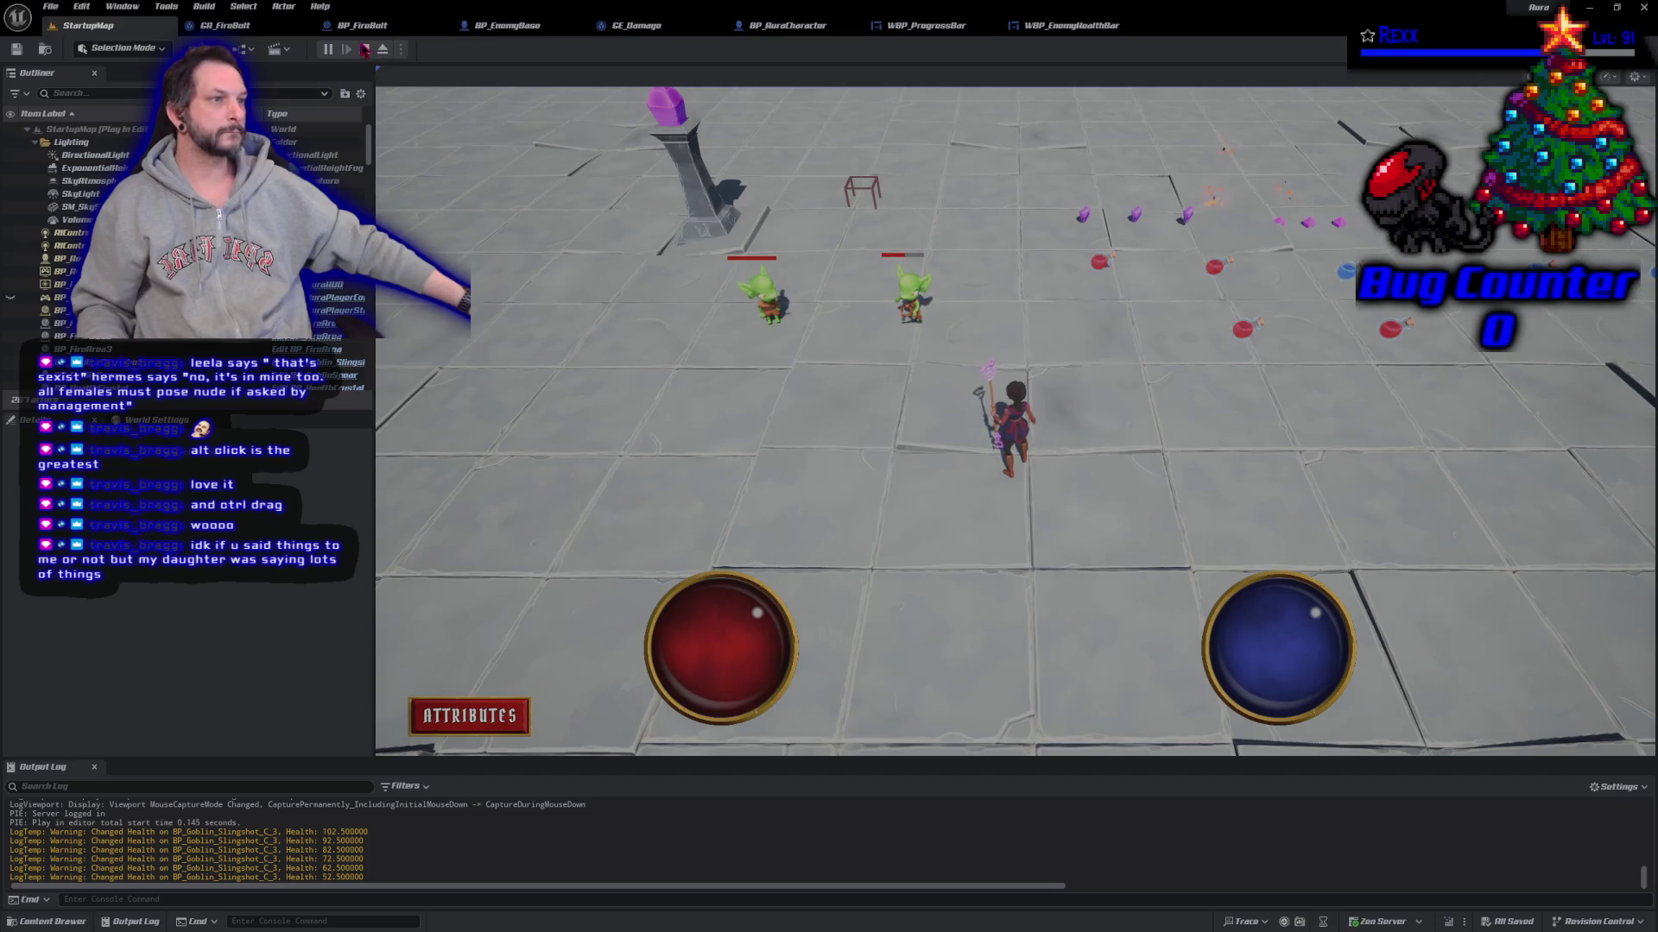
pyautogui.click(365, 50)
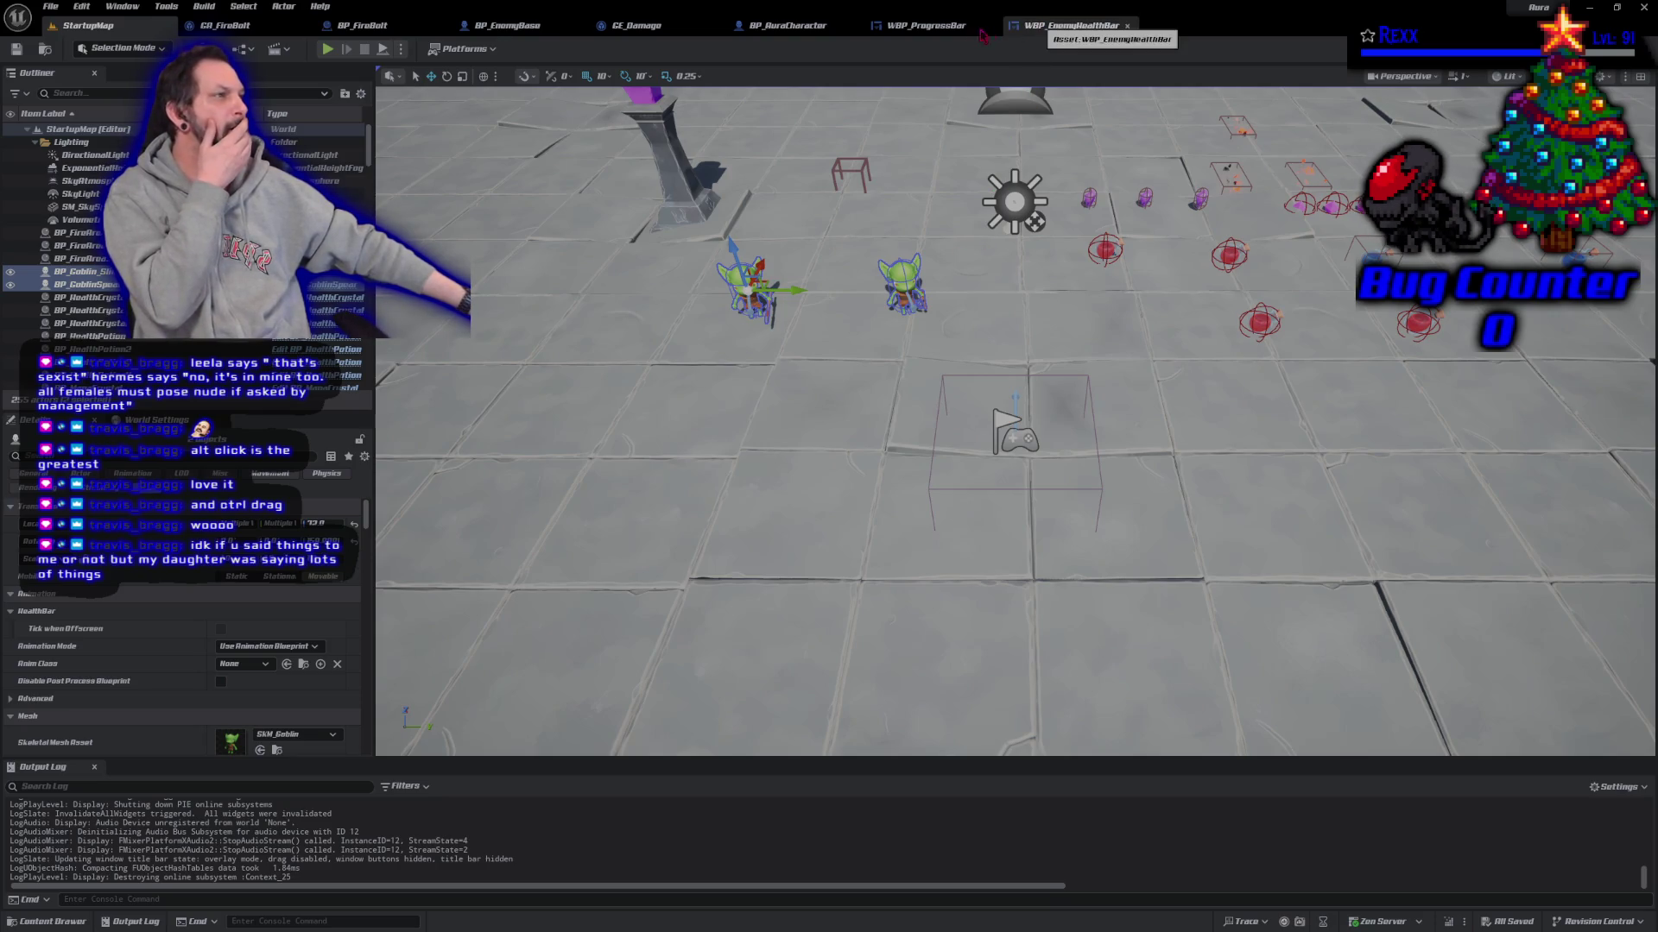
pyautogui.click(943, 27)
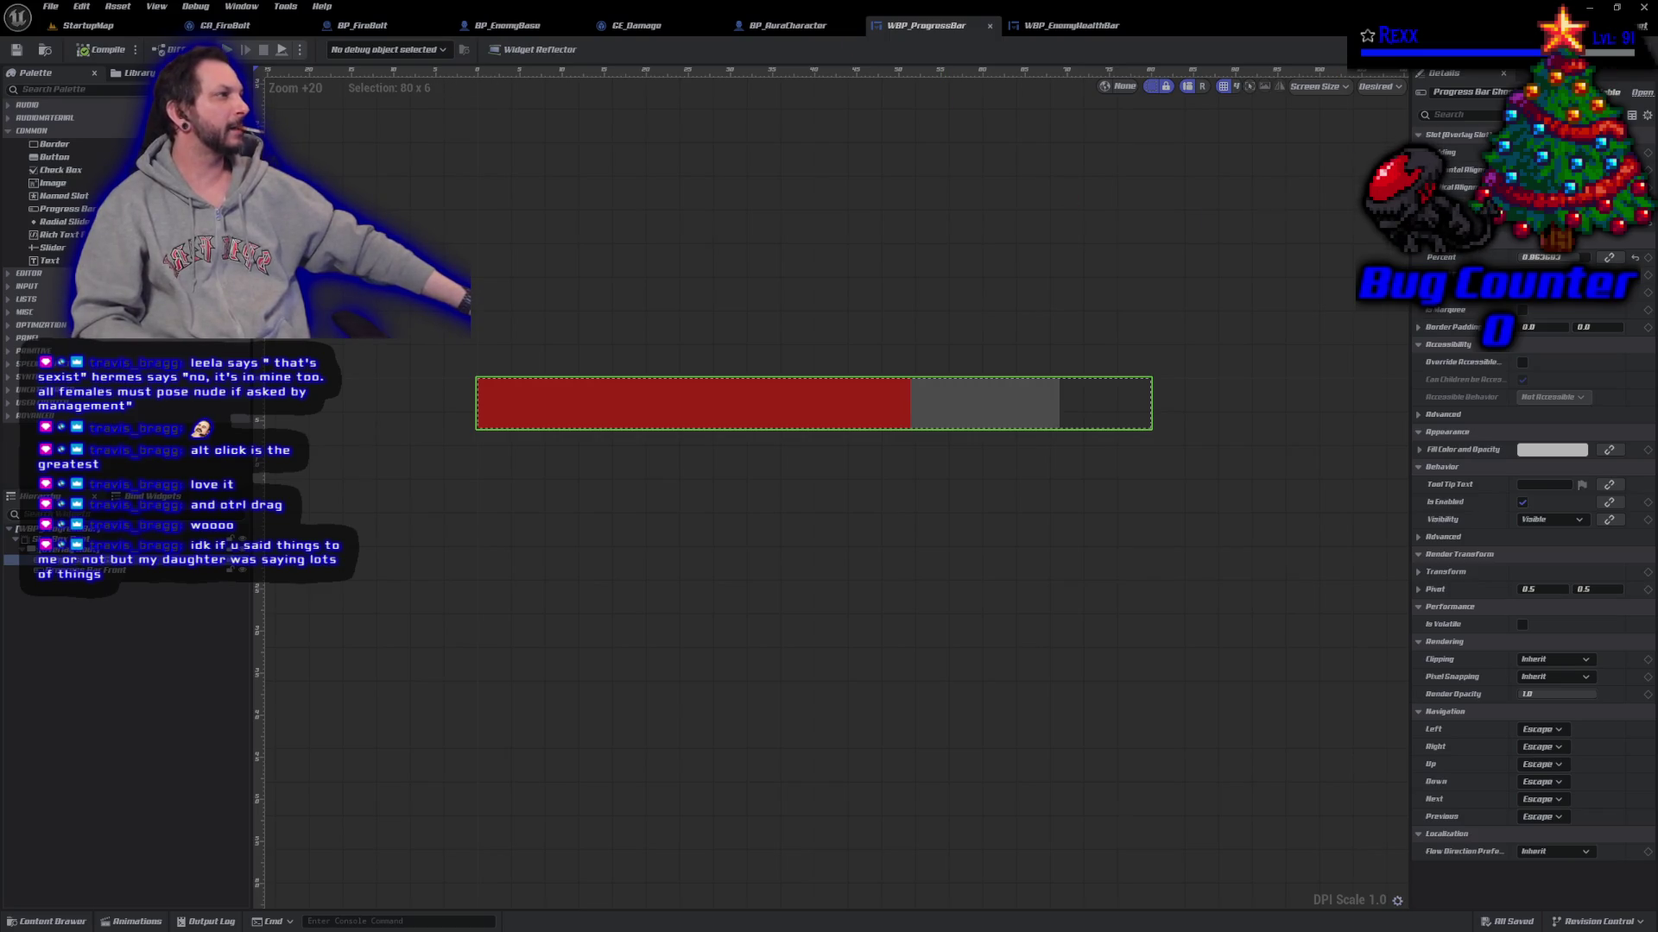
# Step: Collapse the ghost bar brush-building nodes into a new function named UpdateGhostFillBrush
pyautogui.click(1621, 87)
pyautogui.scroll(-1, 910, 581)
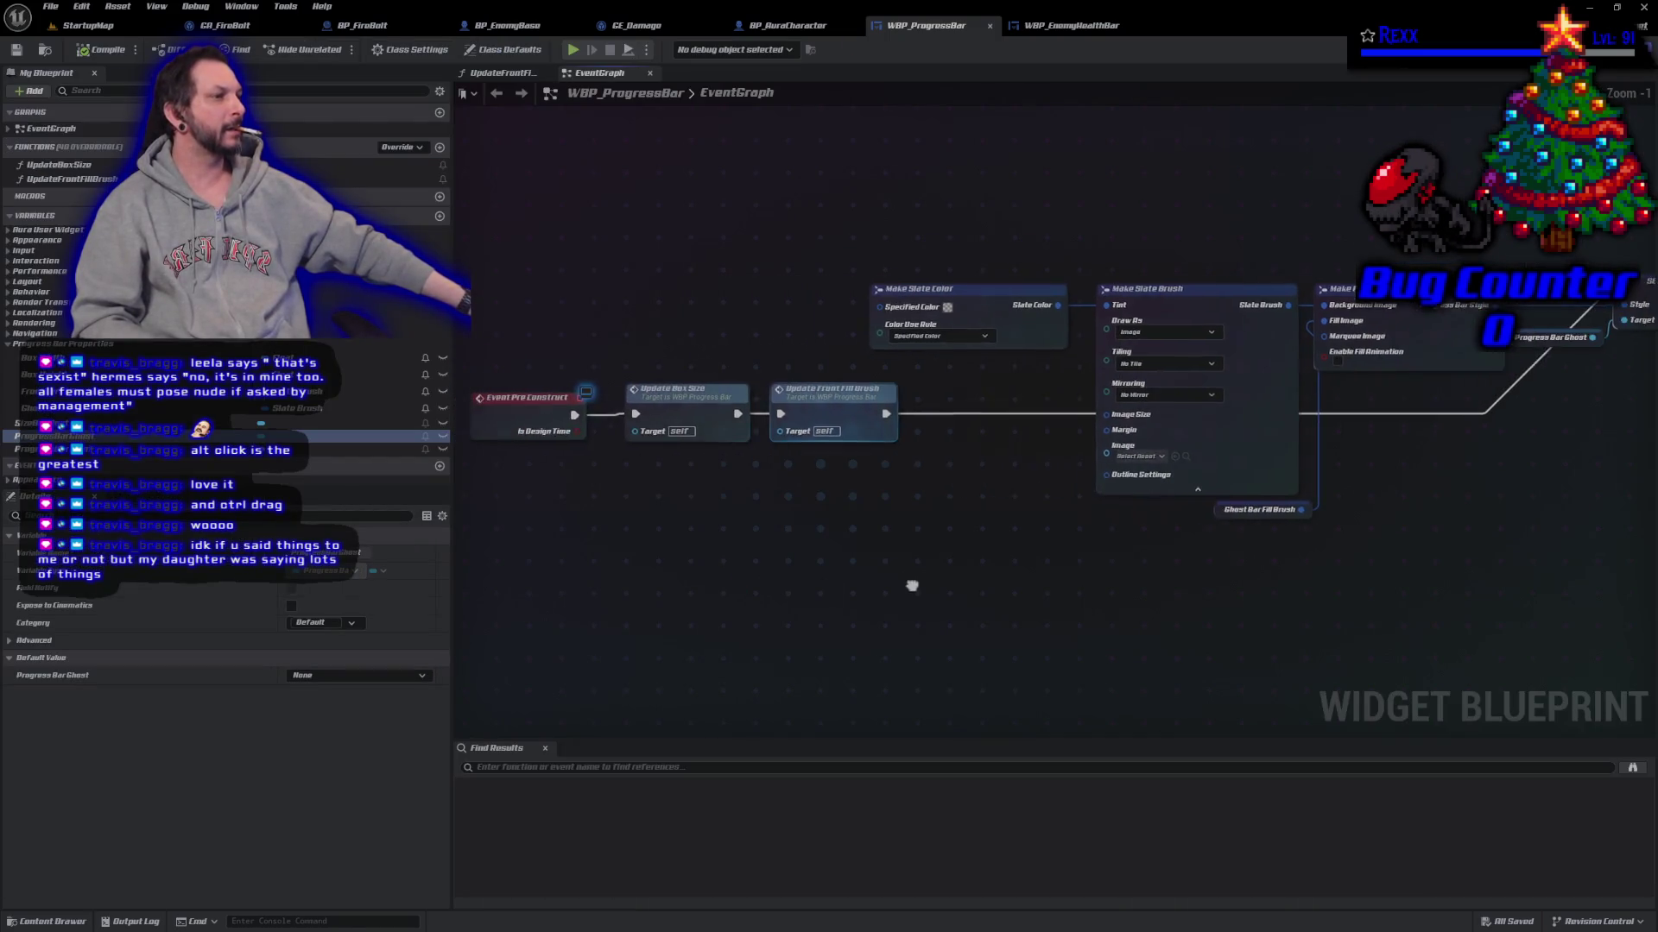
pyautogui.moveTo(911, 581); pyautogui.dragTo(726, 510)
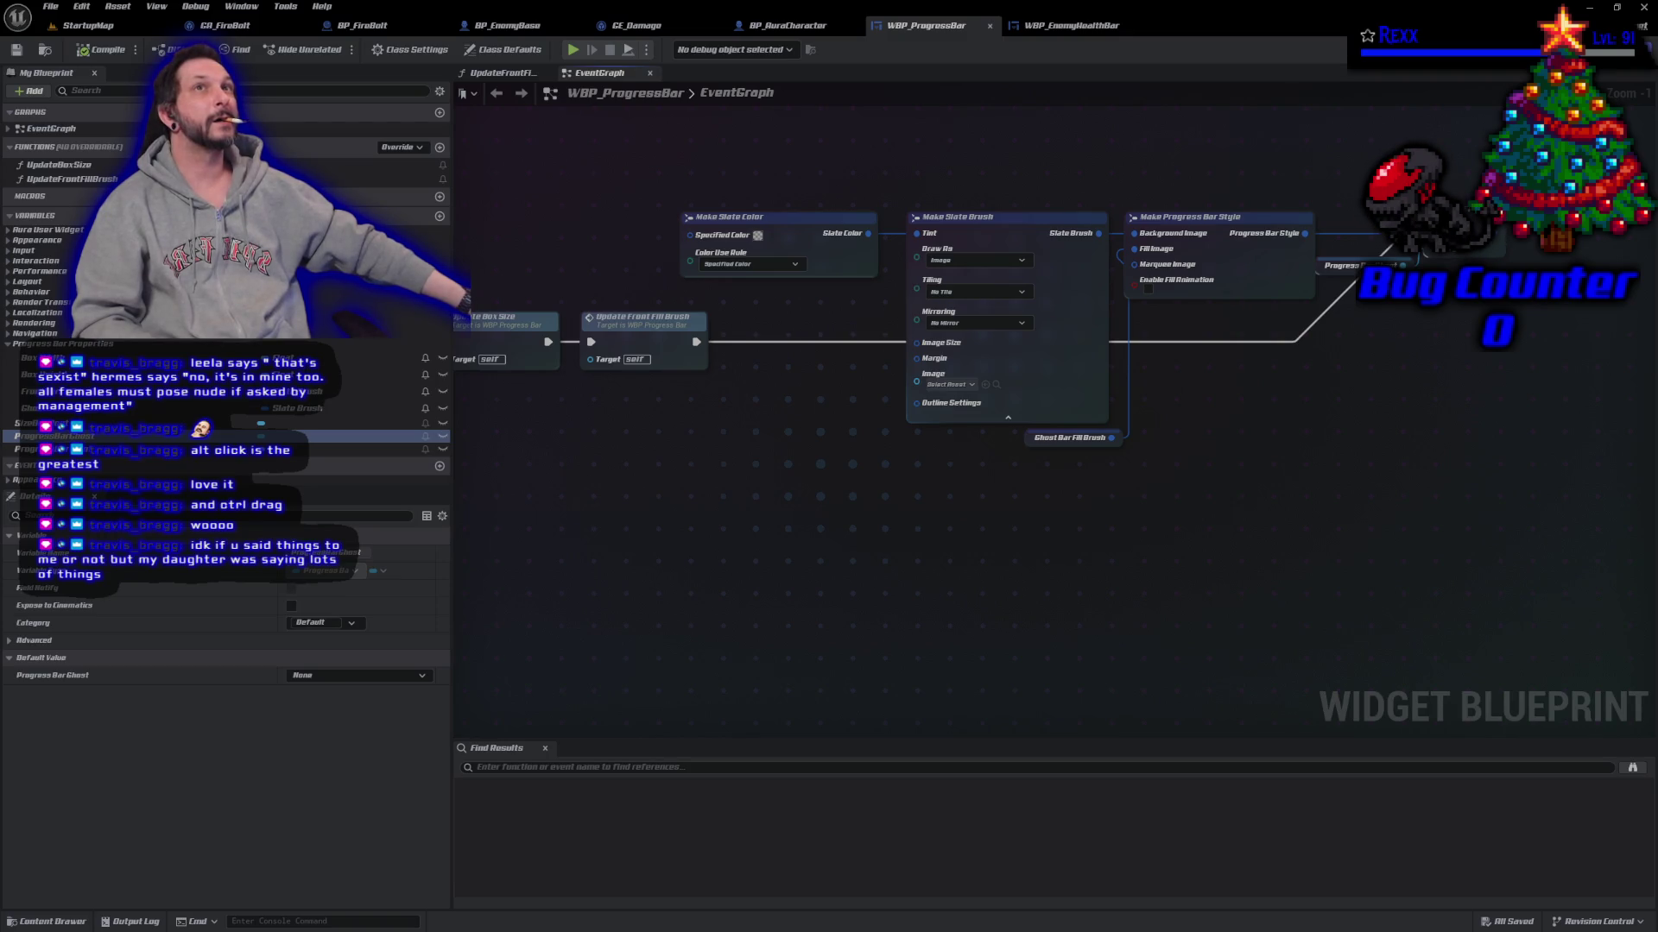
pyautogui.moveTo(813, 158); pyautogui.dragTo(1373, 559)
pyautogui.moveTo(1449, 516); pyautogui.dragTo(1447, 513)
pyautogui.rightClick(1094, 362)
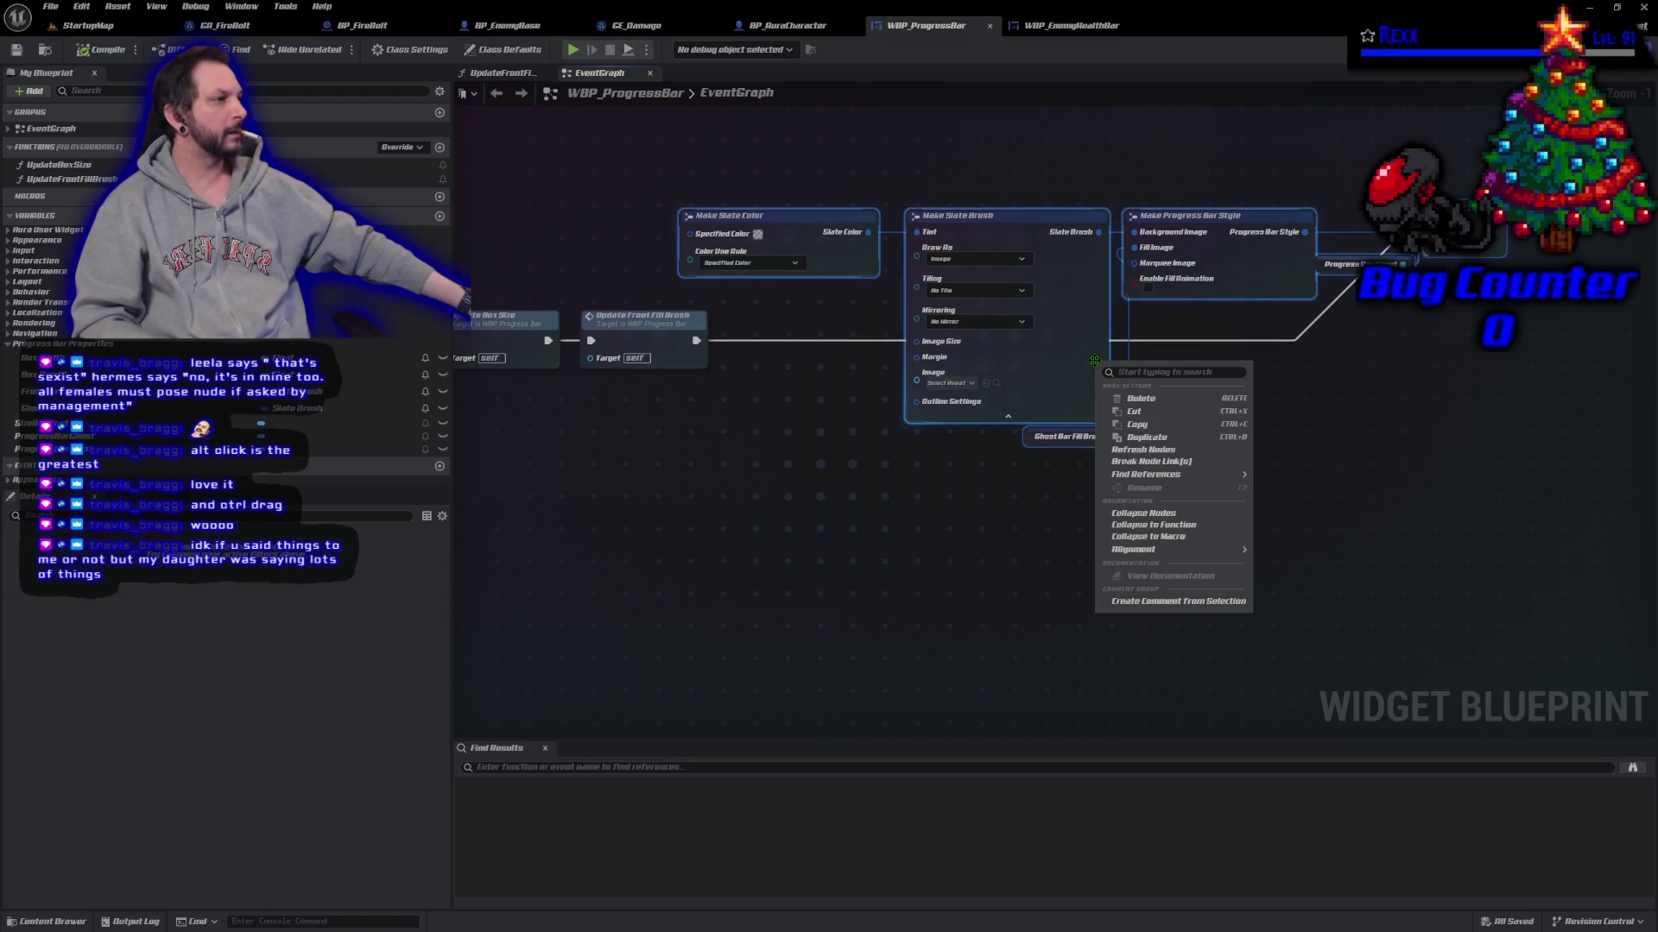
pyautogui.click(1153, 525)
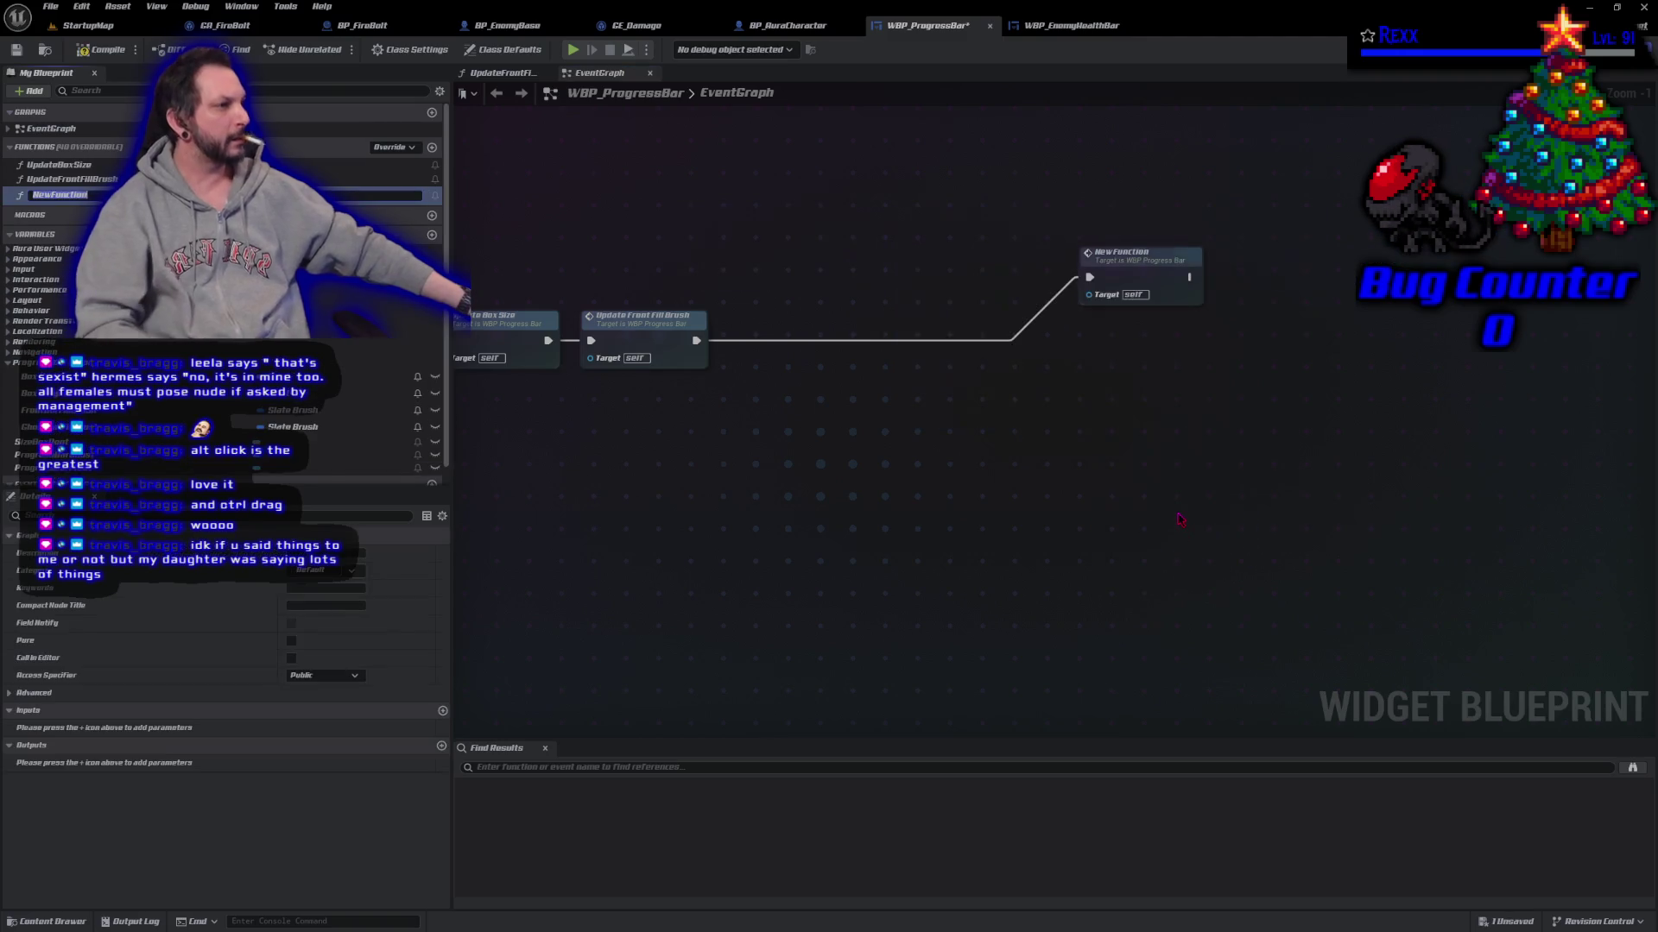
pyautogui.write('Update')
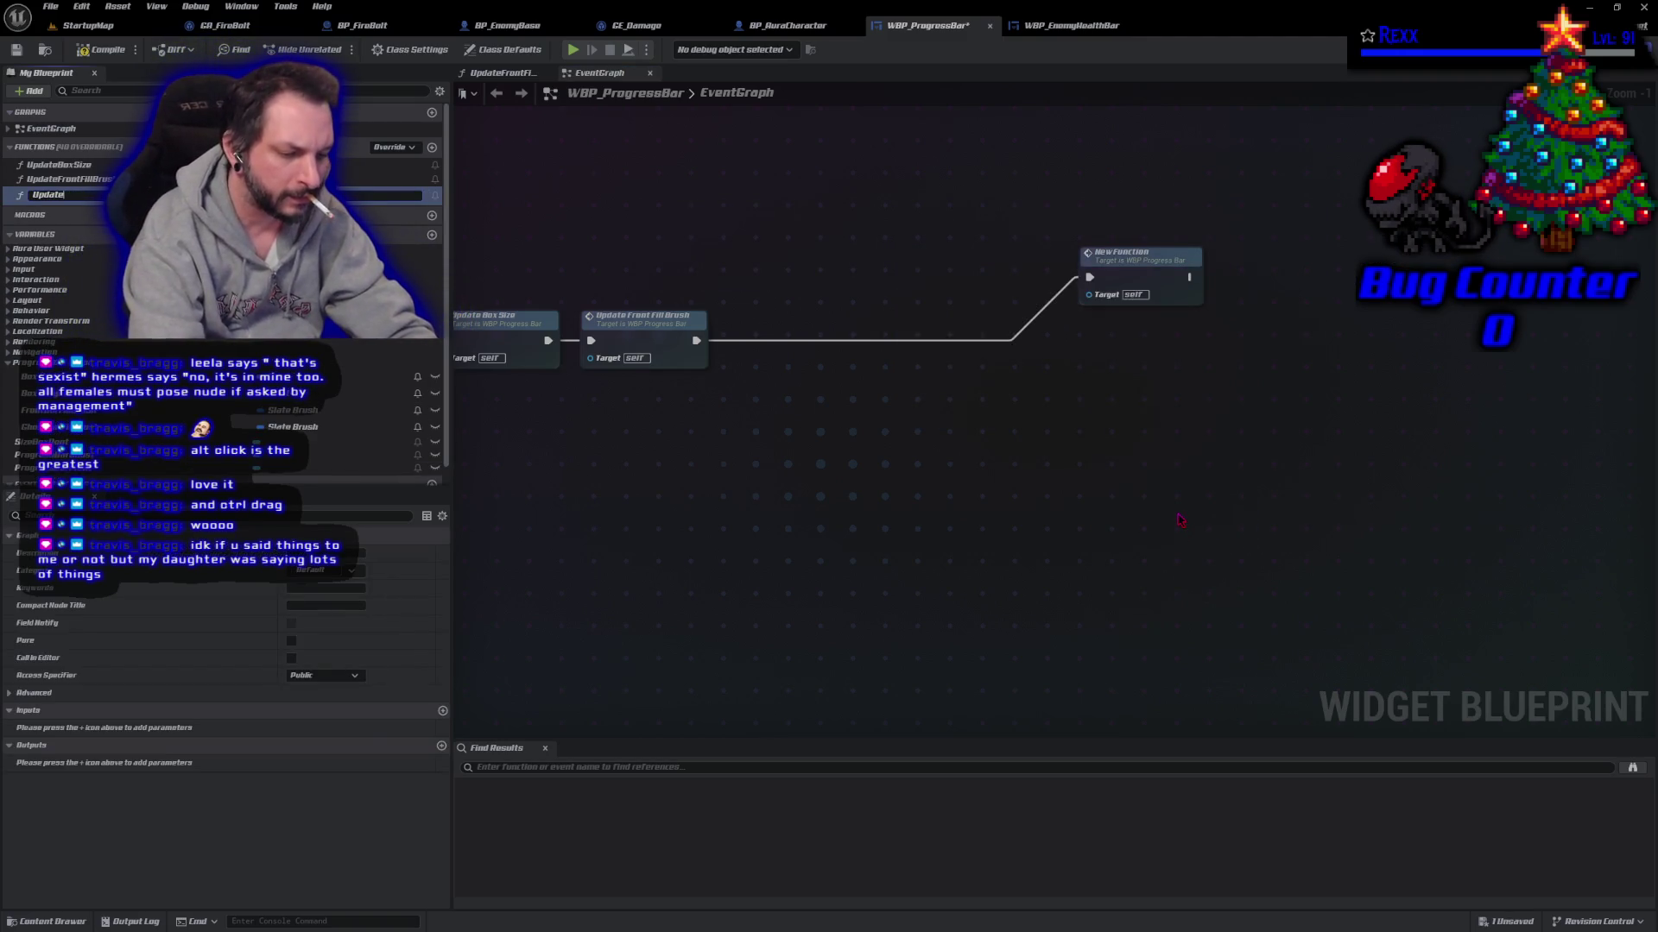
pyautogui.write('GhostFillBrush')
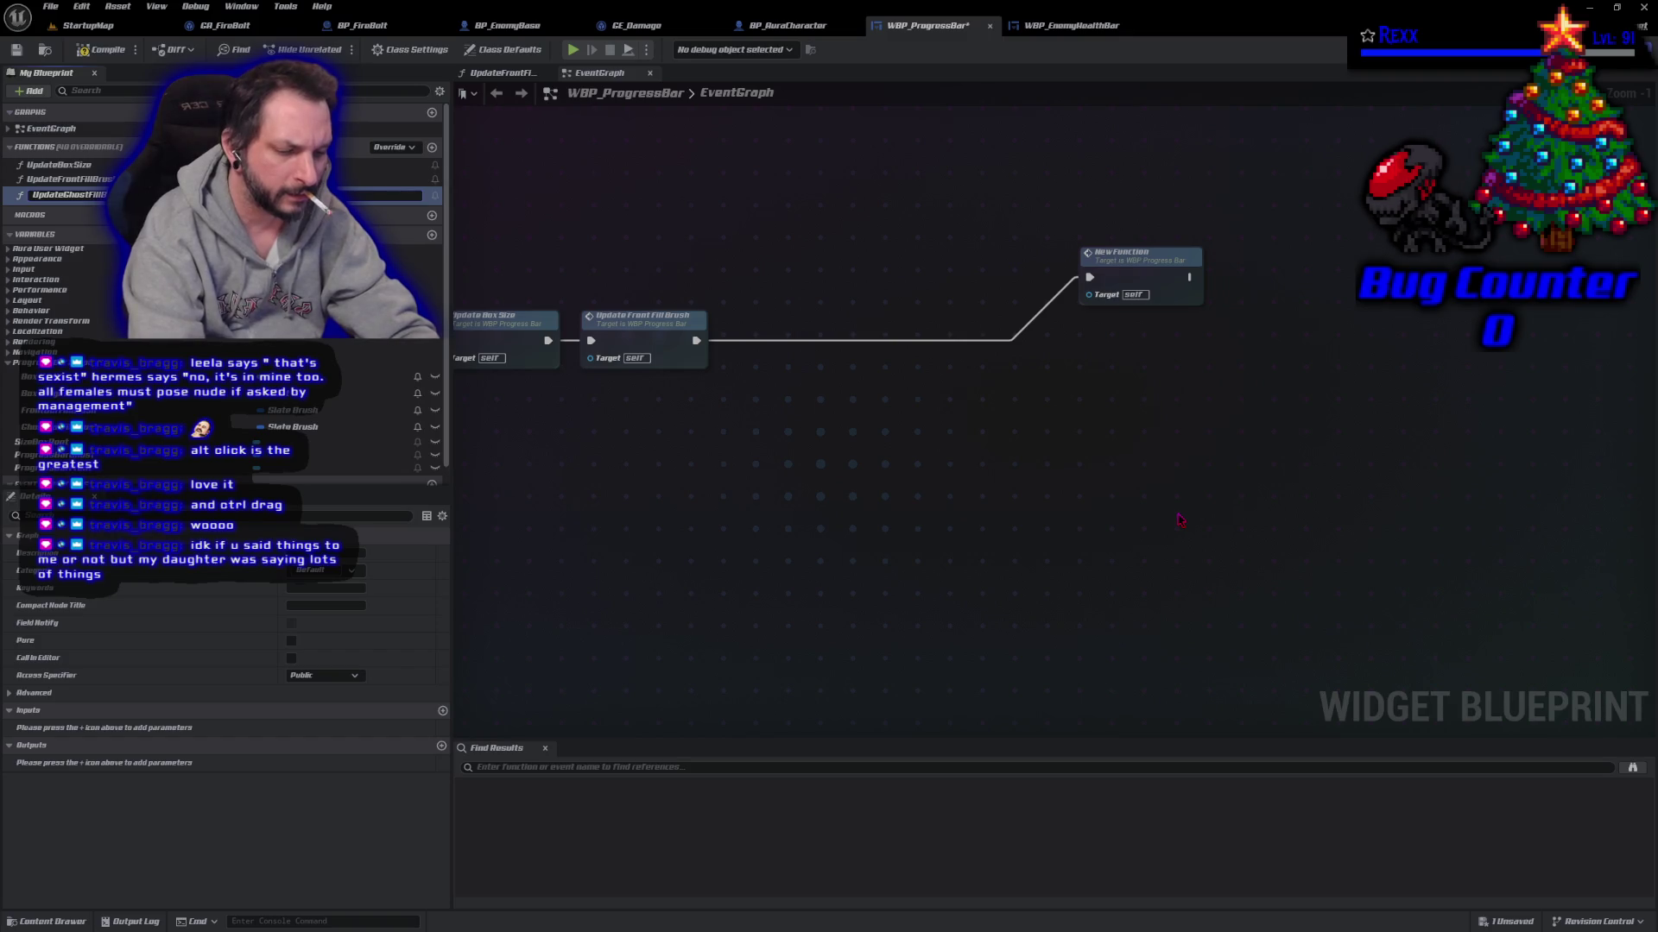
pyautogui.press('Return')
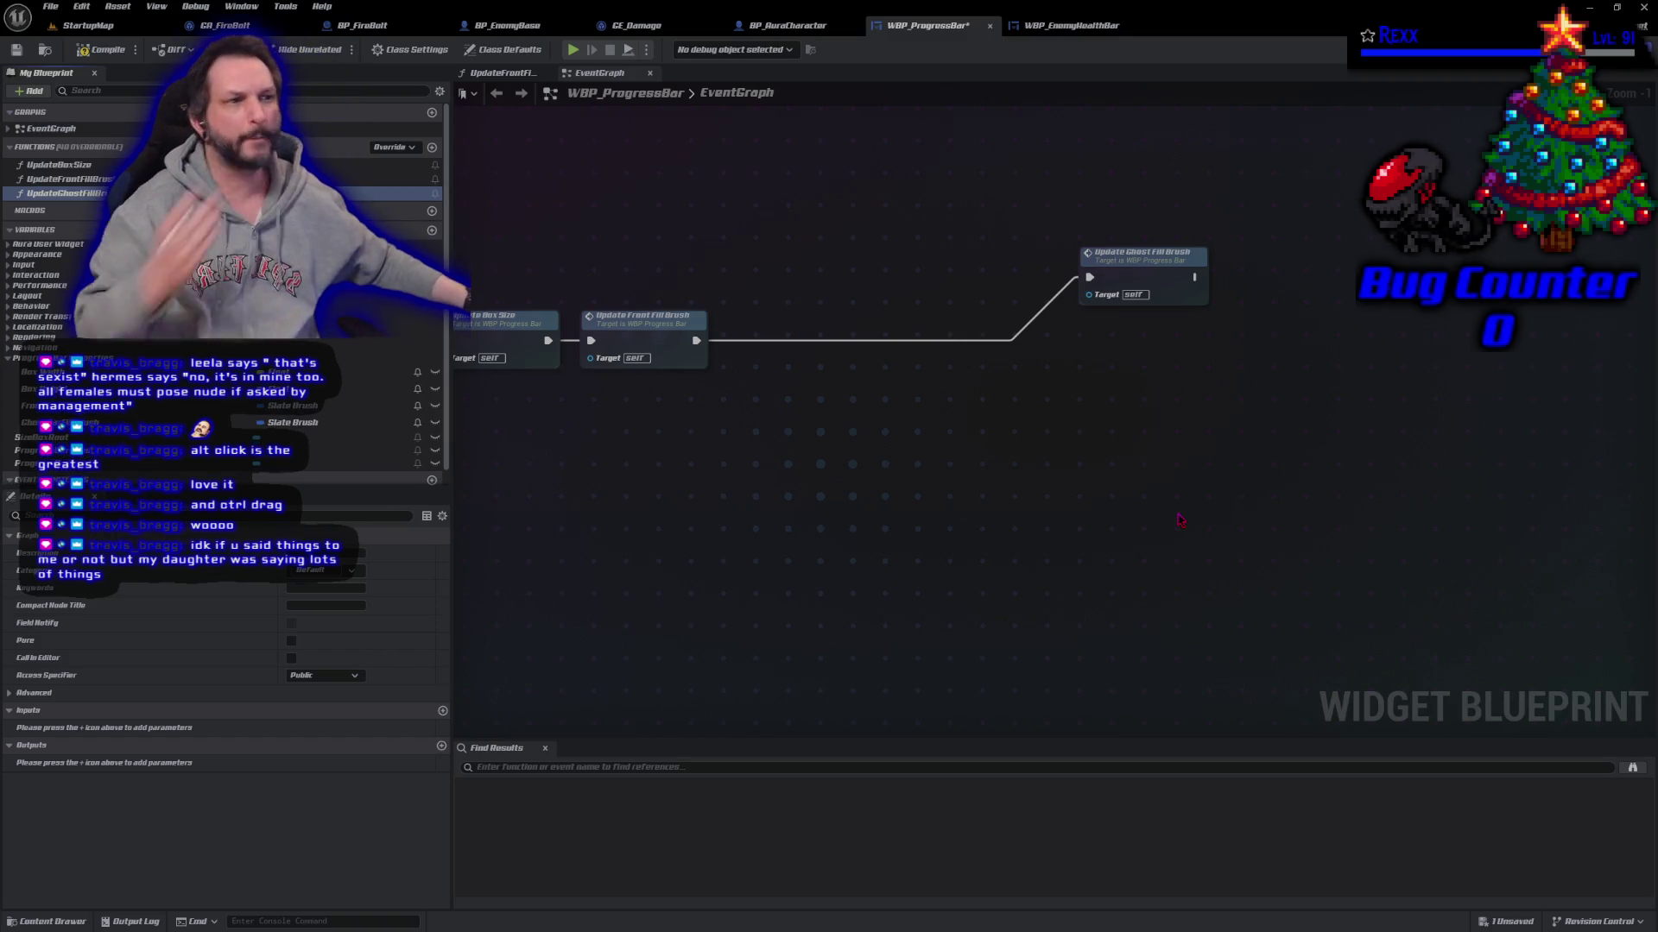
# Step: Place the UpdateGhostFillBrush call after Update Front Fill Brush, then compile and save
pyautogui.moveTo(1135, 274); pyautogui.dragTo(796, 335)
pyautogui.click(101, 52)
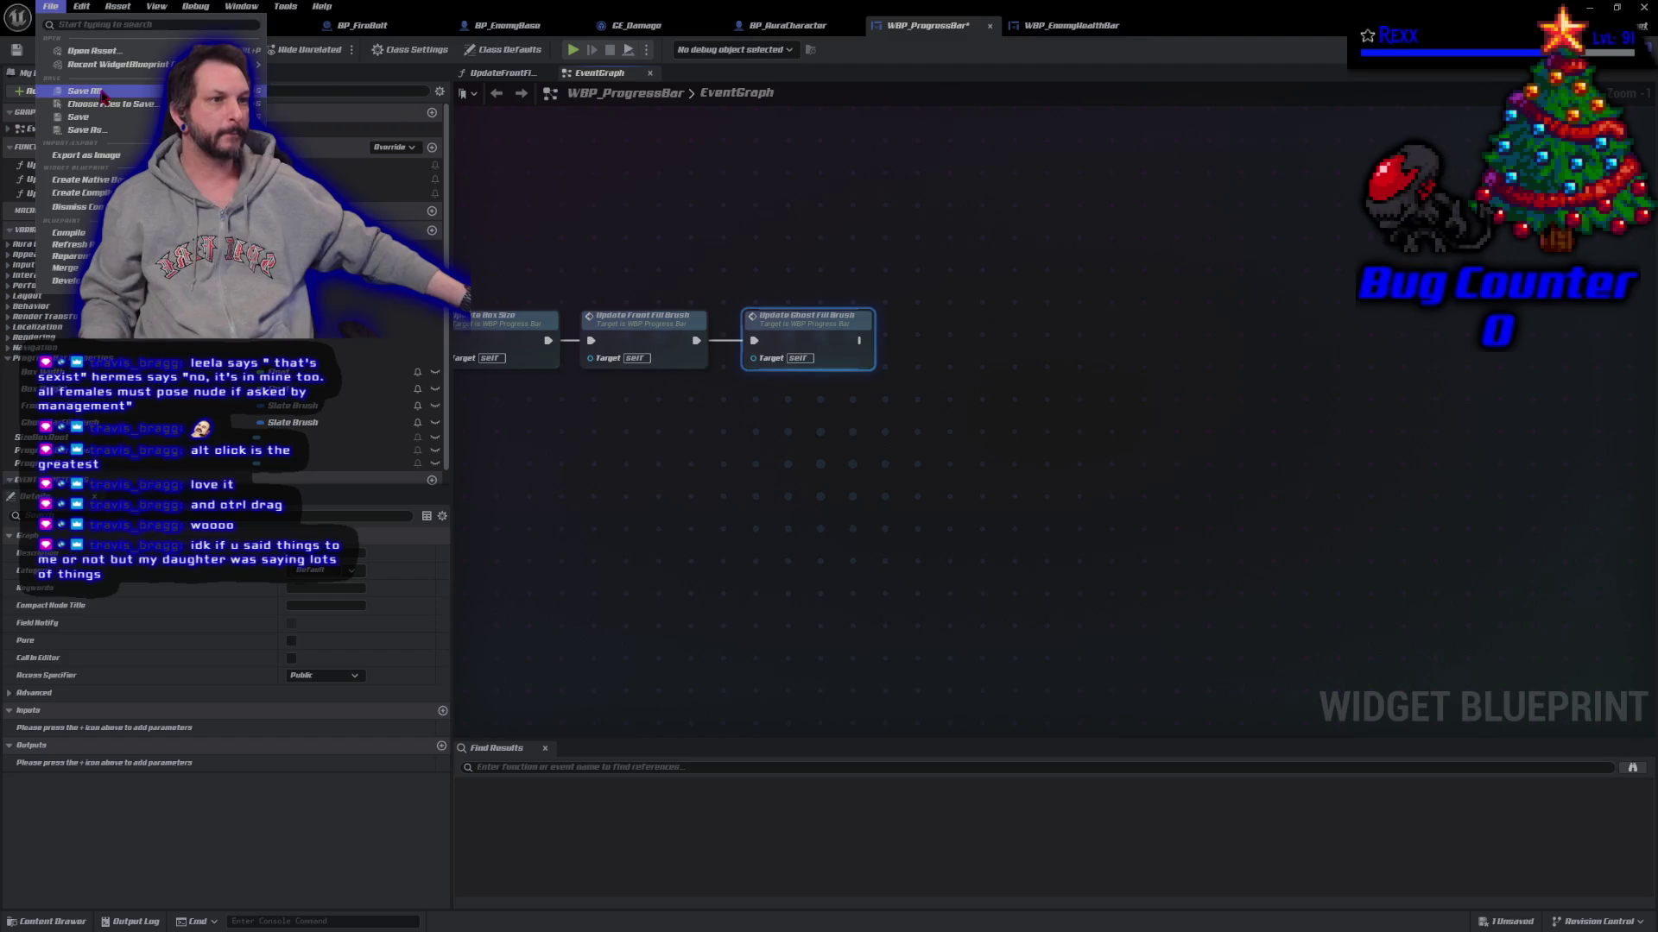
pyautogui.hotkey('ctrl', 's')
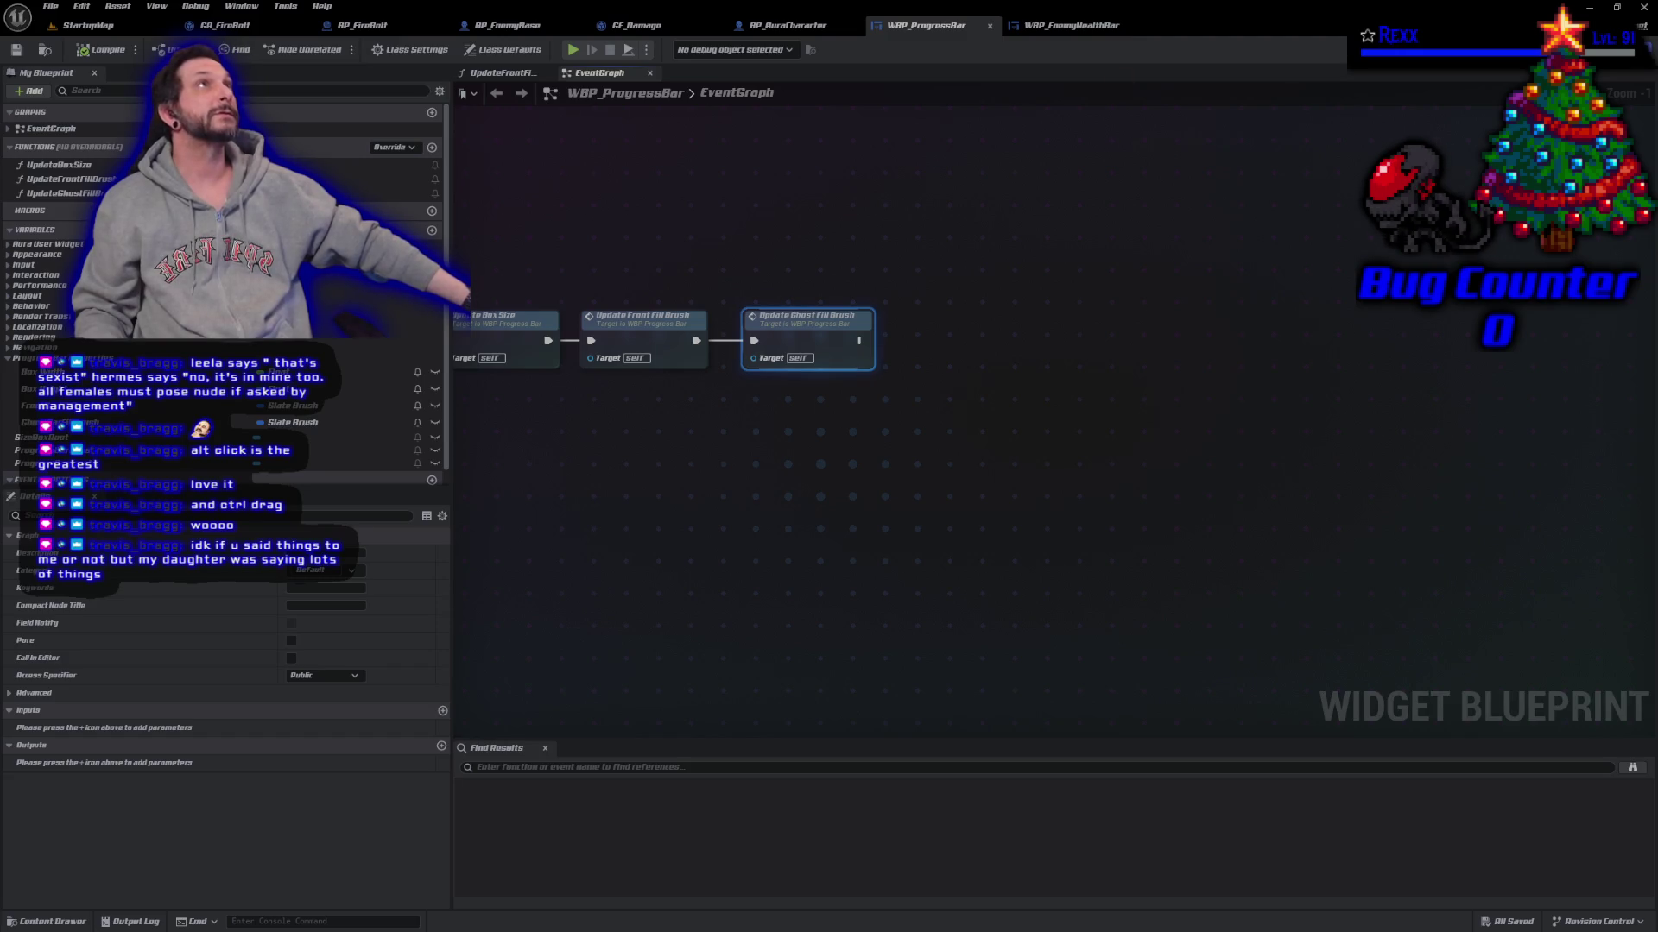
# Step: In WBP_EnemyHealthBar, create a SetBarPercent function and move its entry node left
pyautogui.click(1071, 26)
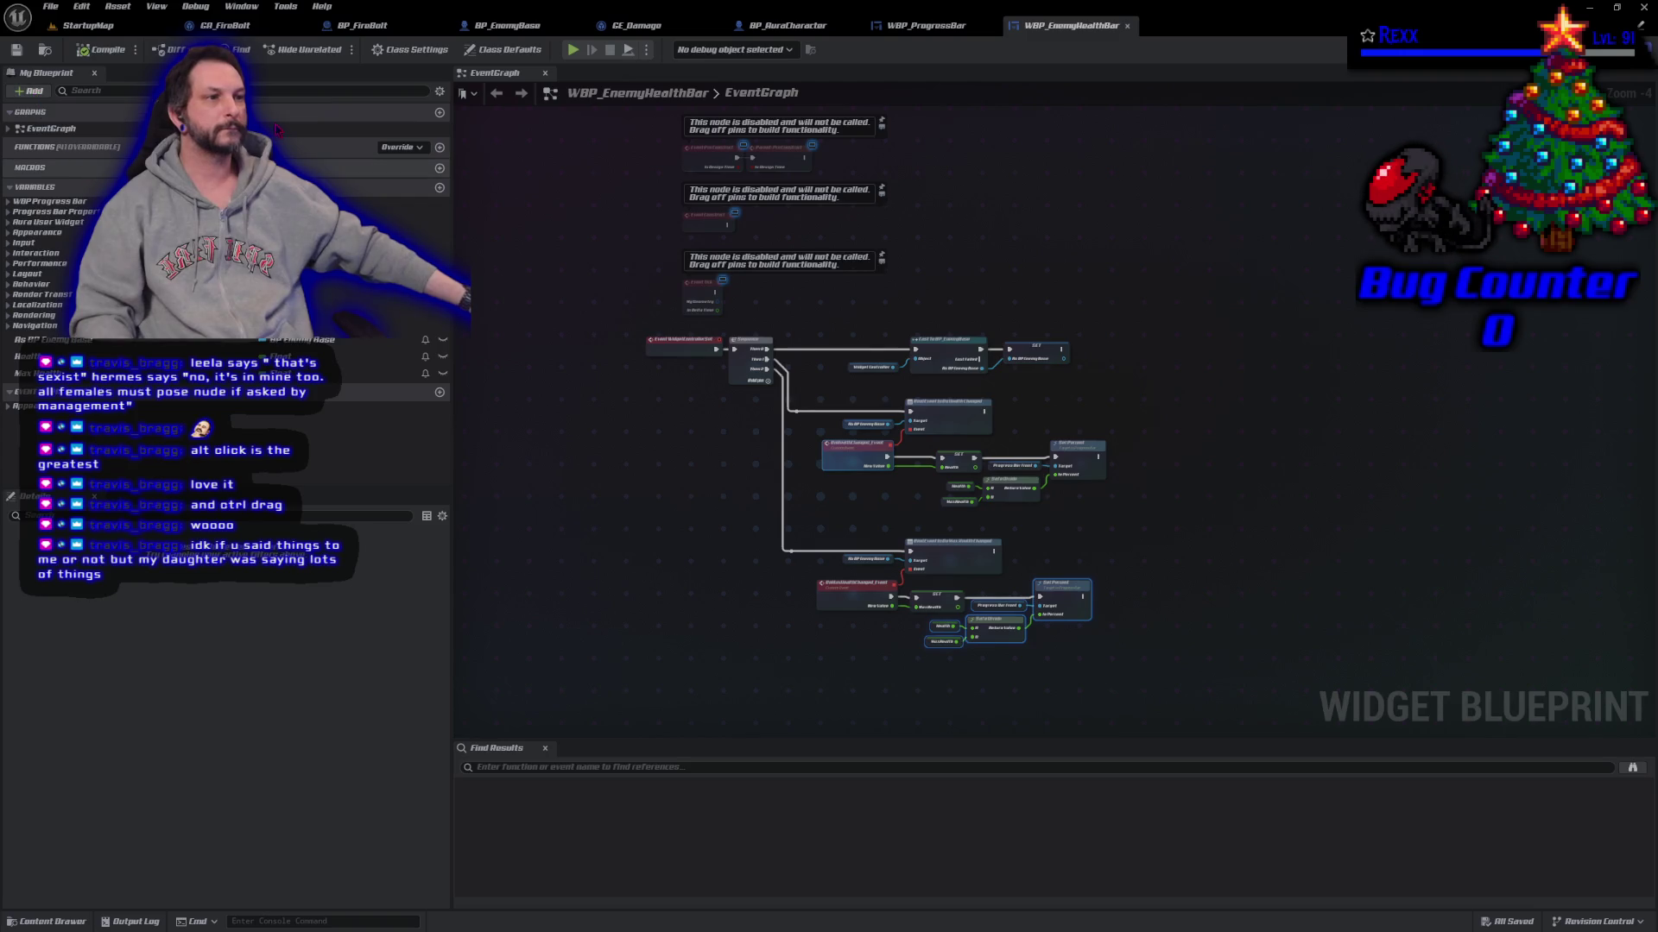
pyautogui.click(439, 148)
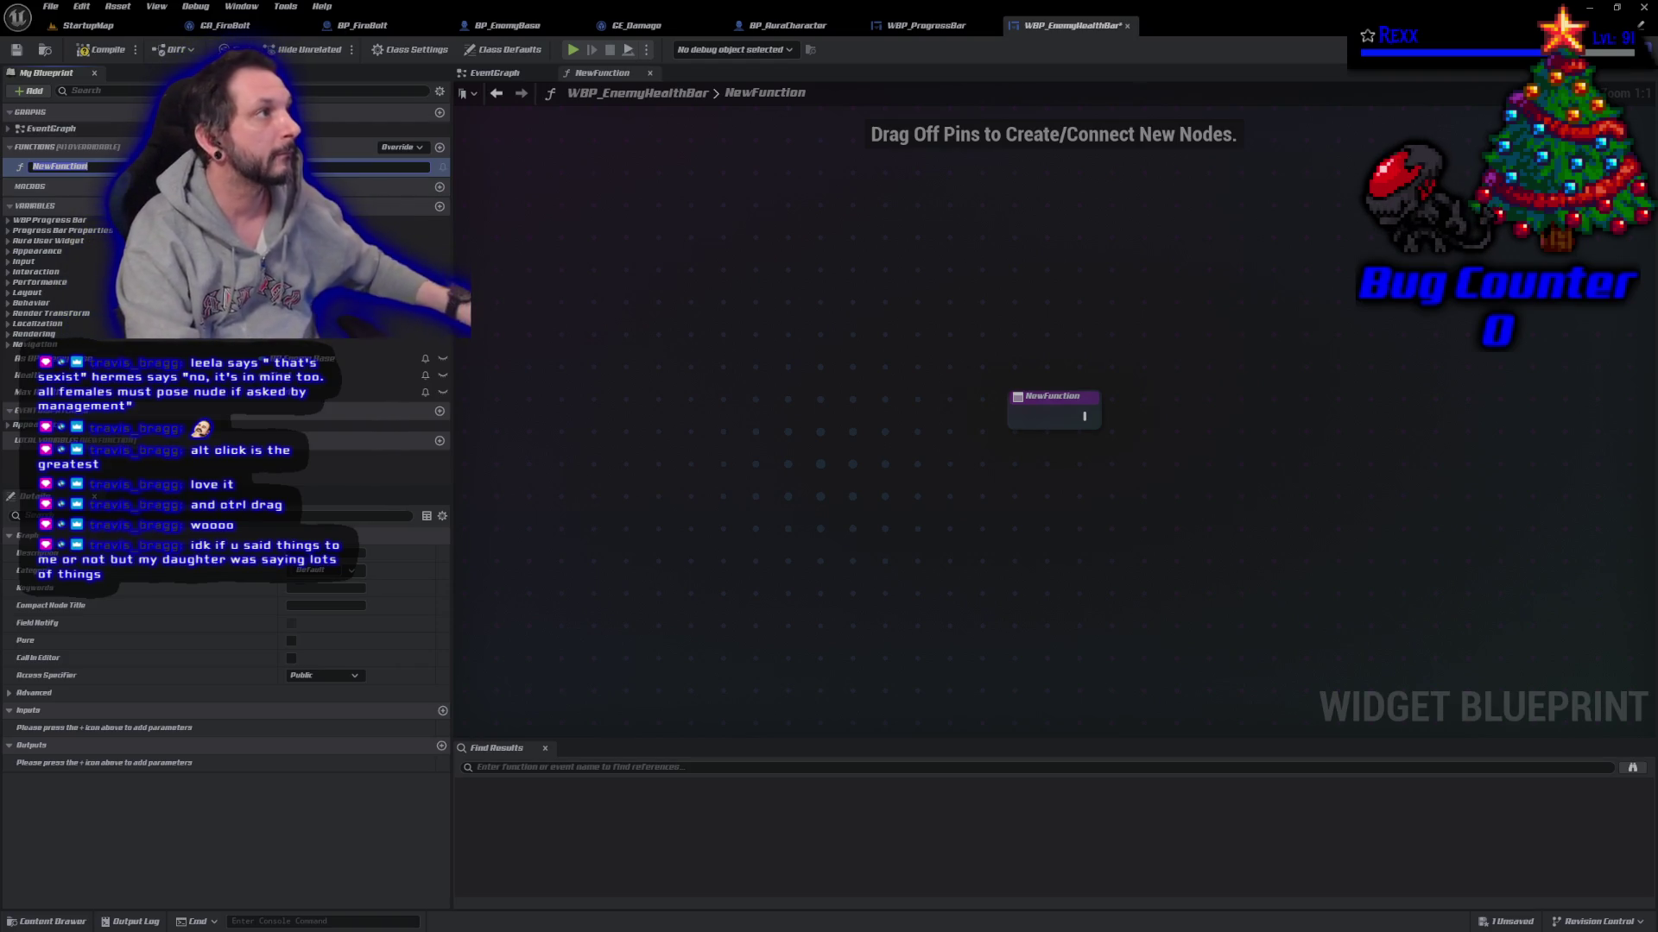
pyautogui.write('SetBarPercent')
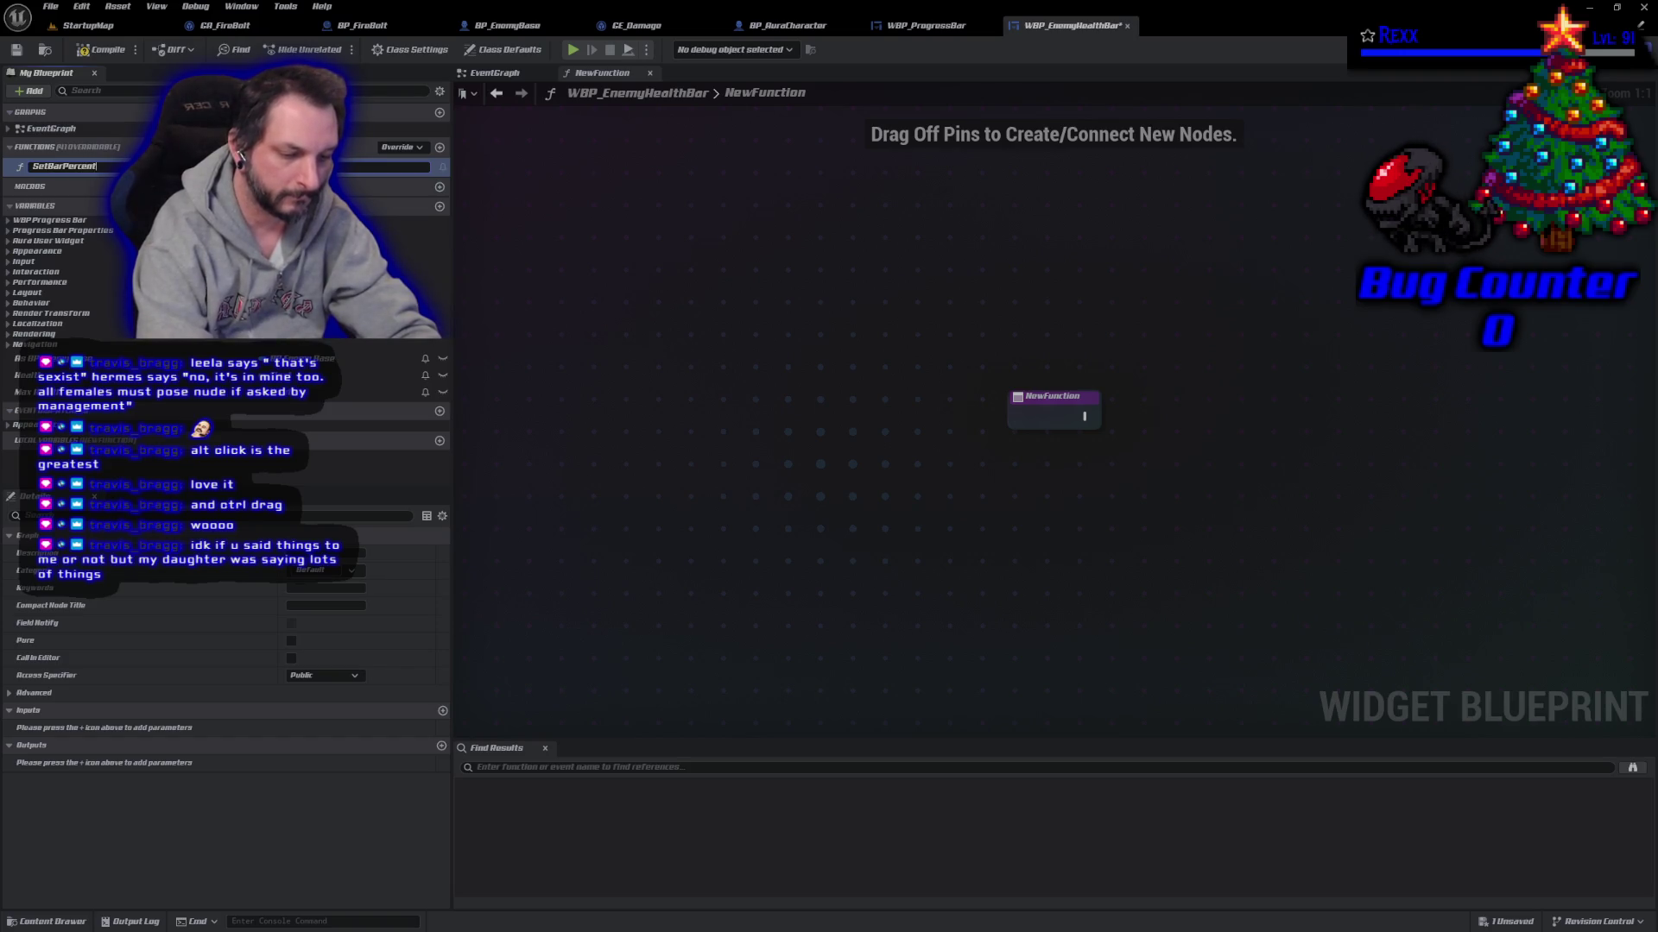
pyautogui.press('Return')
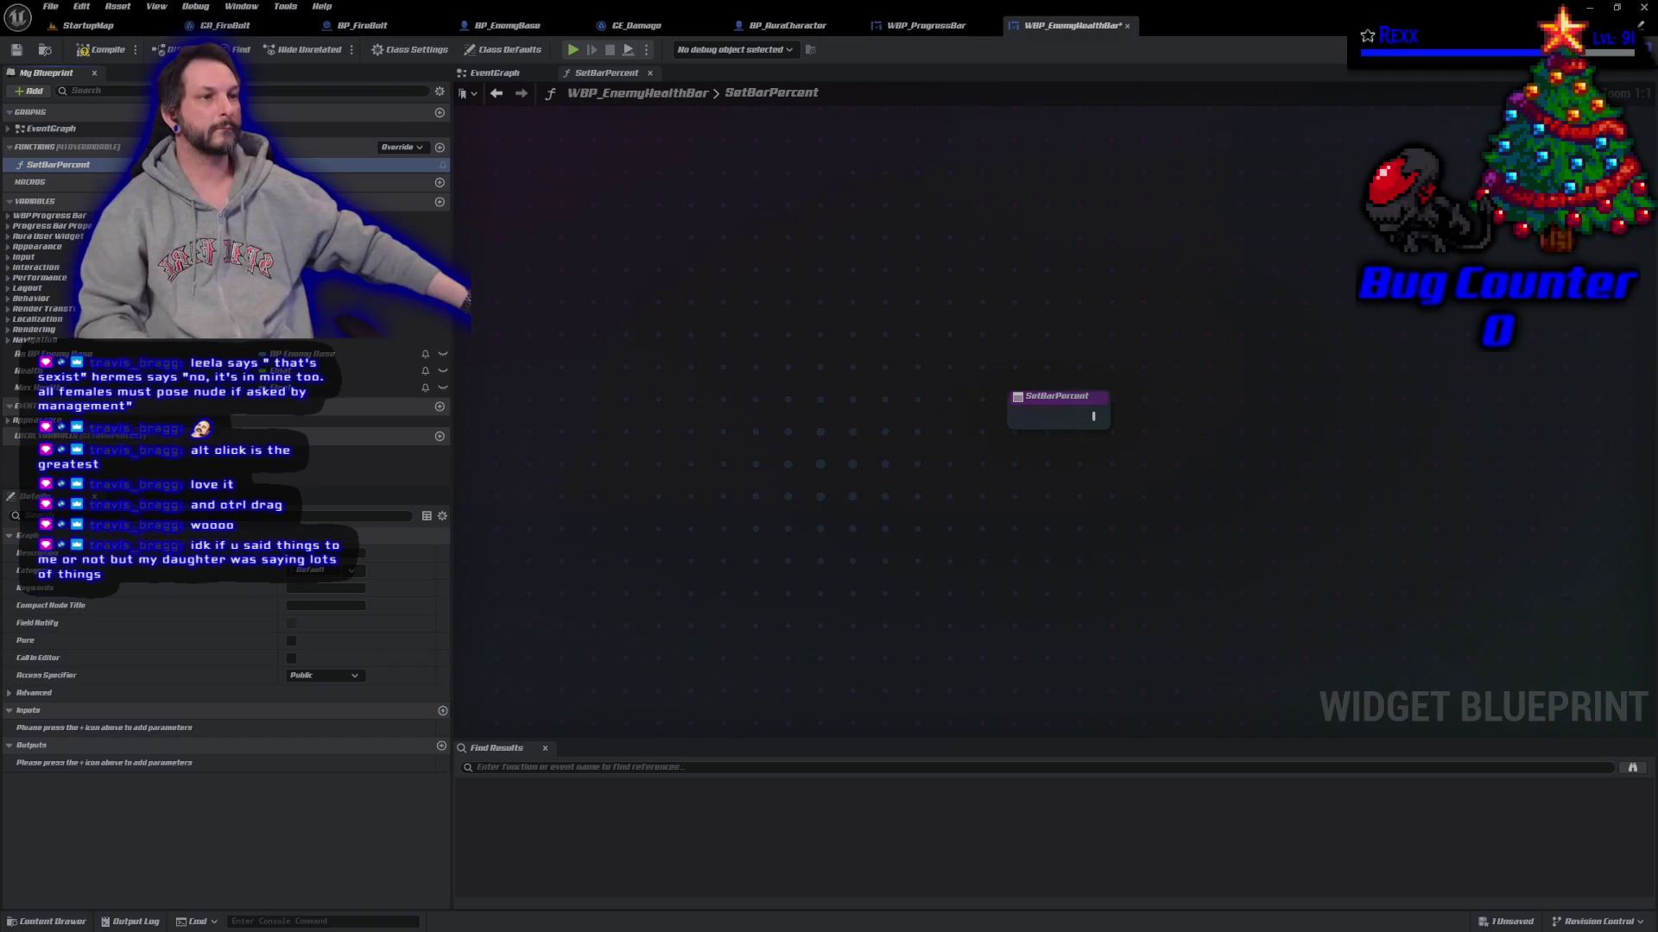
pyautogui.moveTo(1038, 462); pyautogui.dragTo(602, 423)
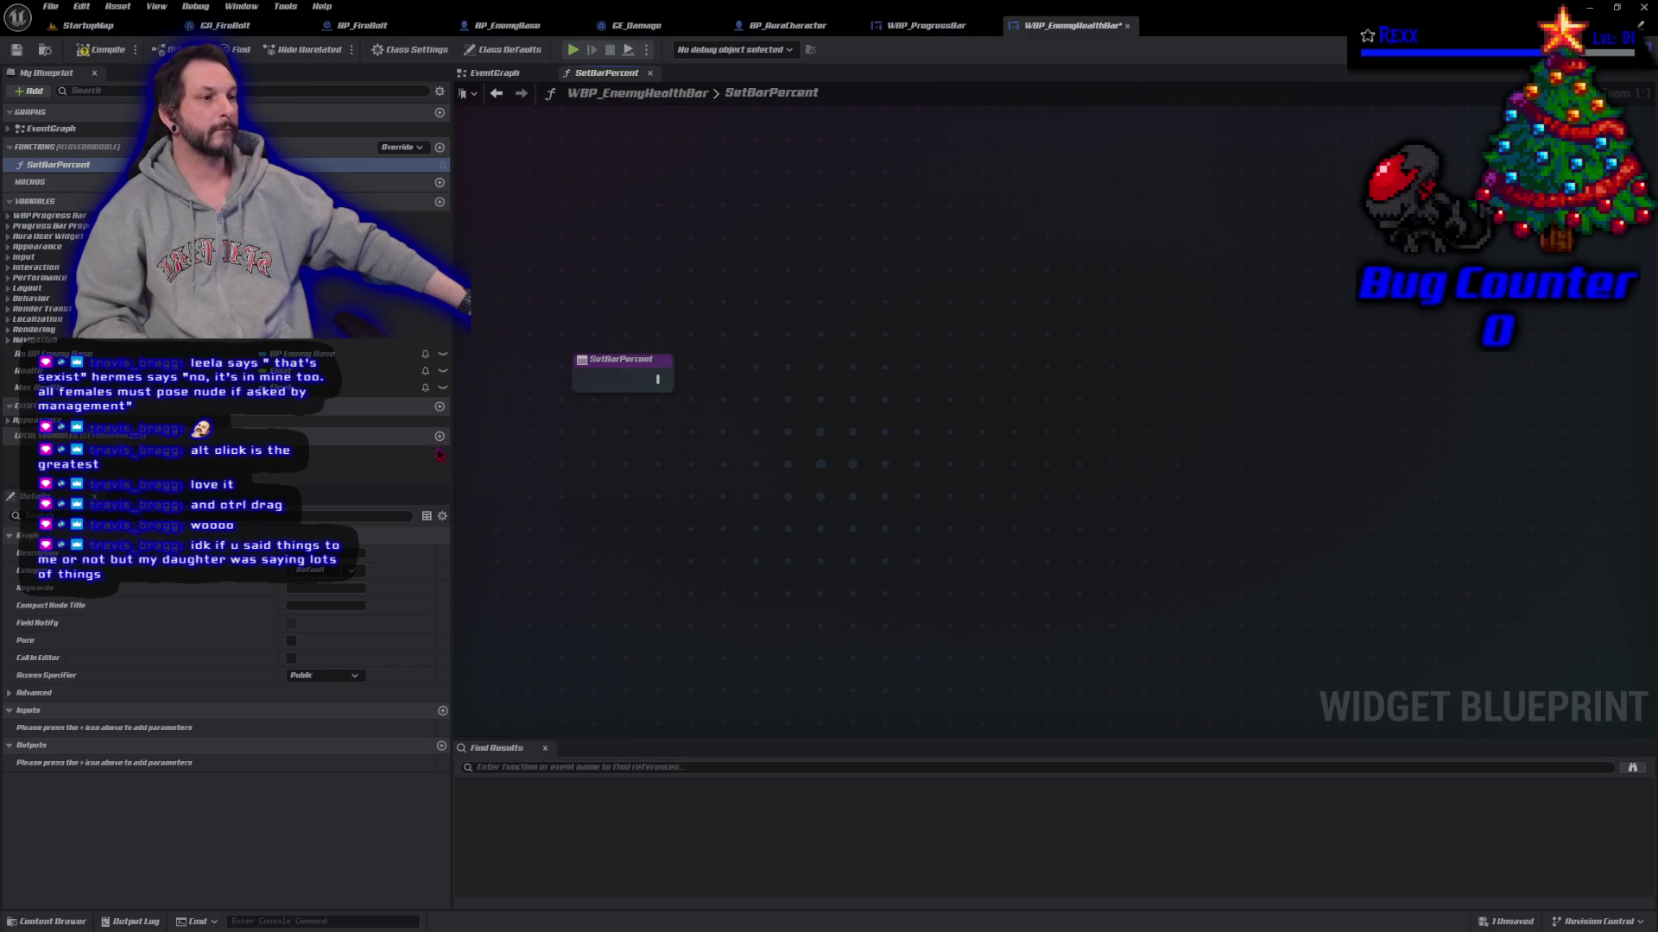
# Step: Add a float input named Value to SetBarPercent
pyautogui.click(442, 712)
pyautogui.click(326, 728)
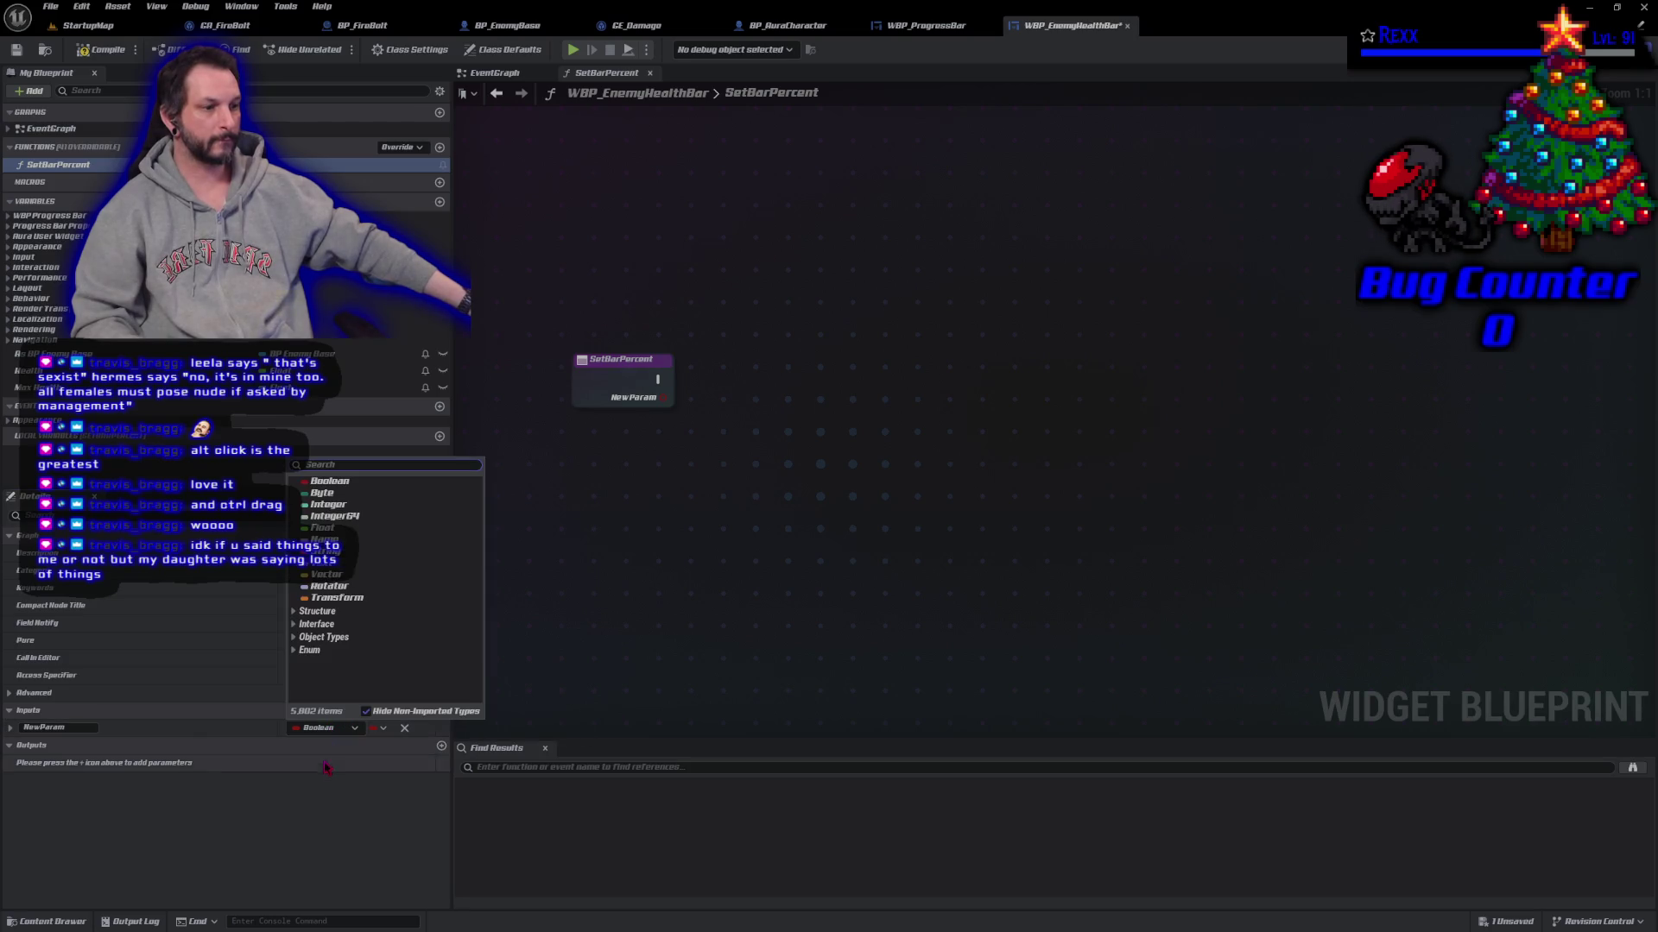
pyautogui.click(346, 534)
pyautogui.click(52, 728)
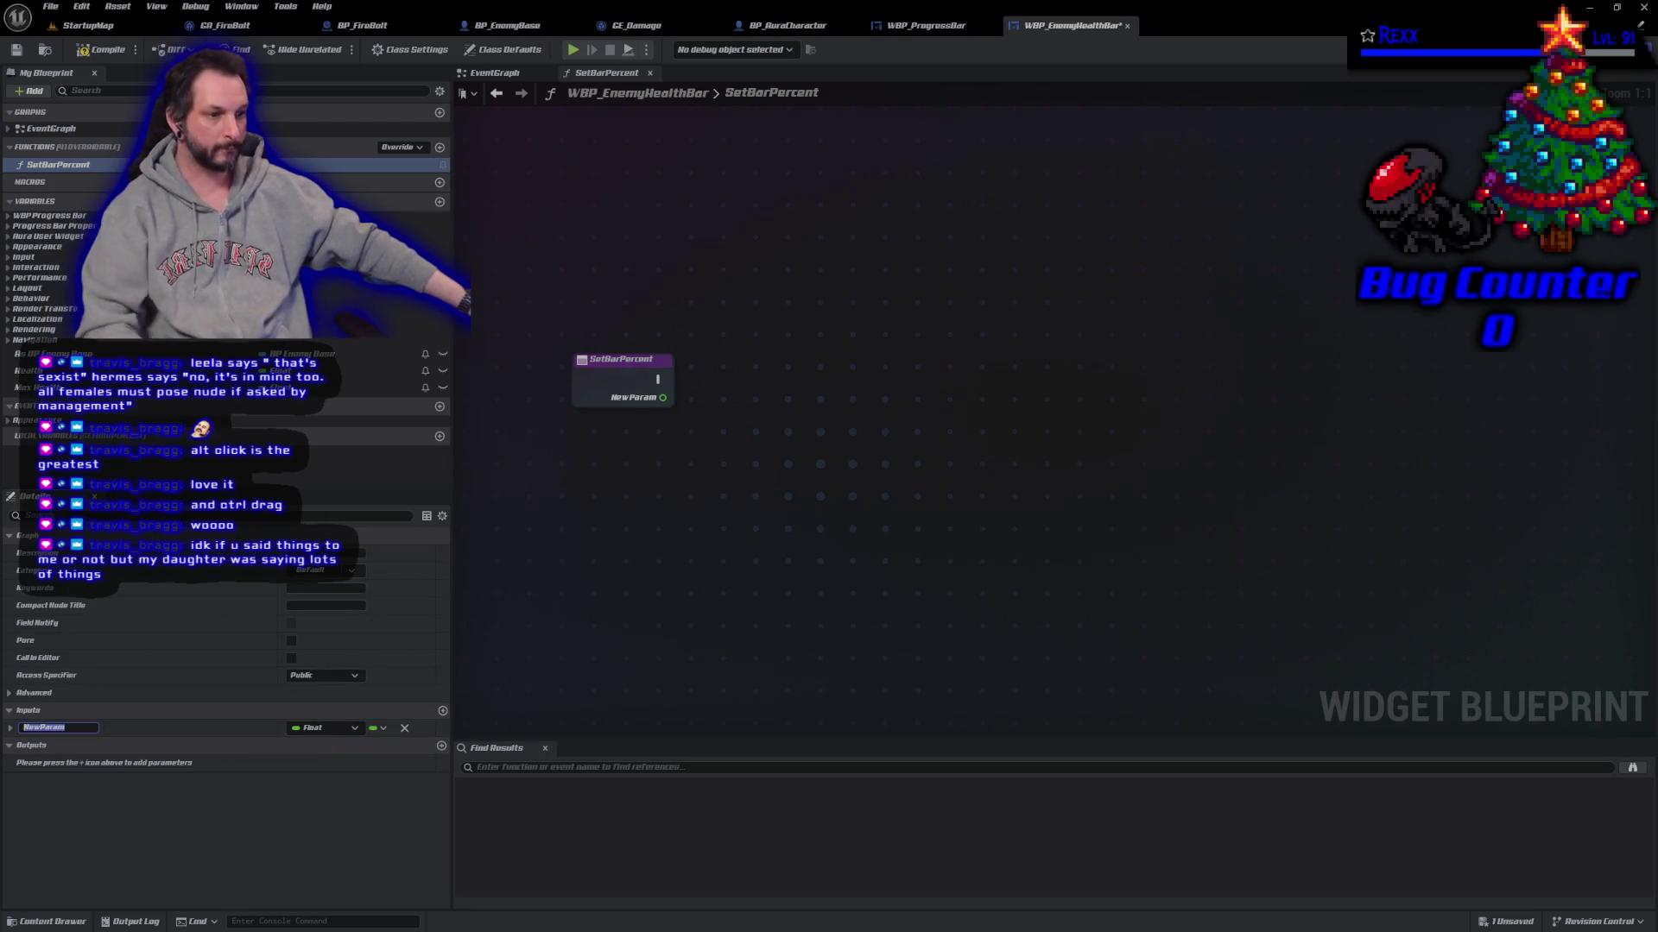
pyautogui.write('P')
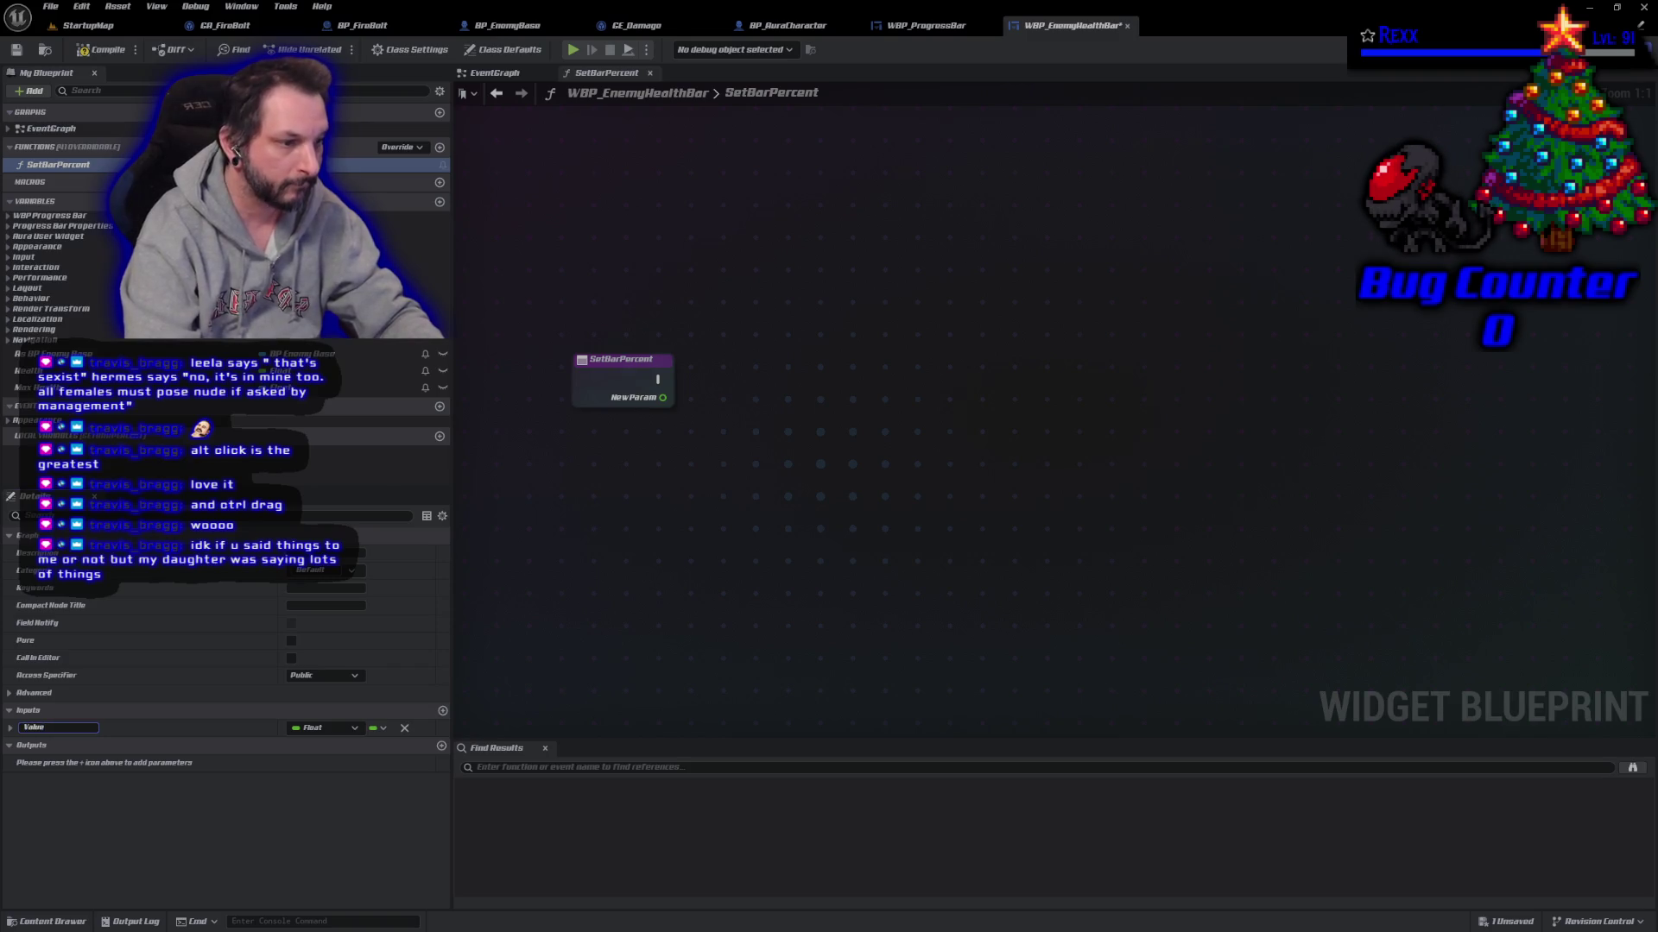
pyautogui.press('Return')
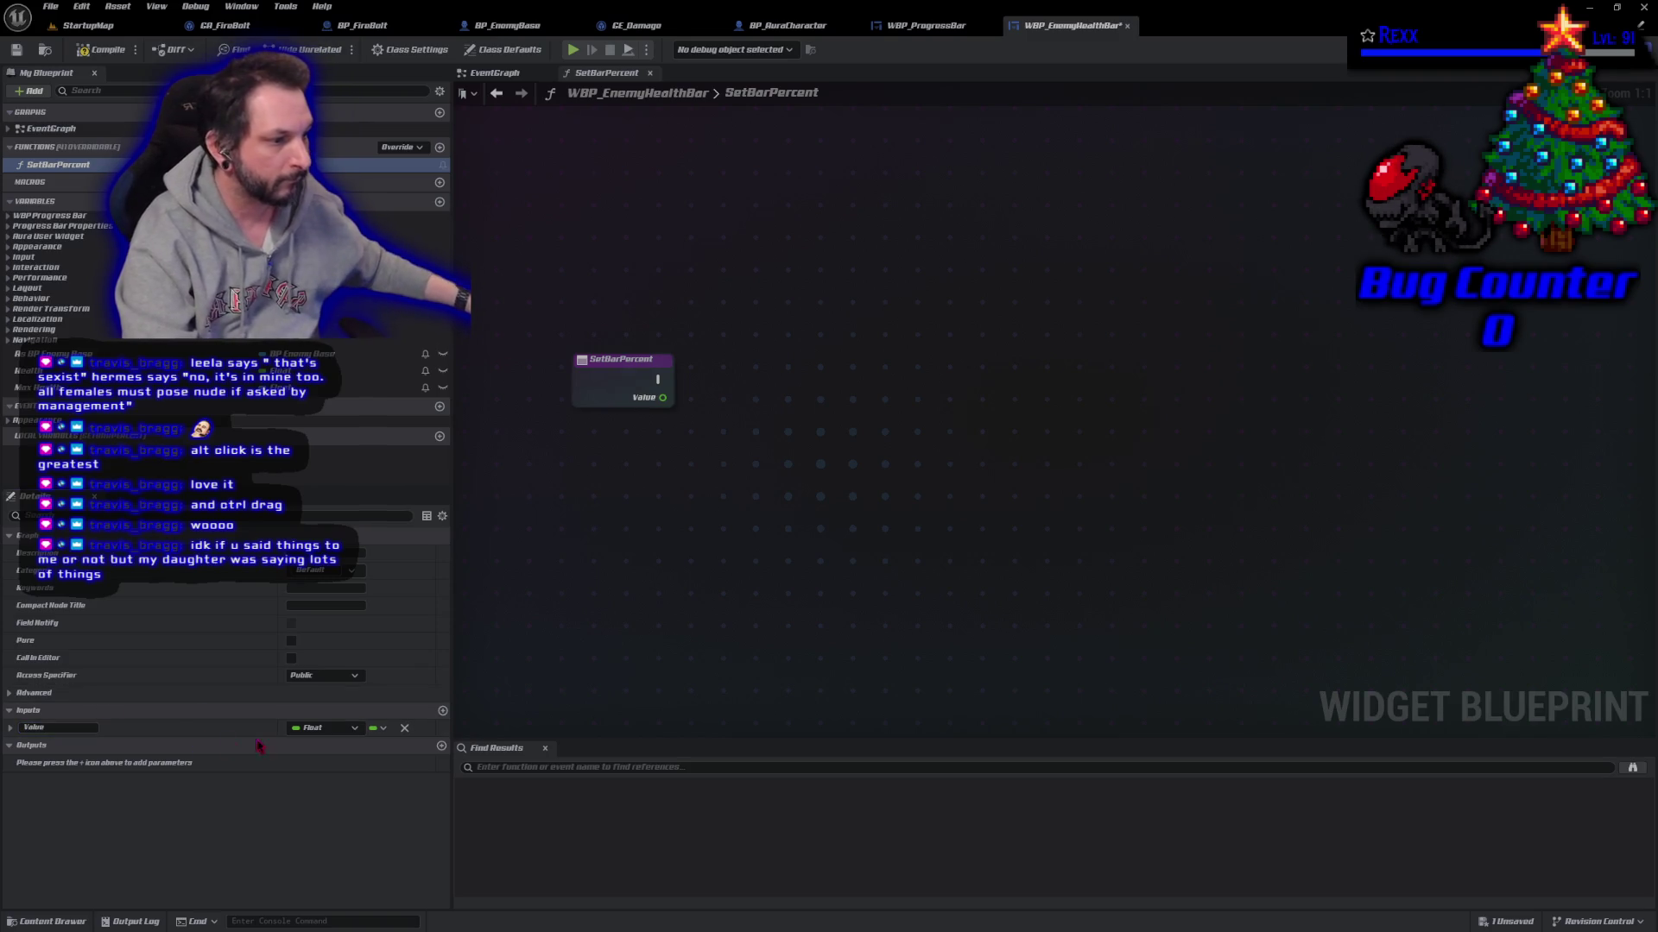
# Step: Add a second float input named Max Value and save WBP_EnemyHealthBar
pyautogui.click(442, 710)
pyautogui.click(82, 745)
pyautogui.write('MaxValue')
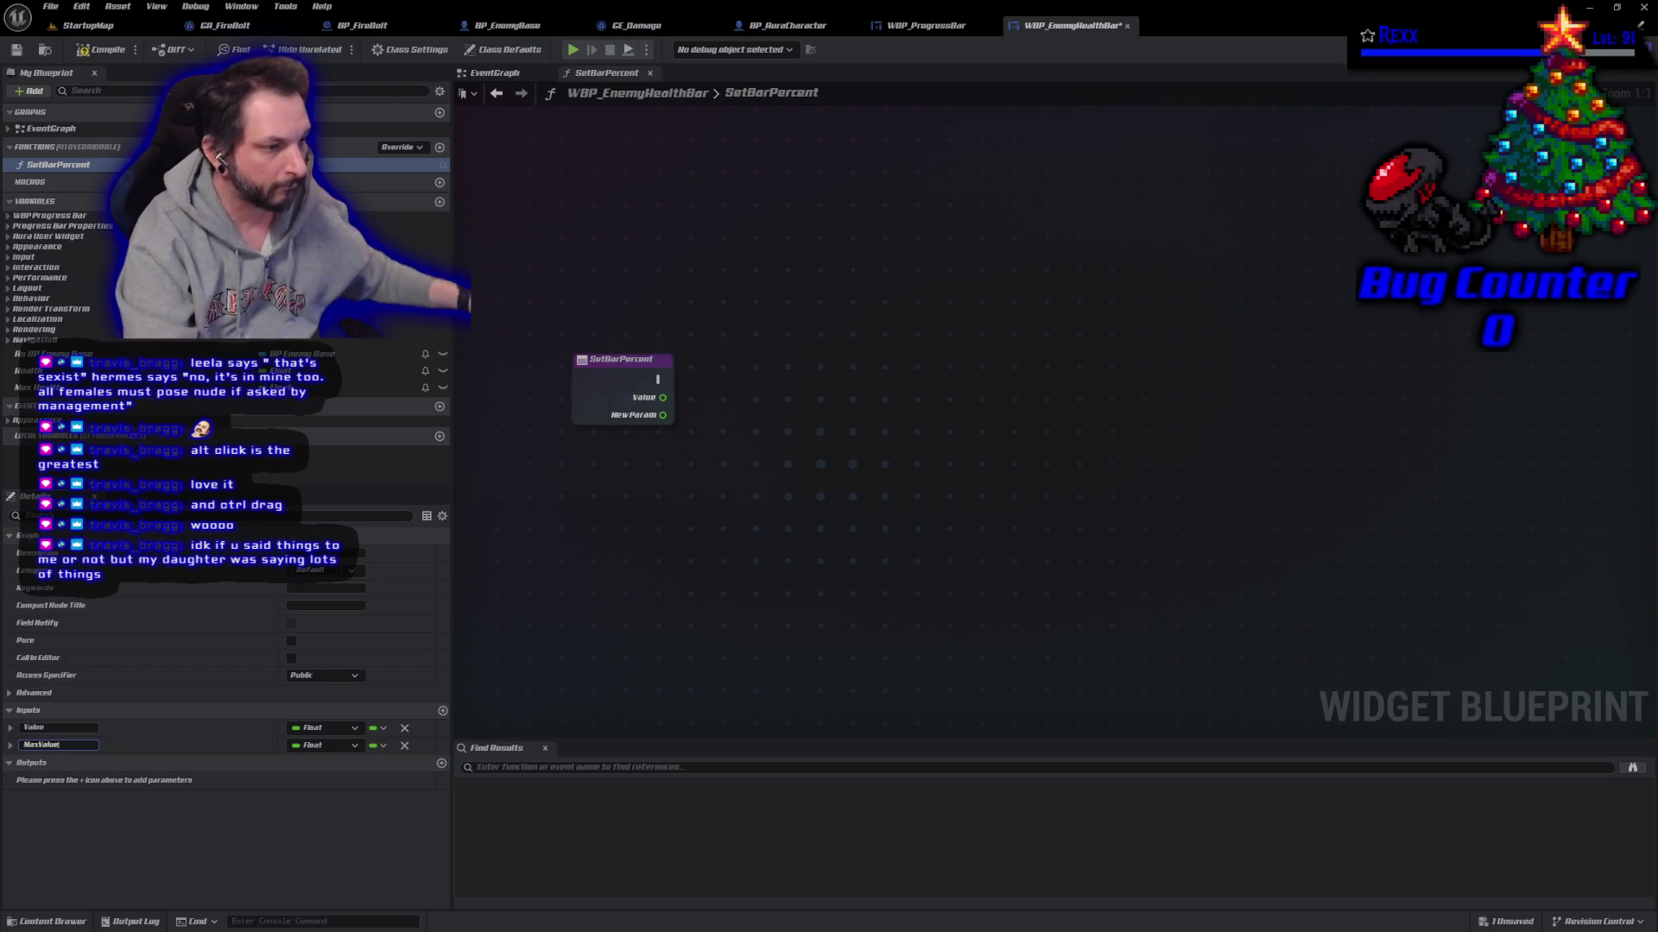
pyautogui.press('Return')
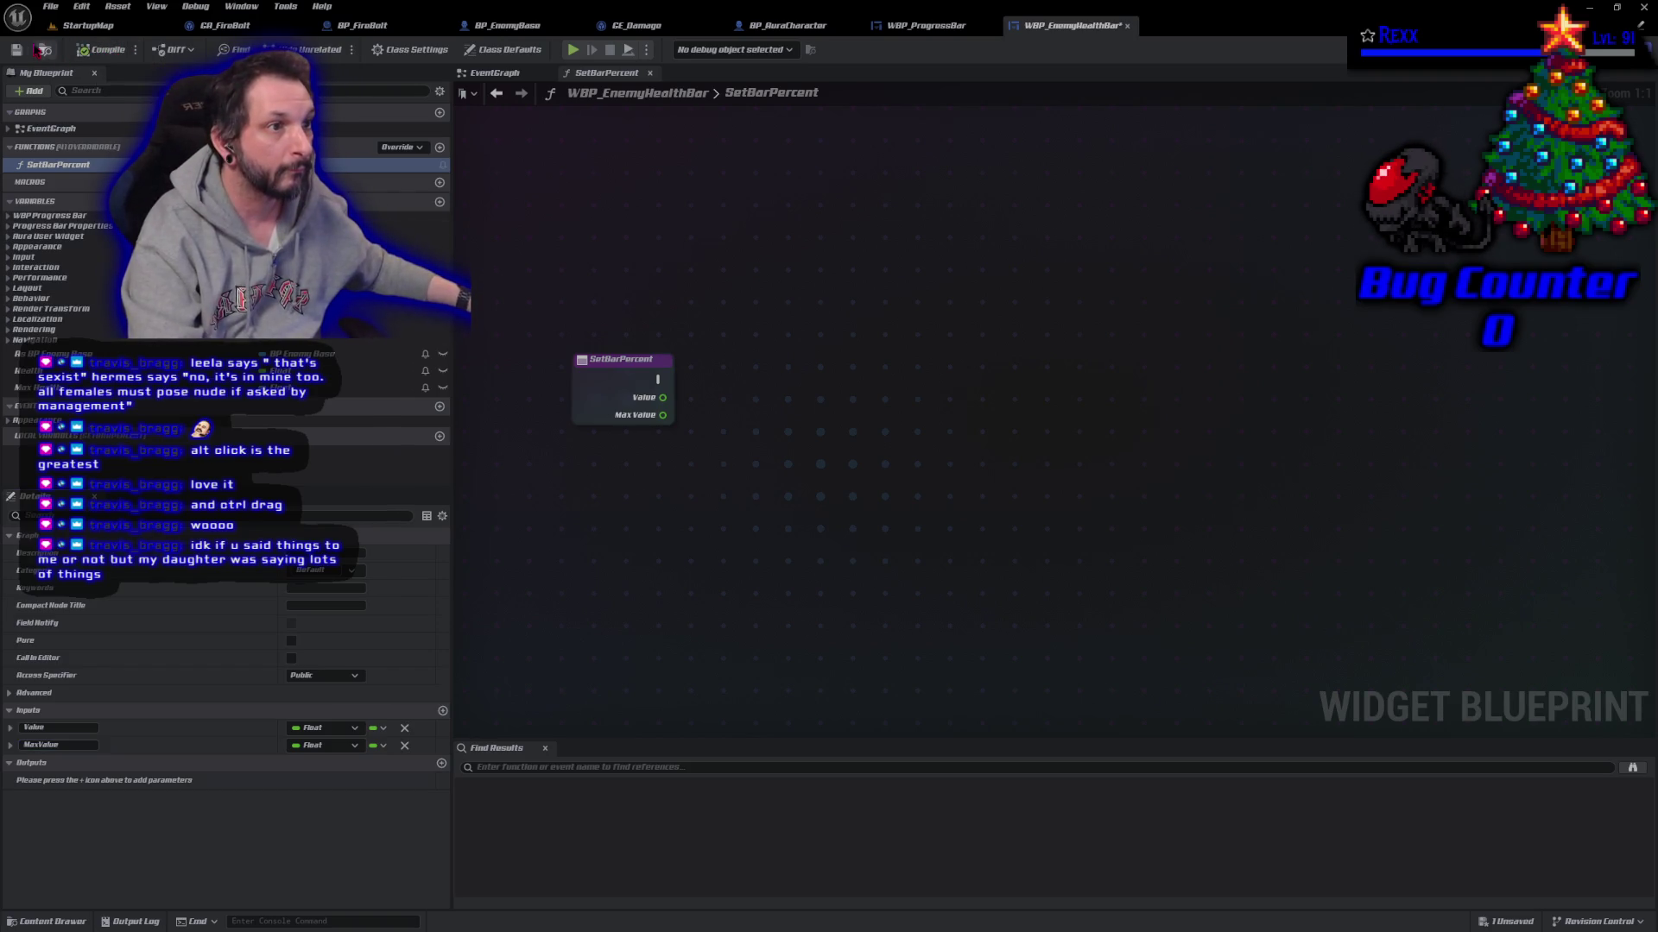
pyautogui.hotkey('ctrl', 's')
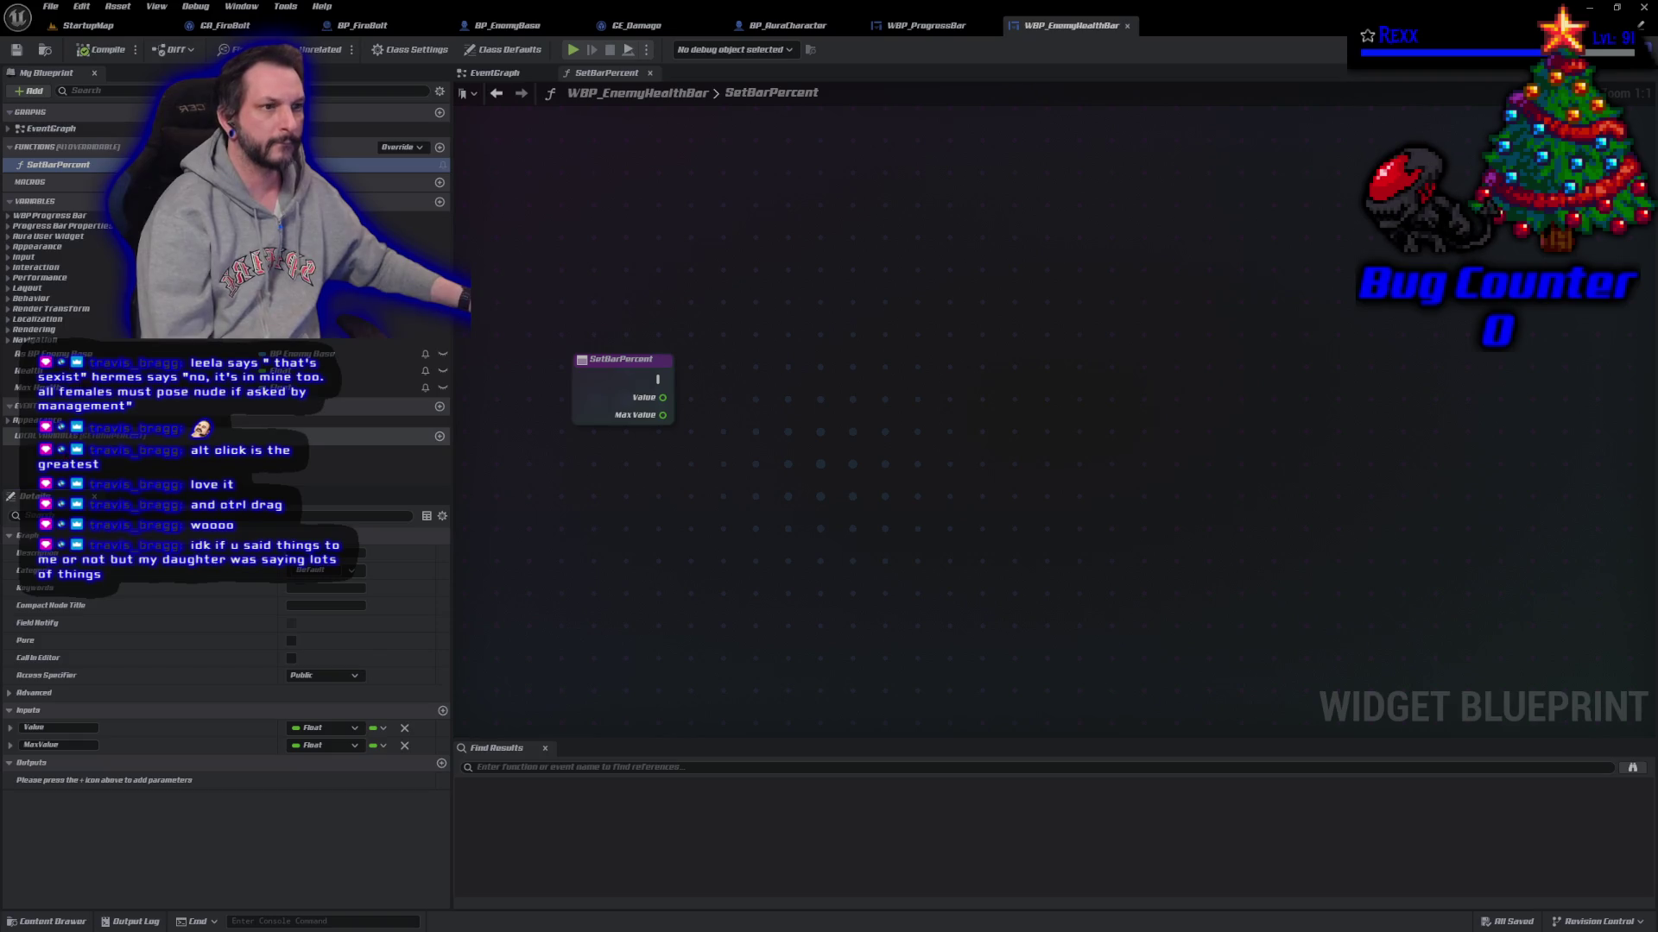
# Step: Drop a FrontBarFillBrush getter into the graph, delete it, and reselect SetBarPercent
pyautogui.click(9, 227)
pyautogui.moveTo(59, 263)
pyautogui.mouseDown()
pyautogui.moveTo(466, 385)
pyautogui.moveTo(758, 437)
pyautogui.moveTo(747, 420)
pyautogui.mouseUp()
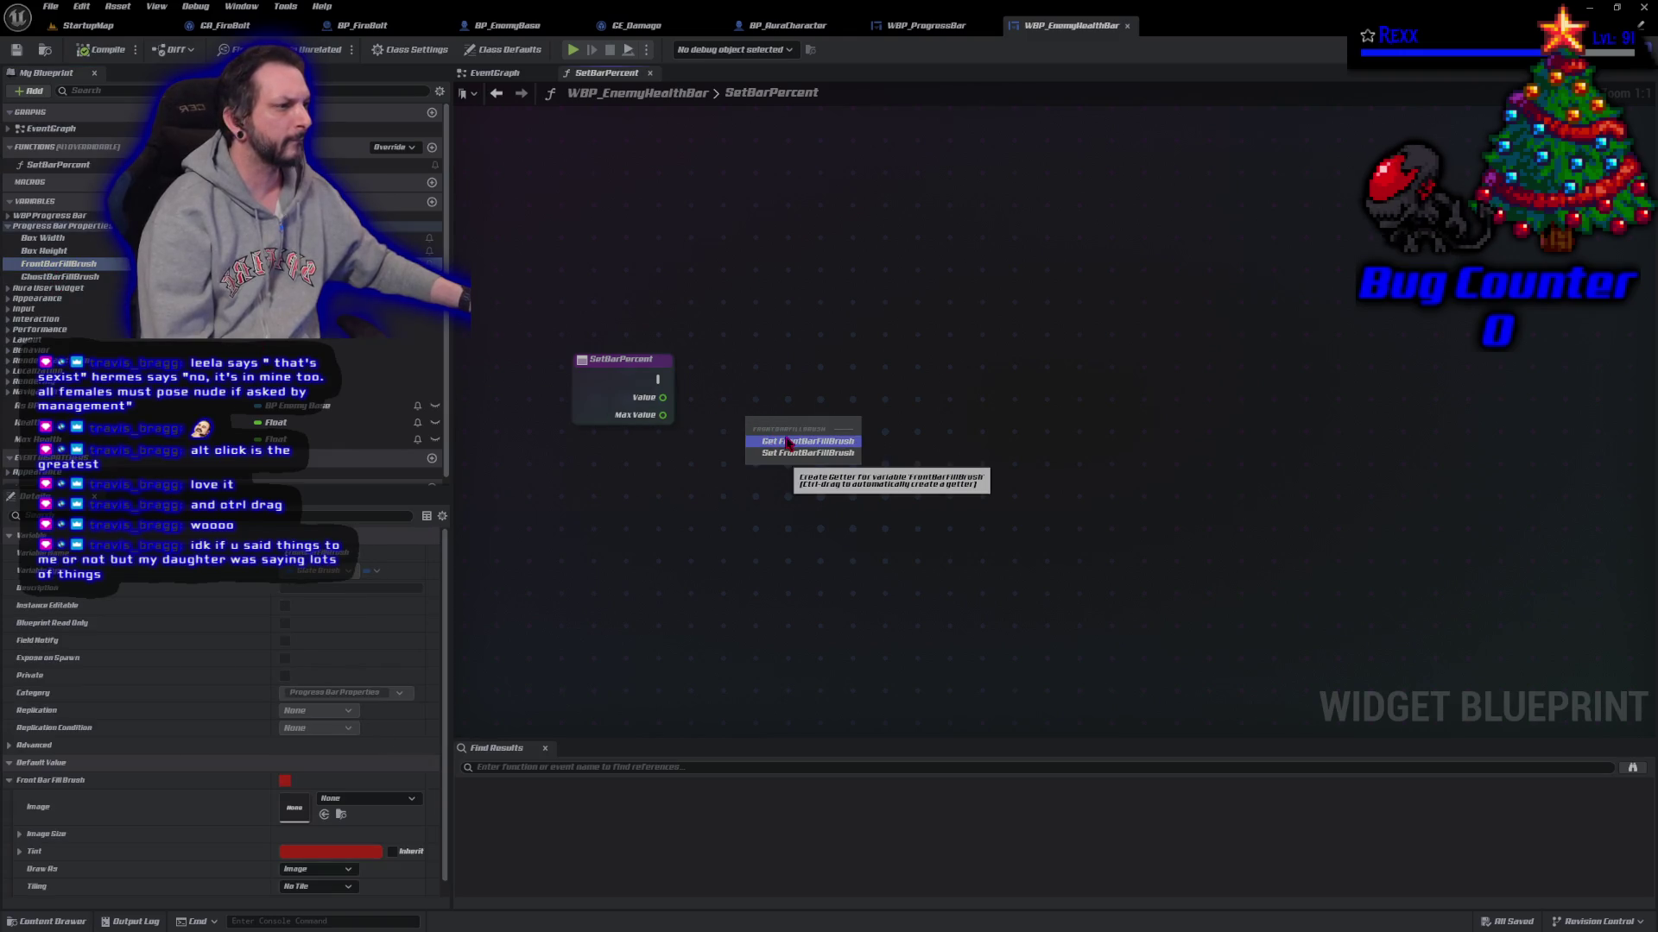
pyautogui.click(788, 442)
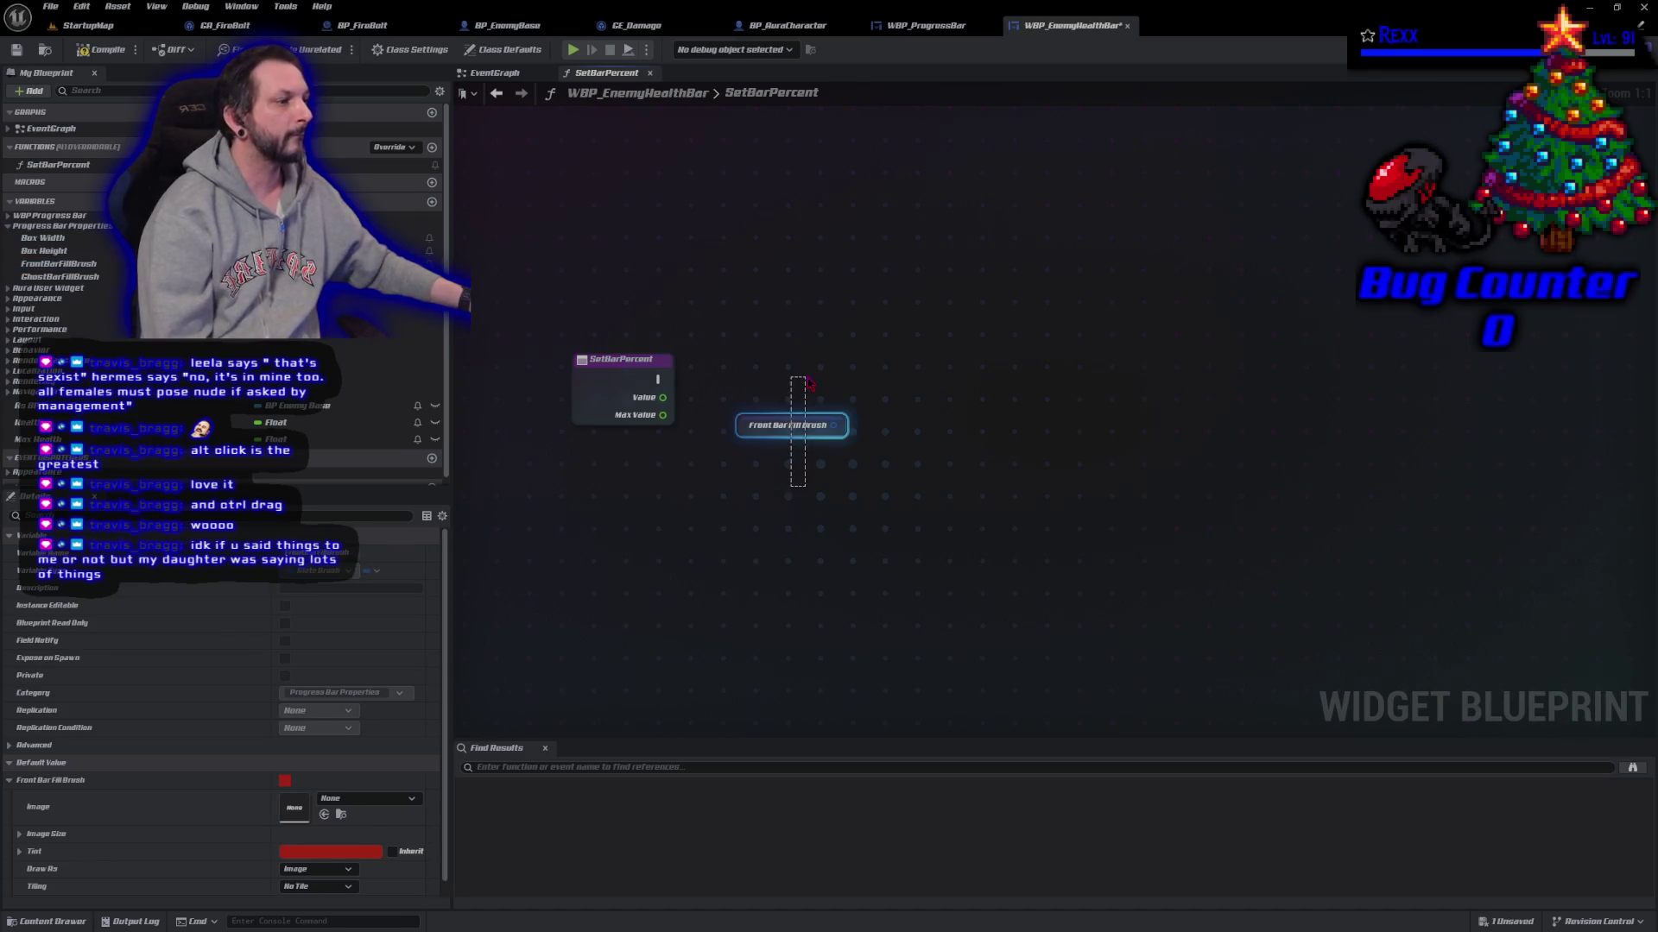
pyautogui.press('Delete')
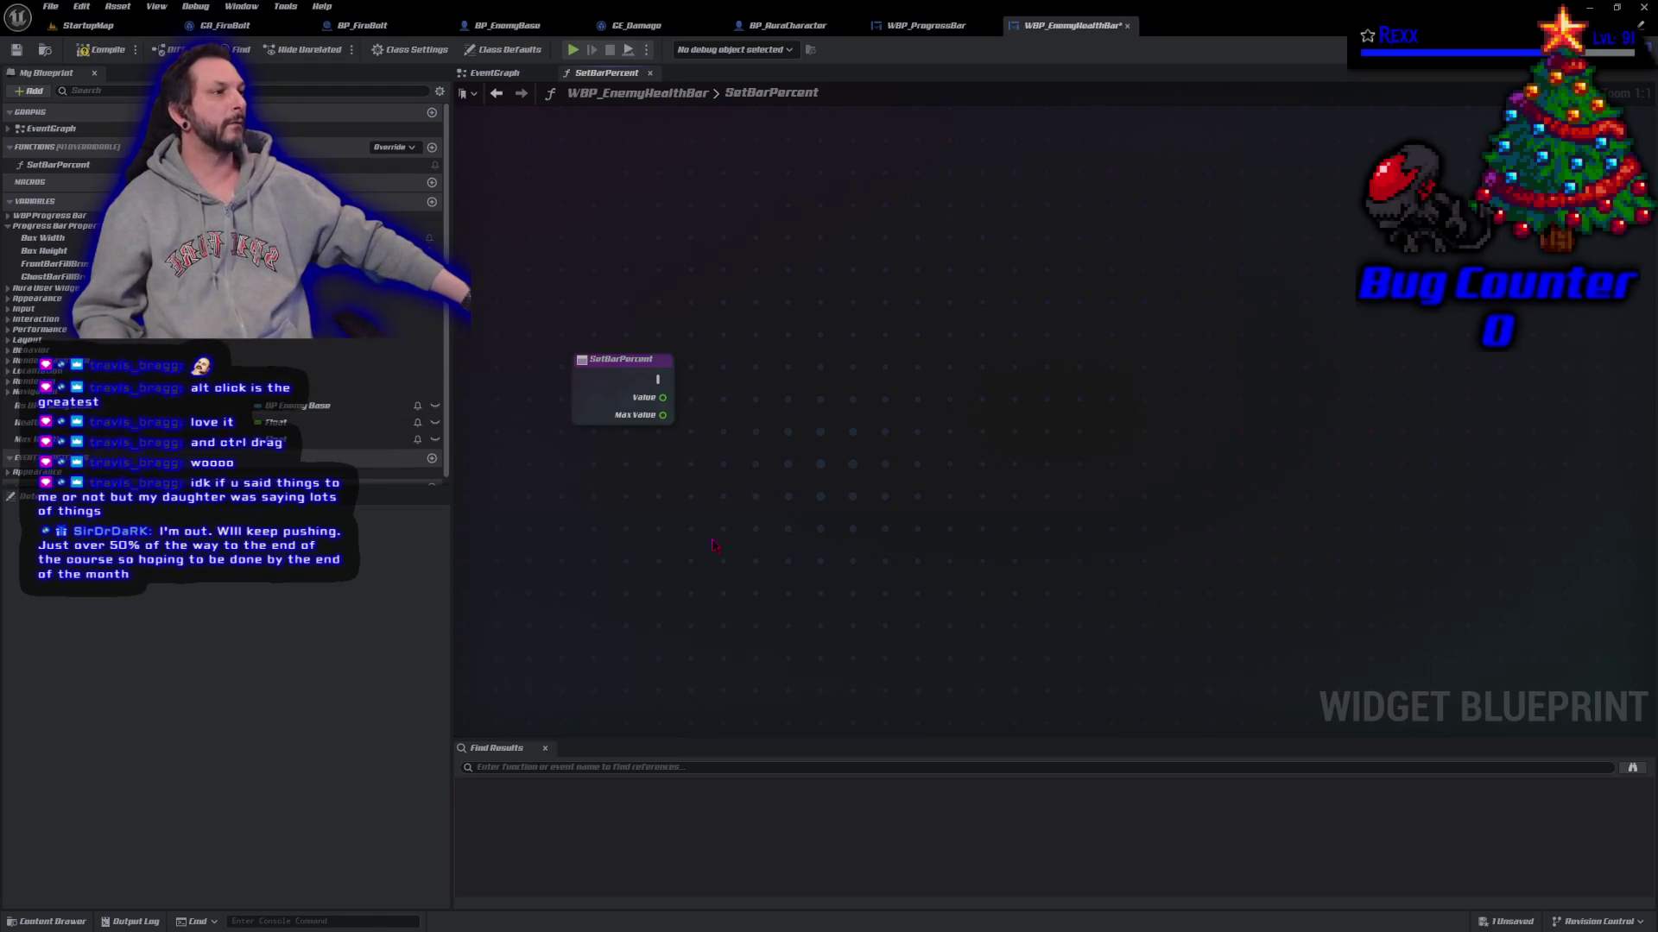
pyautogui.click(54, 165)
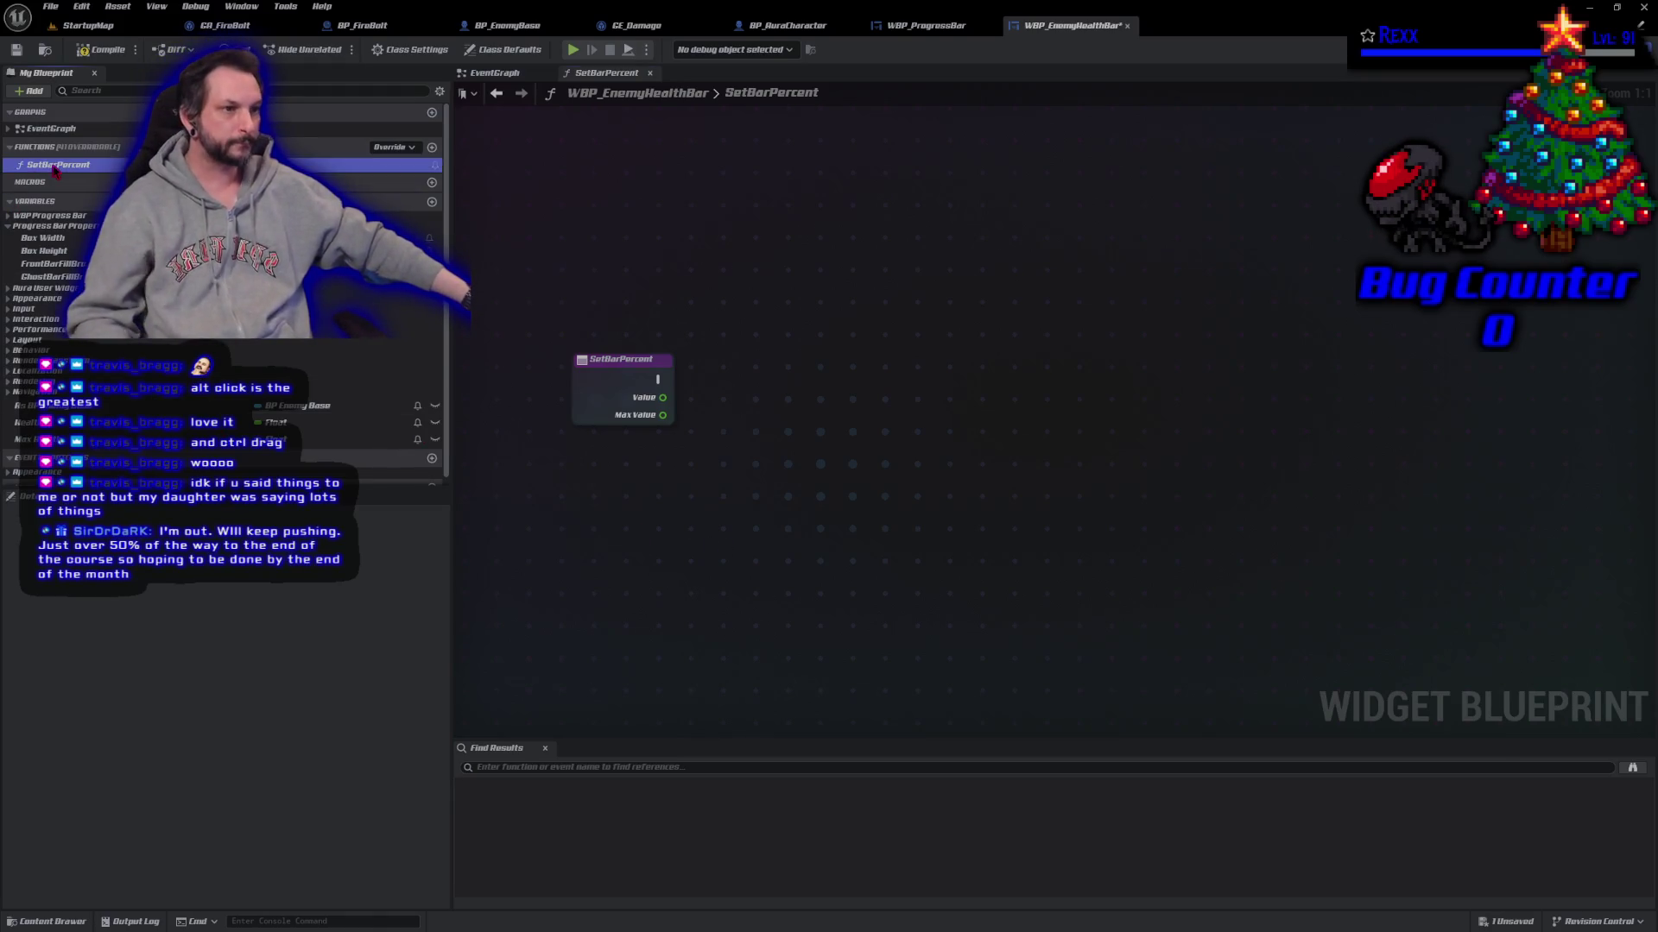
# Step: Remove SetBarPercent from WBP_EnemyHealthBar, save, and bring it into WBP_ProgressBar with Value and MaxValue inputs
pyautogui.press('Delete')
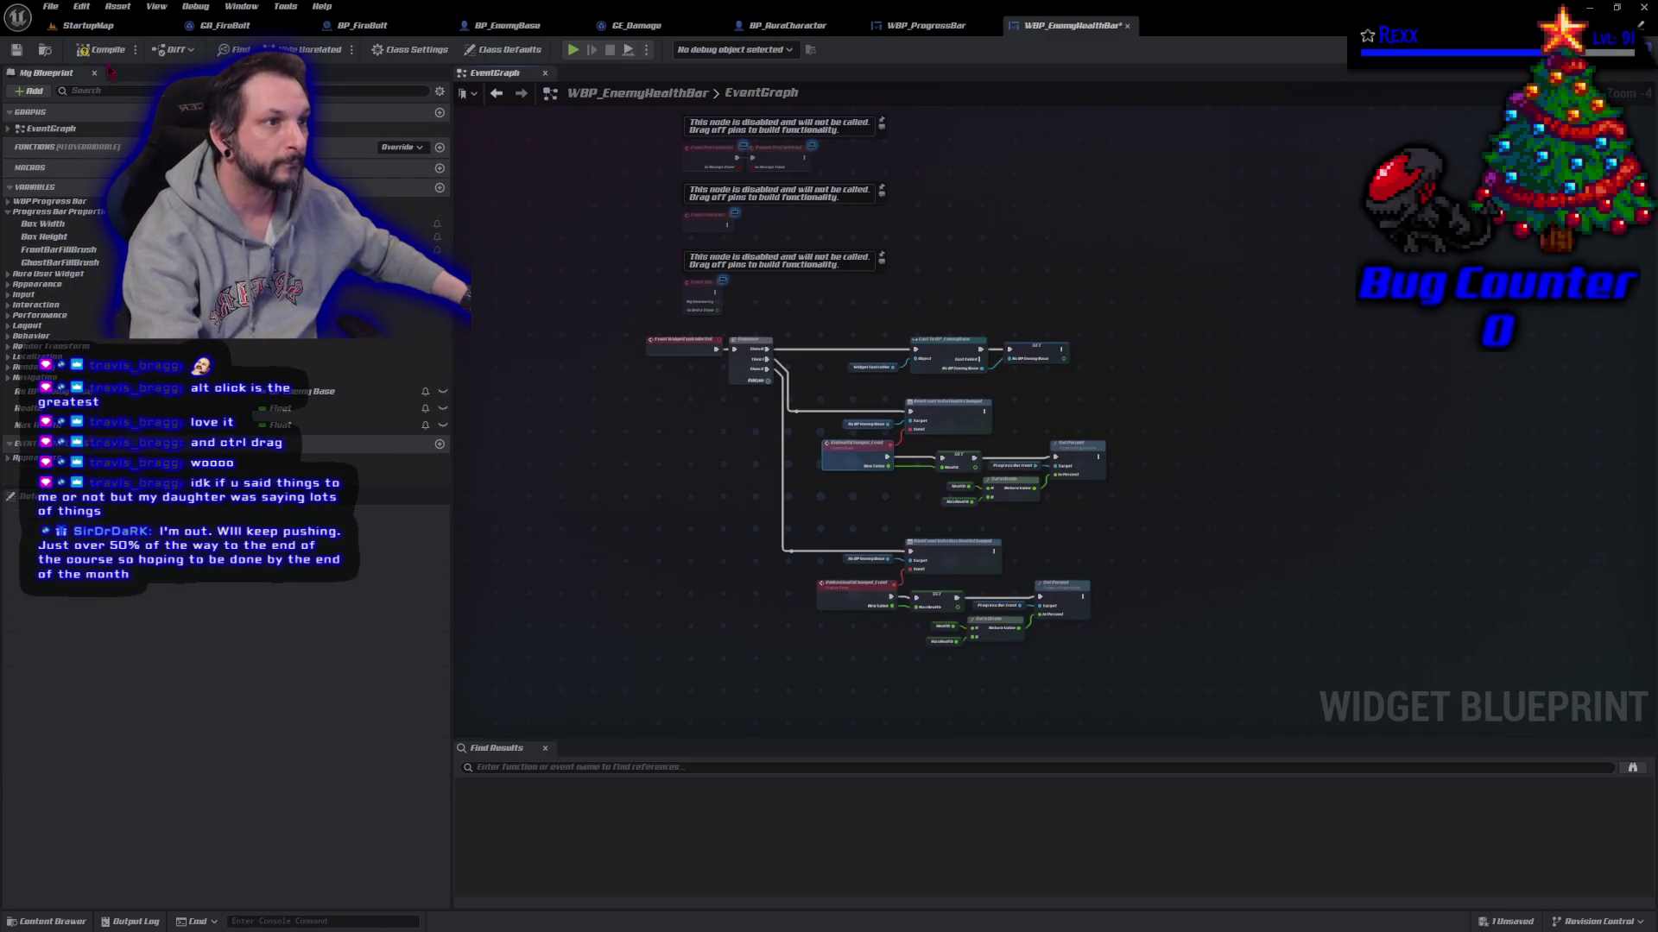
pyautogui.click(19, 51)
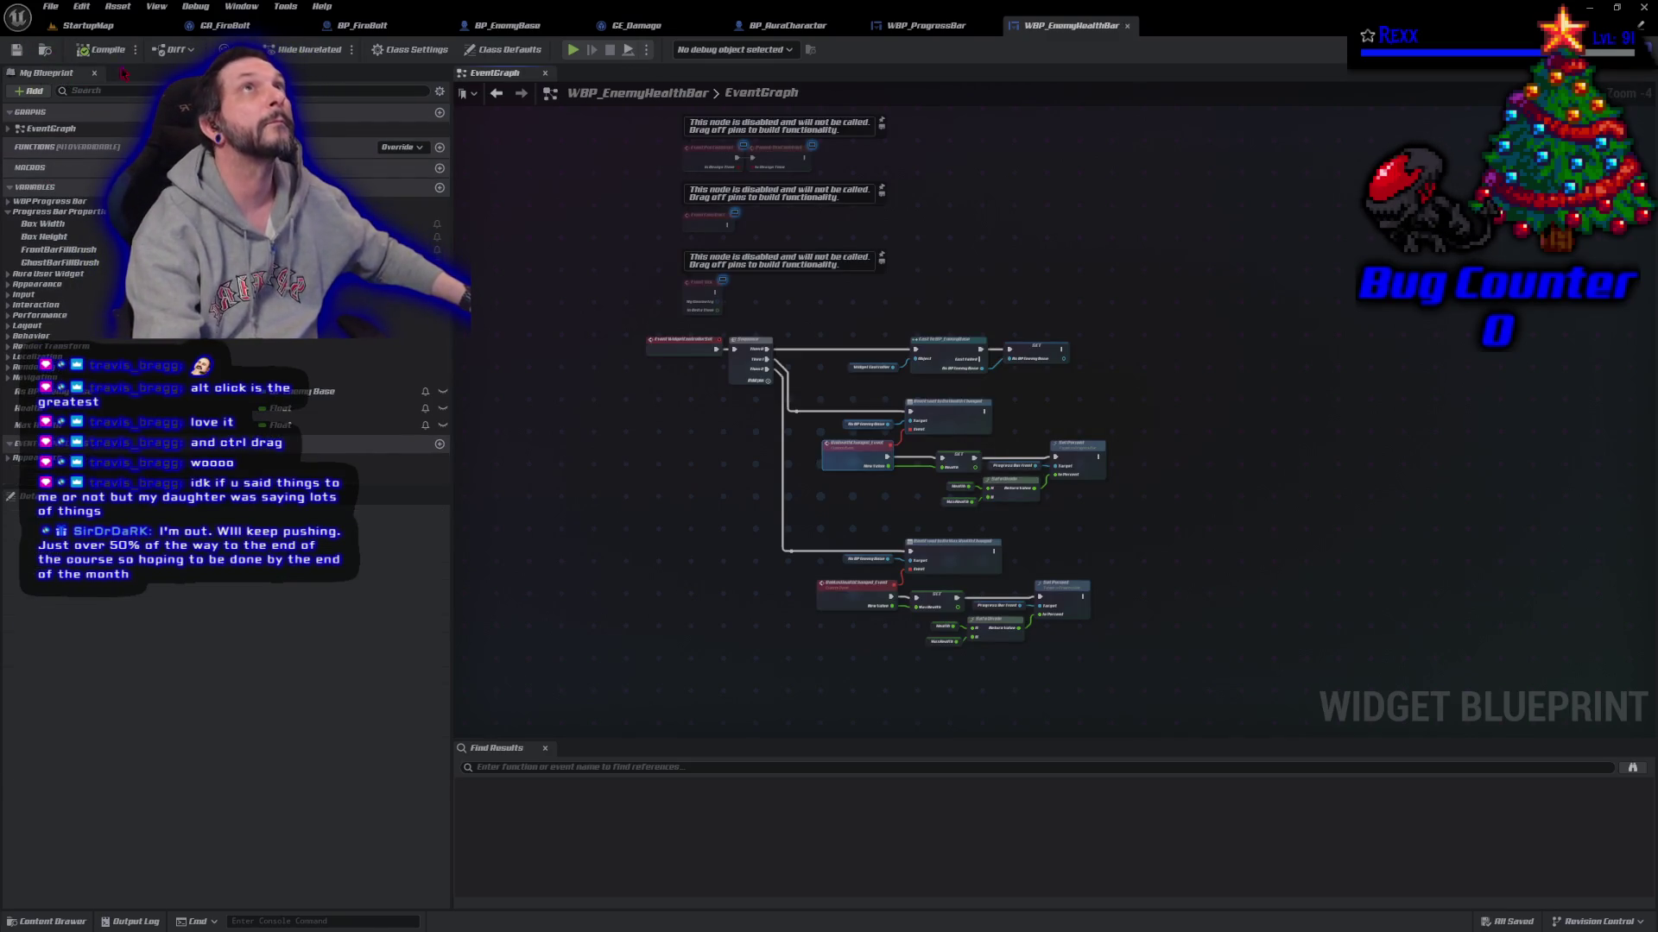
pyautogui.click(928, 26)
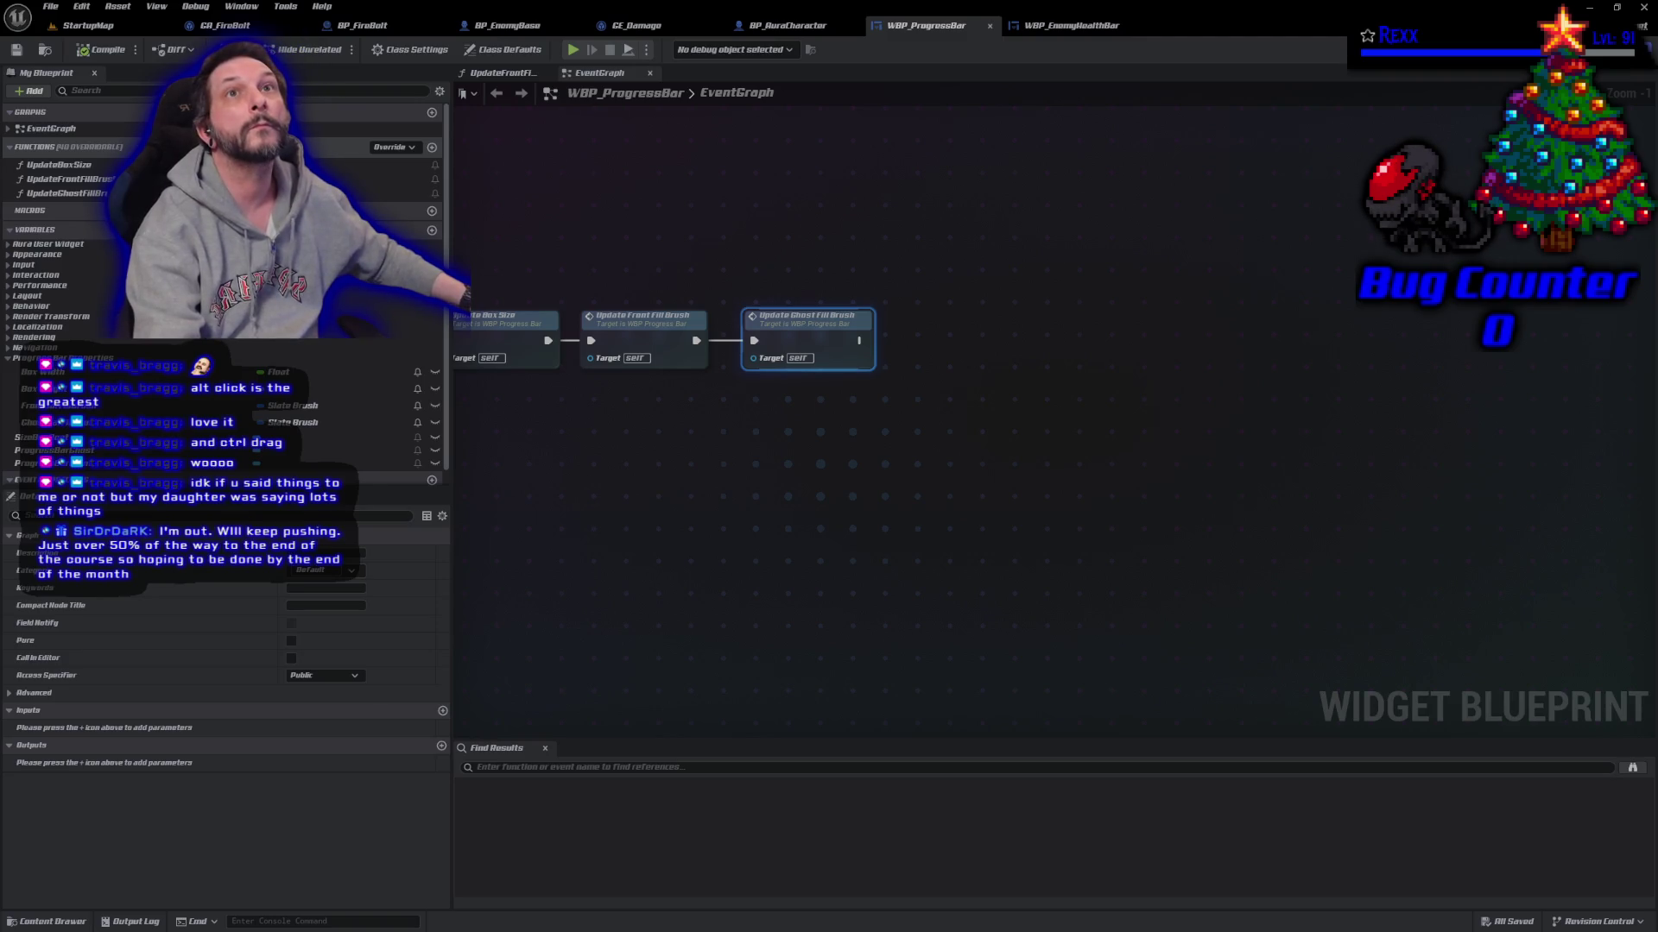
pyautogui.click(69, 147)
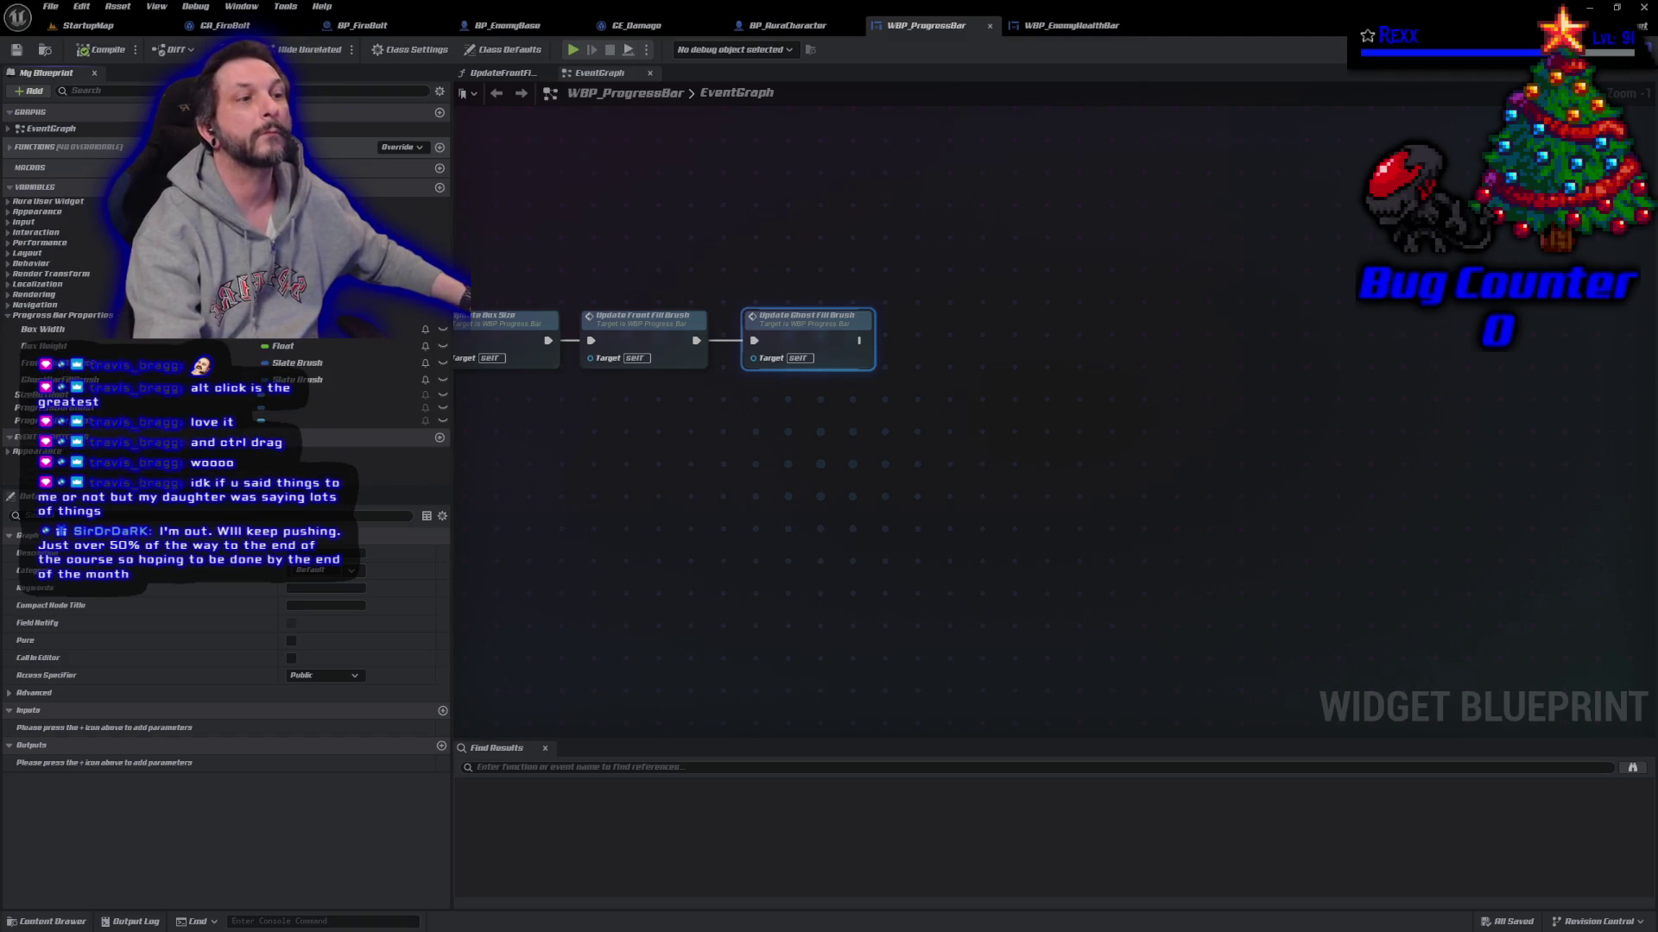
pyautogui.click(69, 147)
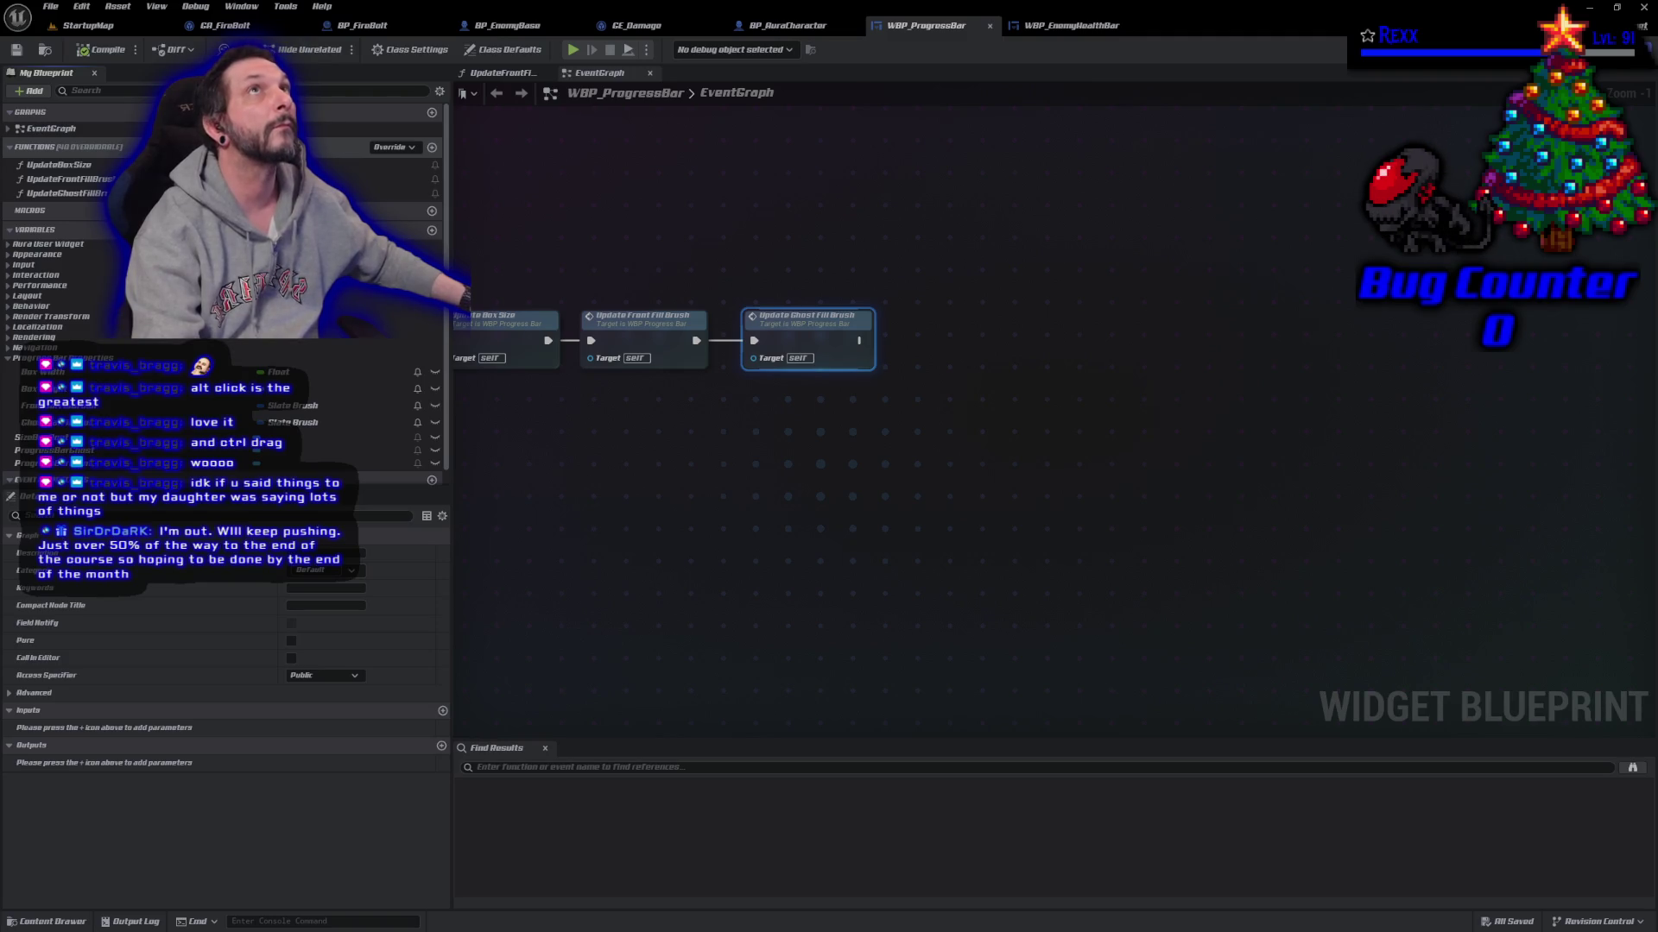
pyautogui.hotkey('ctrl', 'z')
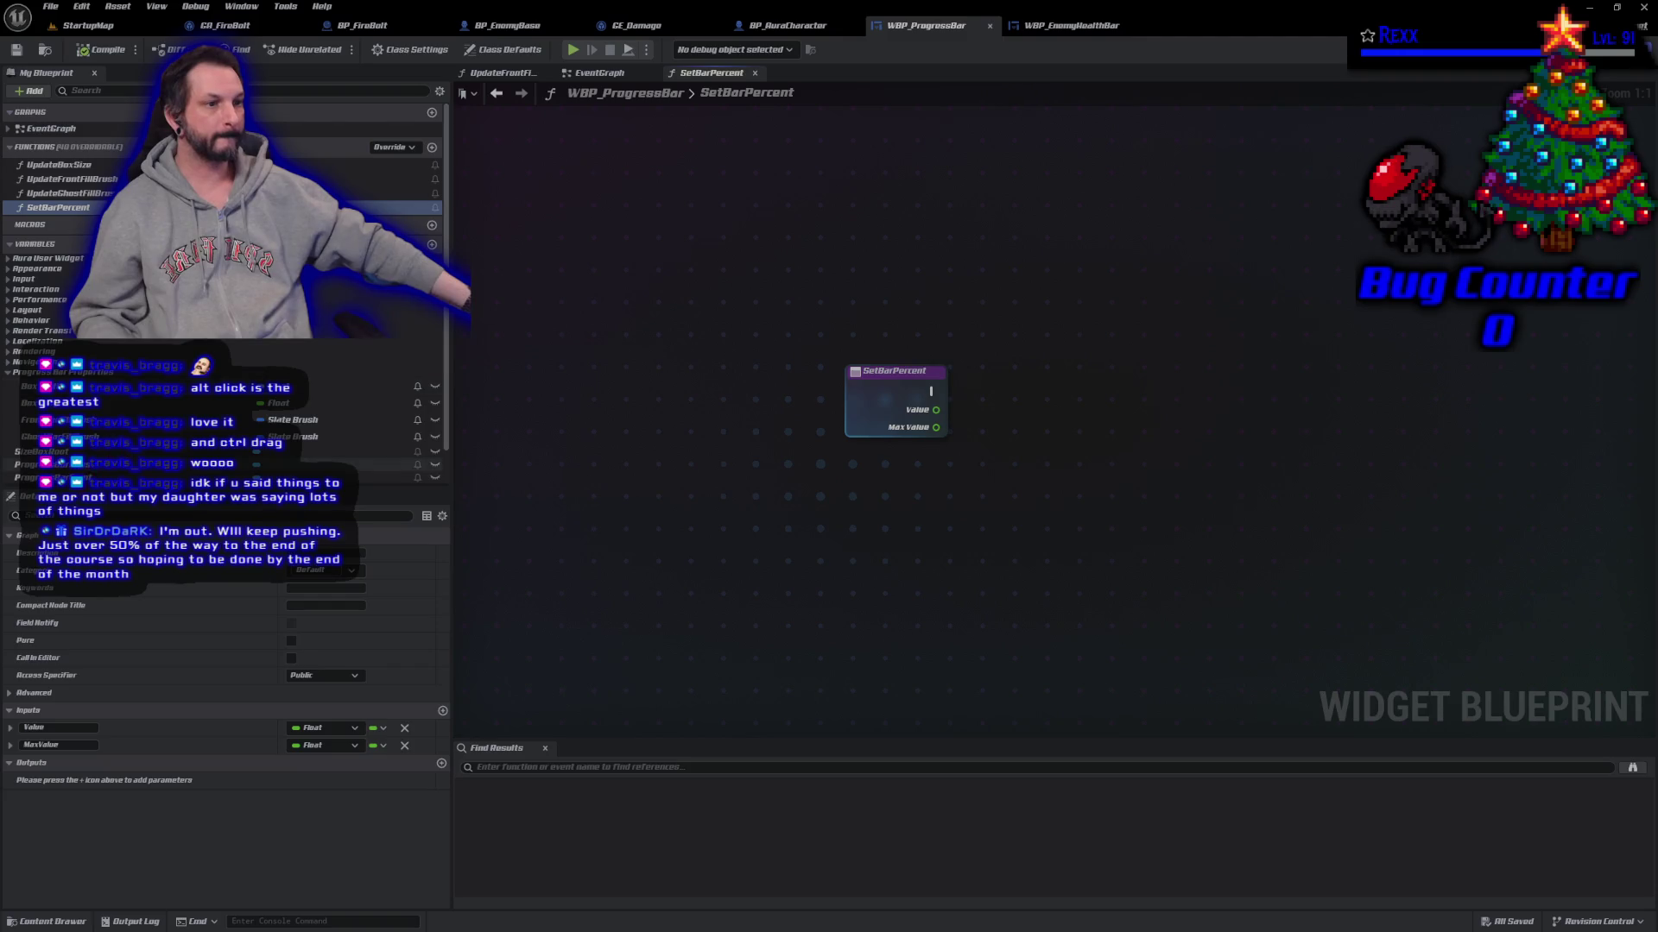
# Step: Add a Progress Bar Front getter feeding a Set Percent node in SetBarPercent
pyautogui.click(380, 477)
pyautogui.click(1079, 471)
pyautogui.moveTo(1148, 468)
pyautogui.mouseDown()
pyautogui.moveTo(1161, 479)
pyautogui.moveTo(1211, 420)
pyautogui.mouseUp()
pyautogui.write('set per')
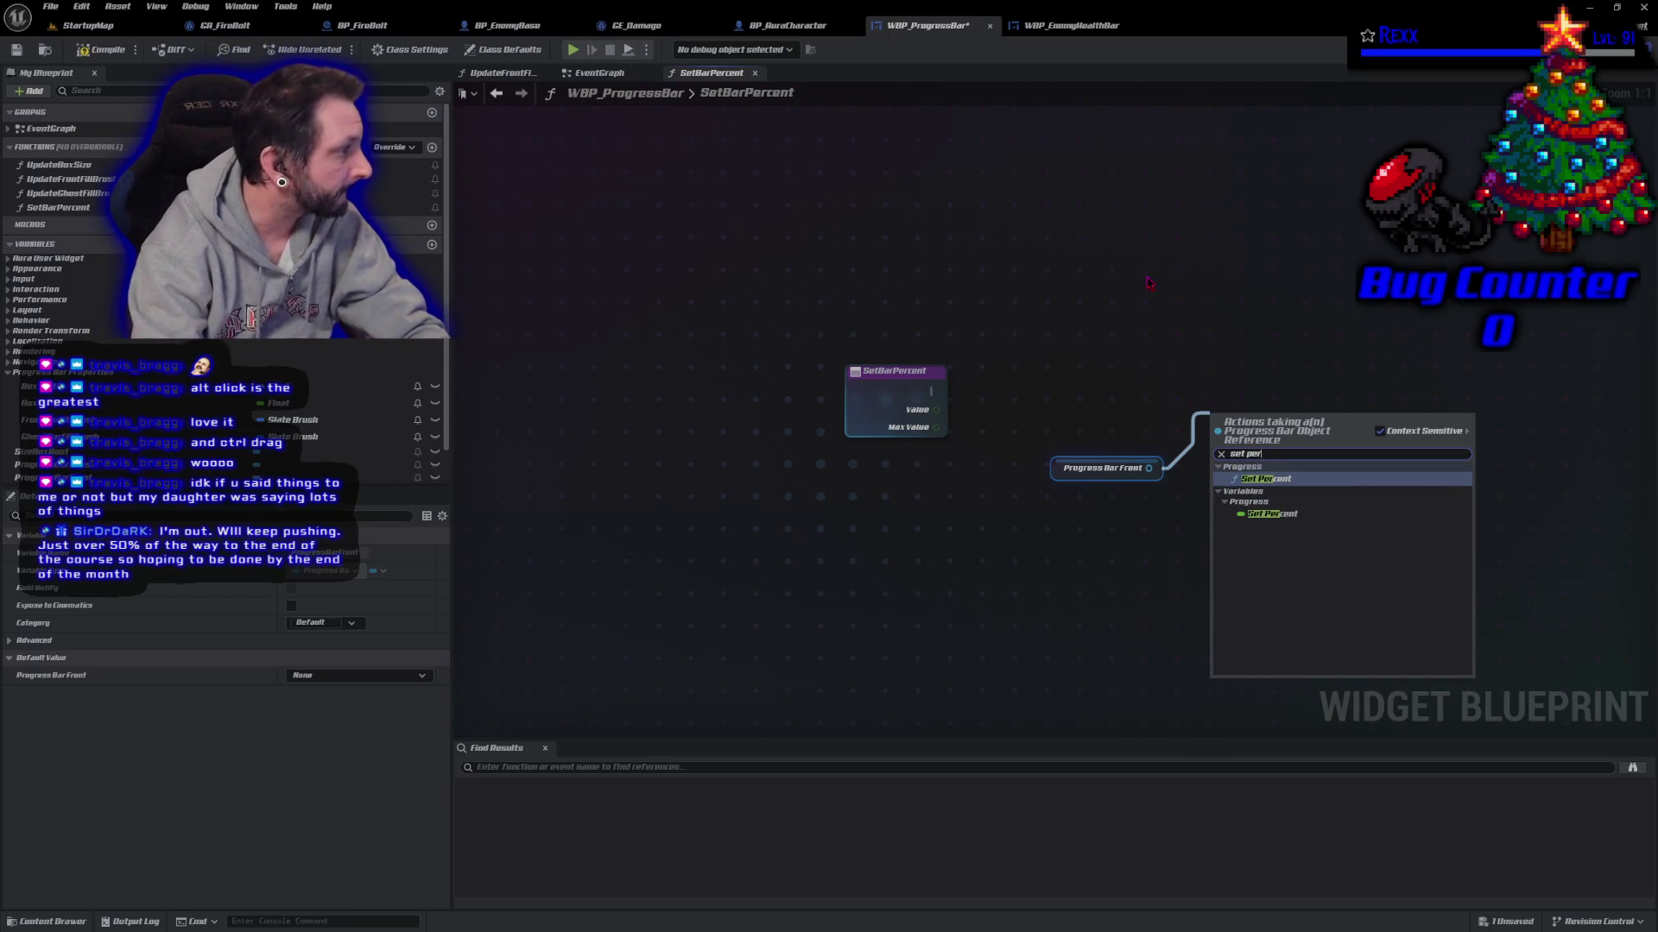
pyautogui.press('Return')
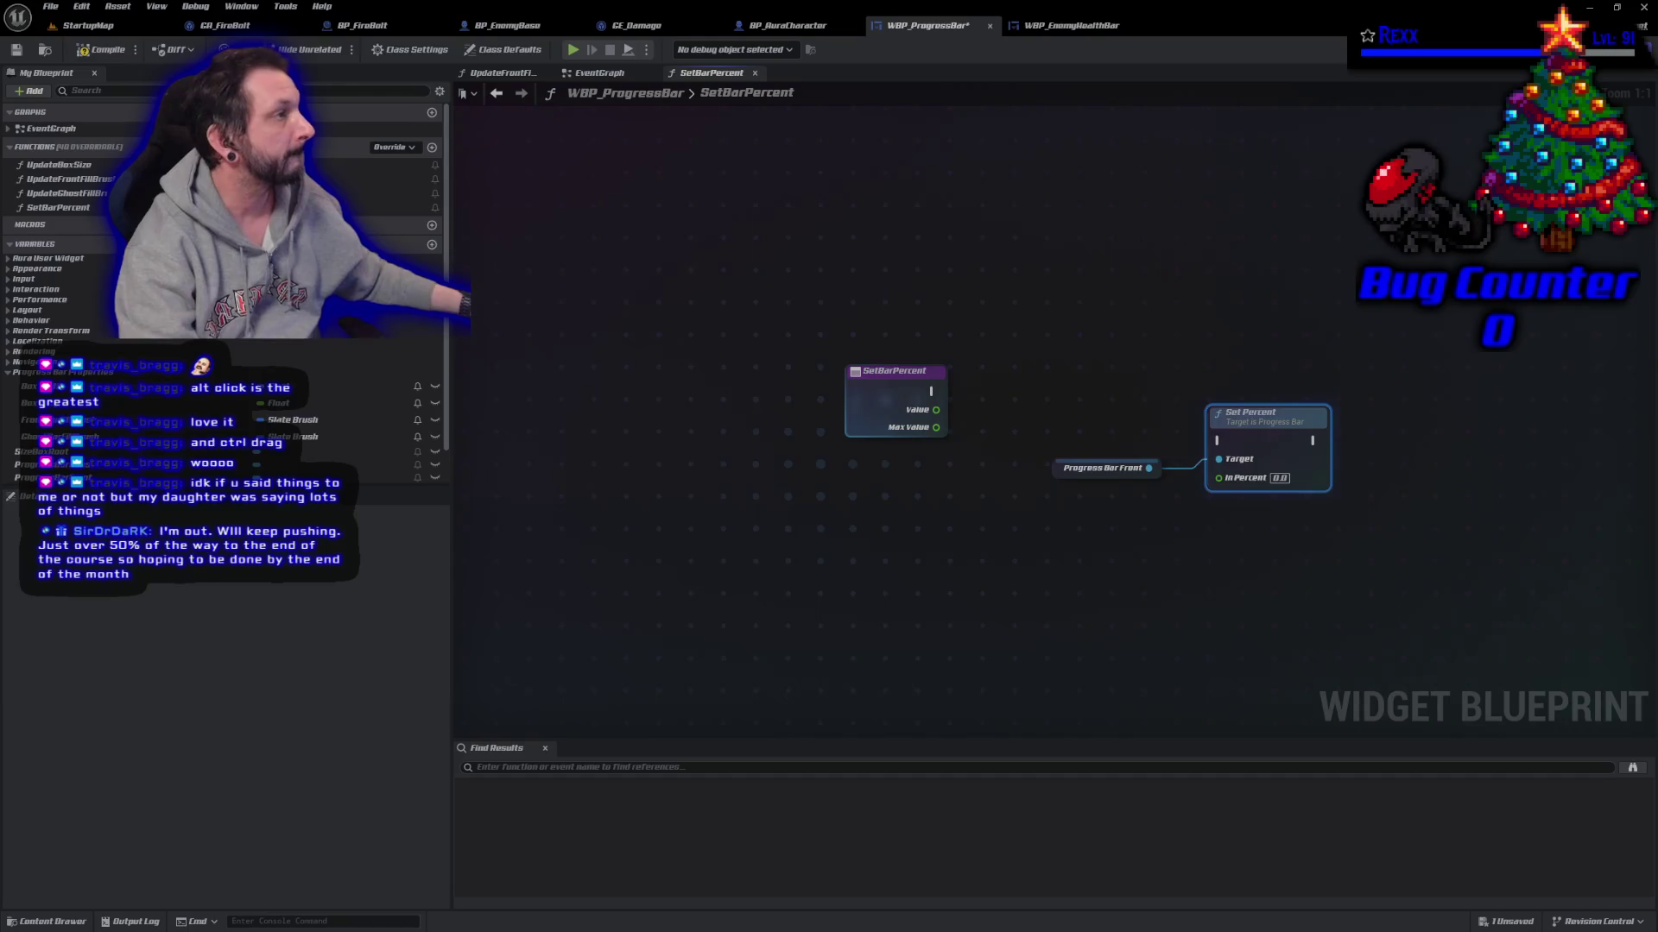
pyautogui.moveTo(1274, 440)
pyautogui.mouseDown()
pyautogui.moveTo(1237, 345)
pyautogui.moveTo(1263, 380)
pyautogui.mouseUp()
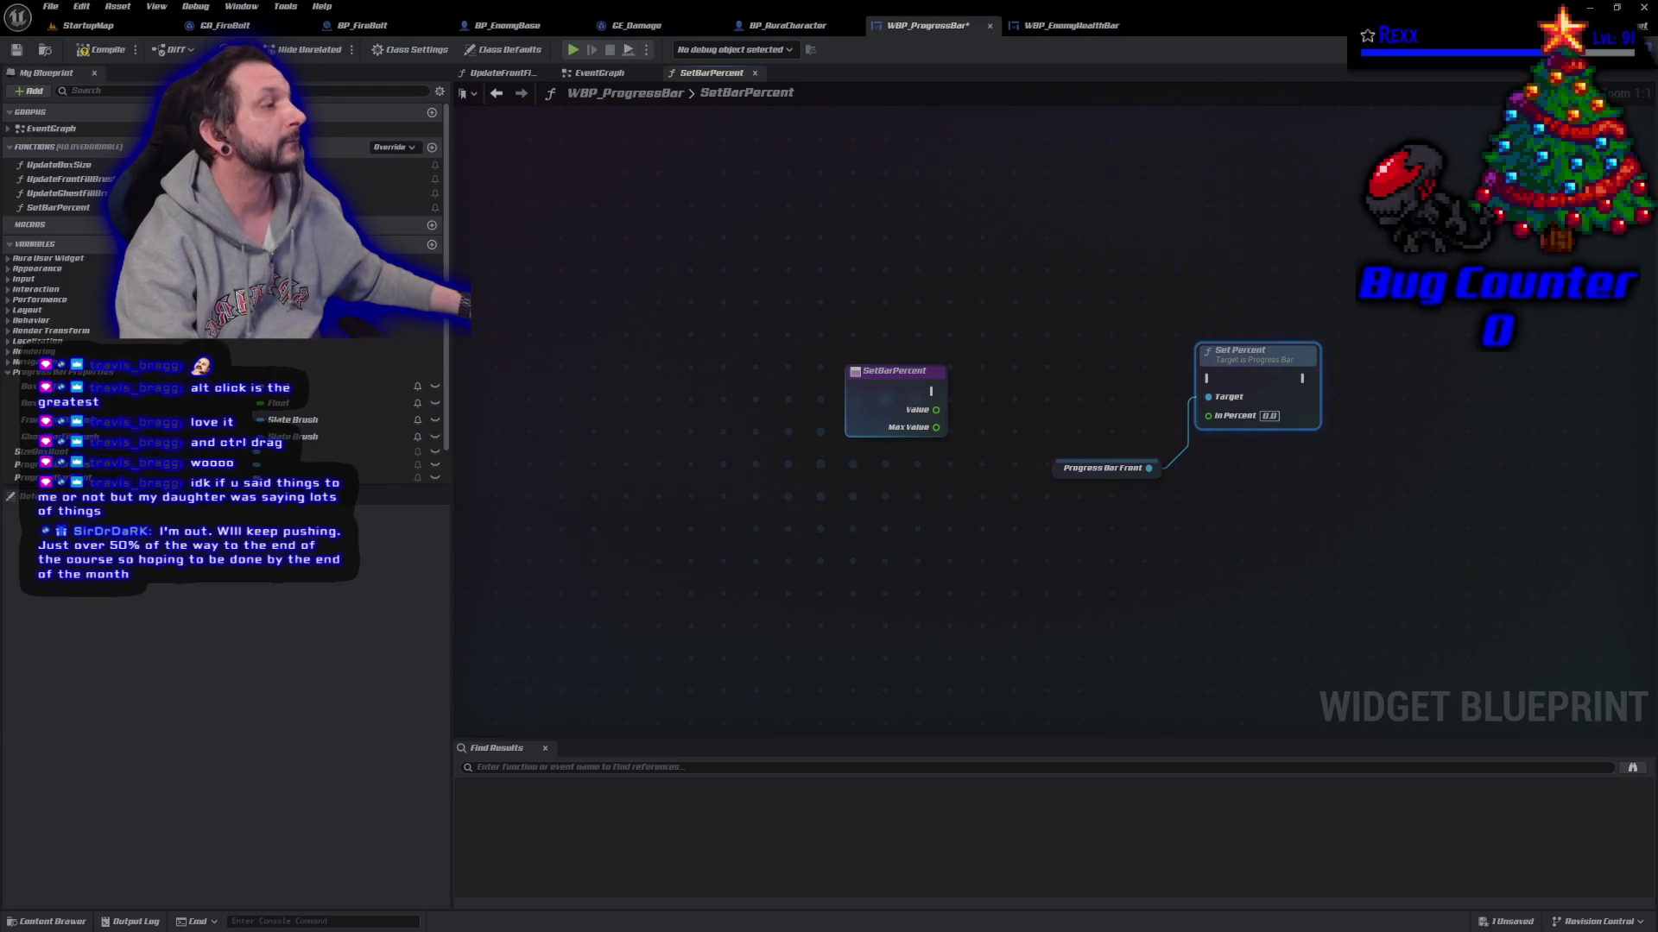
# Step: Feed Safe Divide of Value by MaxValue into In Percent and connect the execution wire
pyautogui.moveTo(936, 410)
pyautogui.mouseDown()
pyautogui.moveTo(1036, 422)
pyautogui.moveTo(967, 405)
pyautogui.mouseUp()
pyautogui.write('safe')
pyautogui.press('Return')
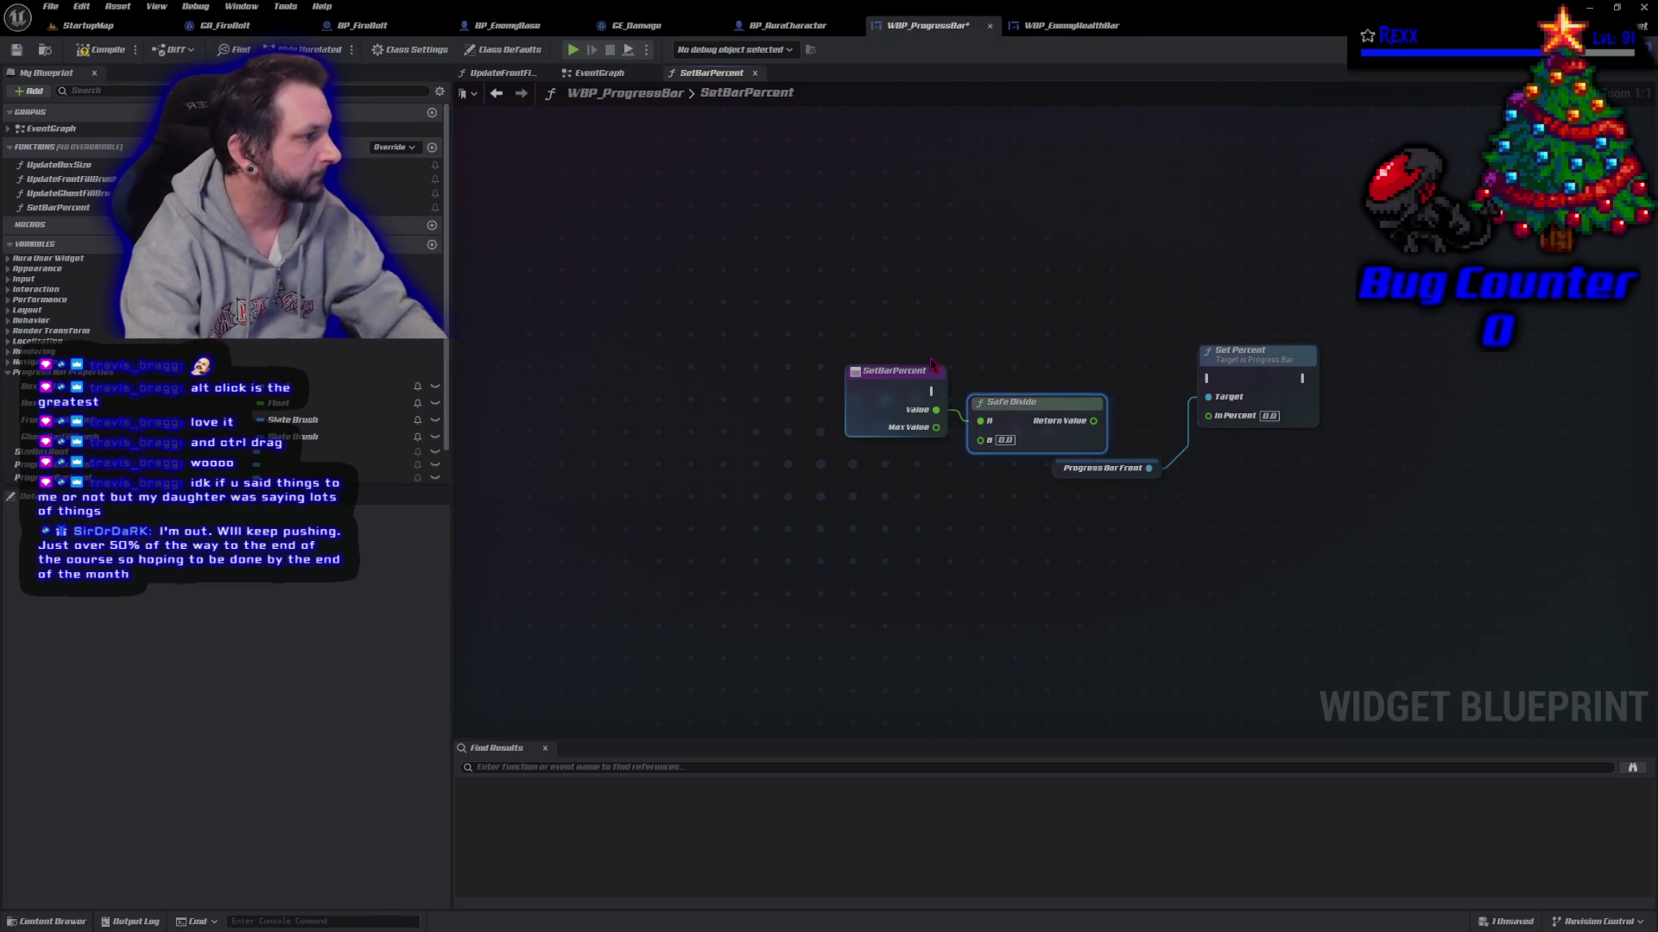
pyautogui.moveTo(938, 428)
pyautogui.mouseDown()
pyautogui.moveTo(1113, 436)
pyautogui.moveTo(1200, 432)
pyautogui.moveTo(1208, 416)
pyautogui.mouseUp()
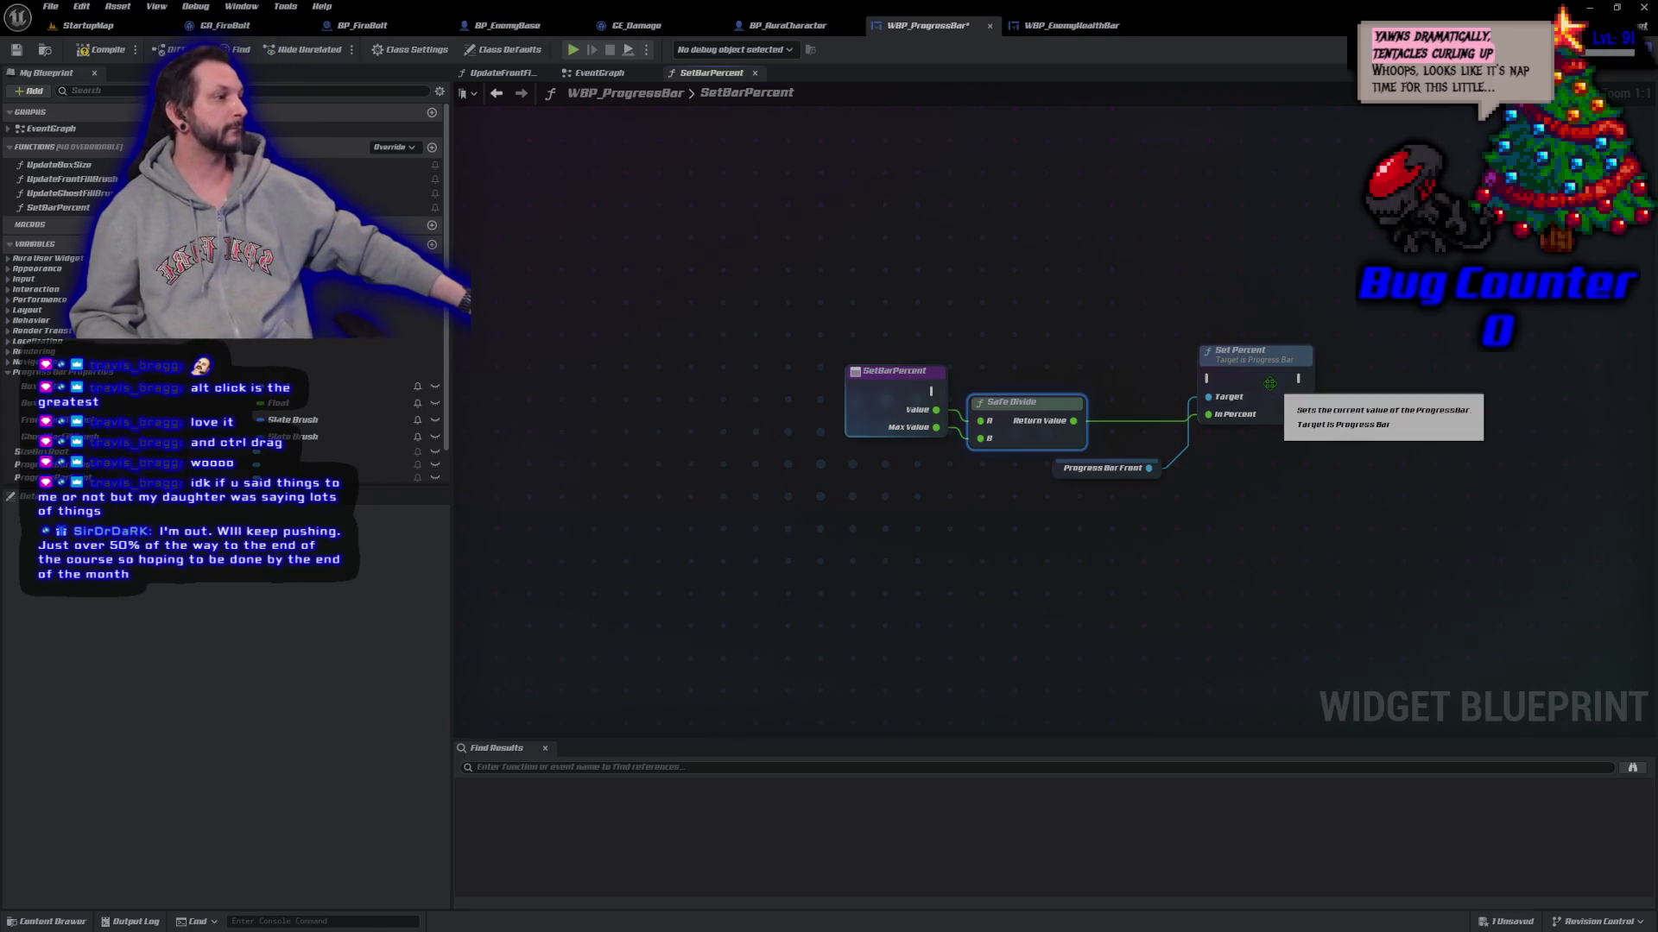
pyautogui.moveTo(1290, 401); pyautogui.dragTo(1291, 412)
pyautogui.moveTo(931, 391); pyautogui.dragTo(1215, 383)
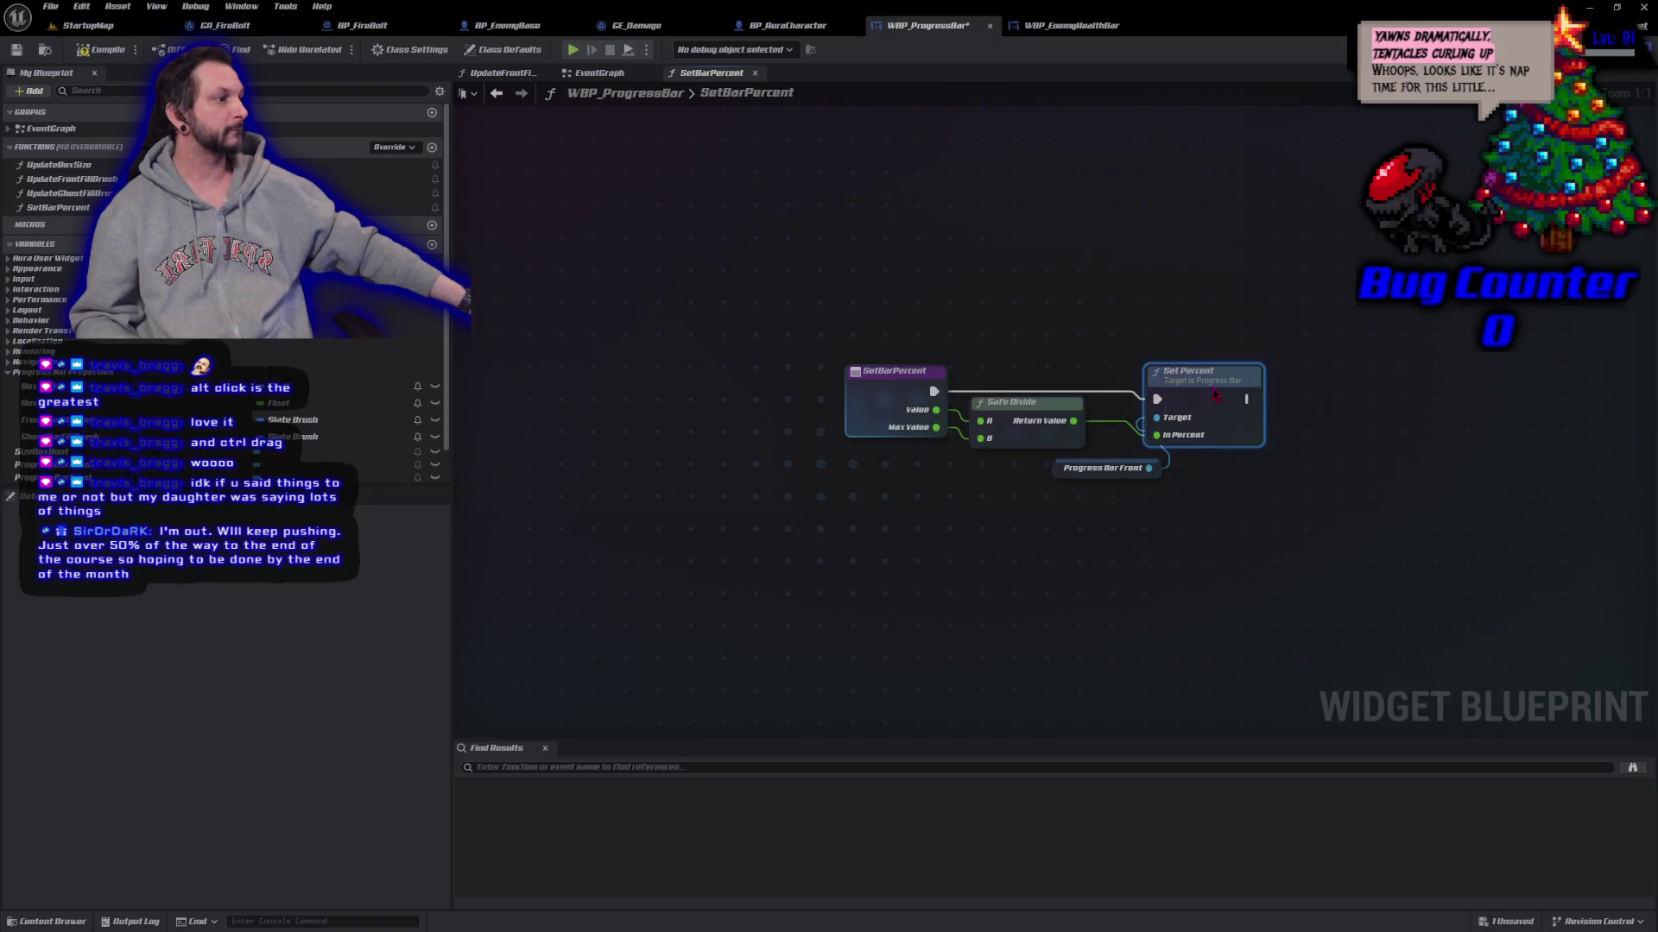
pyautogui.moveTo(1061, 473); pyautogui.dragTo(998, 464)
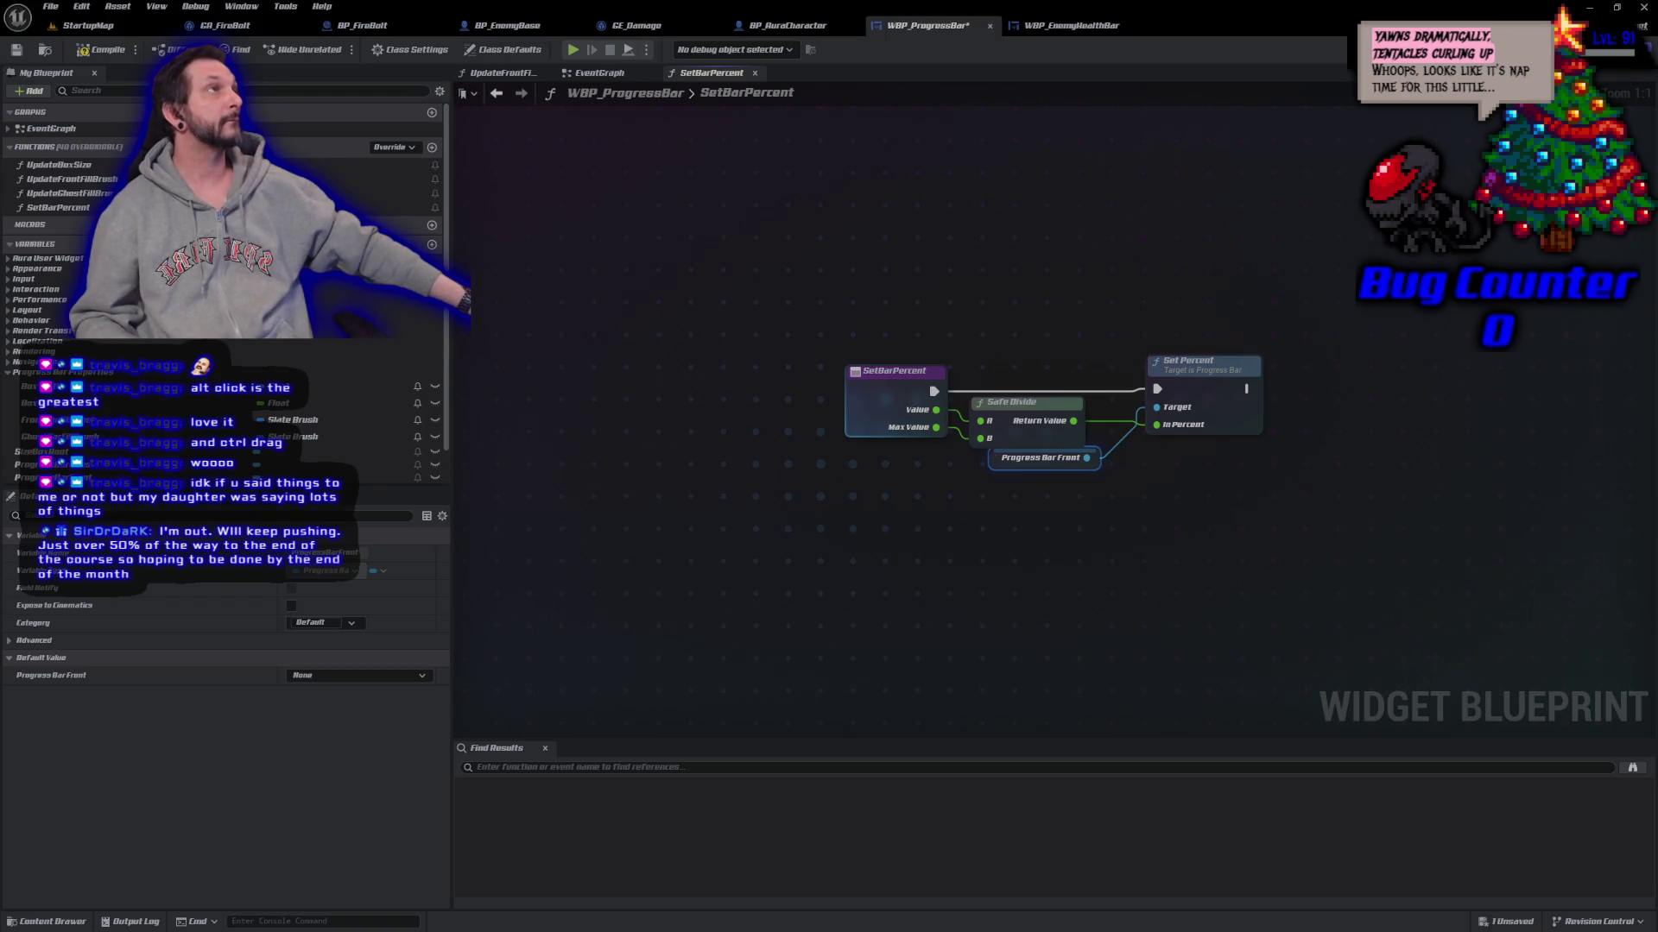
# Step: Compile WBP_ProgressBar and return to the EventGraph's Pre Construct chain
pyautogui.click(101, 52)
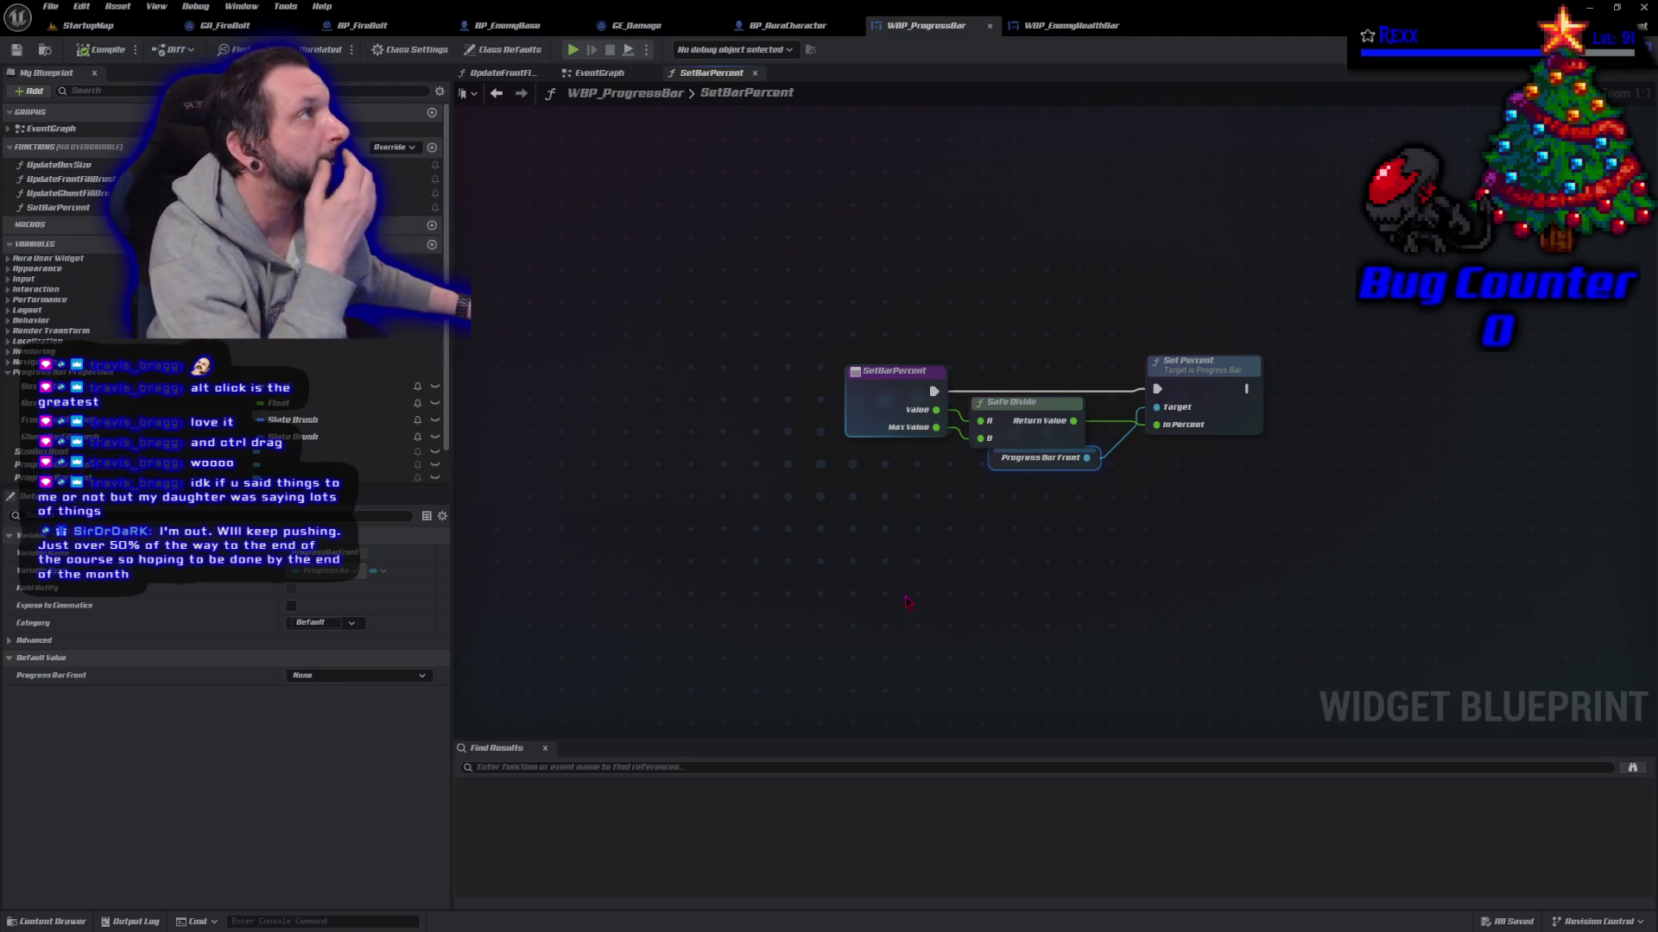
pyautogui.click(599, 73)
pyautogui.moveTo(553, 484); pyautogui.dragTo(888, 484)
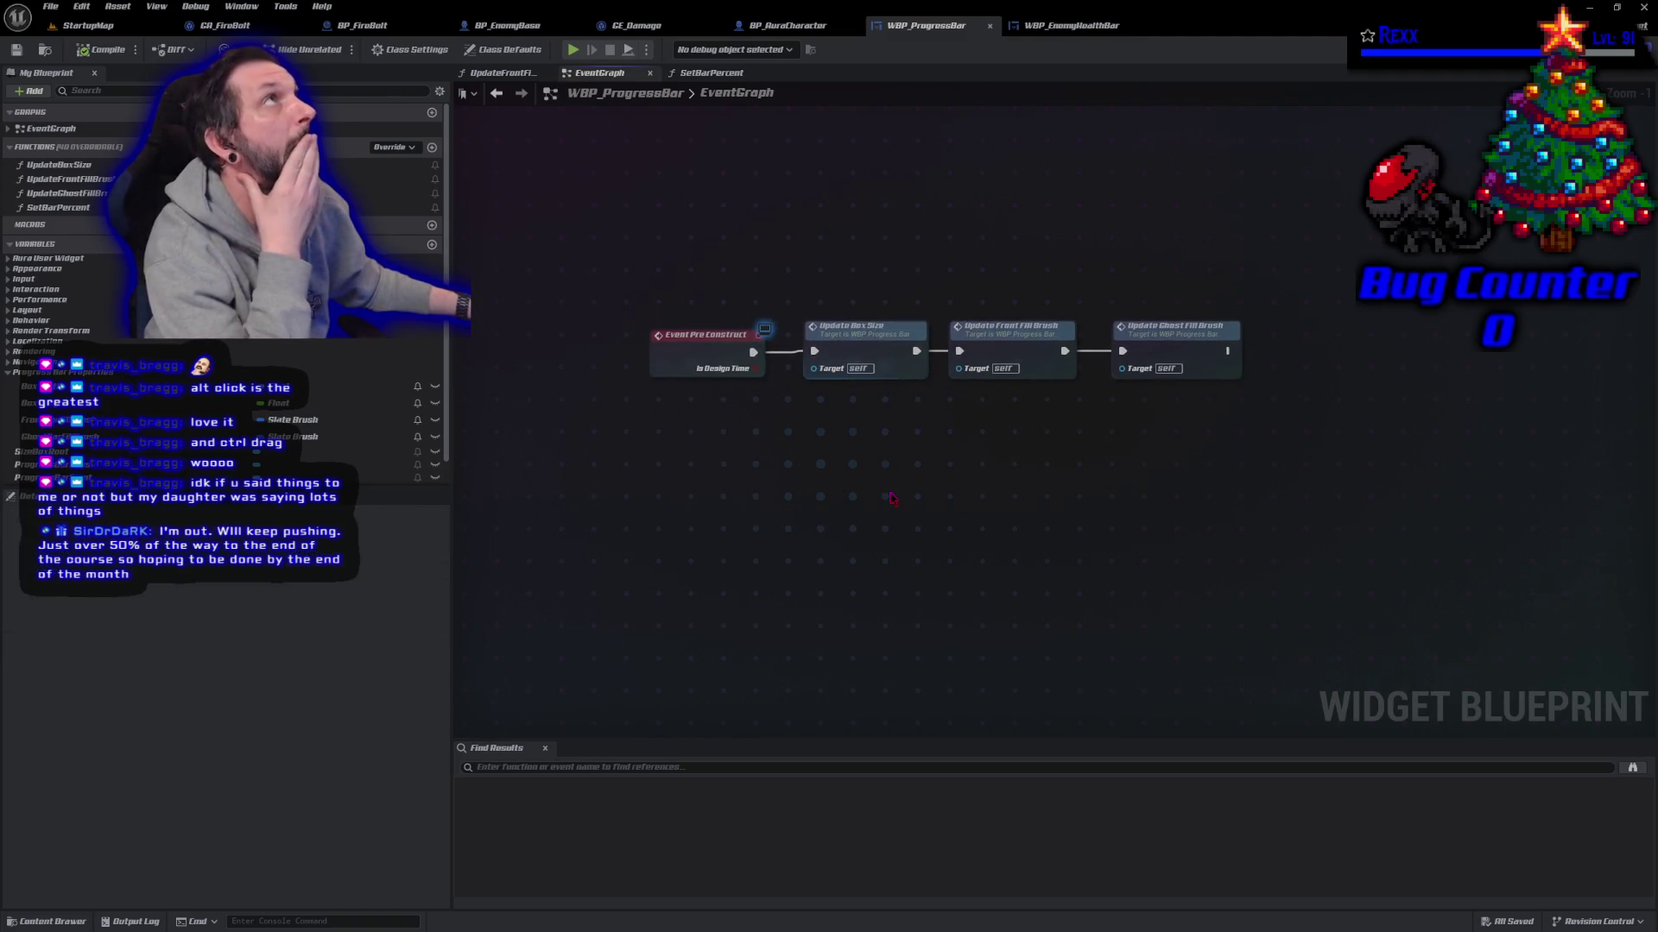
# Step: In WBP_EnemyHealthBar, add a Set Bar Percent node and delete the old Set Percent nodes
pyautogui.click(1047, 27)
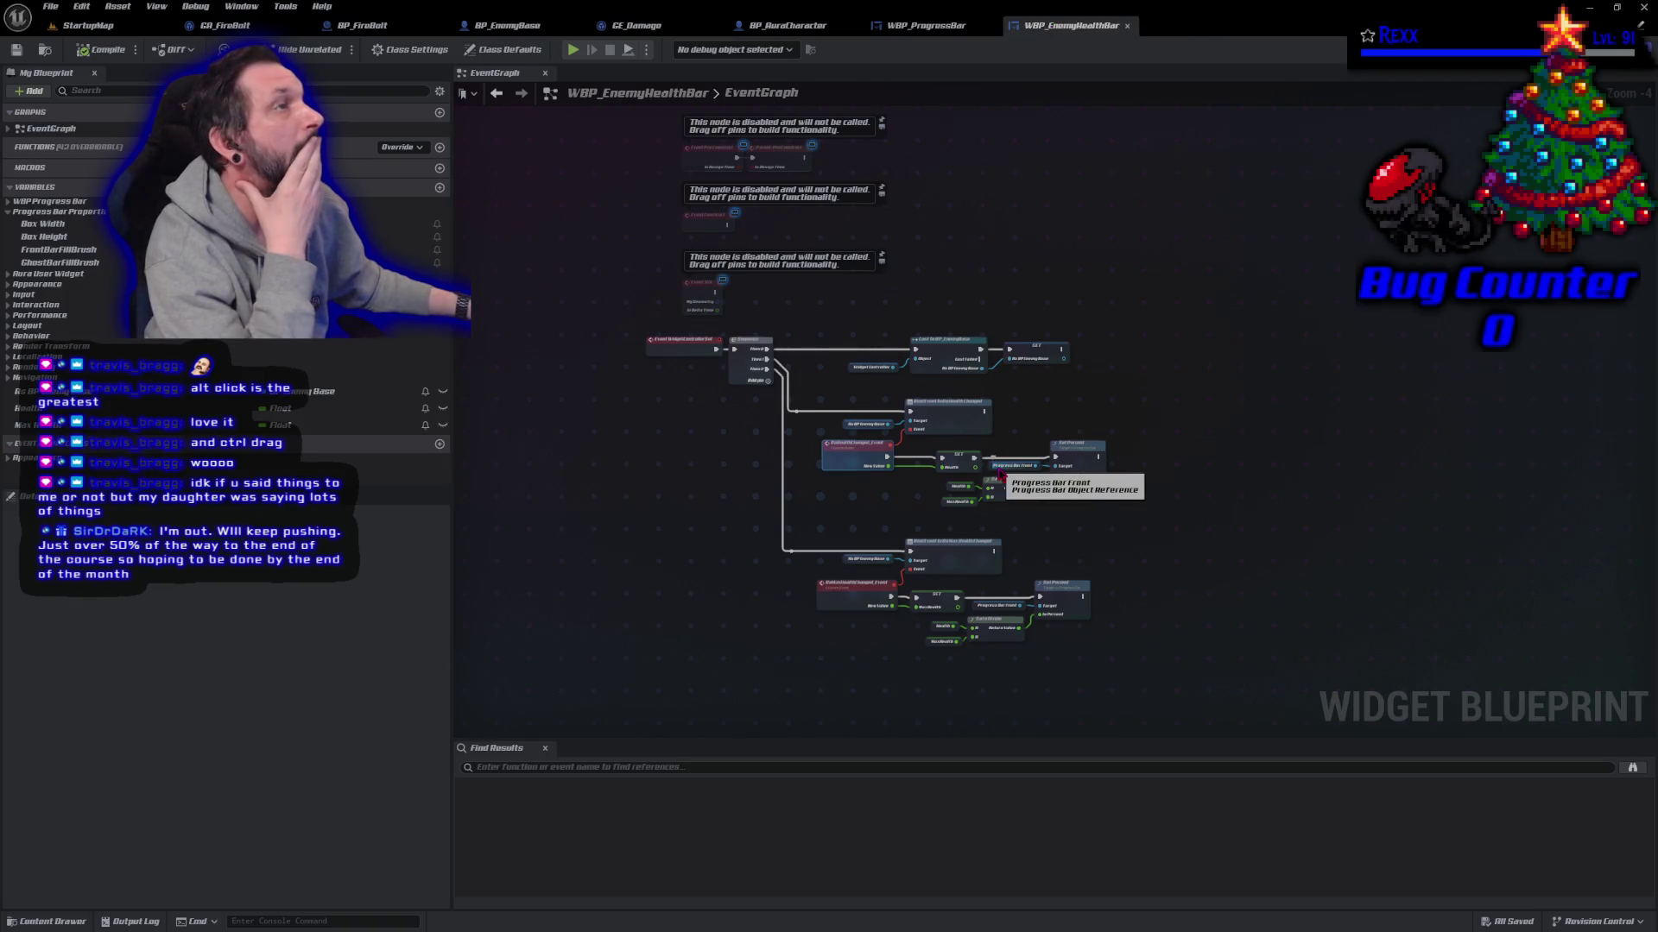
pyautogui.scroll(4, 993, 469)
pyautogui.moveTo(824, 568); pyautogui.dragTo(774, 425)
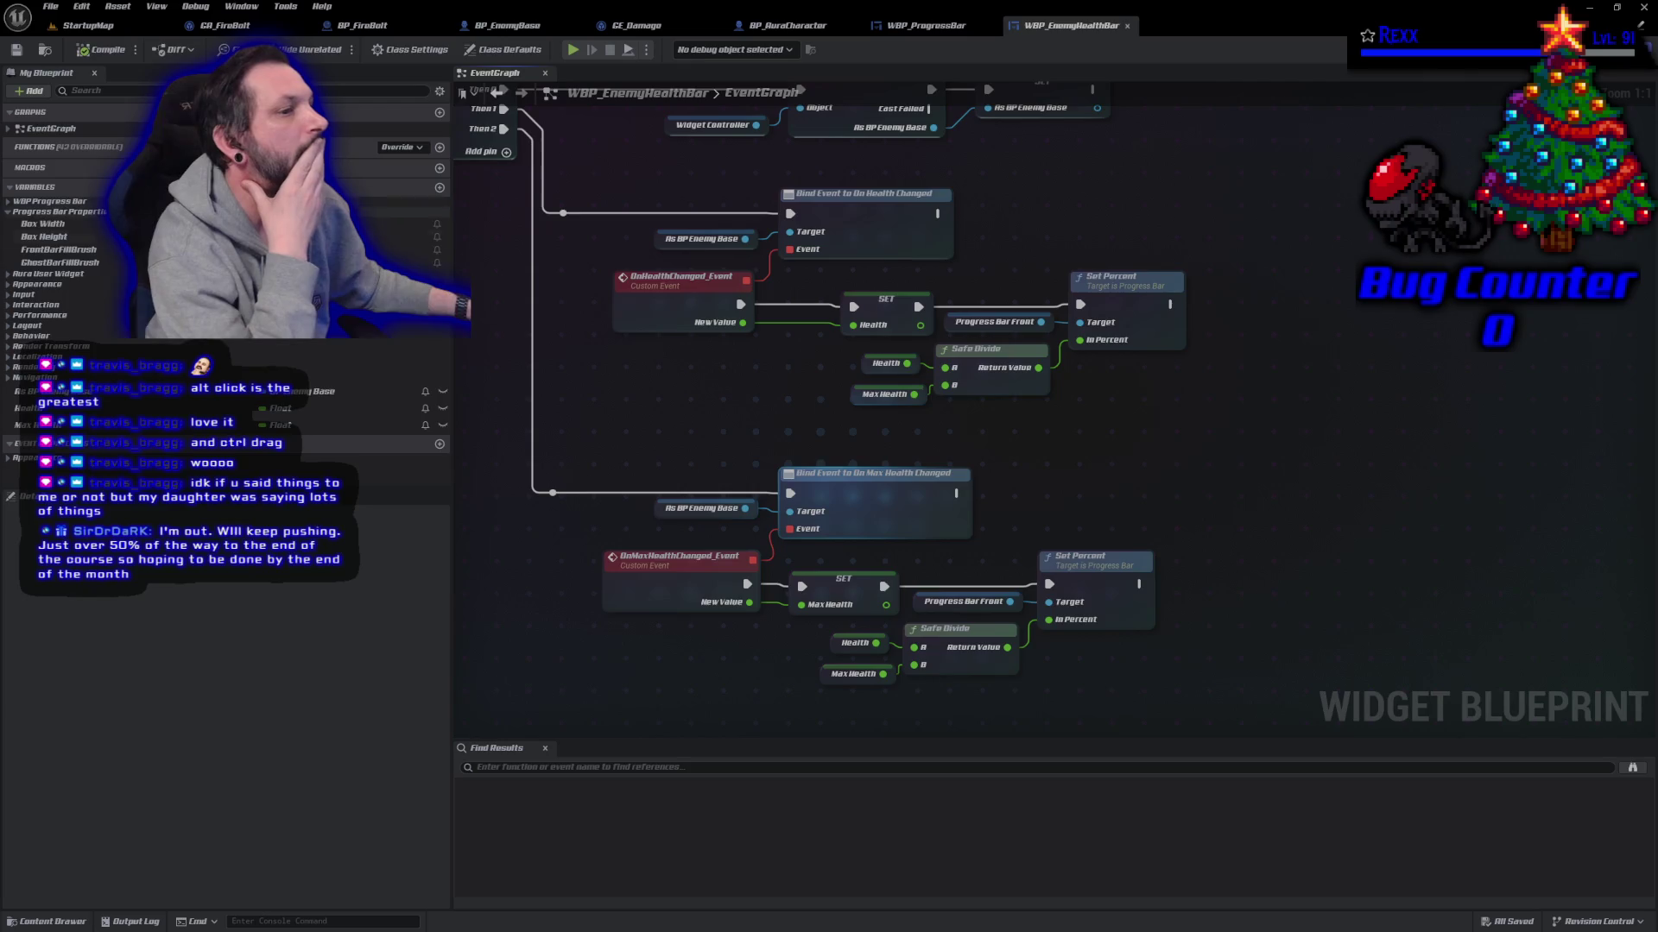
pyautogui.rightClick(1256, 234)
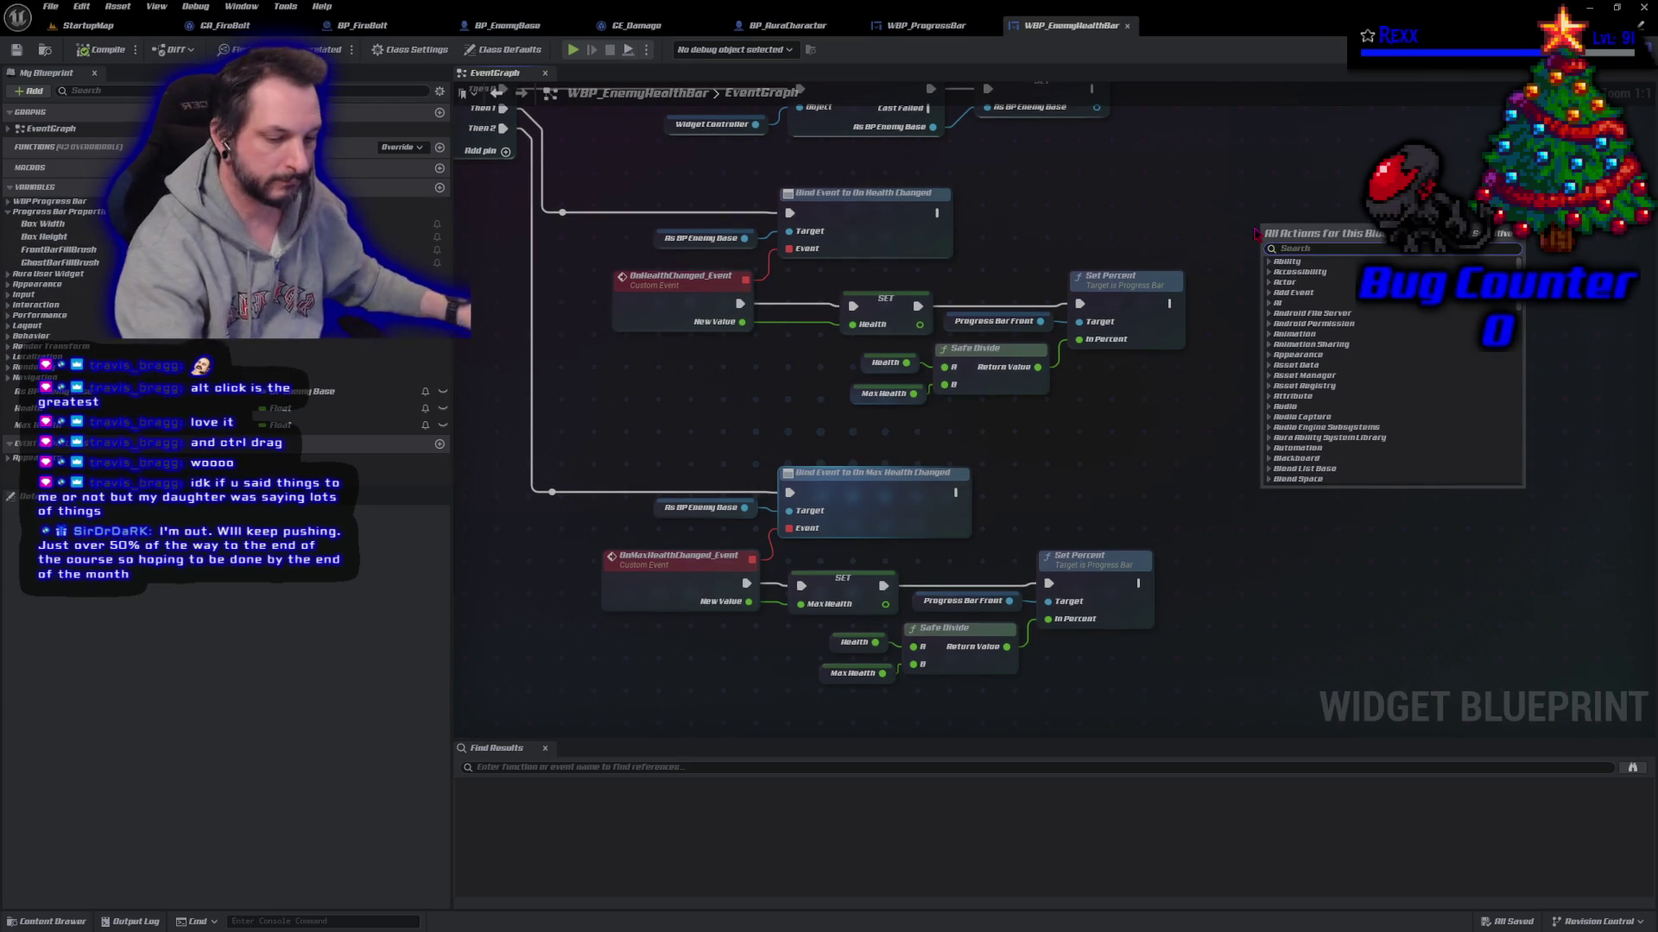
pyautogui.write('set bar percent')
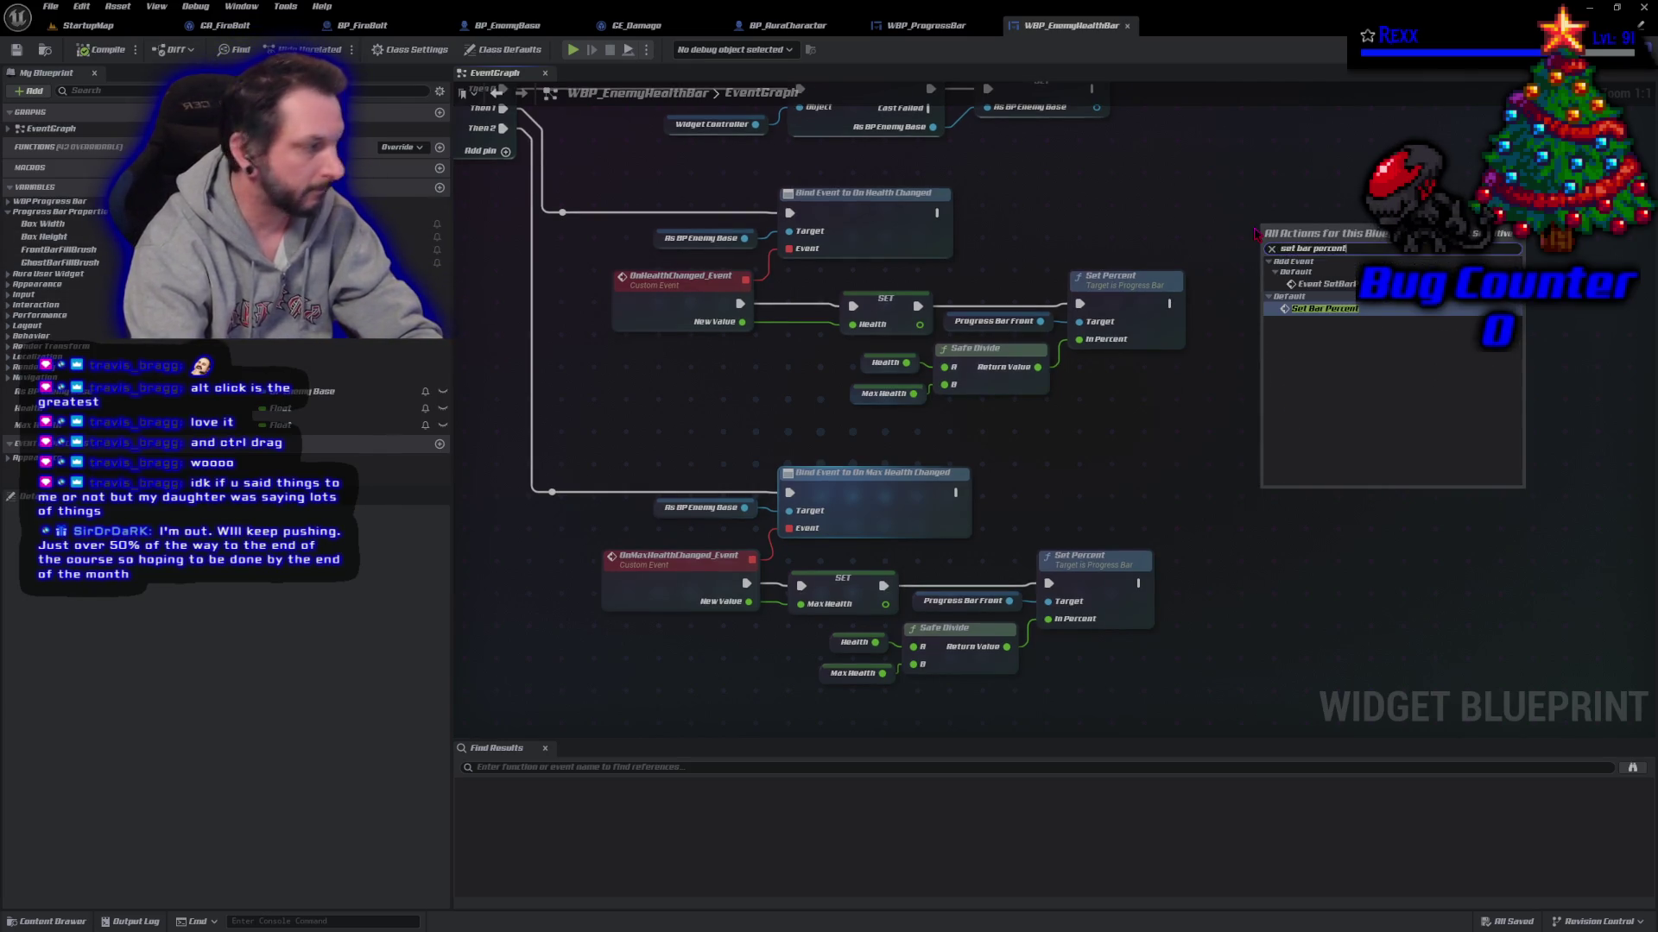
pyautogui.press('Return')
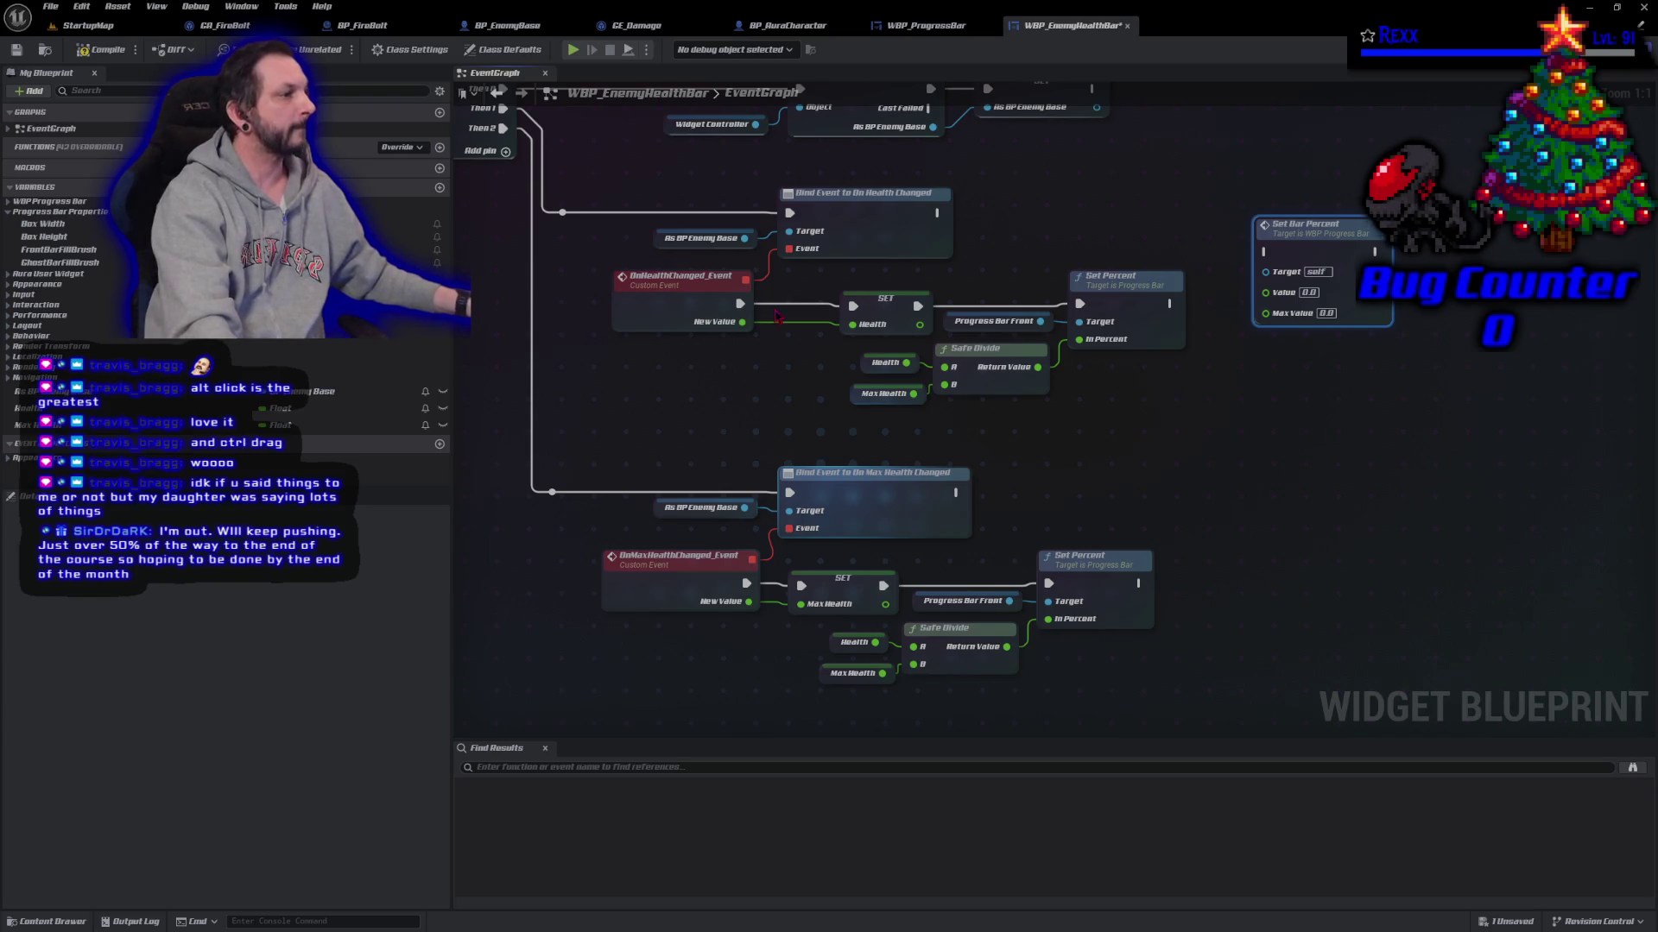
pyautogui.click(1113, 281)
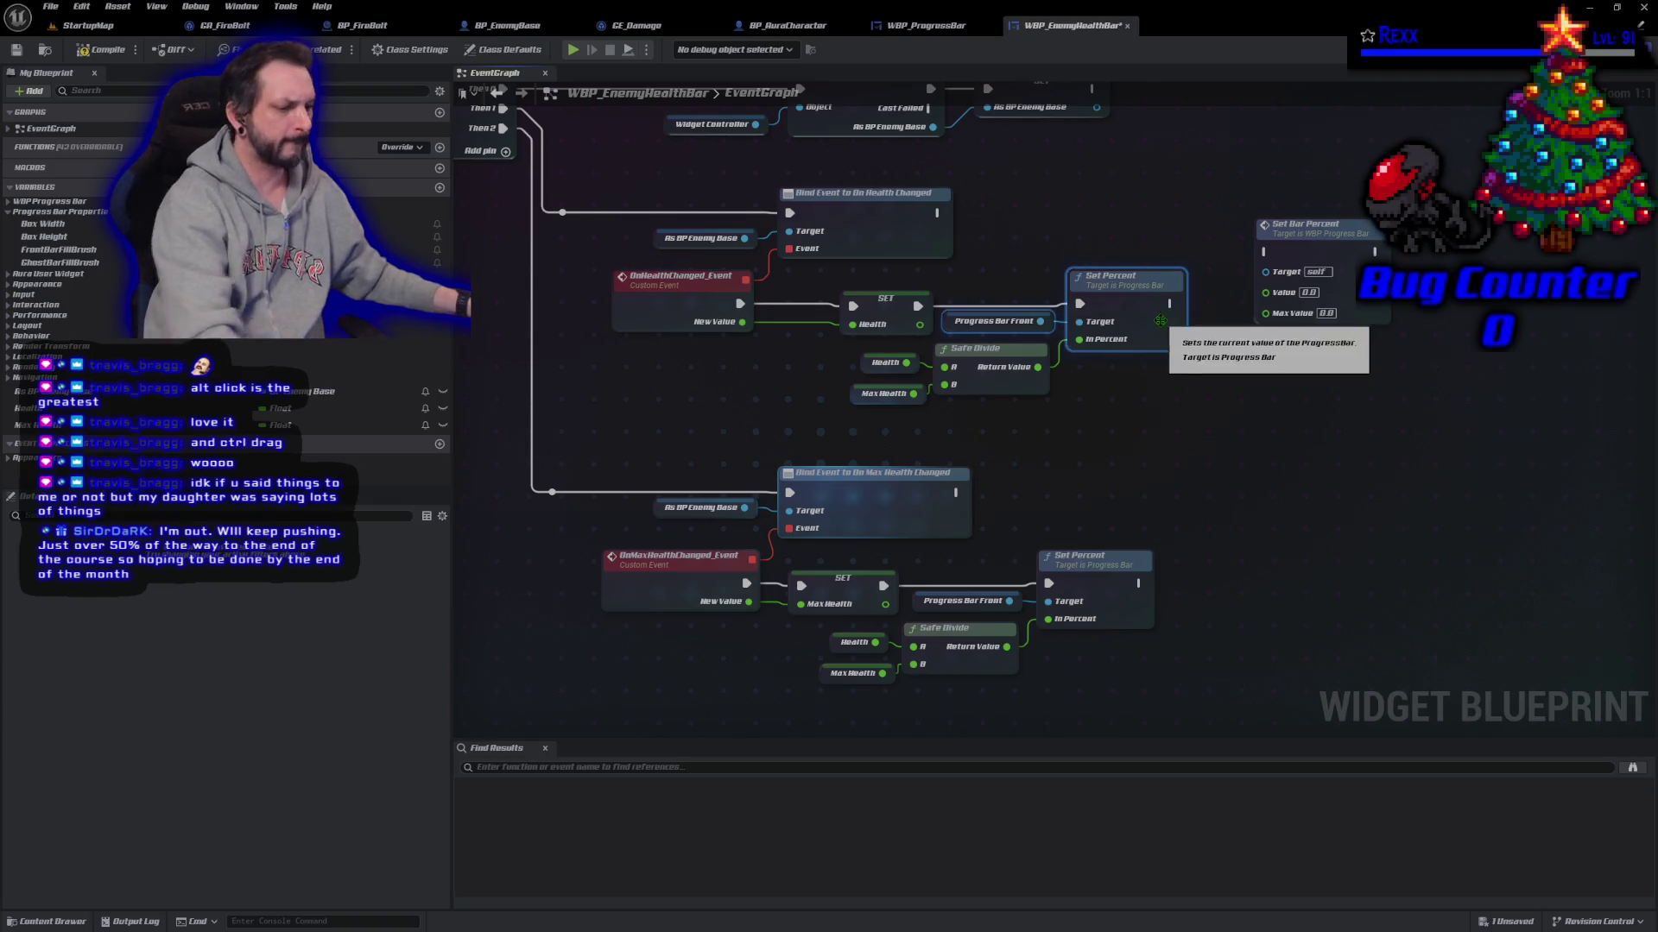
pyautogui.press('Delete')
# Step: Wire Set Bar Percent after SET Health with Health and MaxHealth, drop Safe Divide, save, paste a copy
pyautogui.moveTo(1336, 236); pyautogui.dragTo(1183, 307)
pyautogui.moveTo(917, 306)
pyautogui.mouseDown()
pyautogui.moveTo(1109, 313)
pyautogui.moveTo(1150, 288)
pyautogui.moveTo(1045, 307)
pyautogui.mouseUp()
pyautogui.click(1005, 348)
pyautogui.press('Delete')
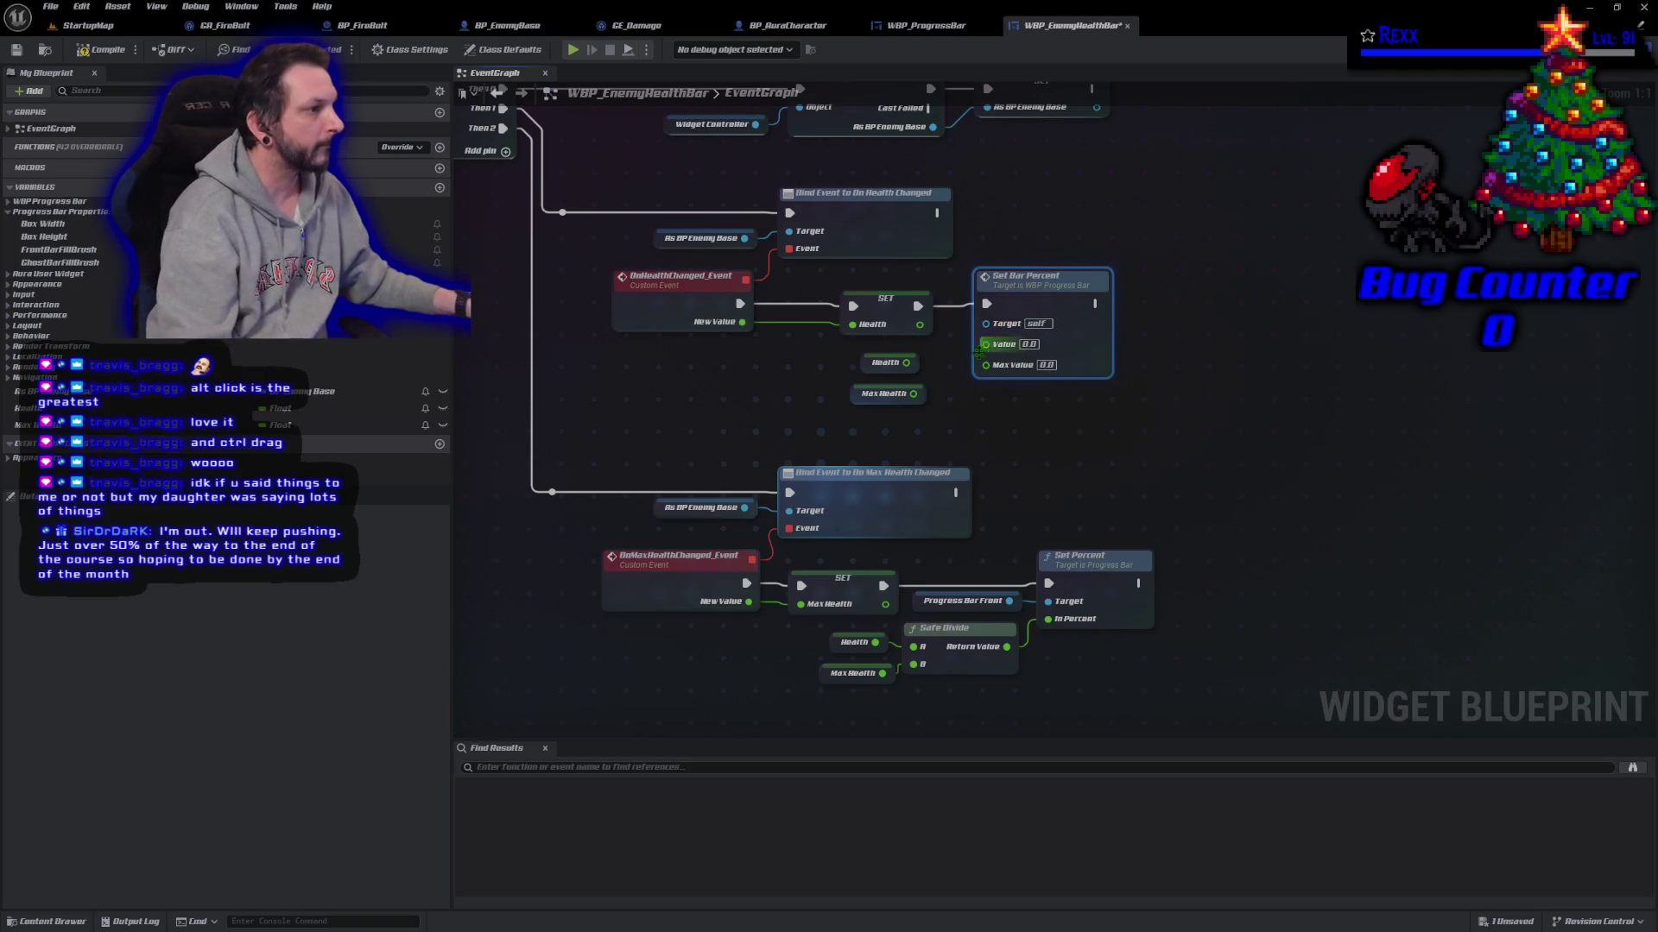
pyautogui.moveTo(906, 362); pyautogui.dragTo(1001, 352)
pyautogui.moveTo(913, 393)
pyautogui.mouseDown()
pyautogui.moveTo(997, 367)
pyautogui.moveTo(985, 360)
pyautogui.mouseUp()
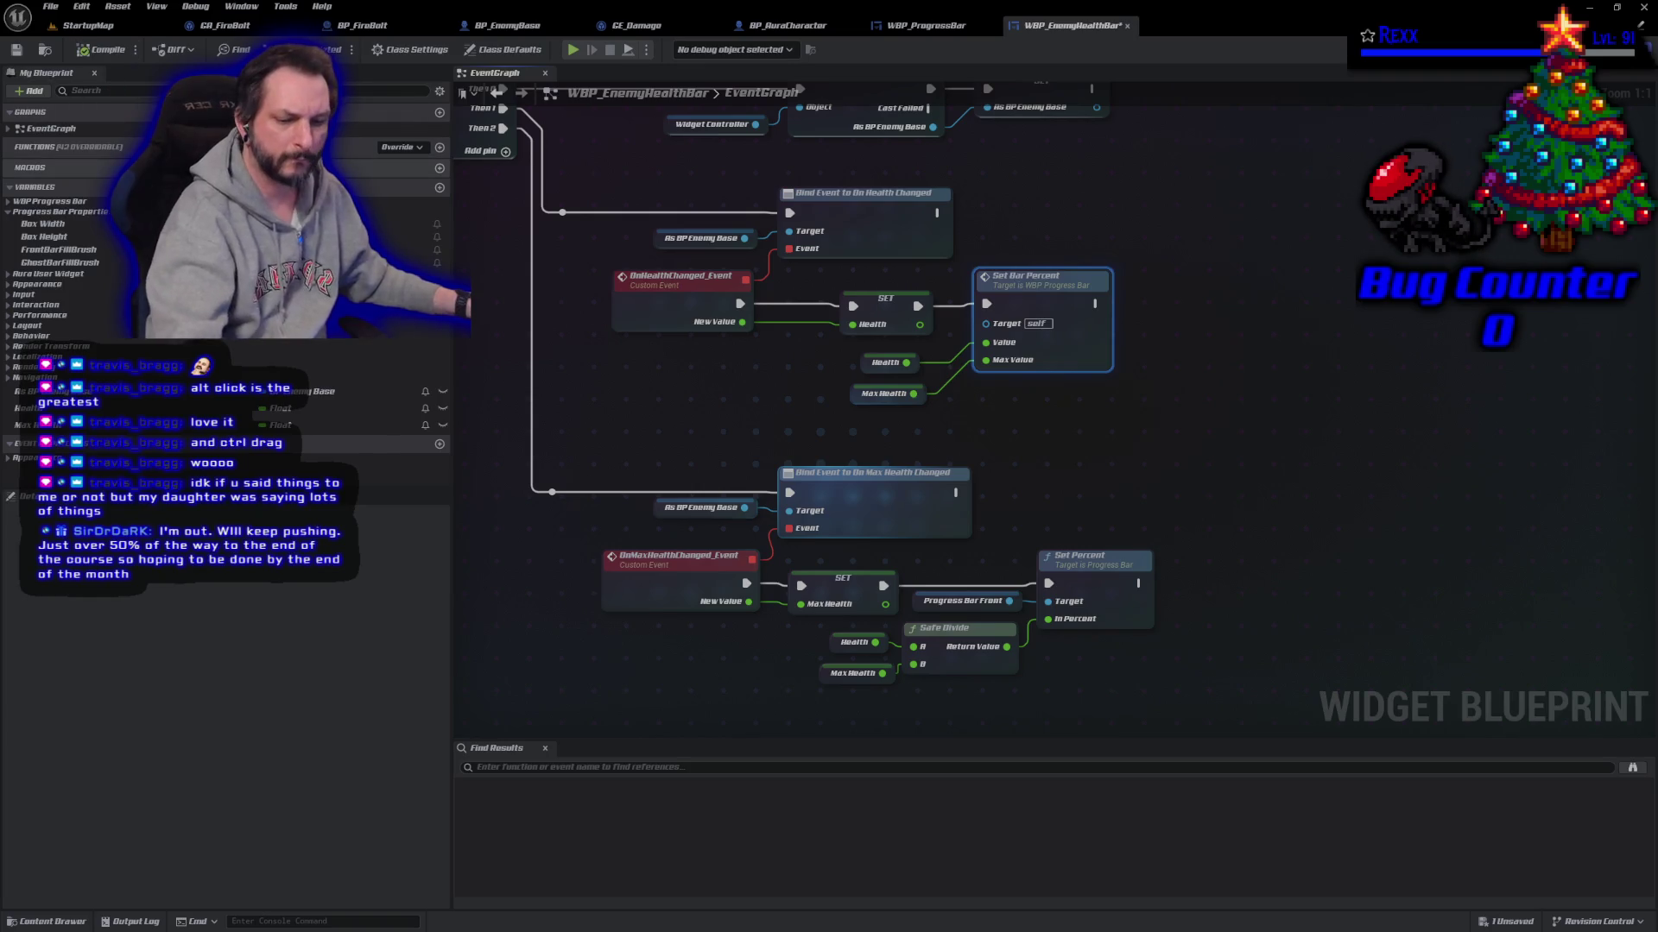
pyautogui.hotkey('ctrl', 's')
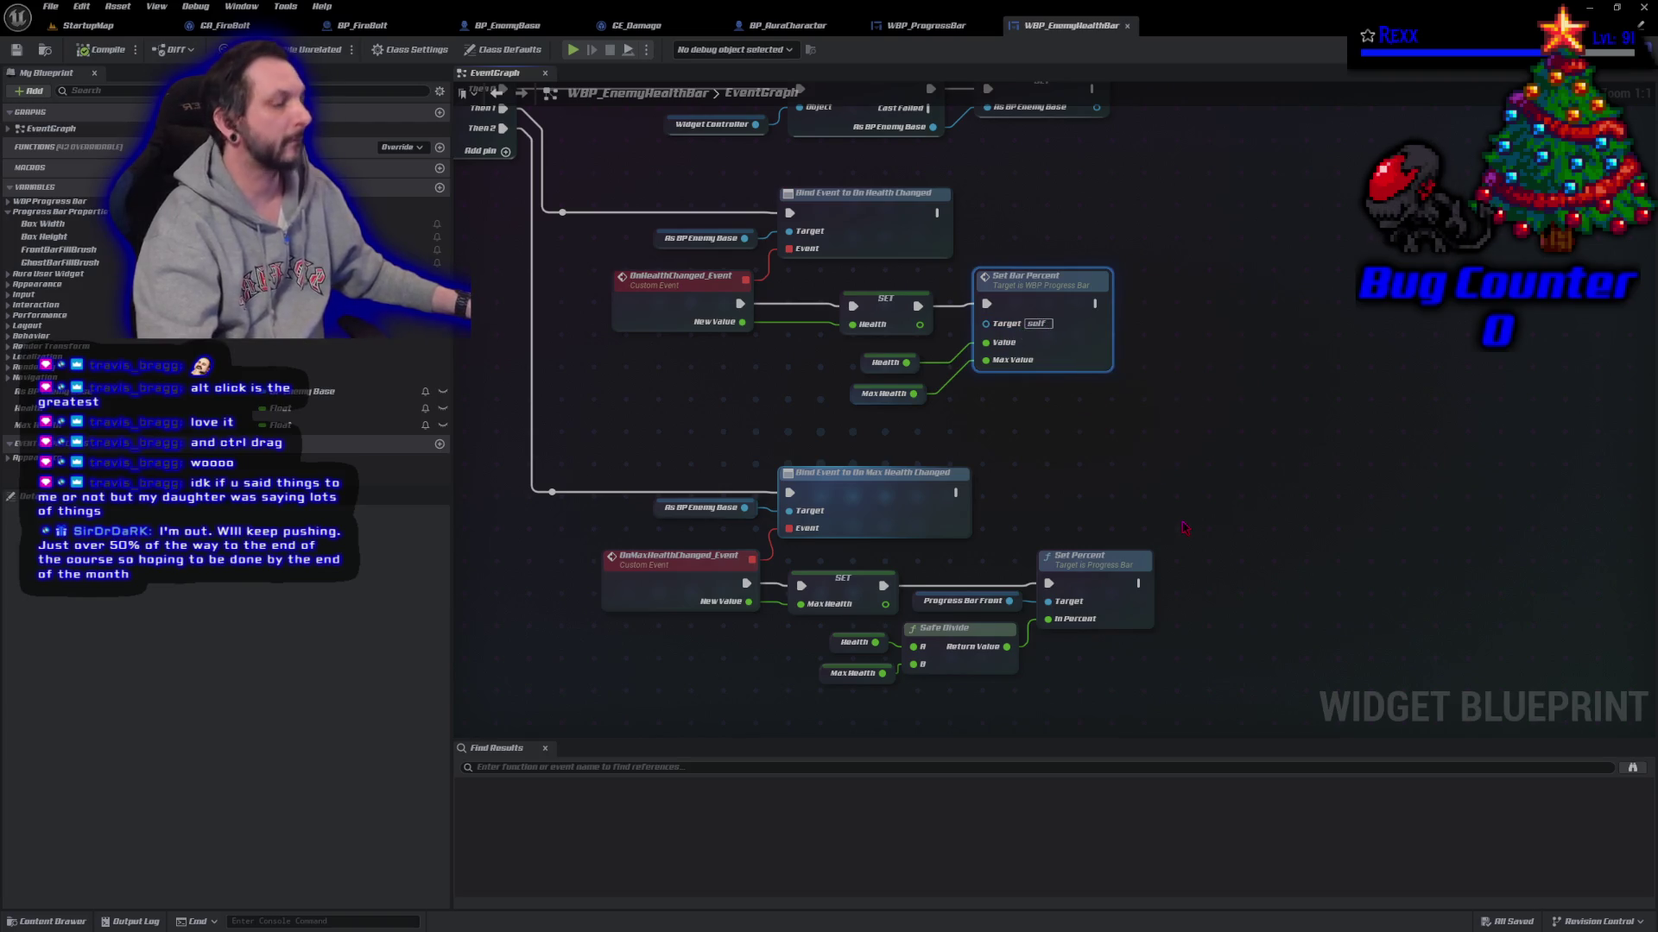
pyautogui.hotkey('ctrl', 'v')
pyautogui.moveTo(1063, 418); pyautogui.dragTo(1049, 272)
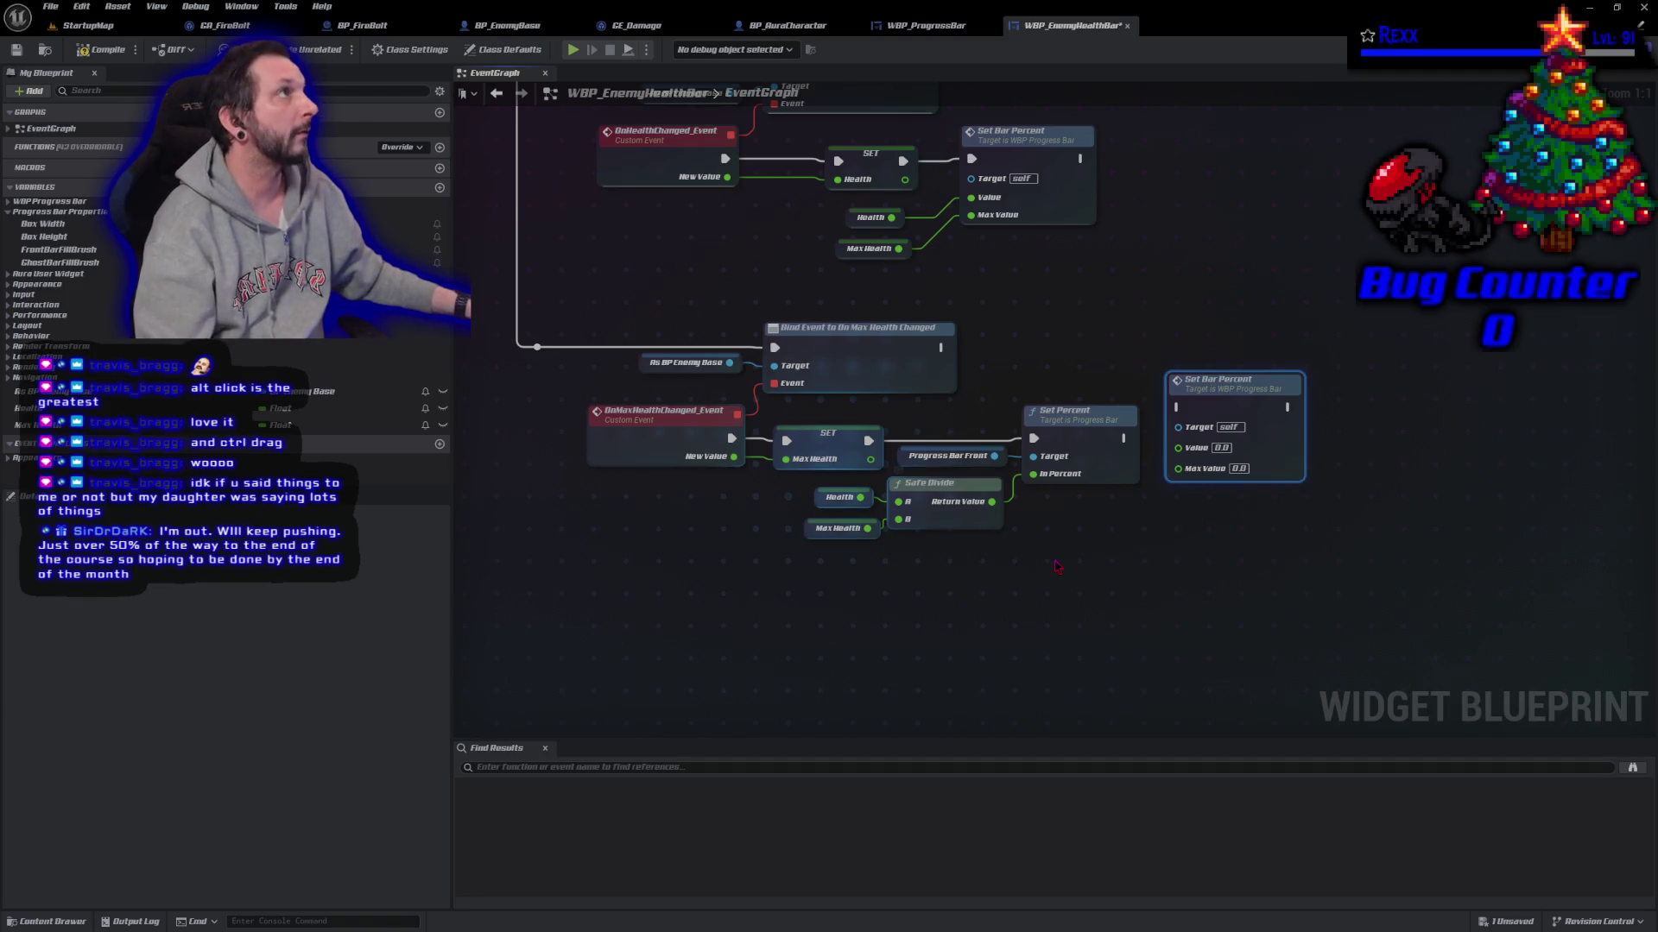
# Step: Replace the max-health event's Set Percent nodes with Set Bar Percent fed Health and MaxHealth
pyautogui.moveTo(1098, 592); pyautogui.dragTo(967, 449)
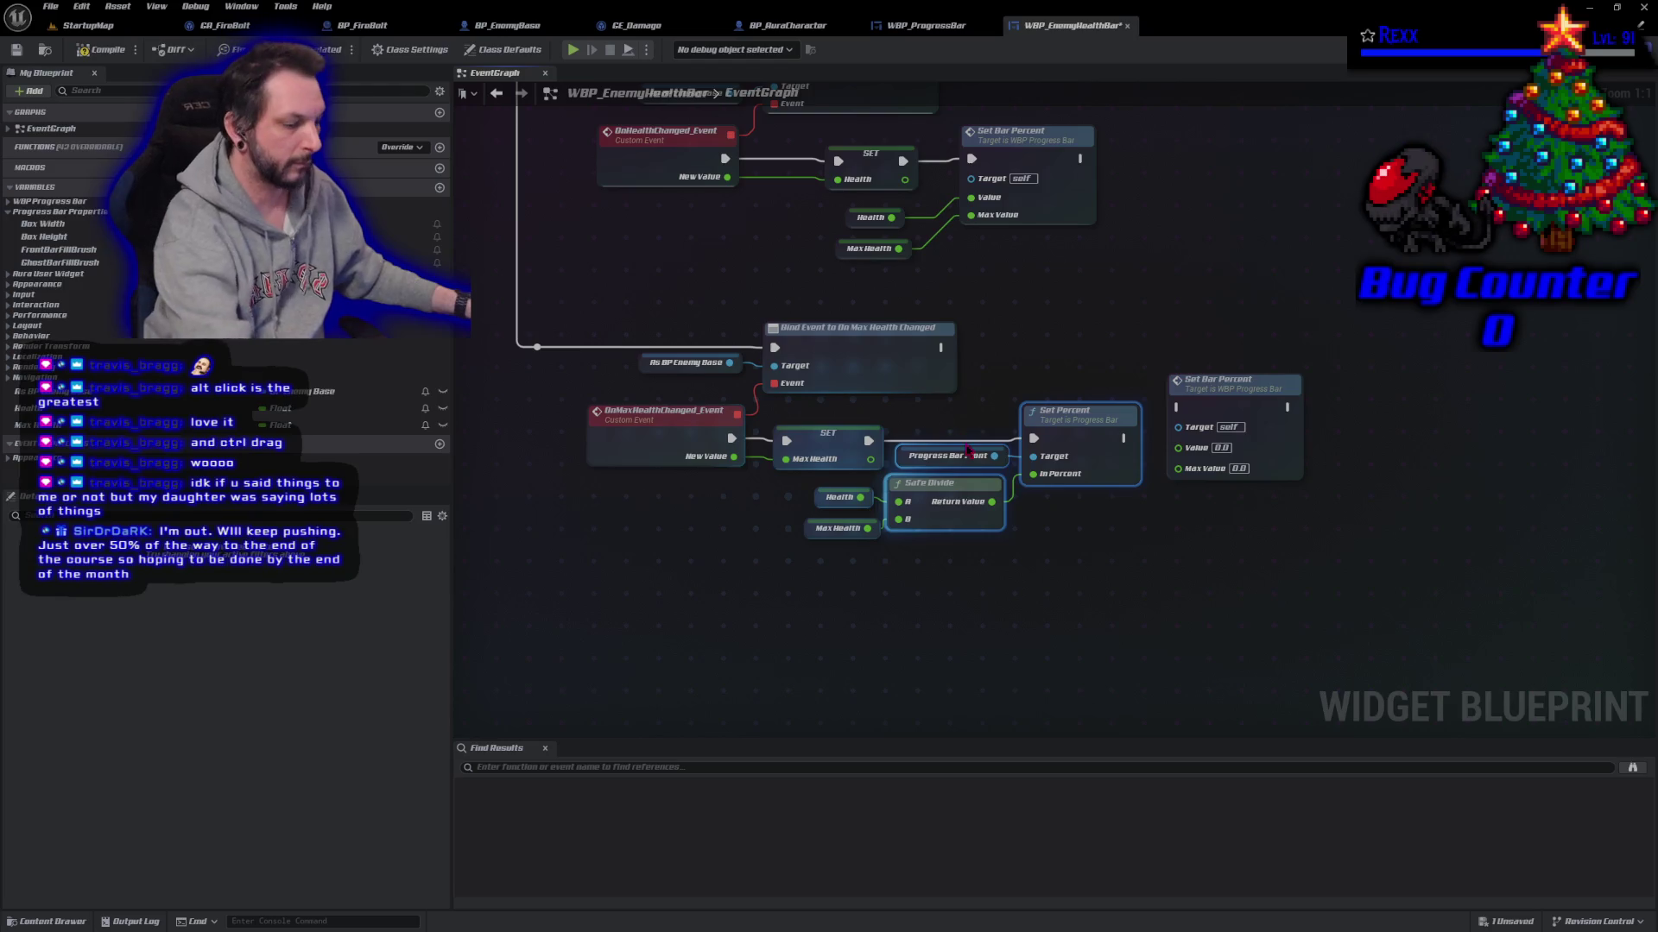
pyautogui.press('Delete')
pyautogui.moveTo(1260, 410); pyautogui.dragTo(1030, 451)
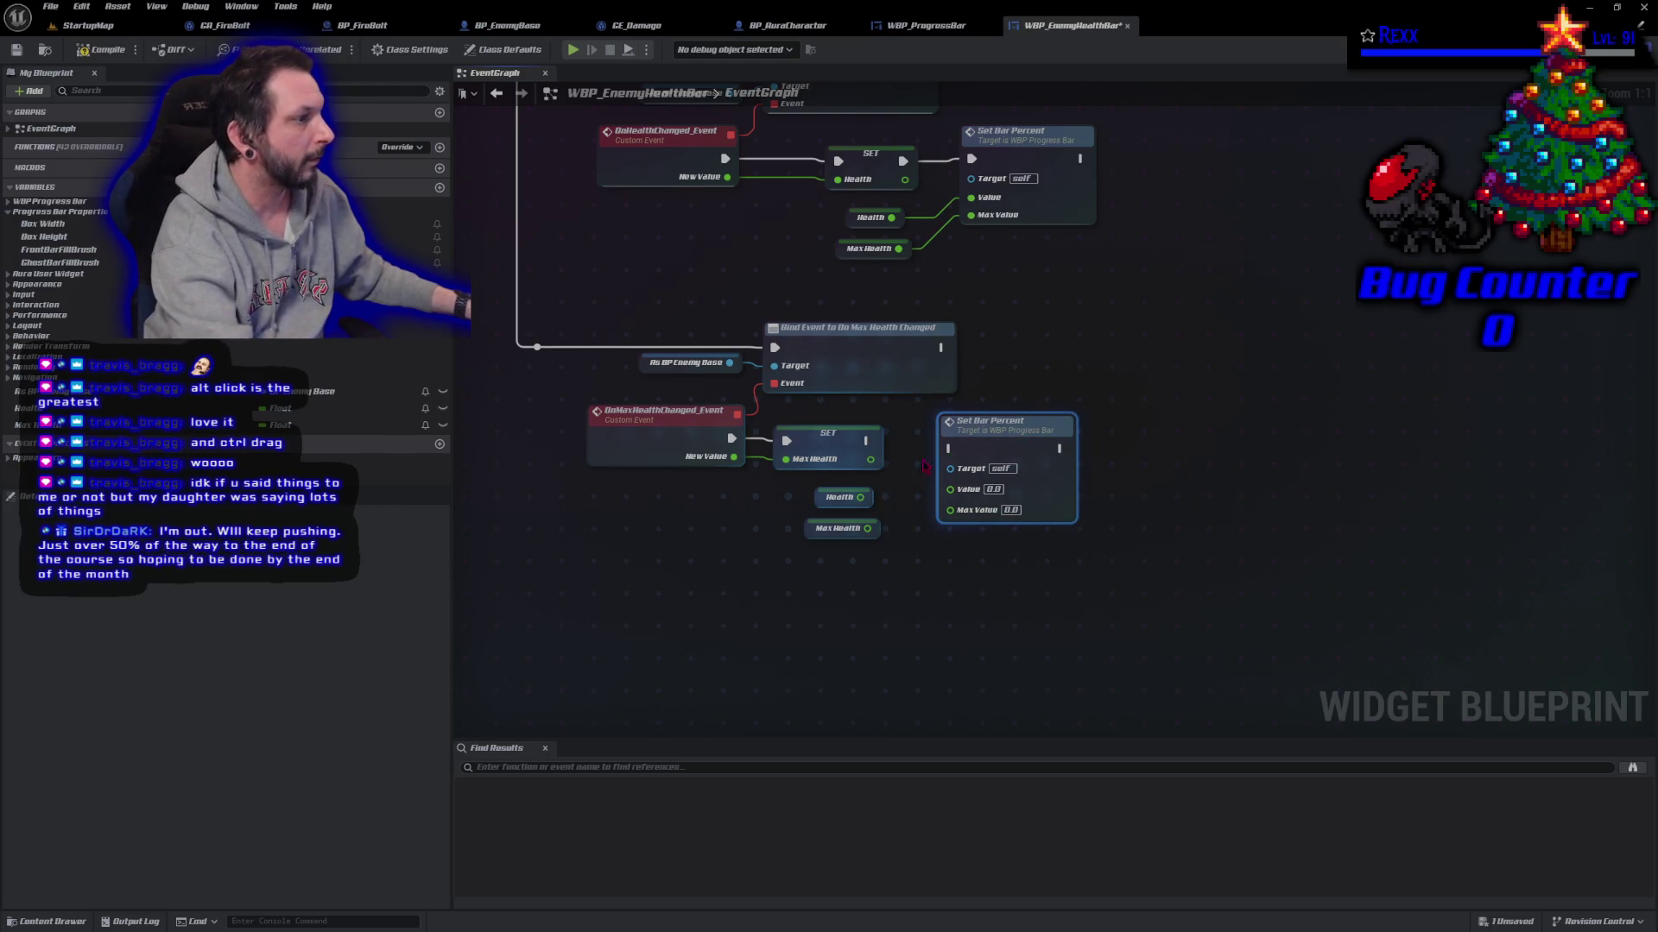
pyautogui.moveTo(871, 443); pyautogui.dragTo(951, 448)
pyautogui.moveTo(860, 497); pyautogui.dragTo(951, 488)
pyautogui.moveTo(867, 529)
pyautogui.mouseDown()
pyautogui.moveTo(941, 530)
pyautogui.moveTo(950, 505)
pyautogui.mouseUp()
pyautogui.moveTo(1031, 443); pyautogui.dragTo(991, 443)
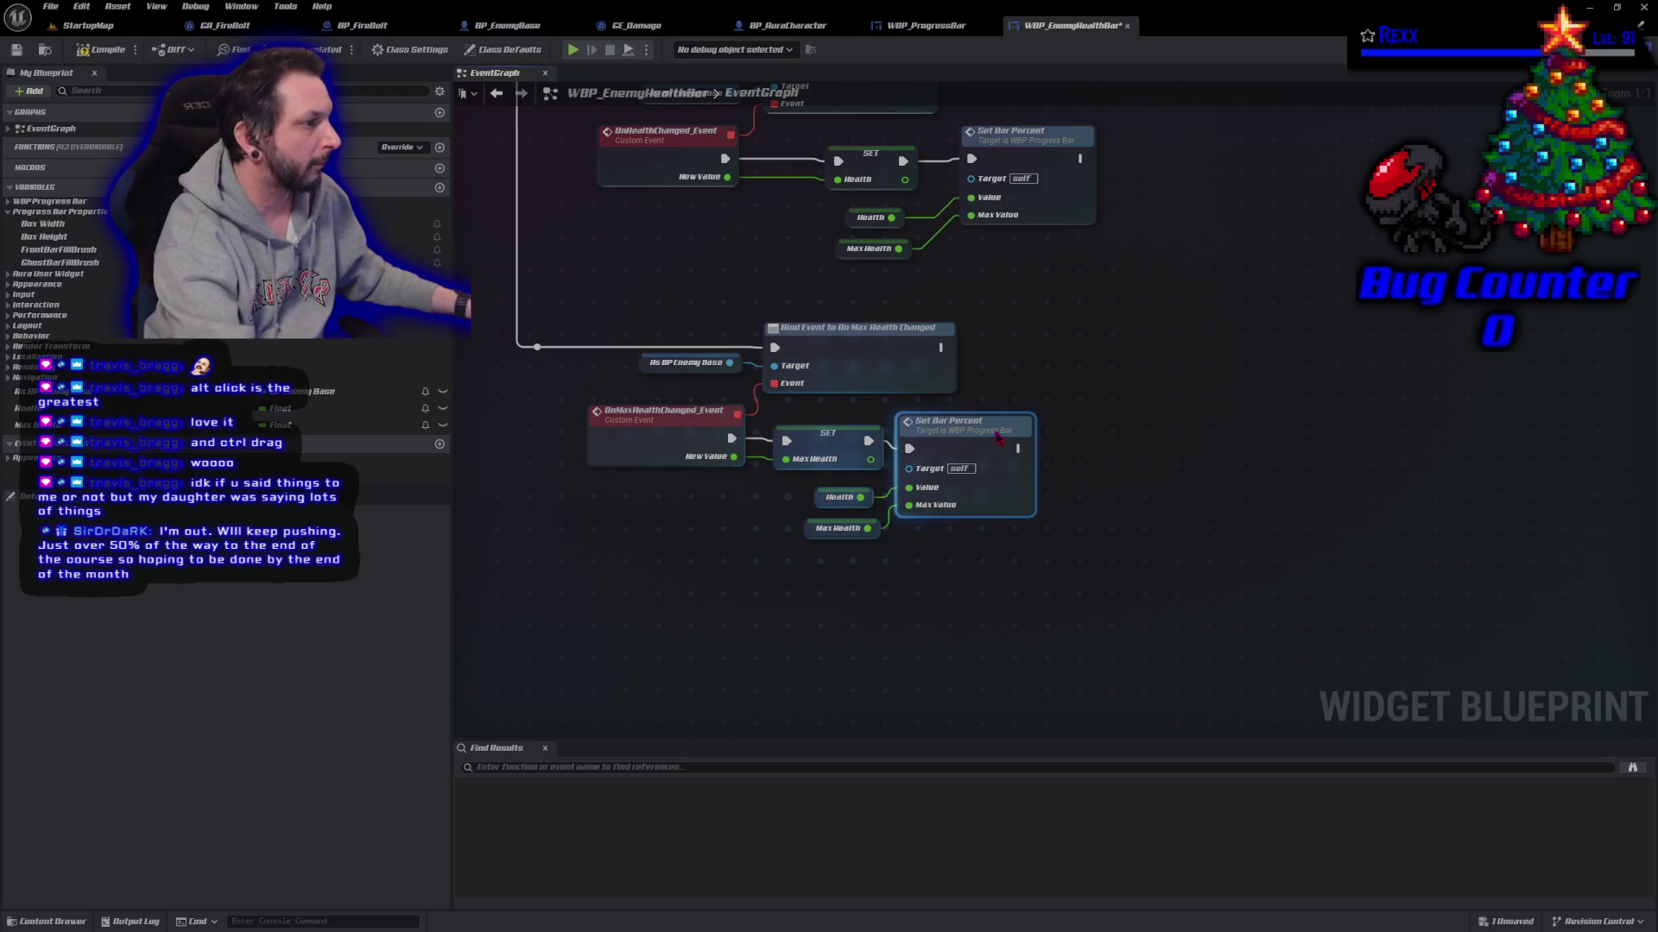
# Step: Compile WBP_EnemyHealthBar and open WBP_ProgressBar's Designer
pyautogui.click(91, 52)
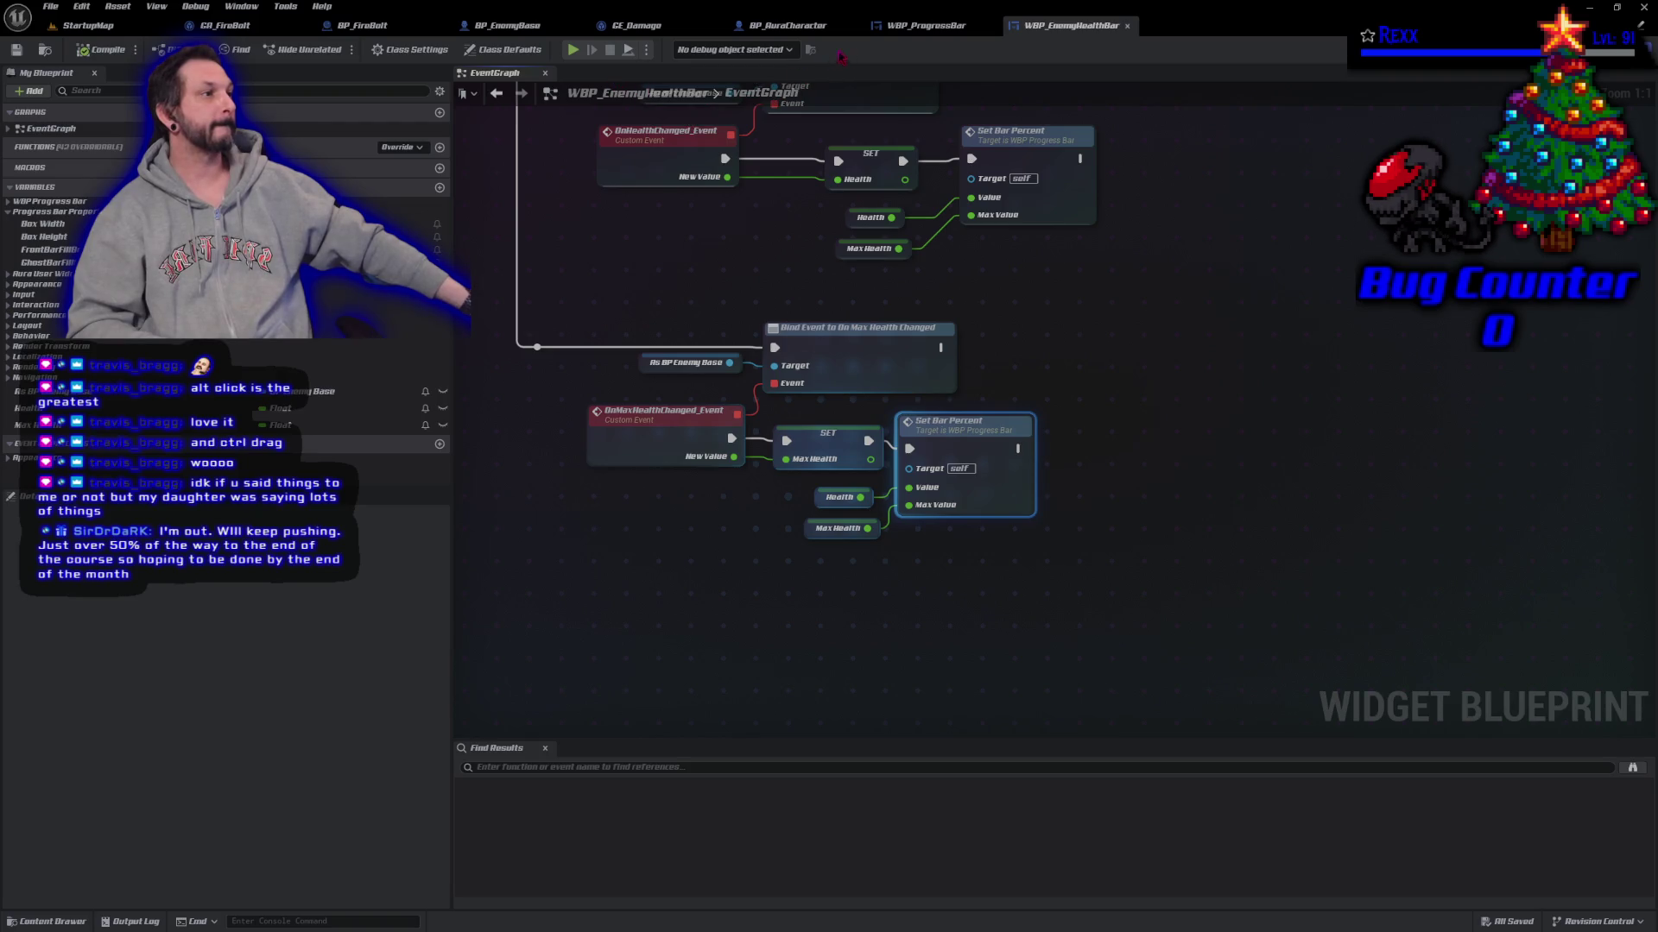
pyautogui.click(925, 25)
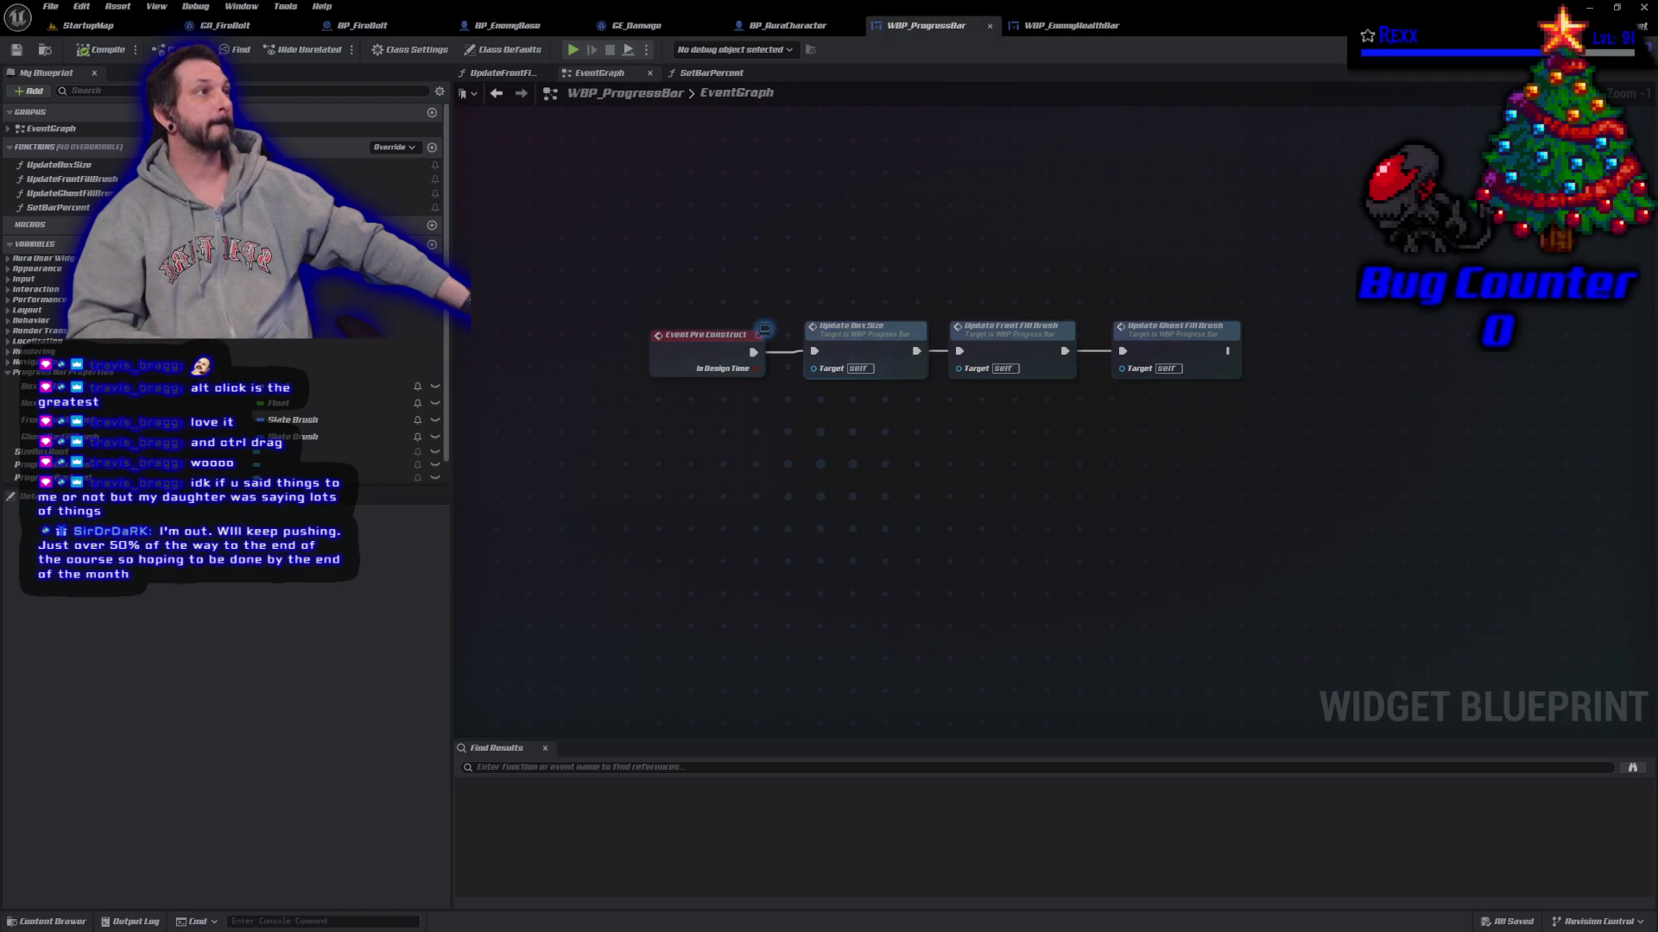
pyautogui.click(1604, 49)
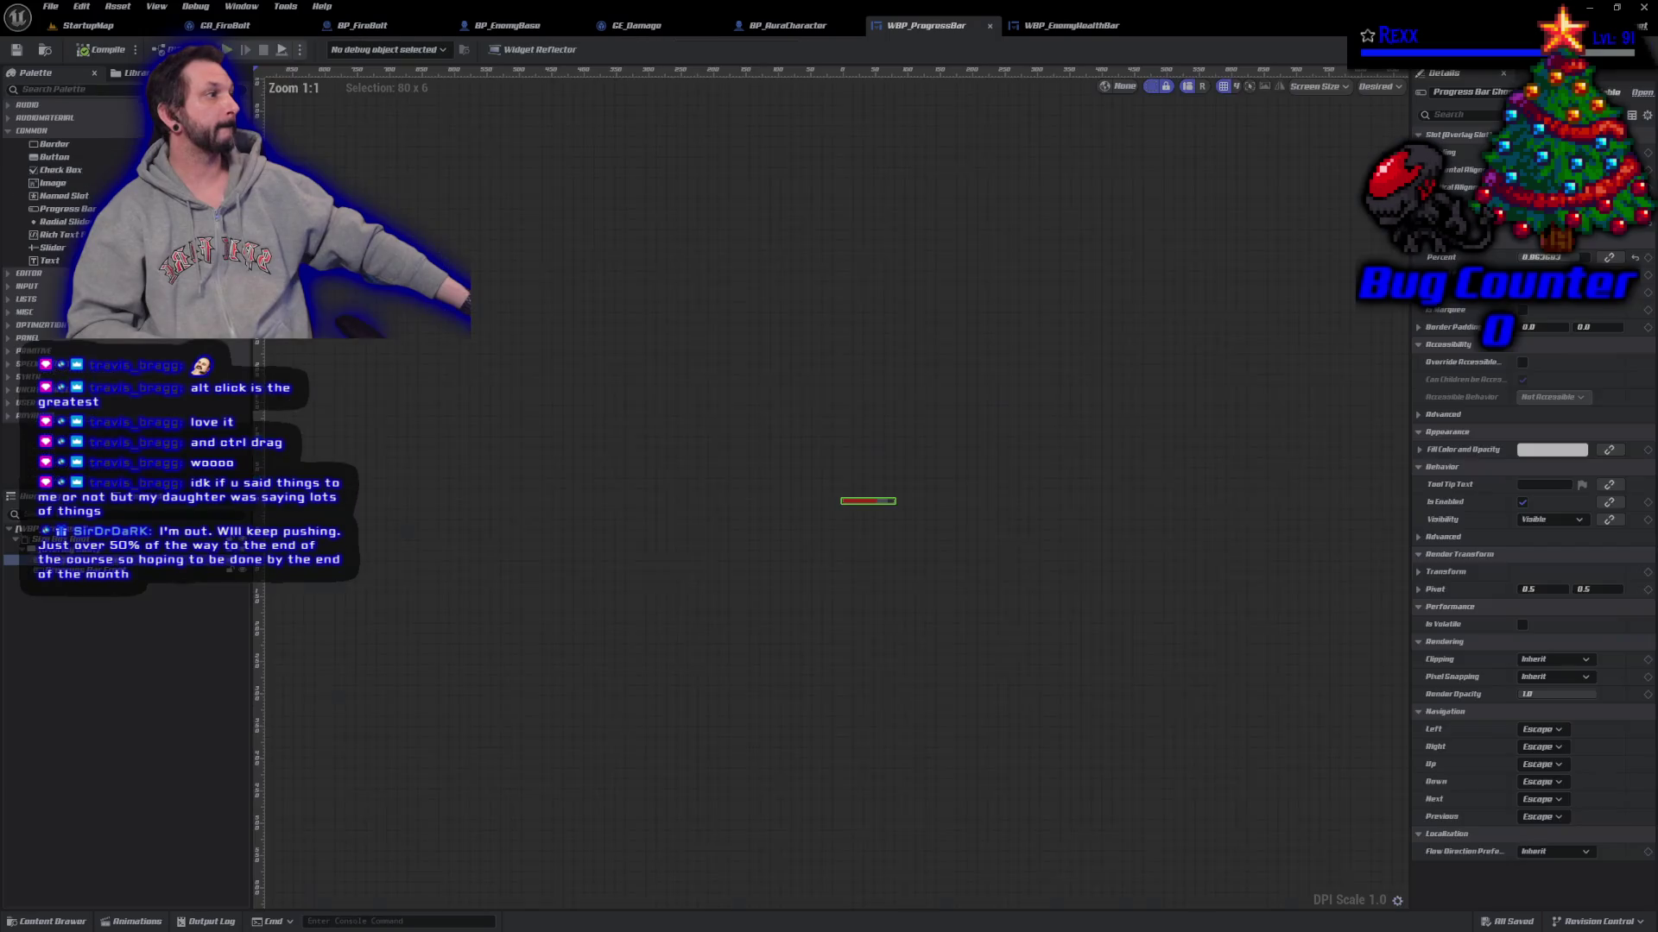
# Step: Set Progress Bar Front's preview Percent to 1.0, save all assets, and return to StartupMap
pyautogui.scroll(5, 890, 505)
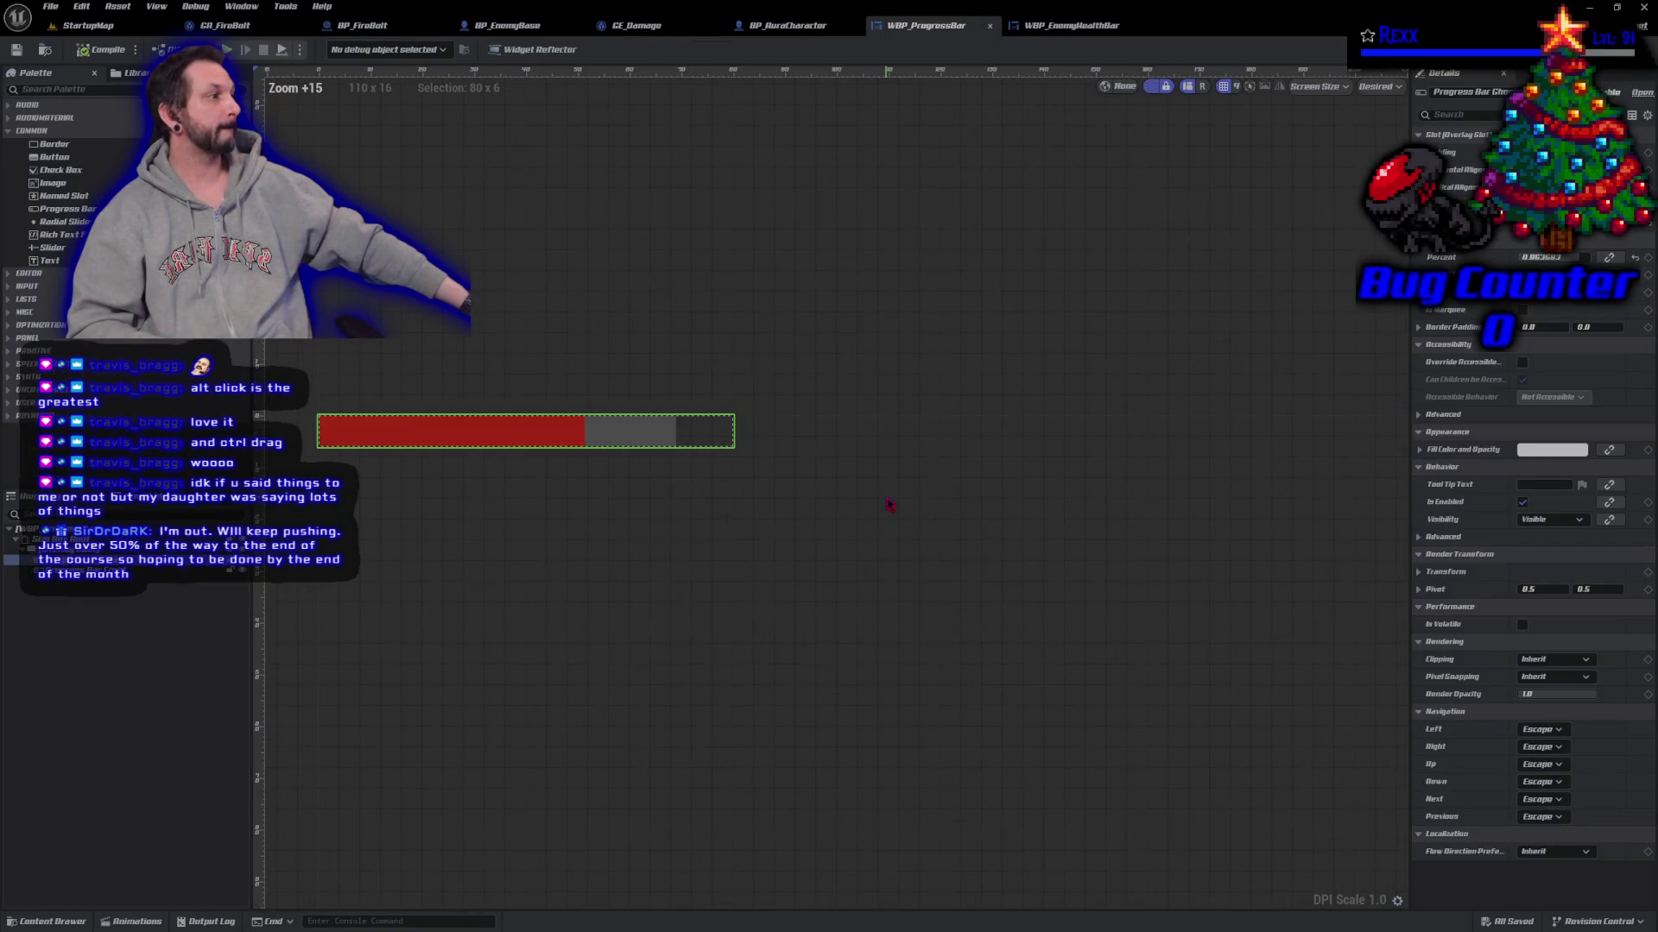
pyautogui.moveTo(1532, 257); pyautogui.dragTo(1588, 257)
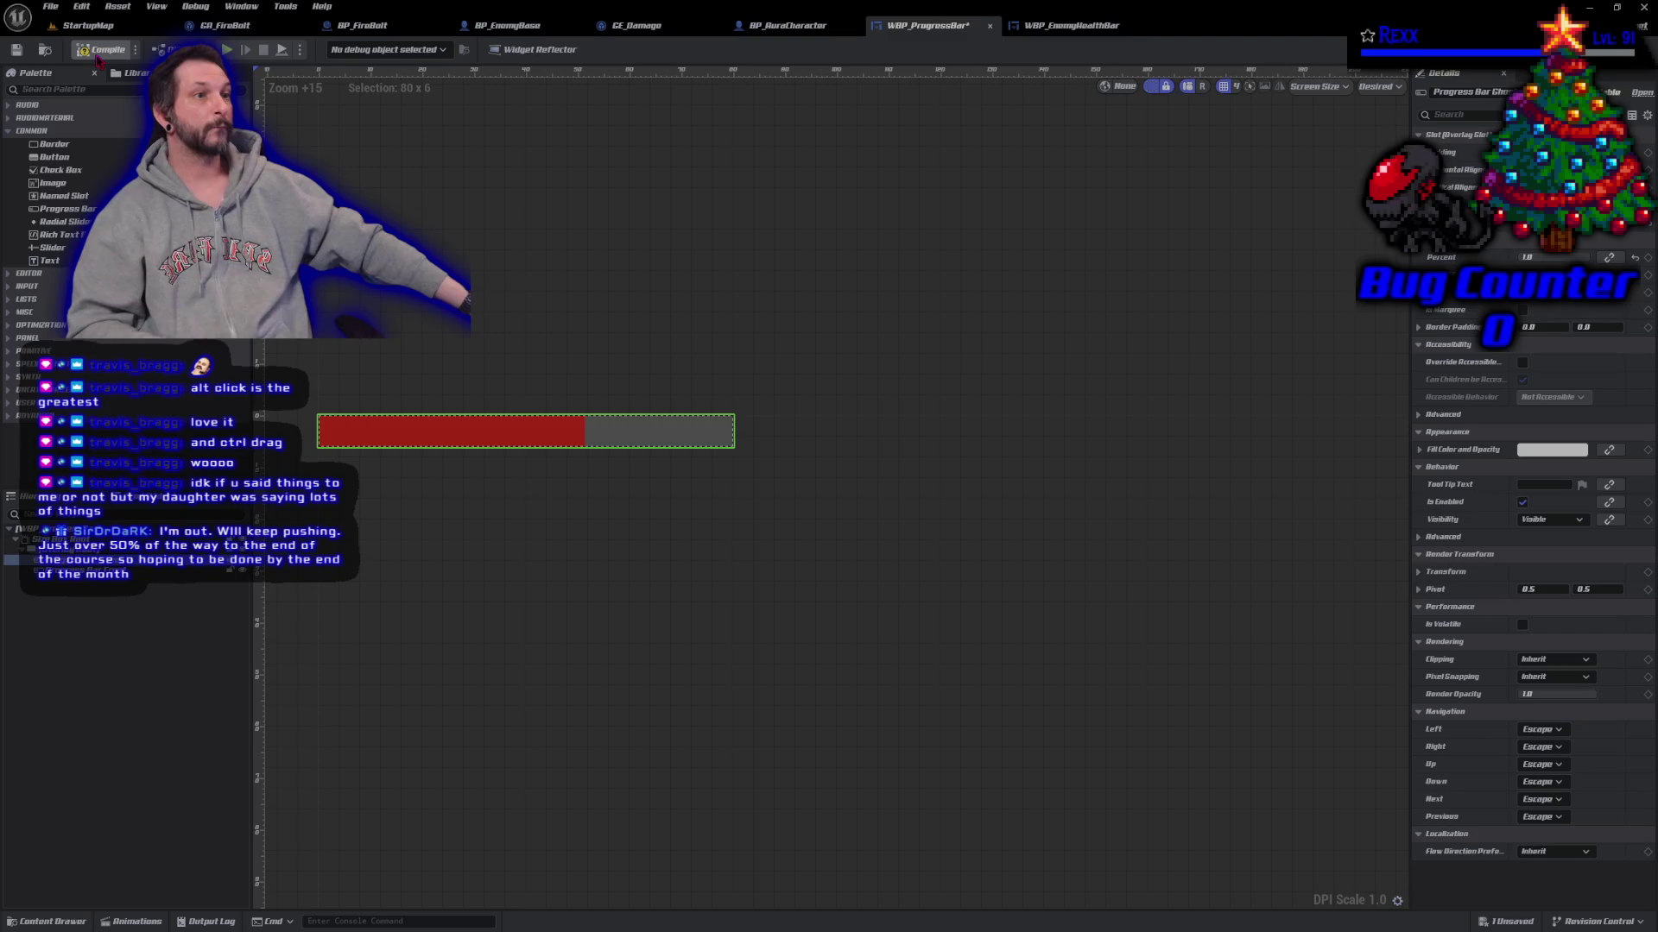
pyautogui.click(17, 51)
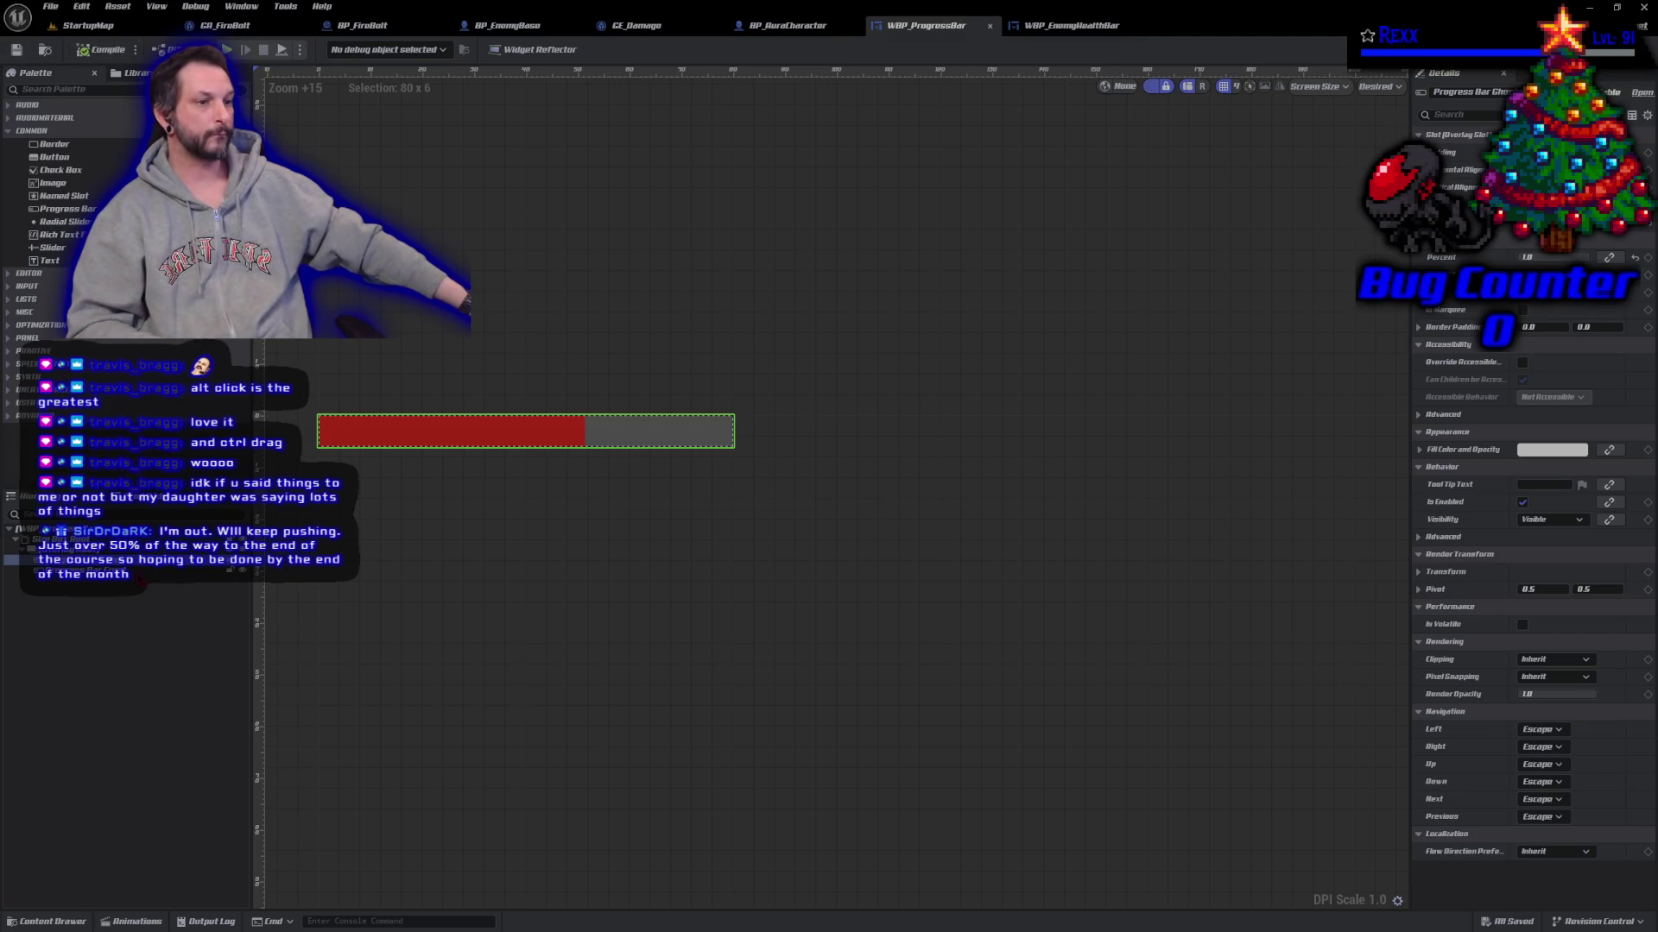
pyautogui.click(129, 571)
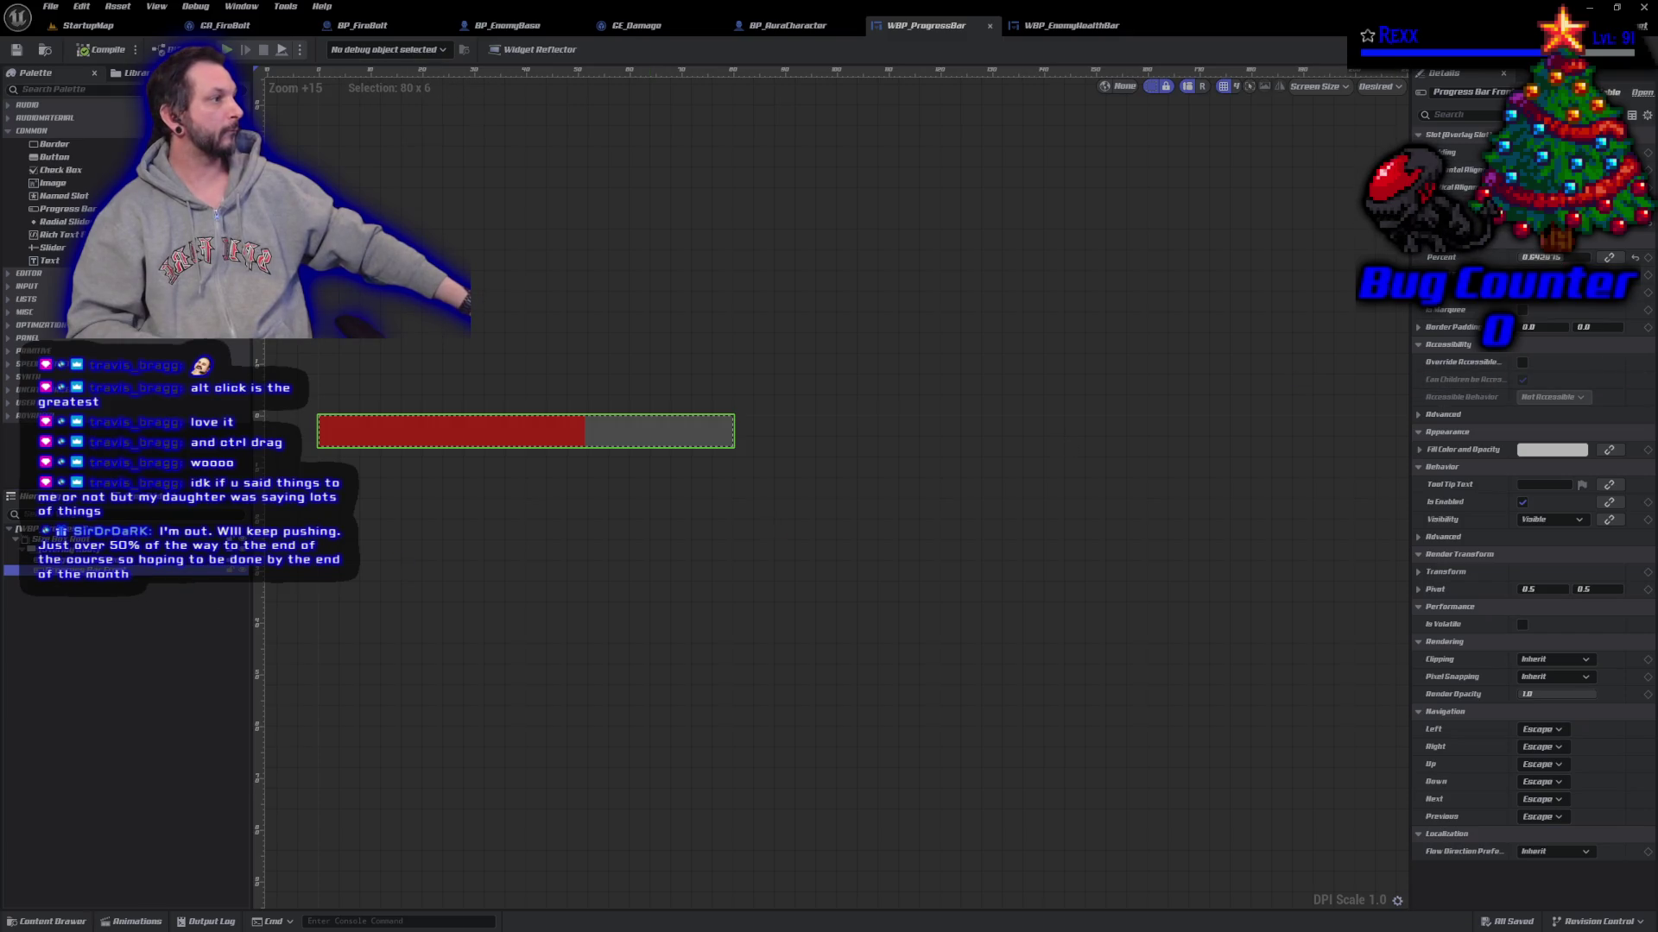
pyautogui.moveTo(1530, 257); pyautogui.dragTo(1580, 257)
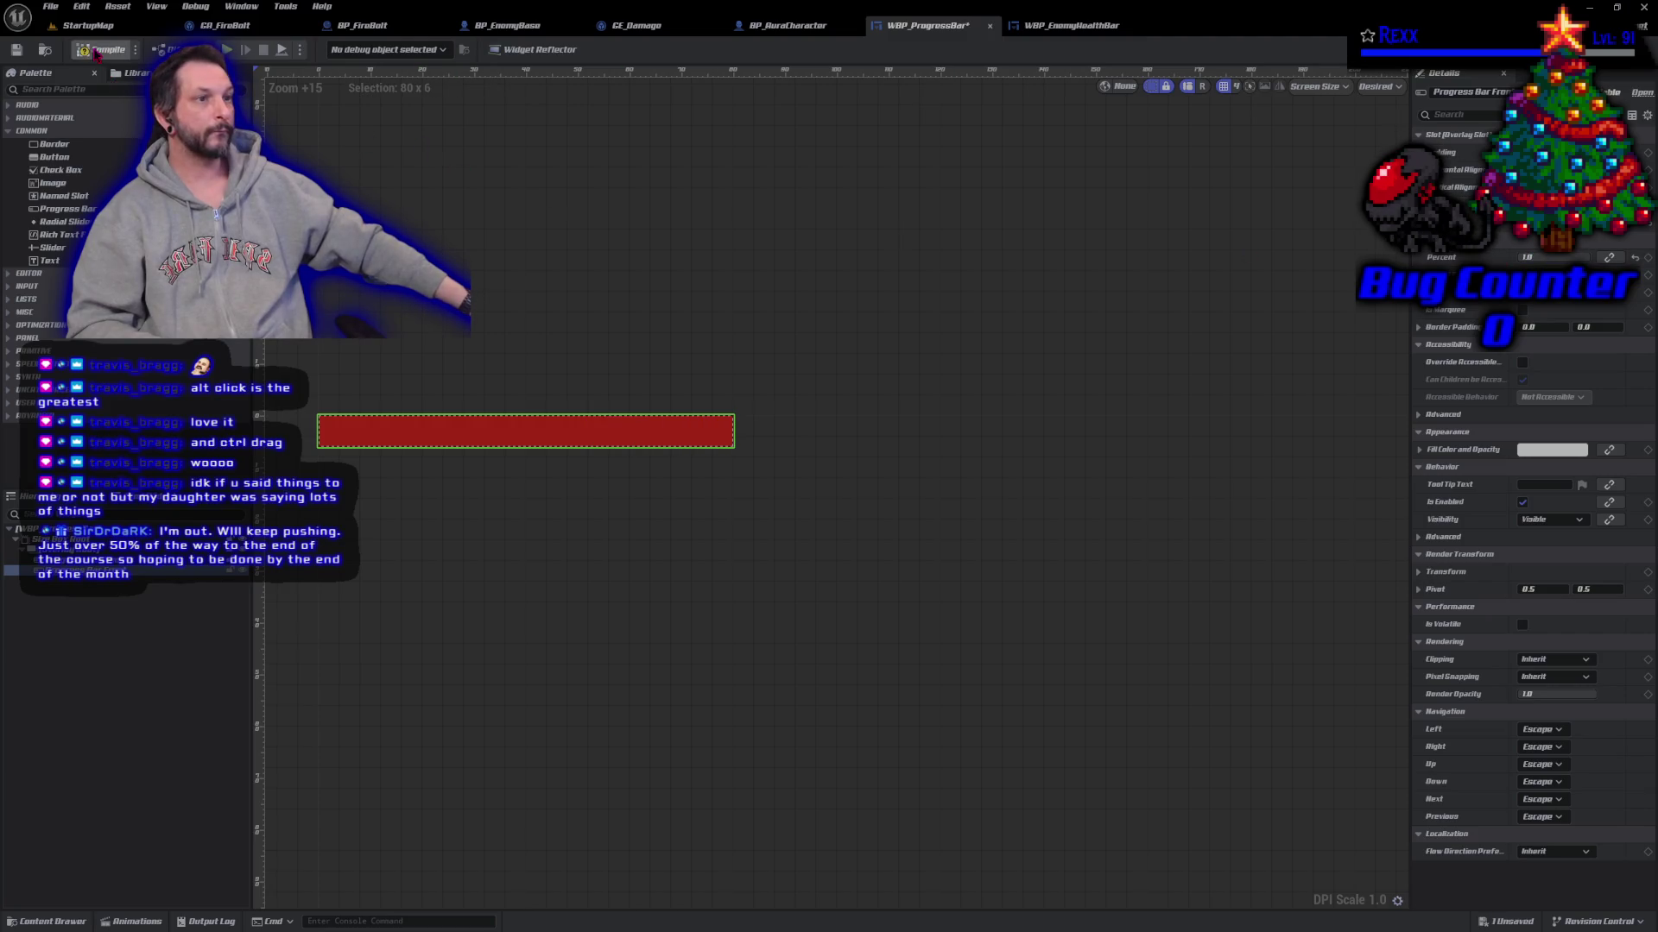
pyautogui.click(50, 6)
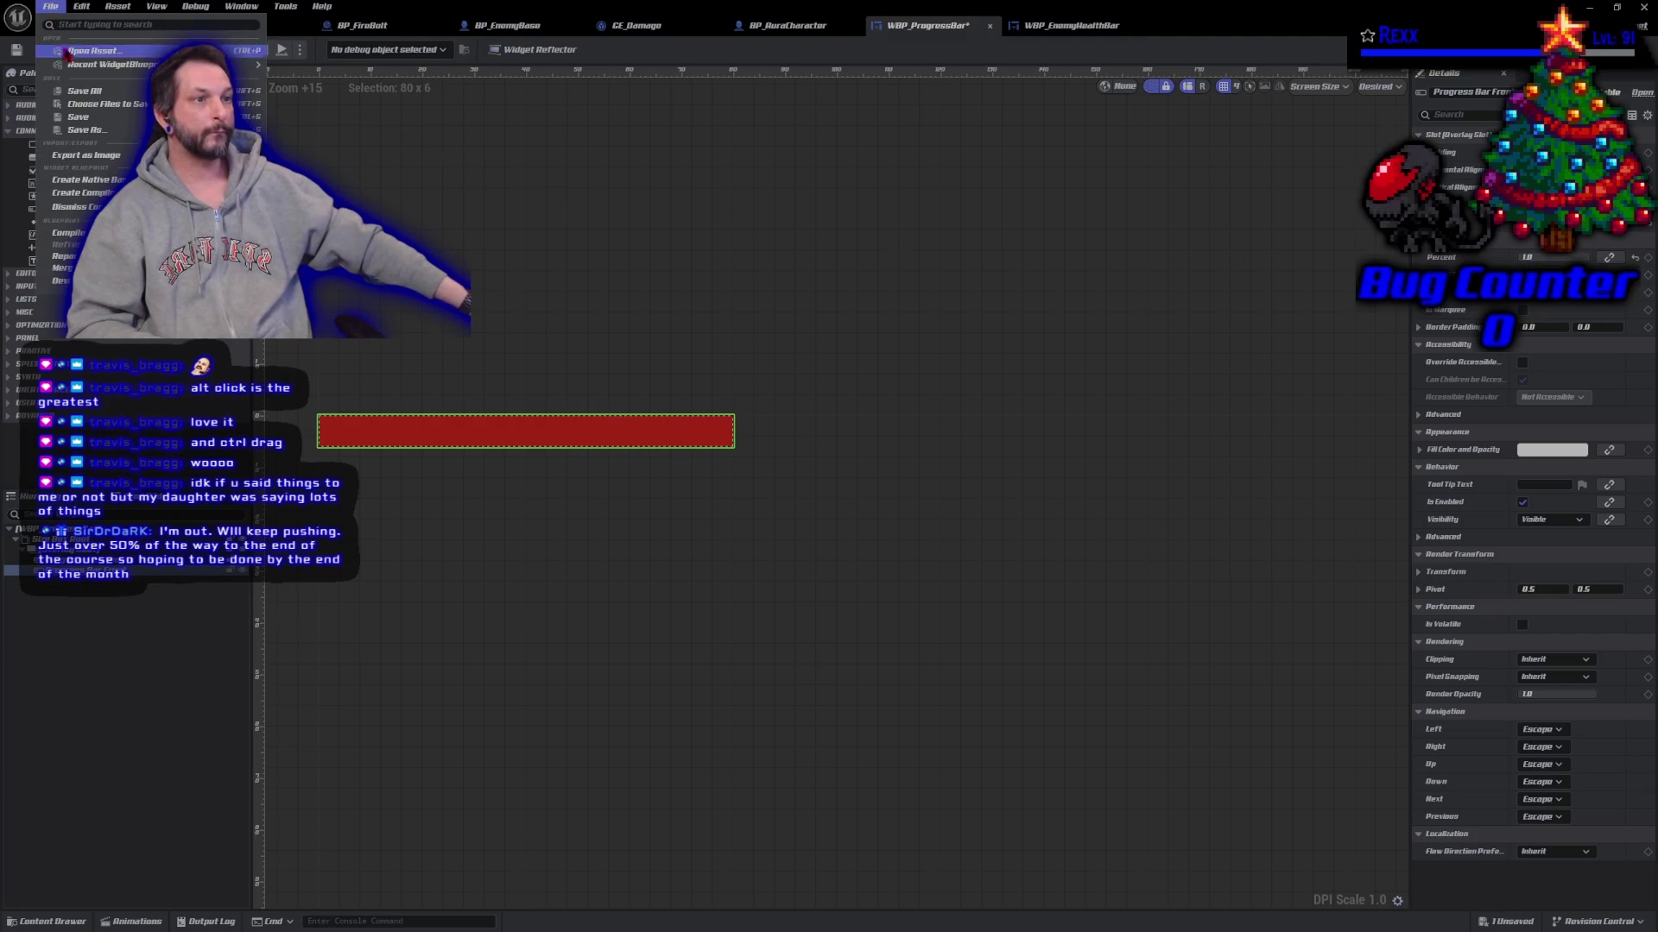
pyautogui.click(84, 90)
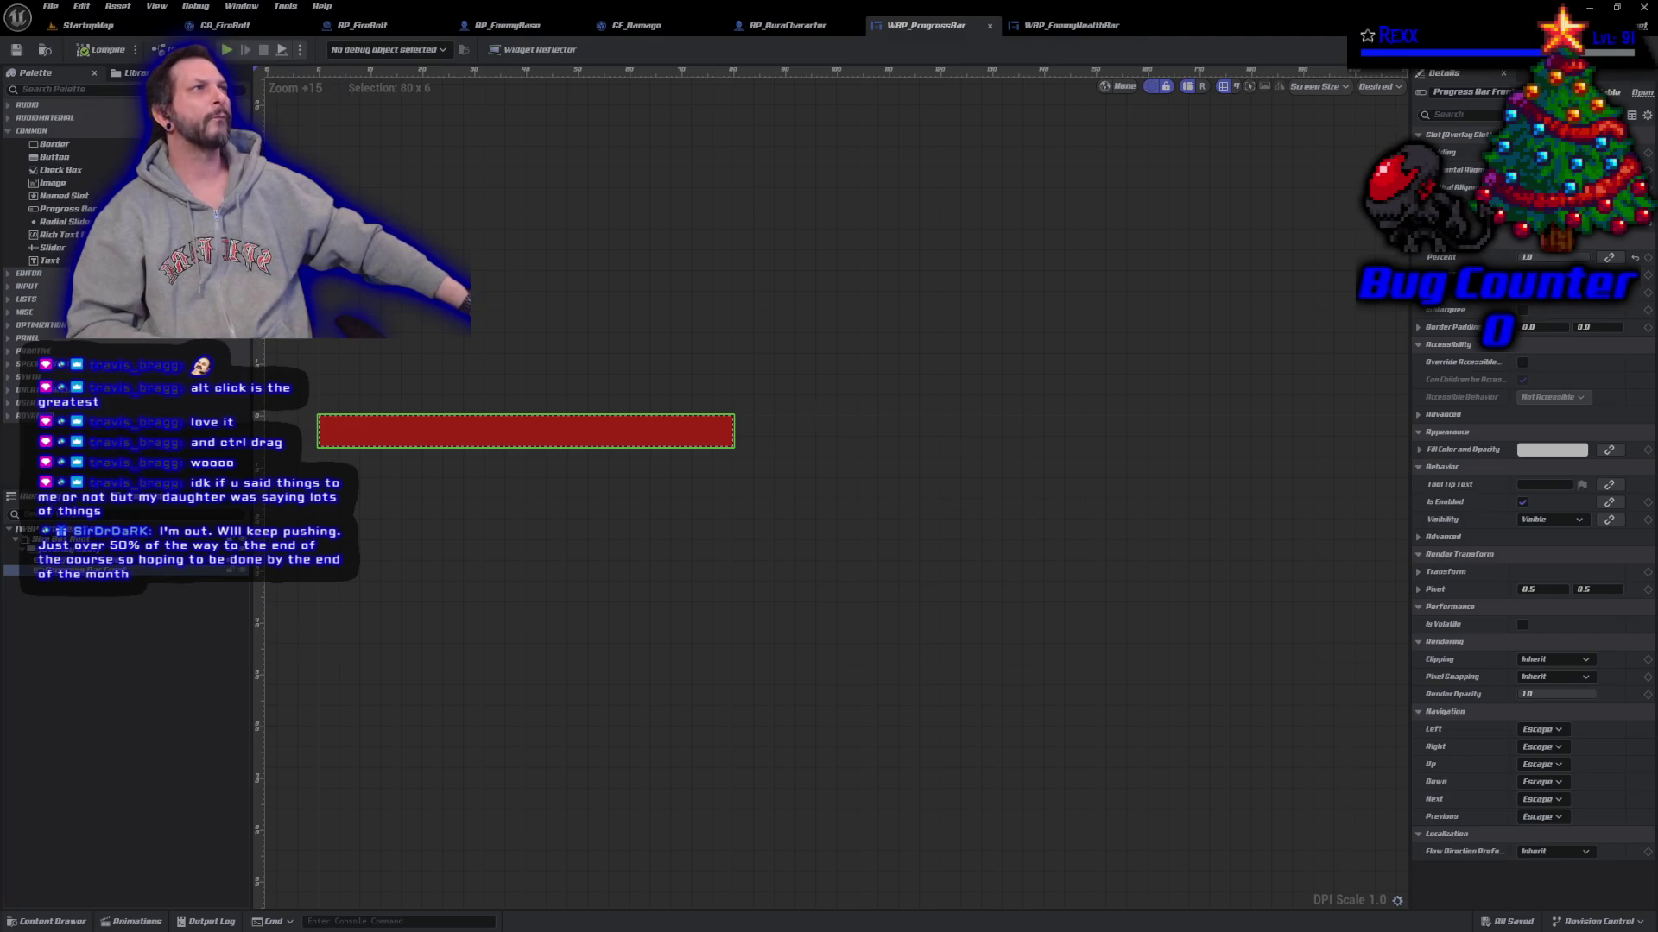
pyautogui.click(86, 25)
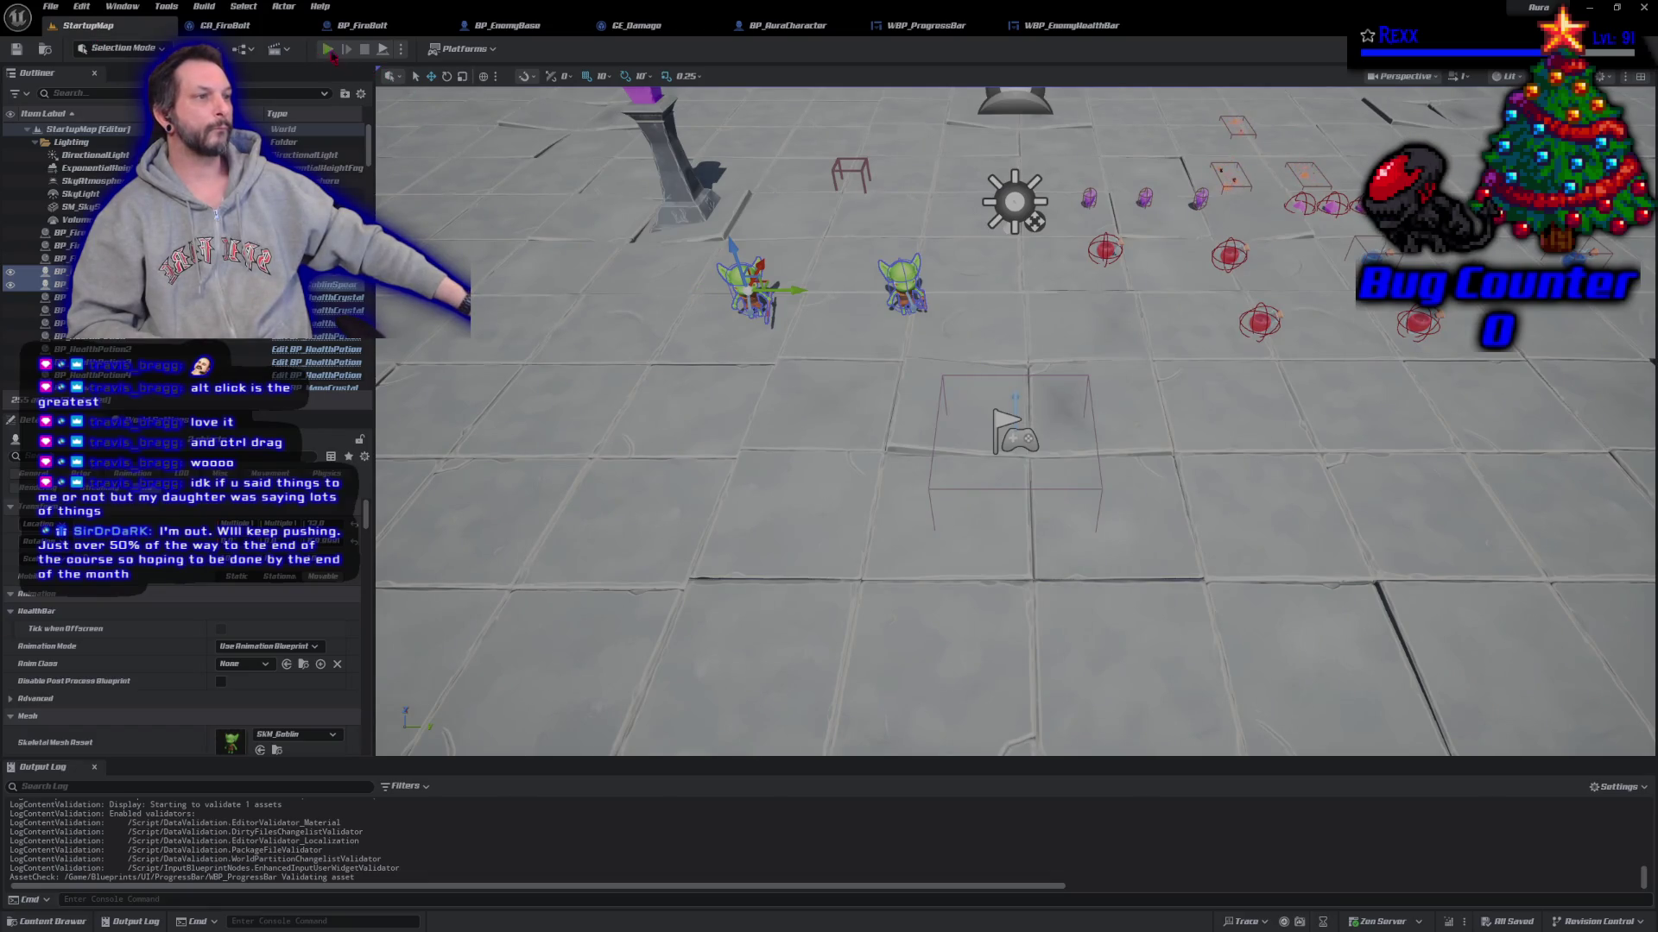
# Step: Play the level, hit a goblin with a fireball, then stop the session
pyautogui.click(328, 49)
pyautogui.click(772, 311)
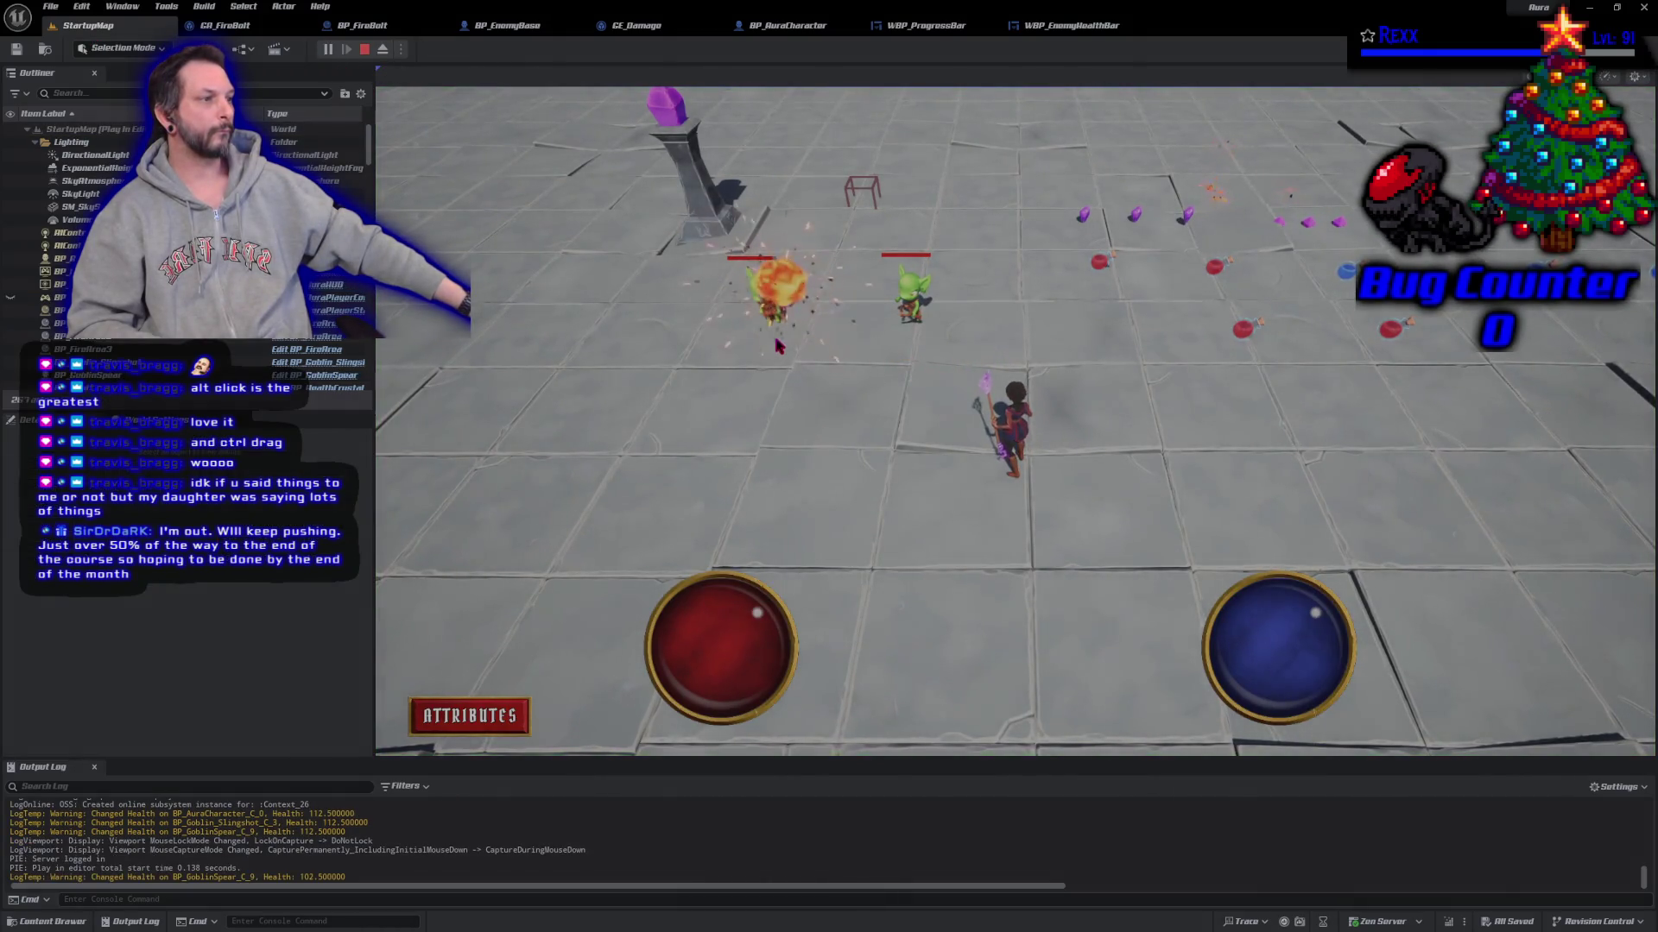
pyautogui.click(364, 50)
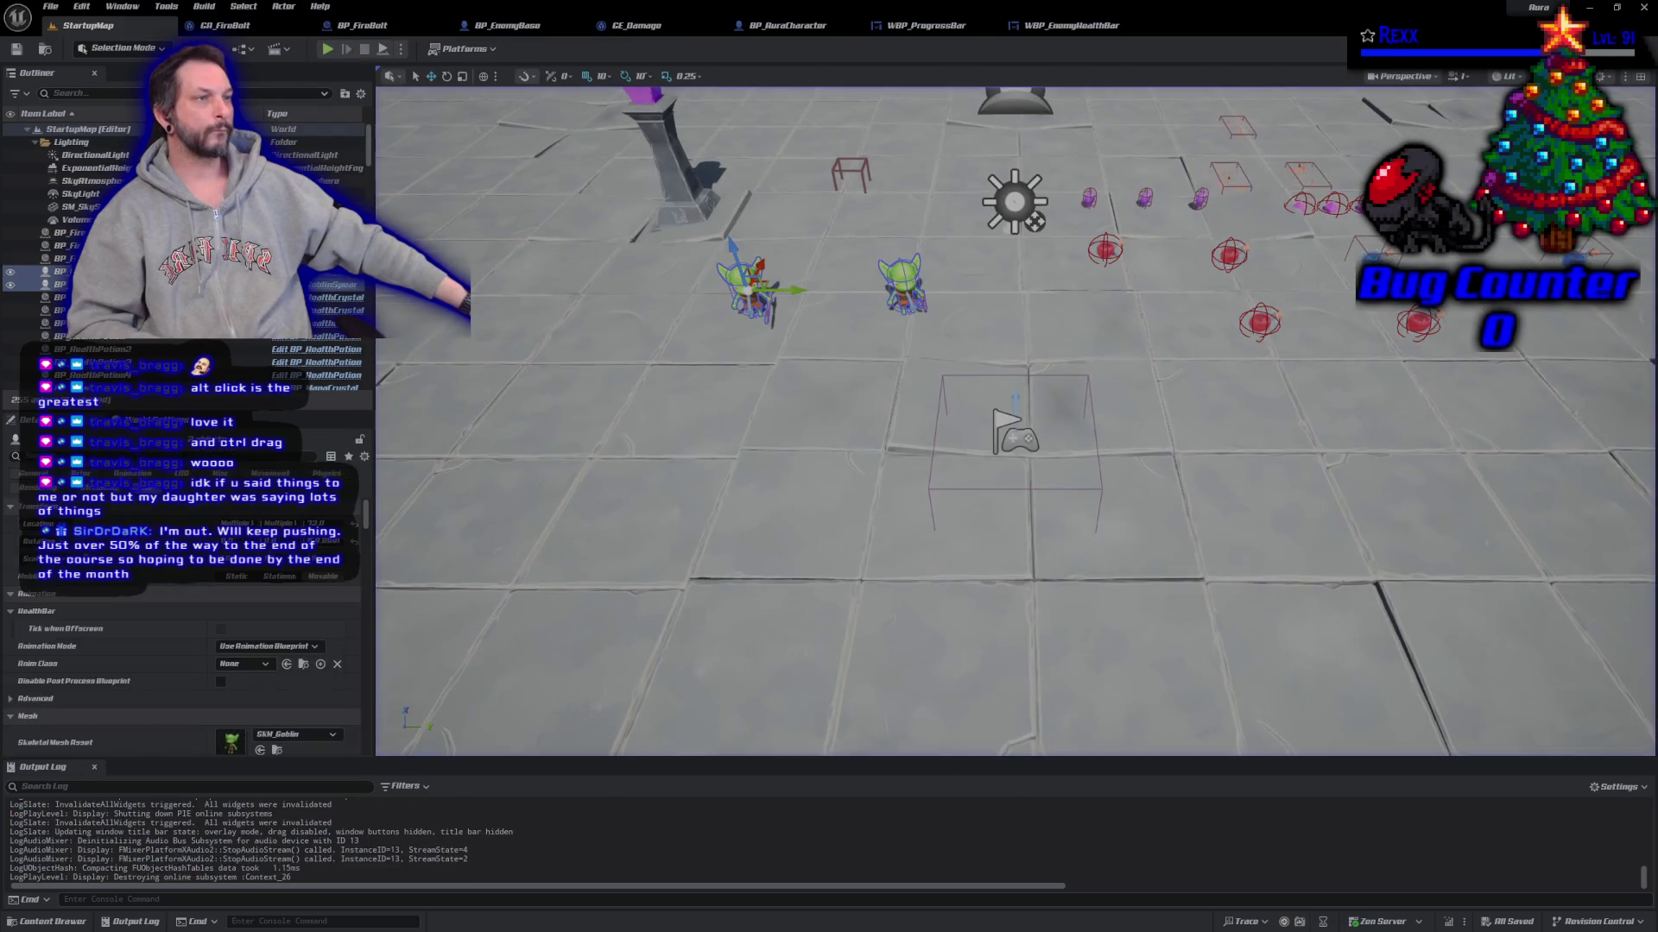
# Step: Check WBP_EnemyHealthBar's event graph, then go to WBP_ProgressBar's graph
pyautogui.click(1070, 25)
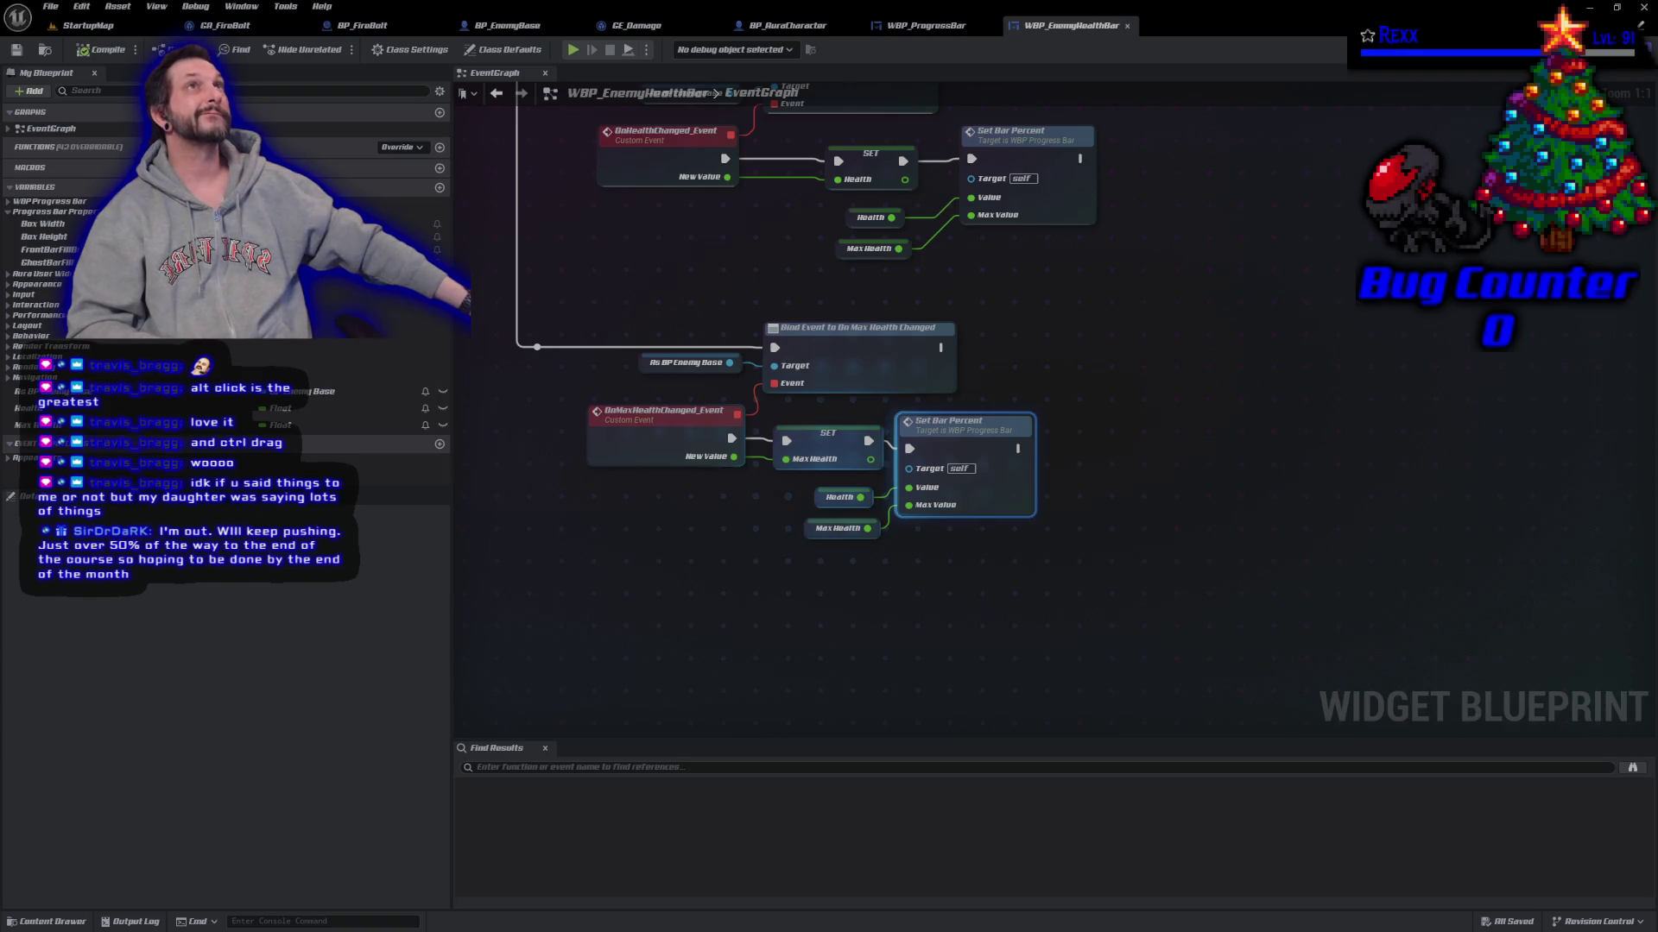
pyautogui.click(925, 25)
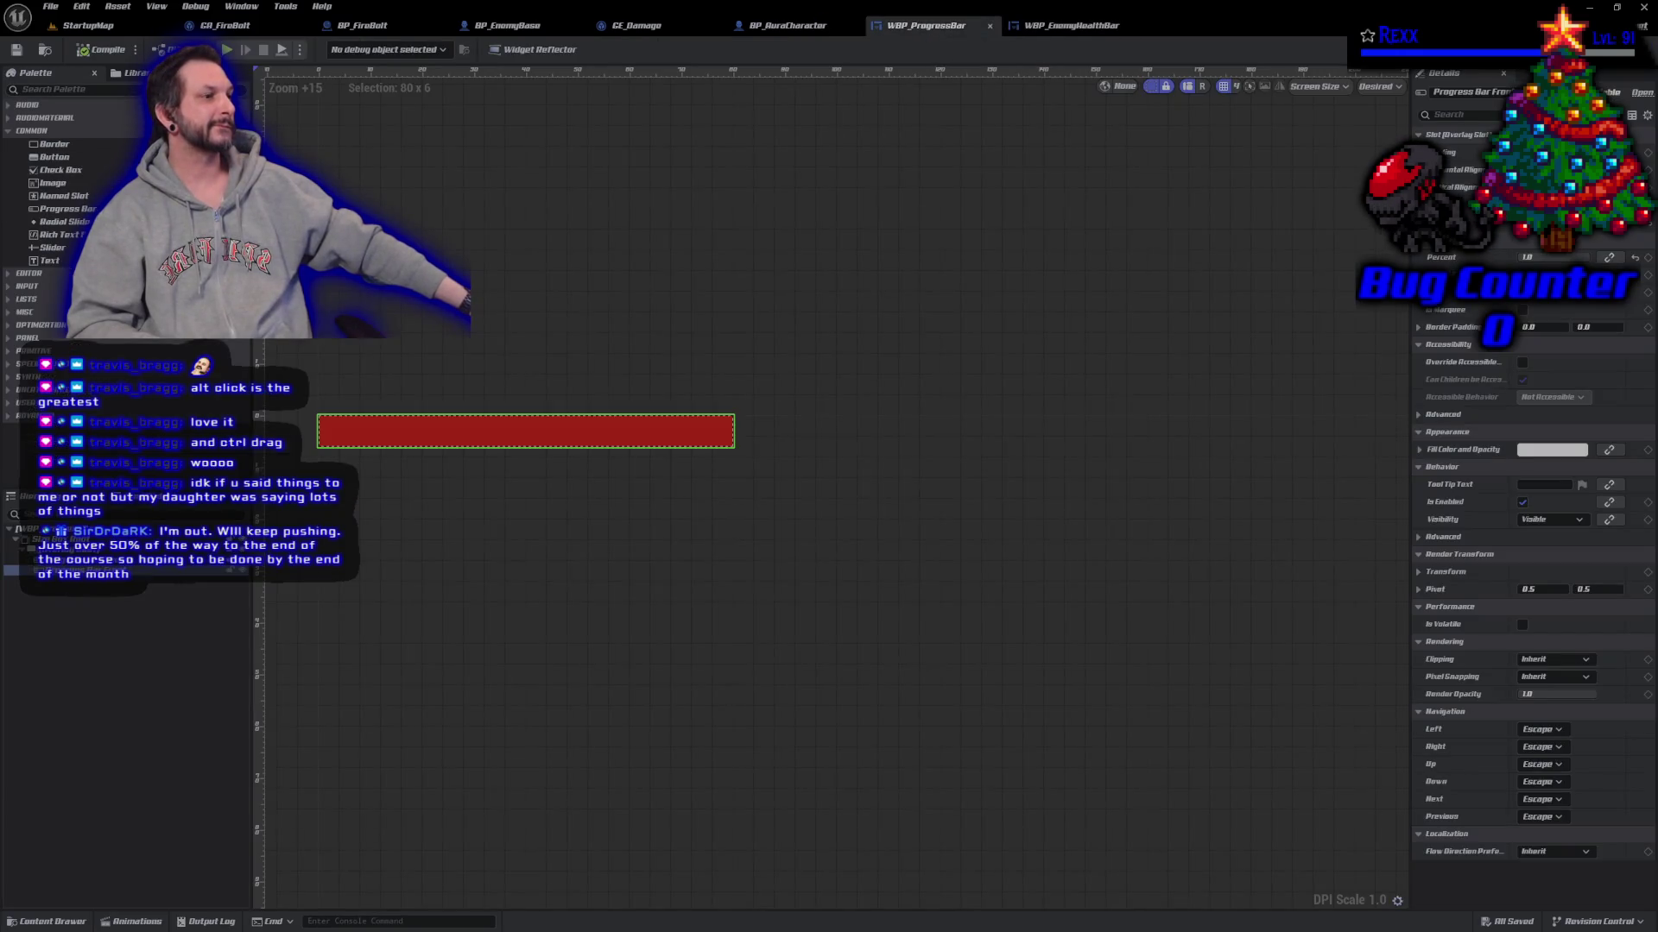
pyautogui.moveTo(653, 405); pyautogui.dragTo(680, 409)
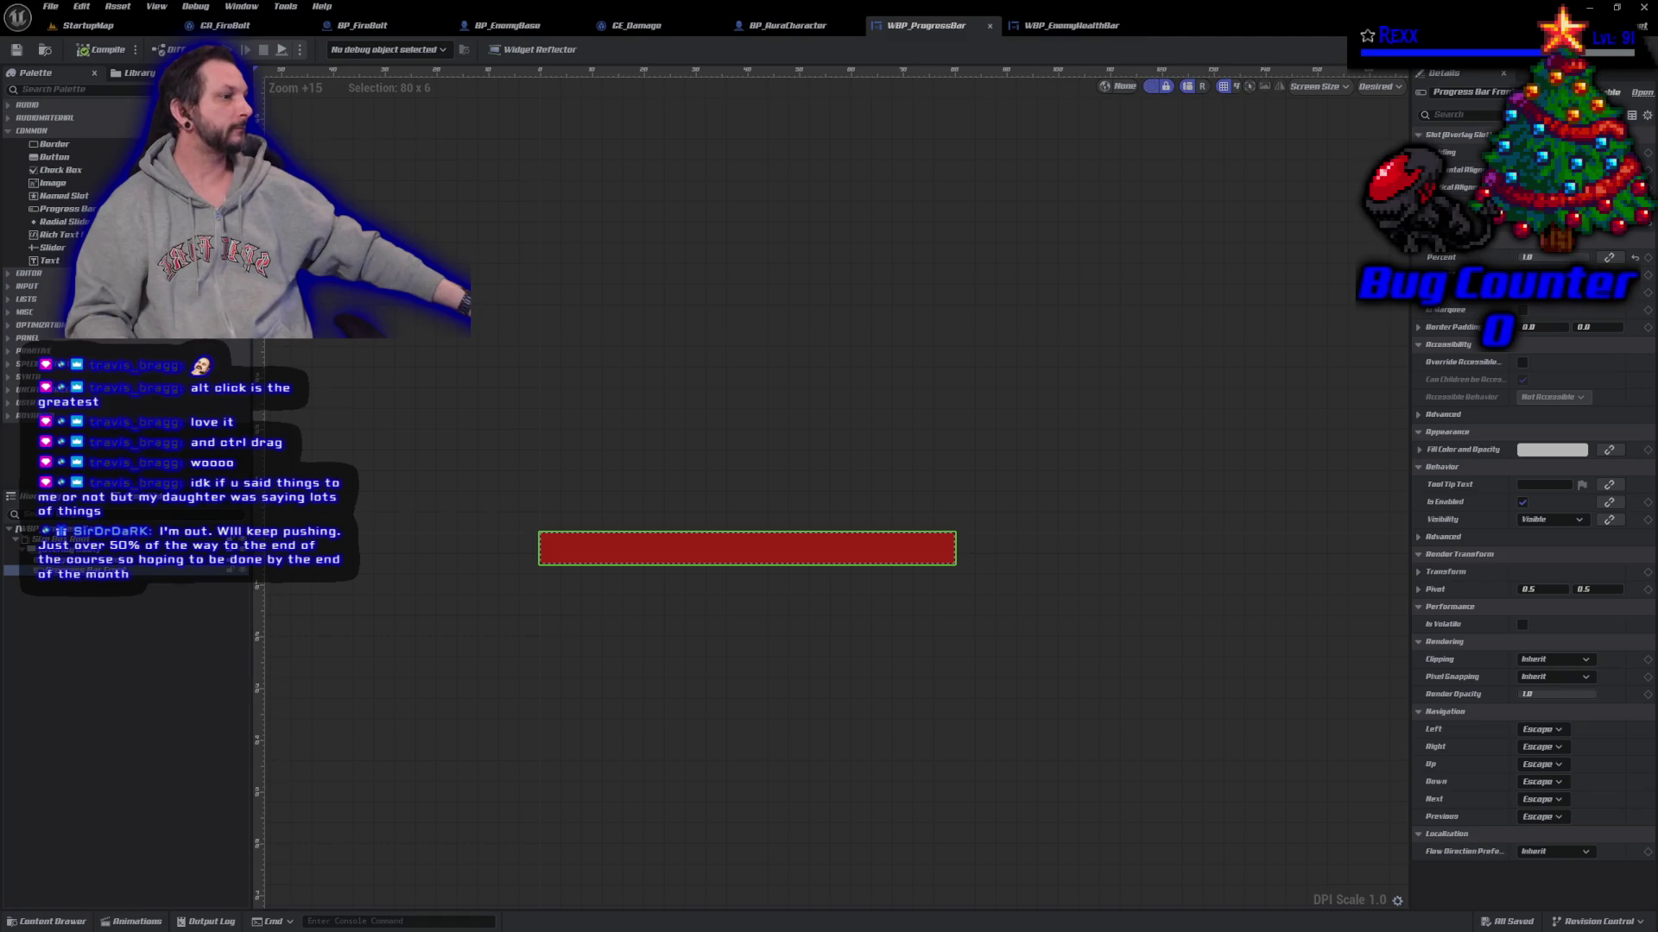
pyautogui.click(1623, 49)
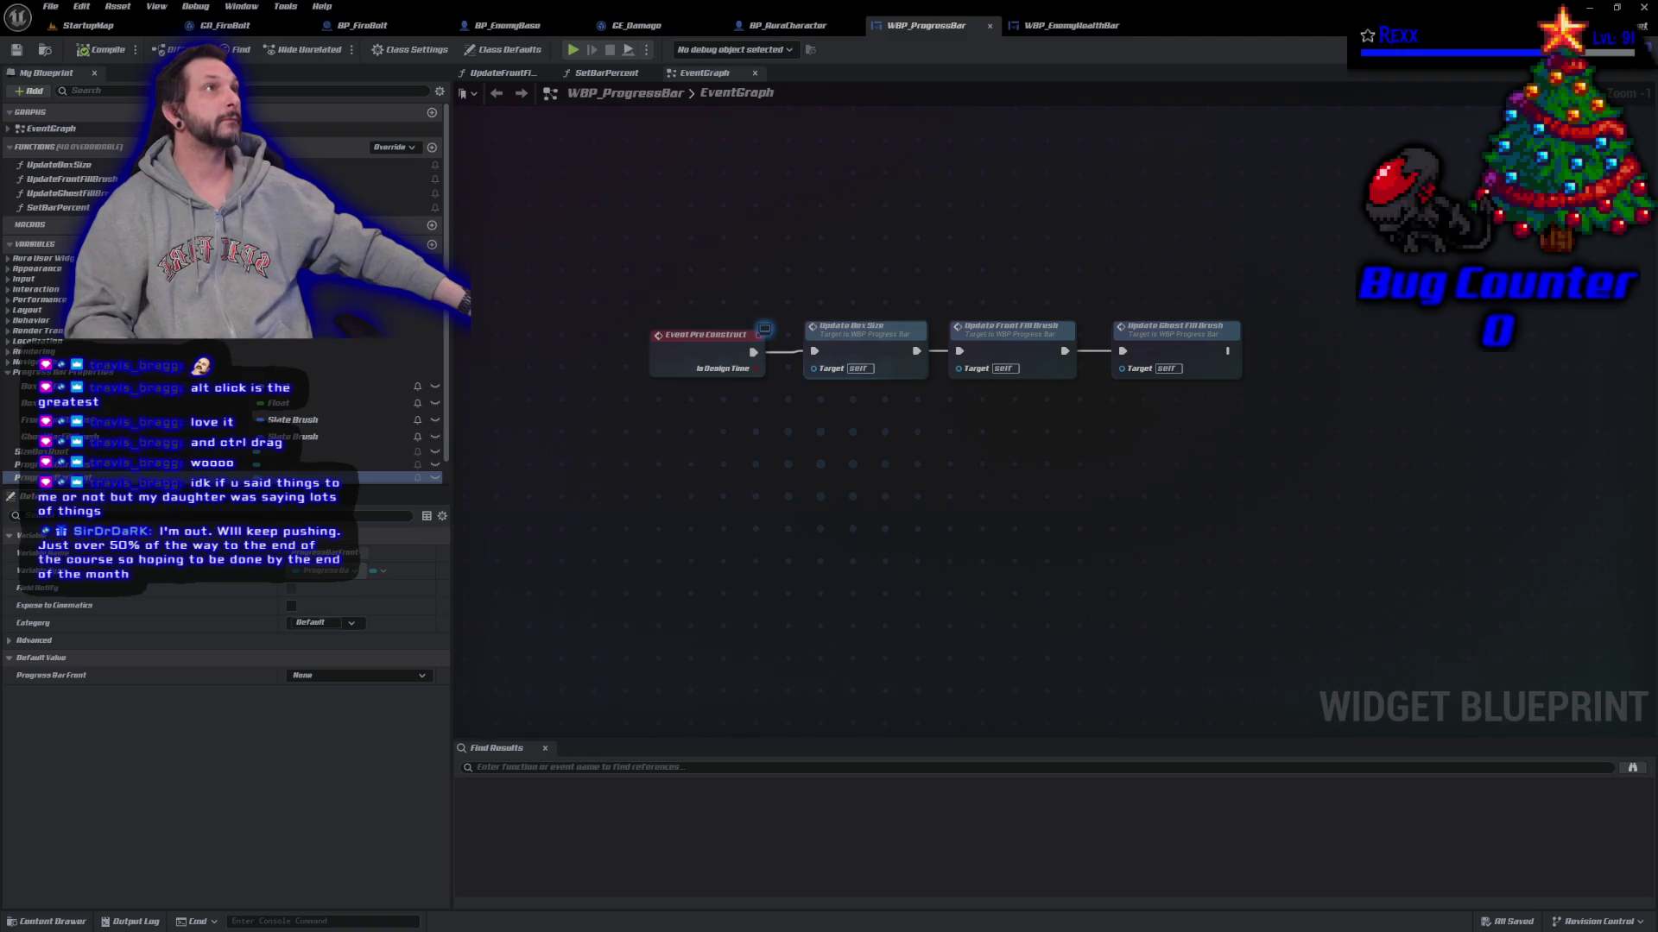
# Step: Place an Event Tick node in WBP_ProgressBar's graph
pyautogui.rightClick(679, 476)
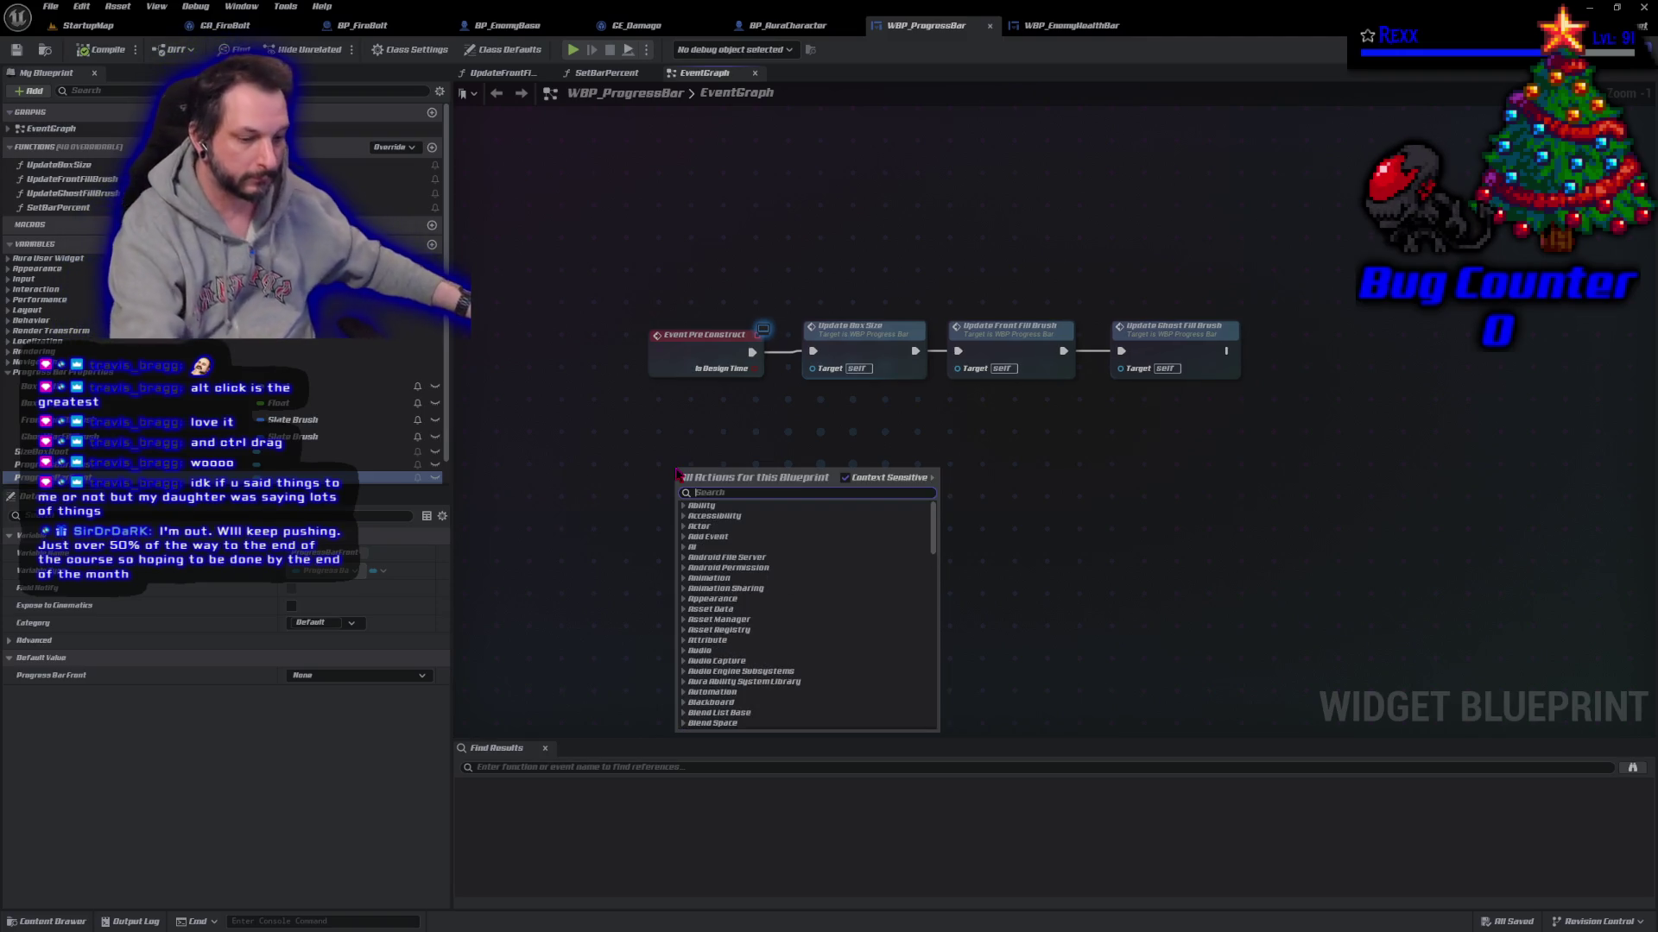
pyautogui.write('event tick')
pyautogui.press('Return')
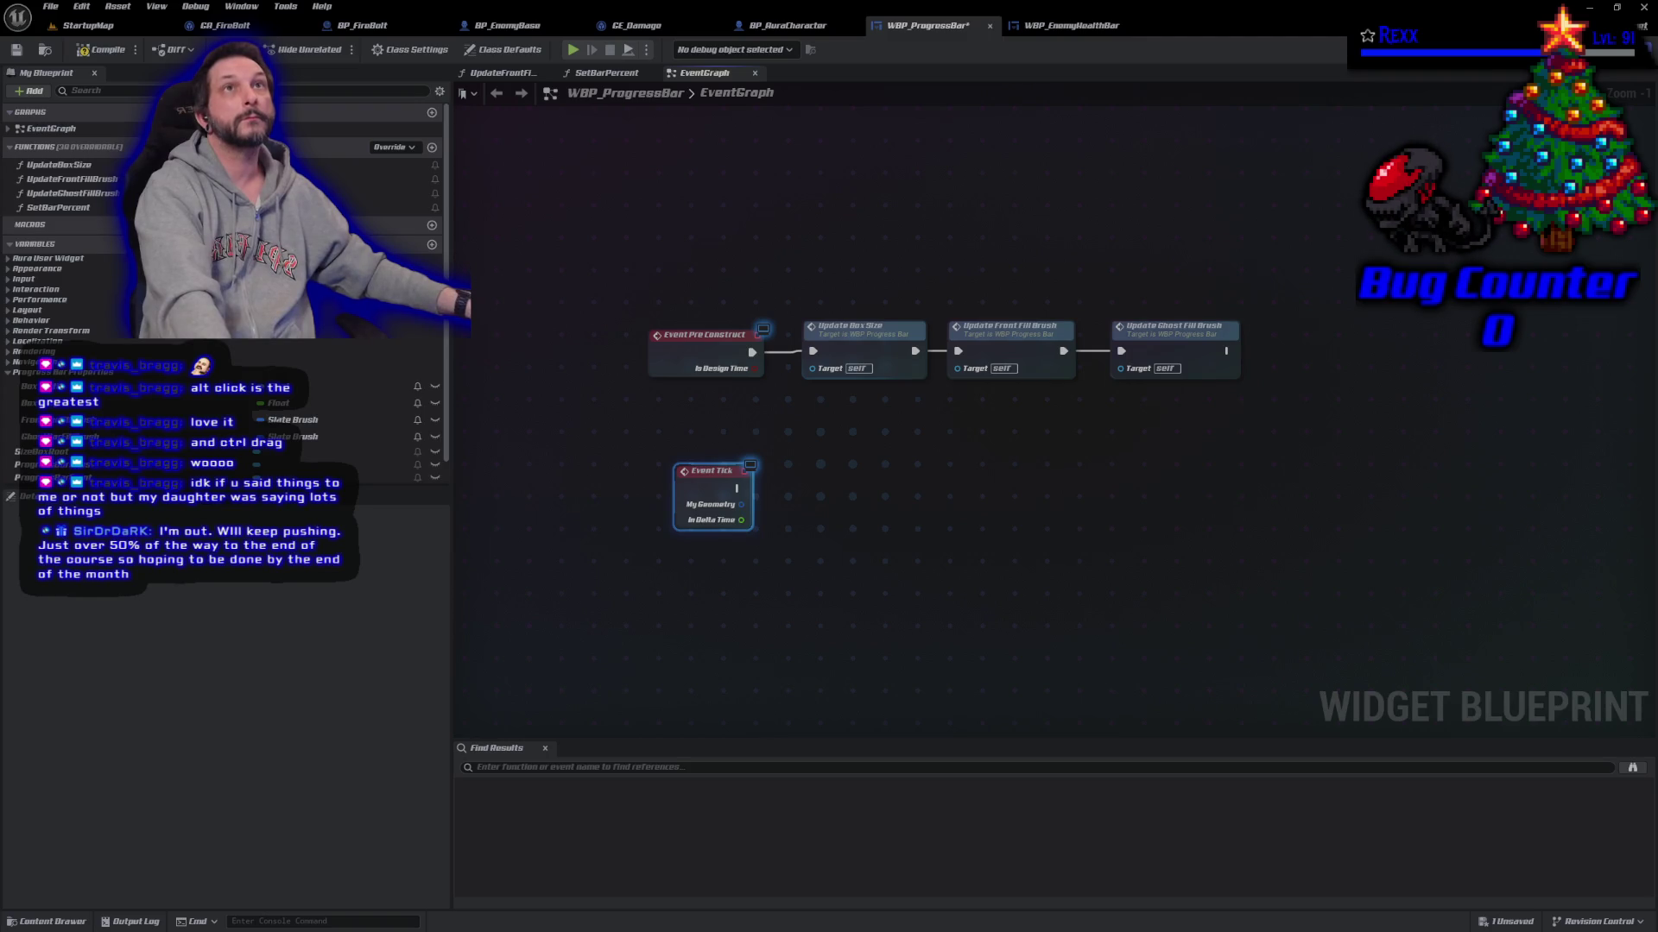
# Step: Create a new float variable named bUpdatePercentTarget and compile the blueprint
pyautogui.click(26, 91)
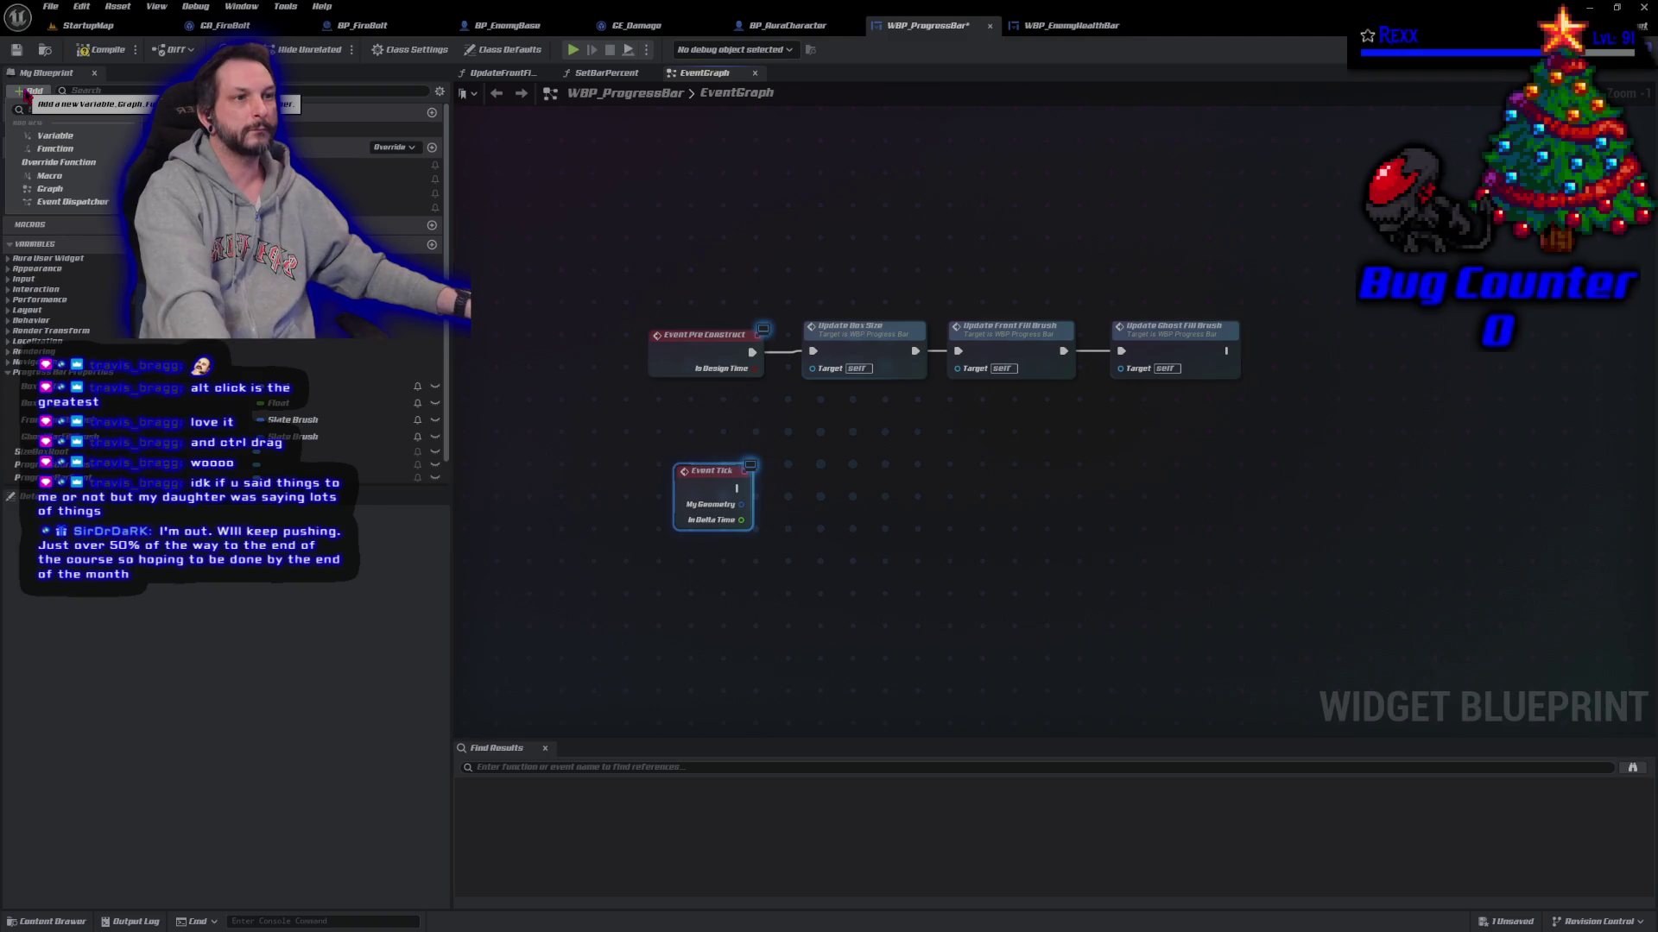
pyautogui.click(54, 143)
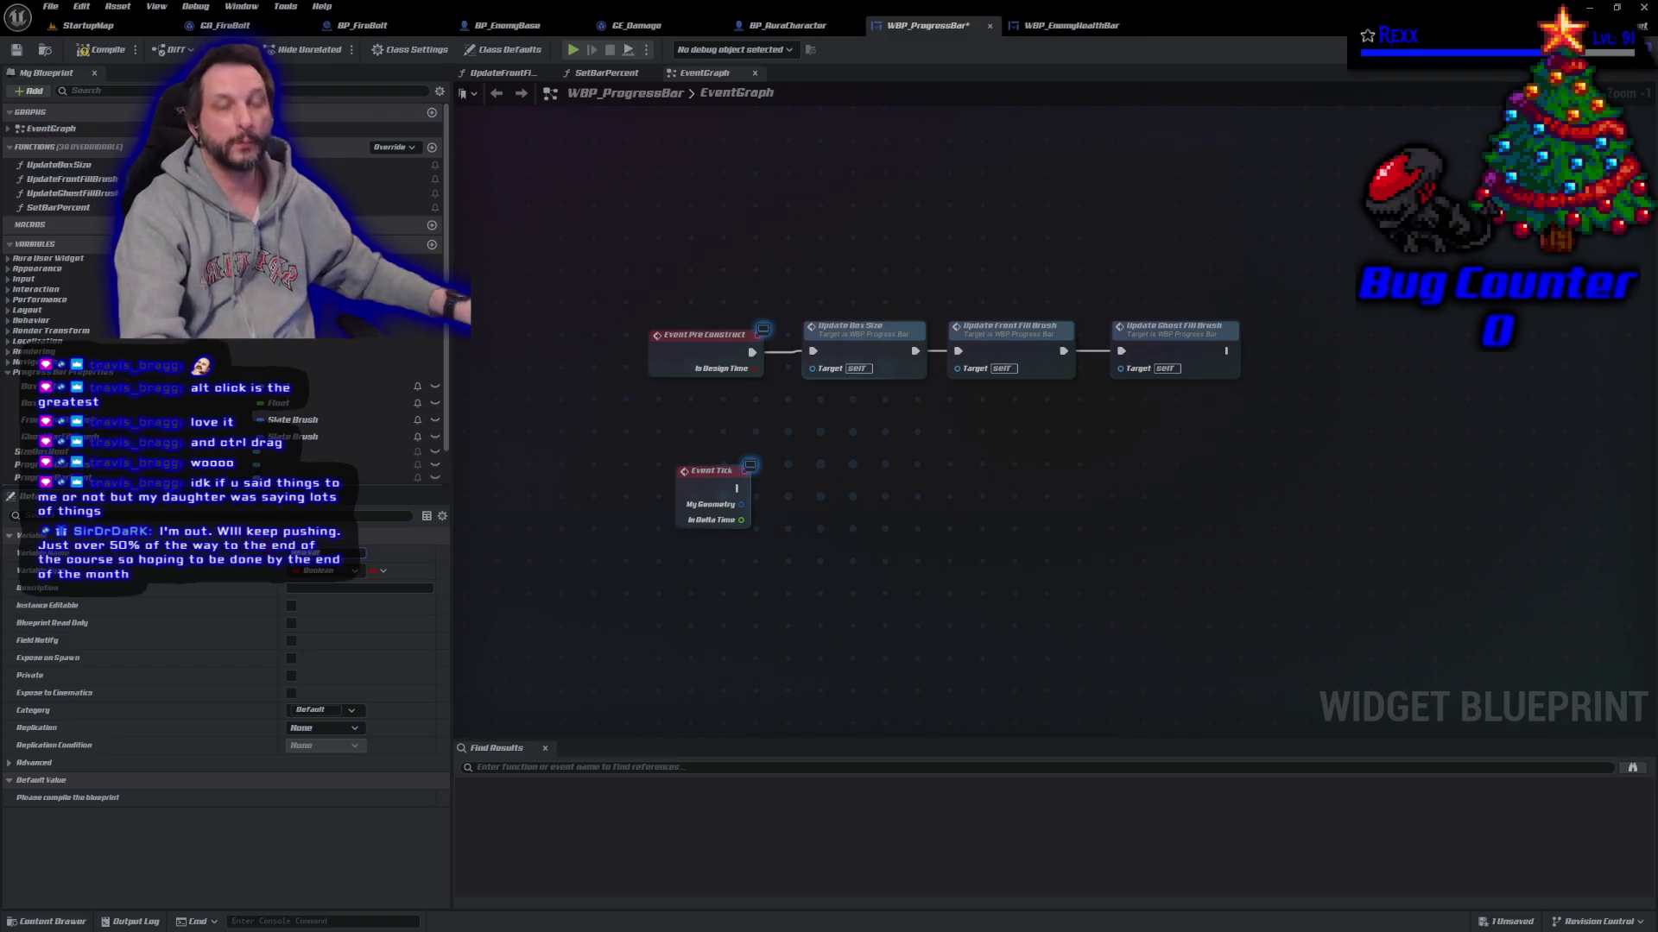
pyautogui.write('bUpdateP')
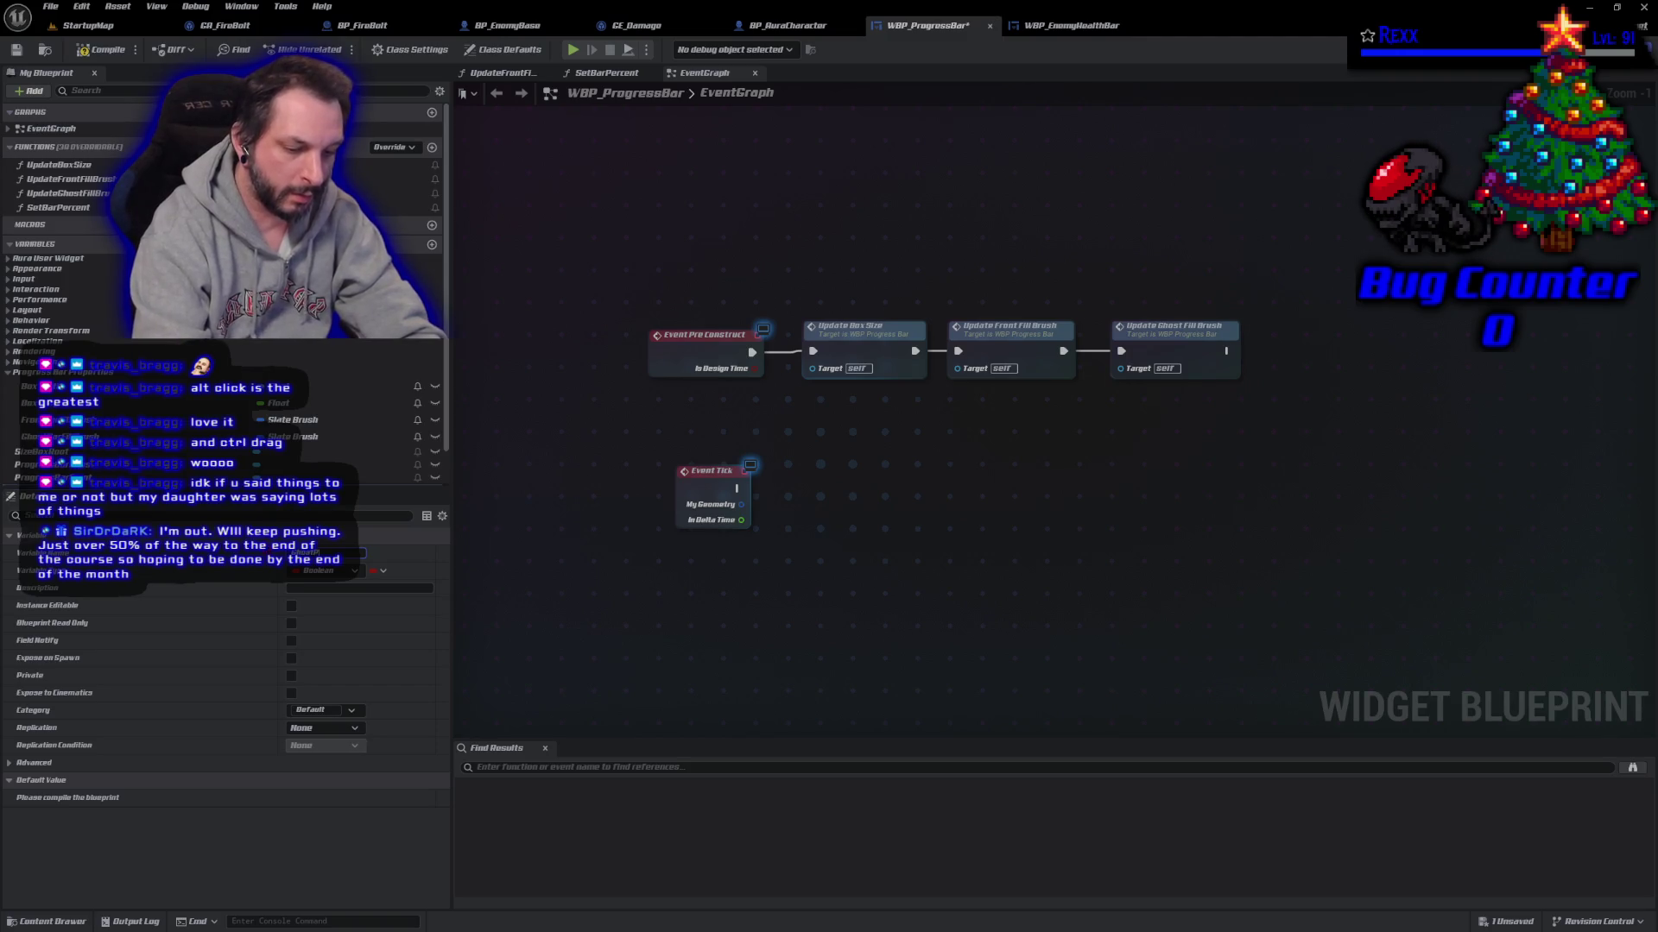
pyautogui.write('ercentTarget')
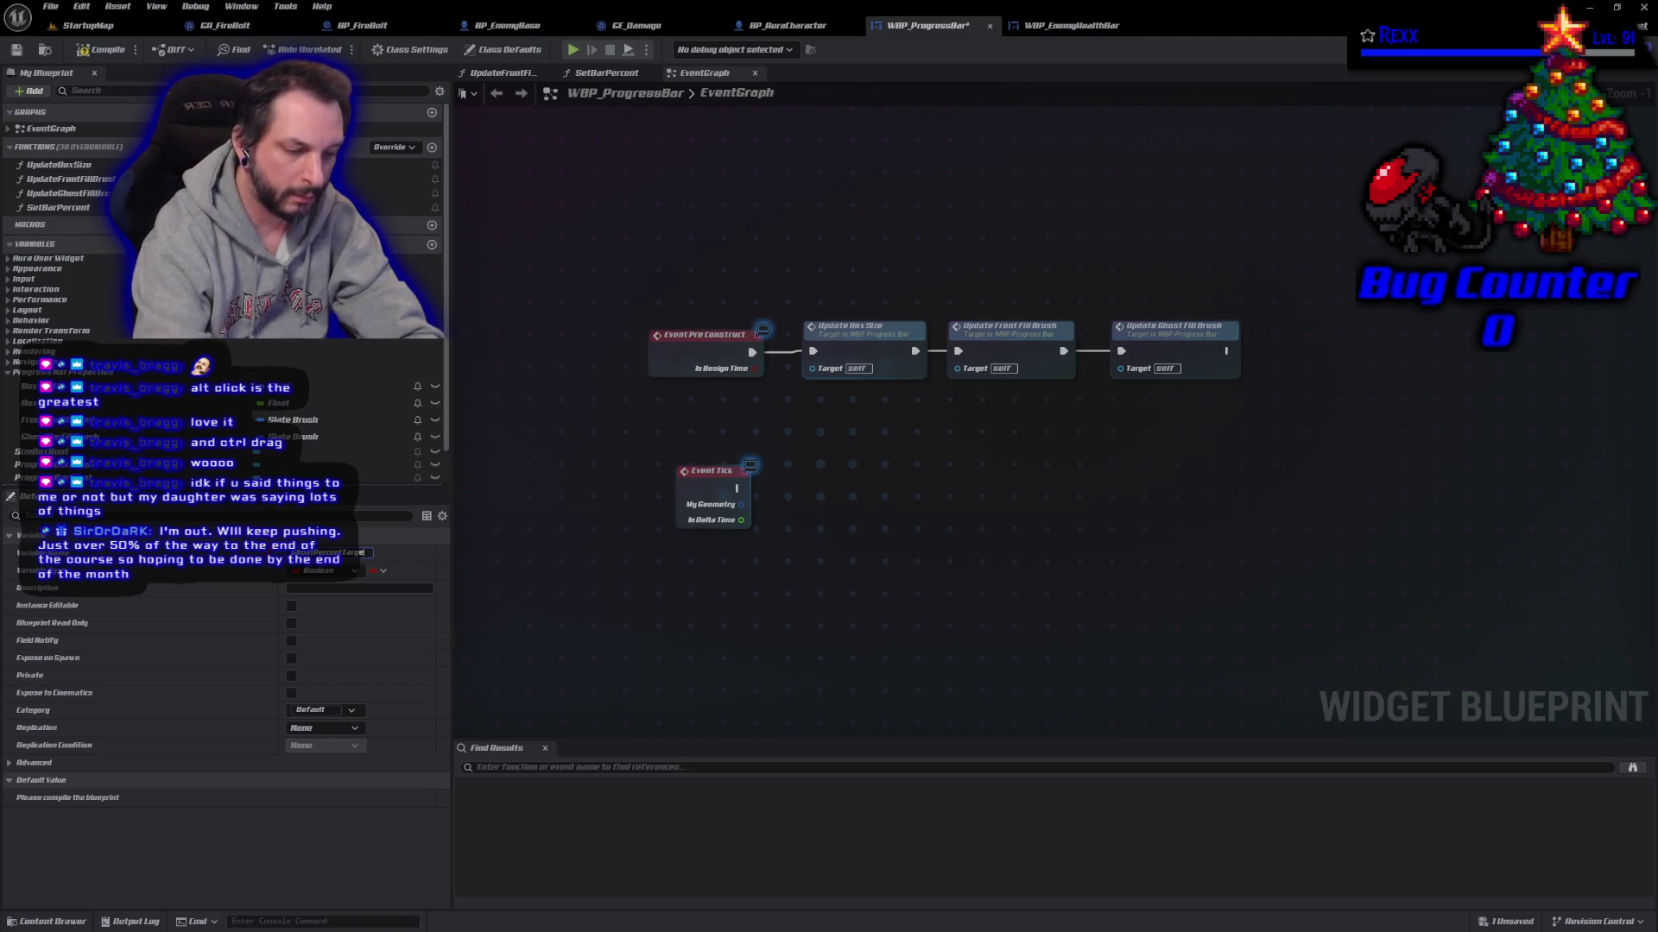
pyautogui.press('Return')
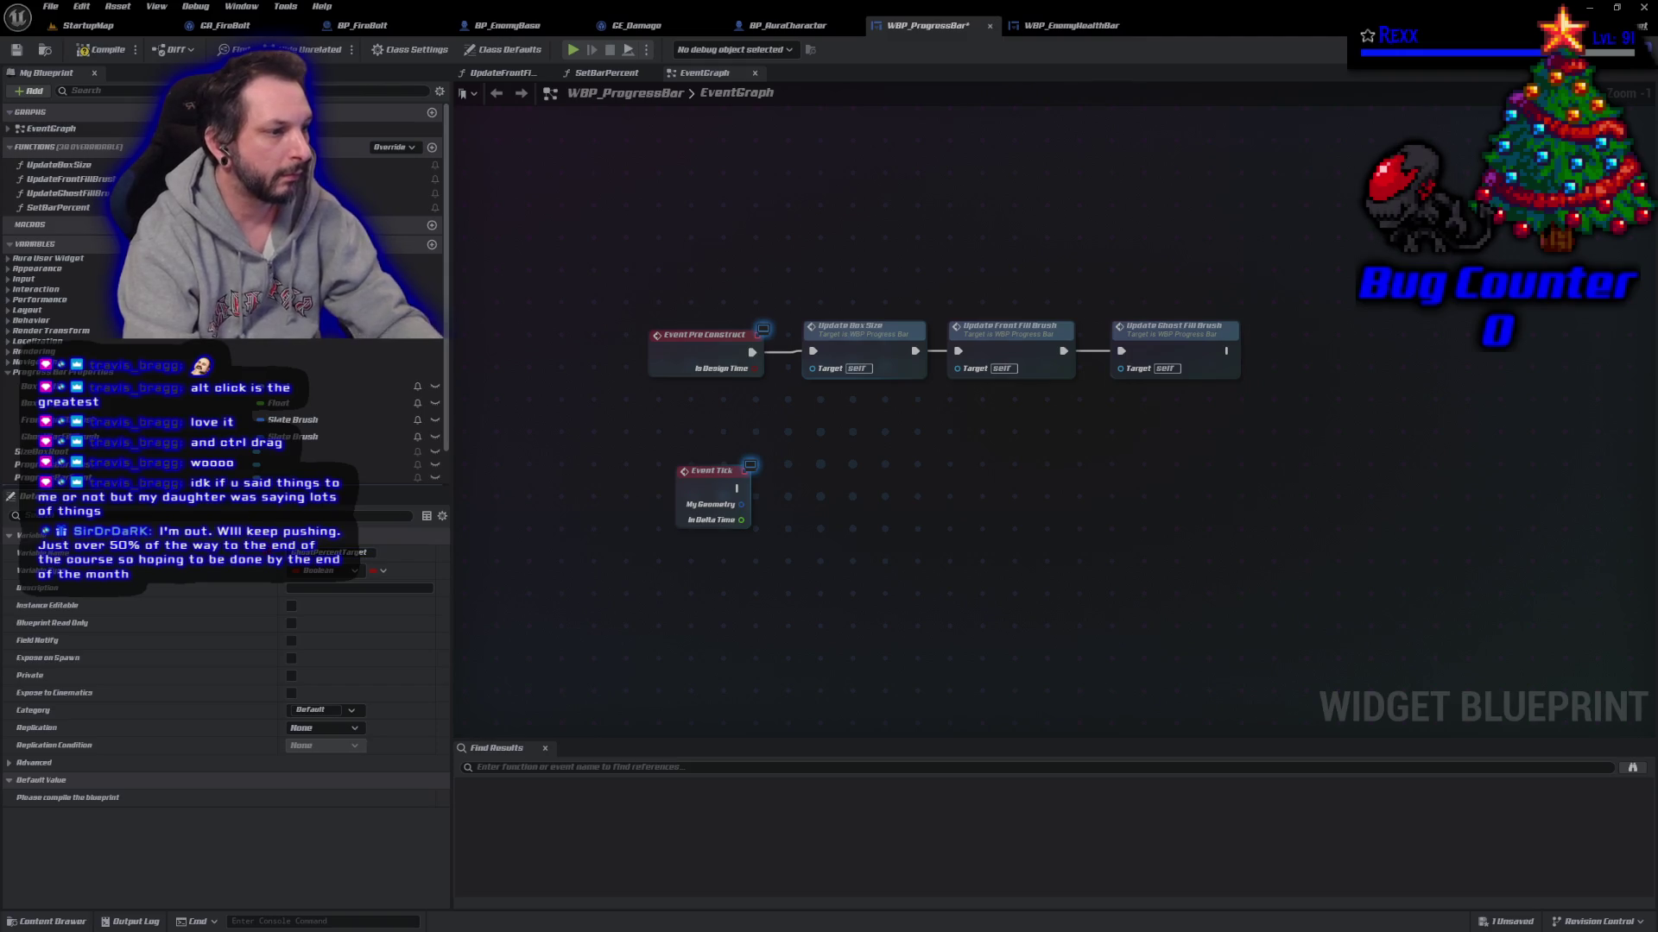
pyautogui.click(321, 570)
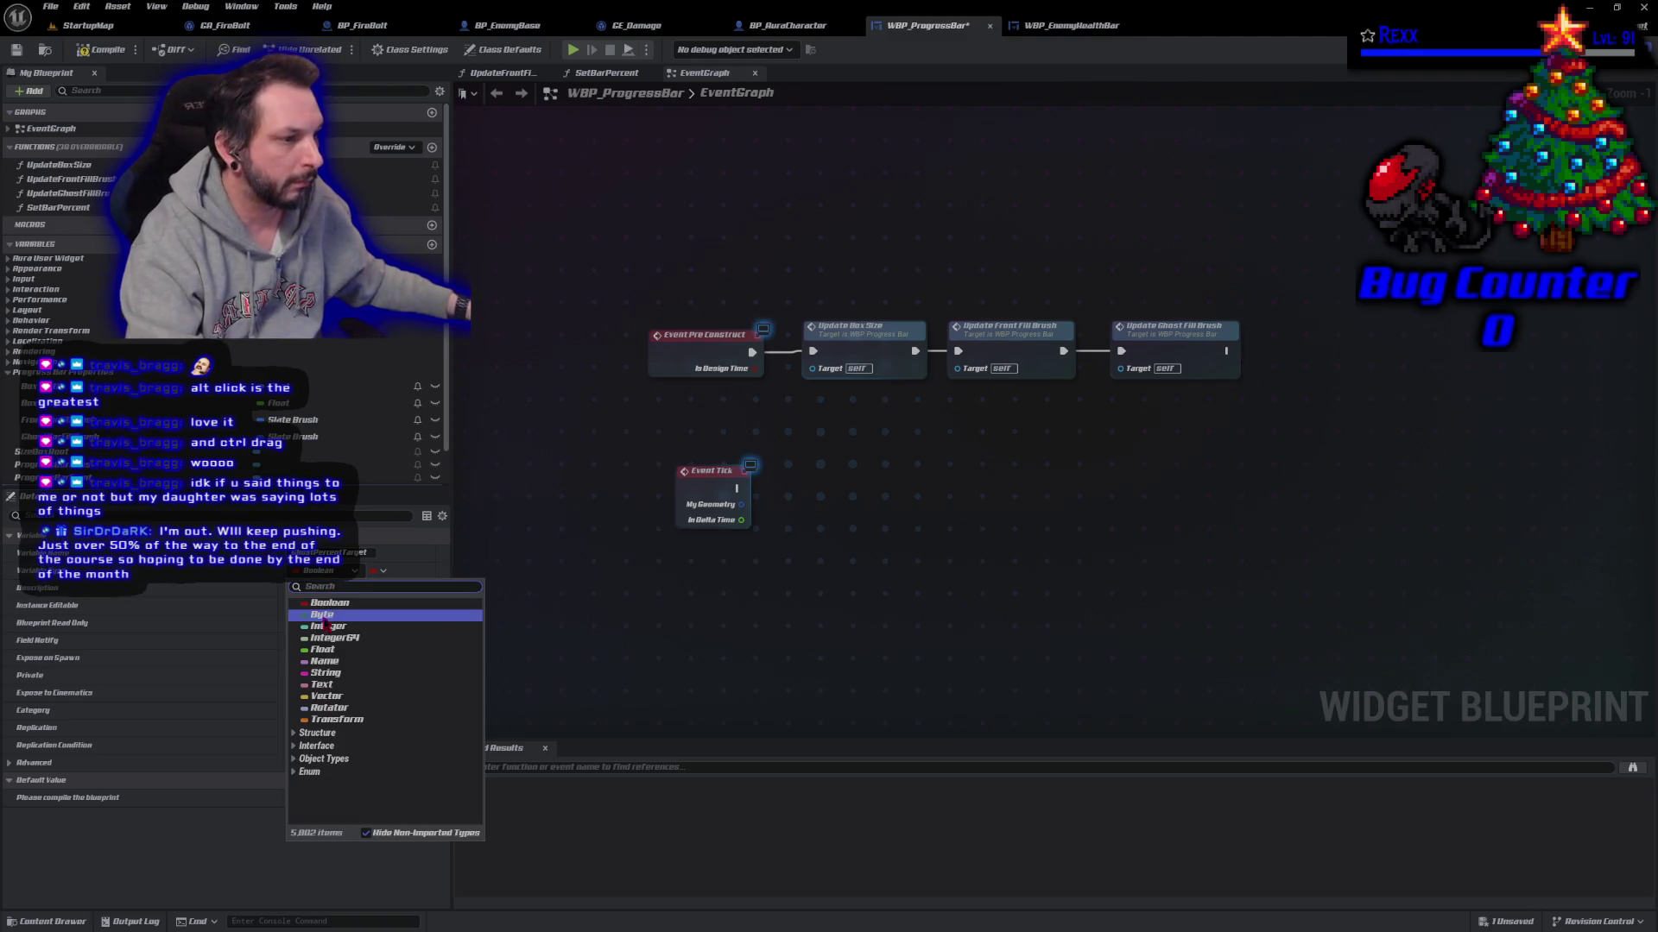
pyautogui.click(323, 650)
pyautogui.click(102, 49)
pyautogui.click(16, 49)
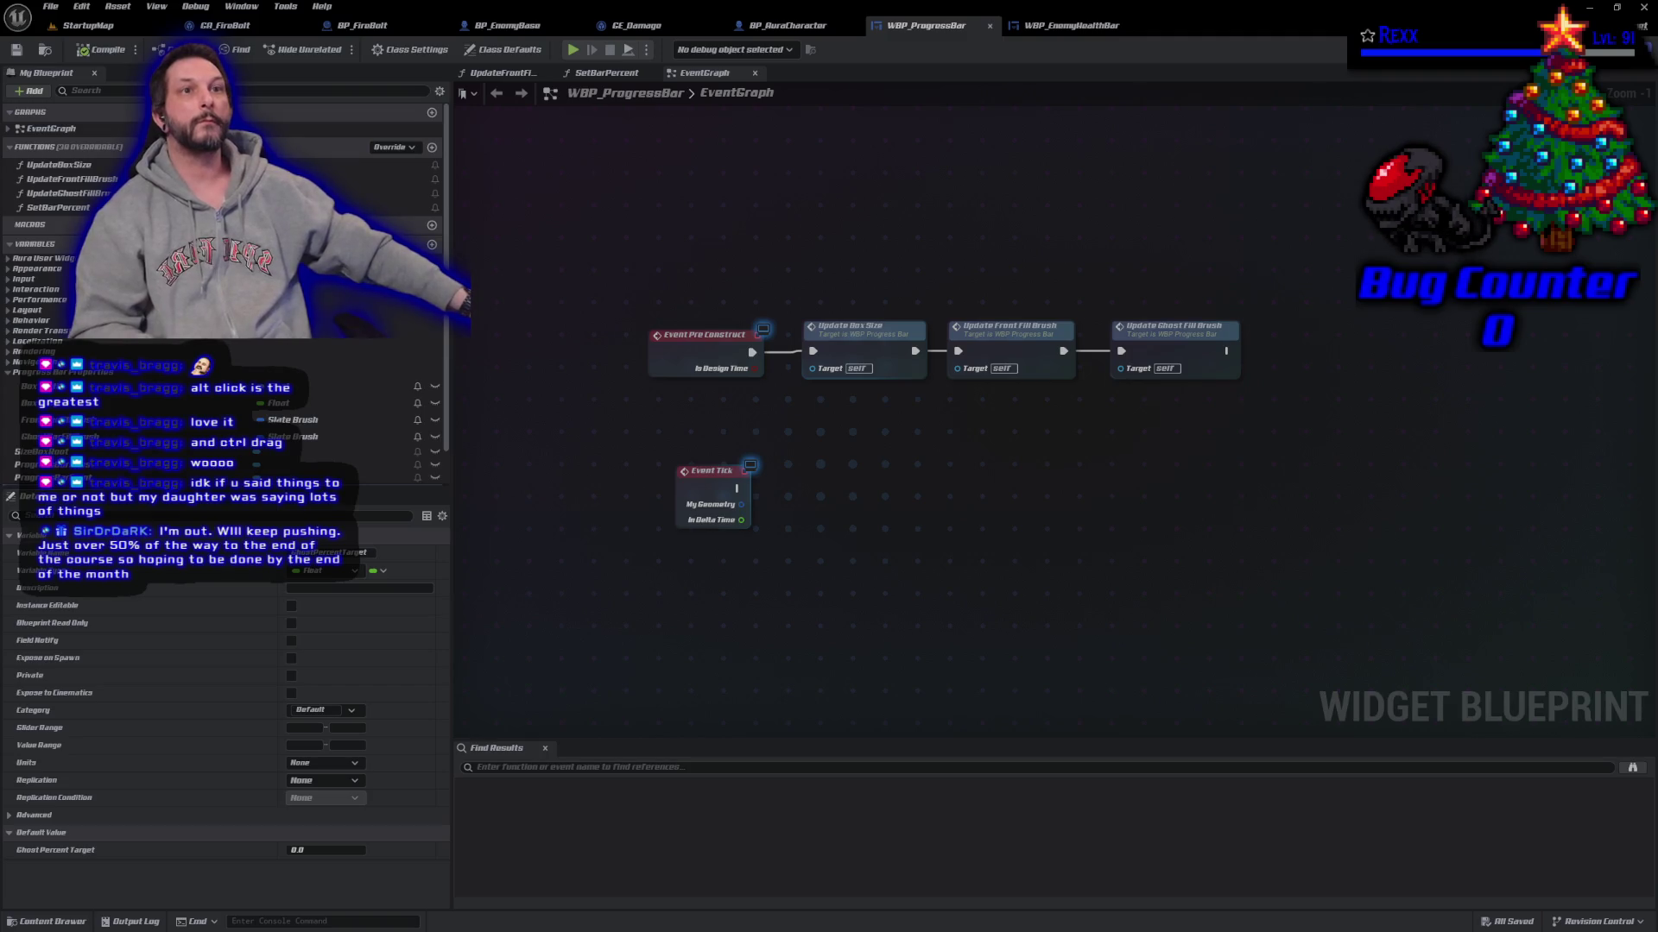
# Step: Set Ghost Percent Target's default value to 1.0, compile, and save all assets
pyautogui.click(324, 851)
pyautogui.write('1')
pyautogui.press('Return')
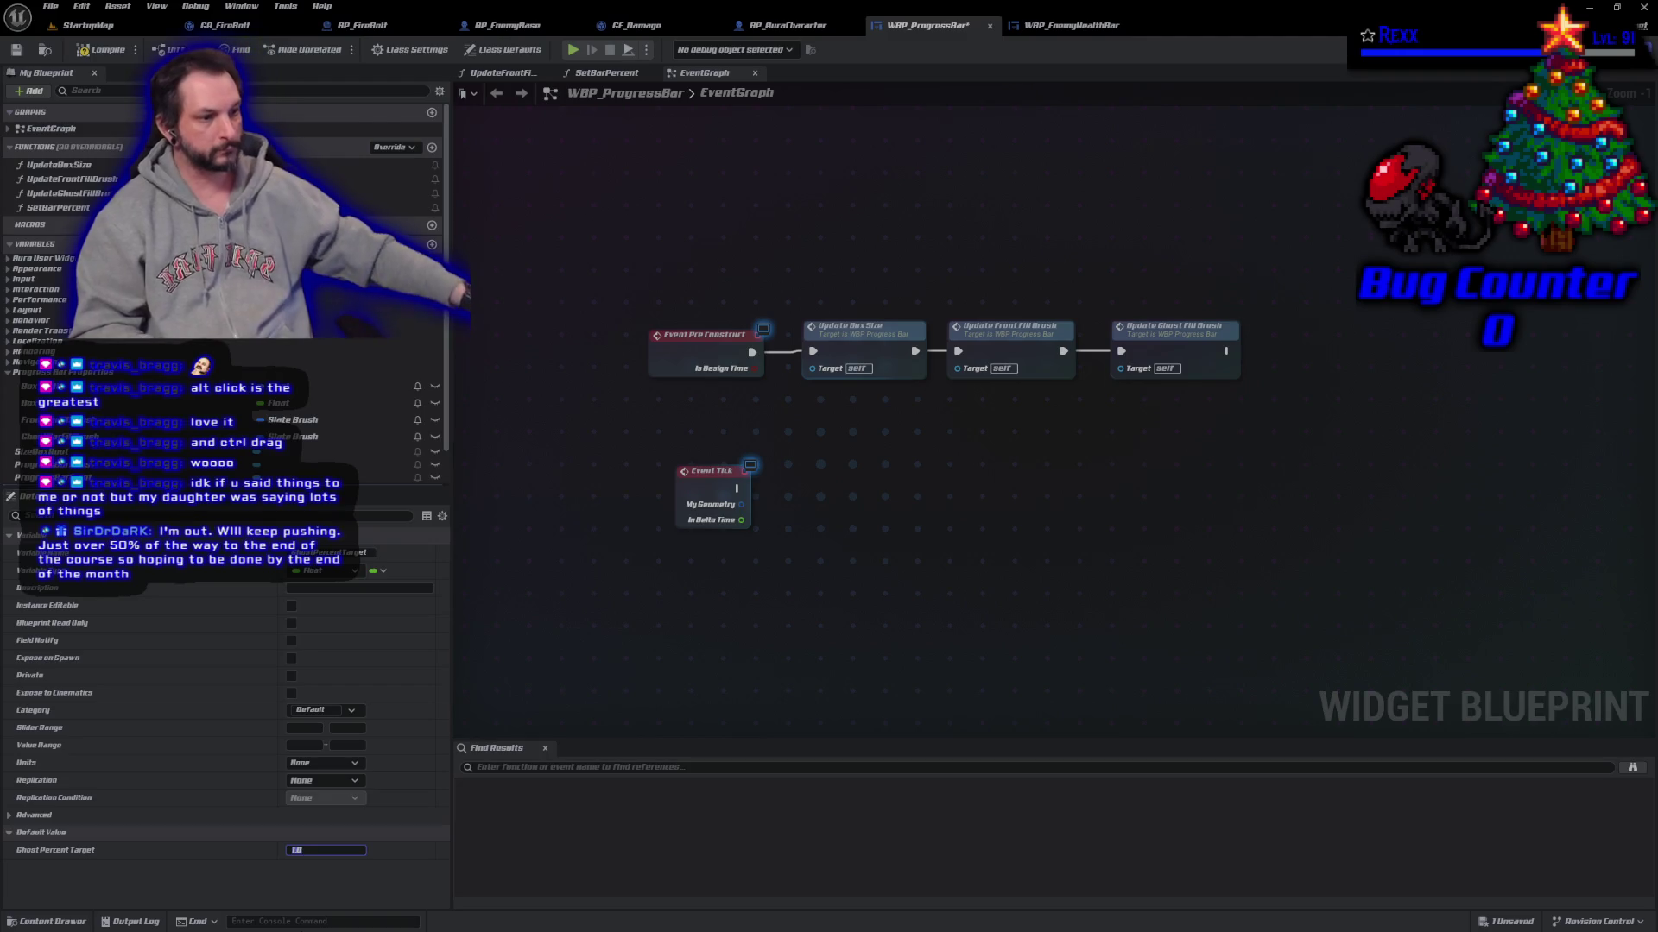
pyautogui.click(96, 50)
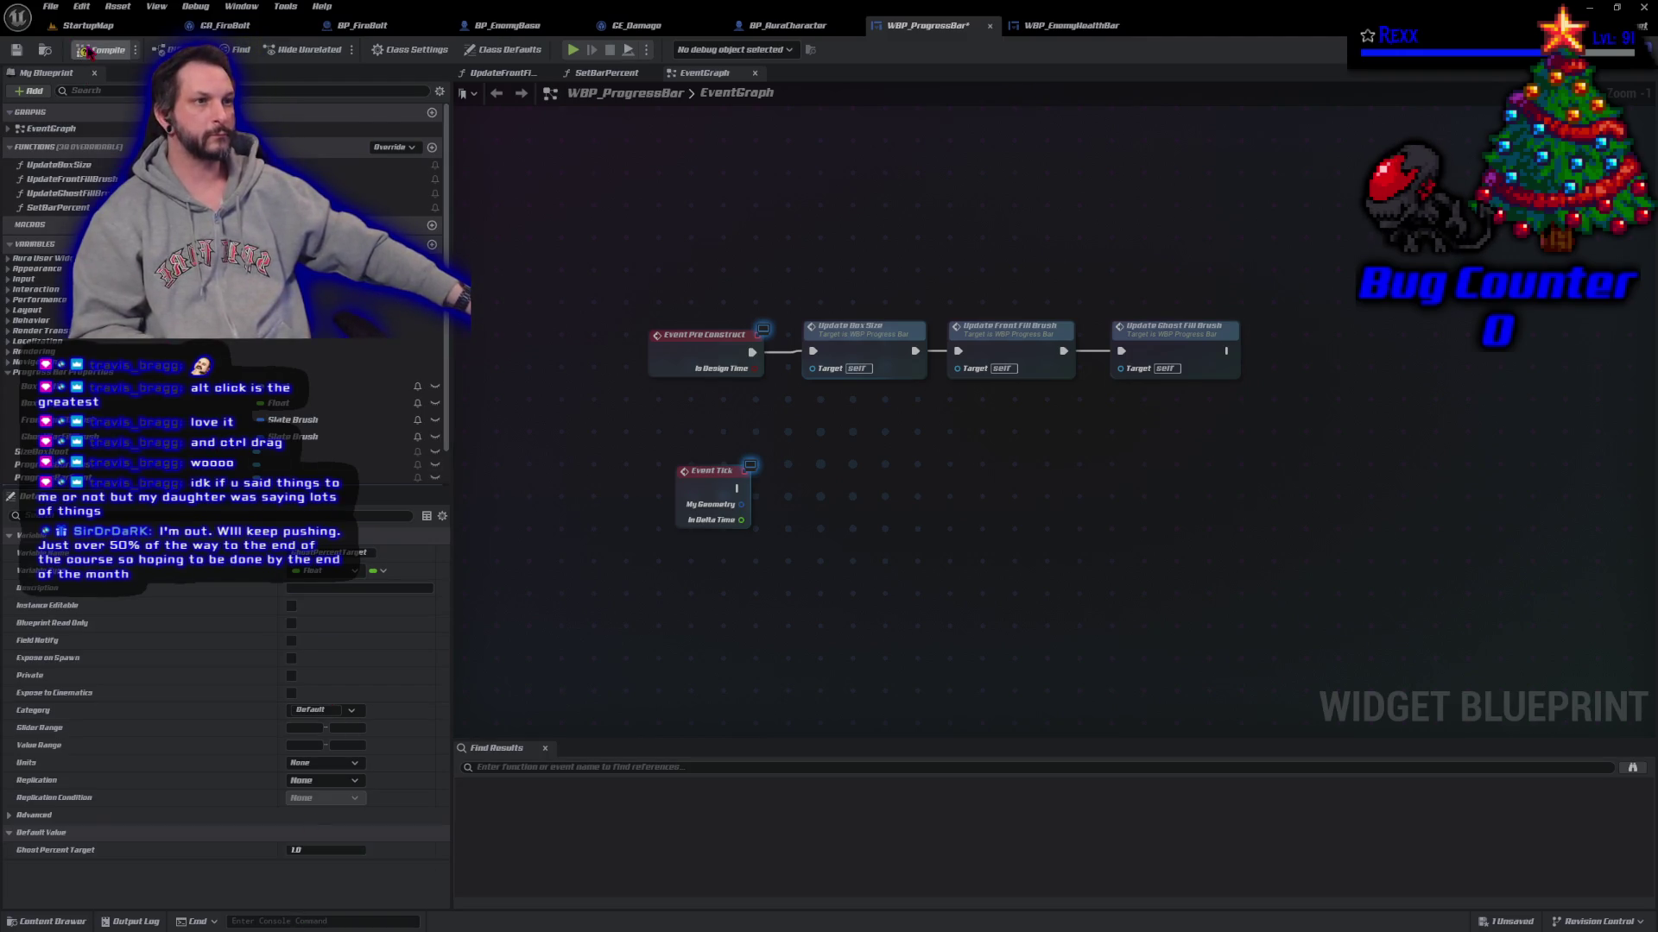
pyautogui.click(50, 7)
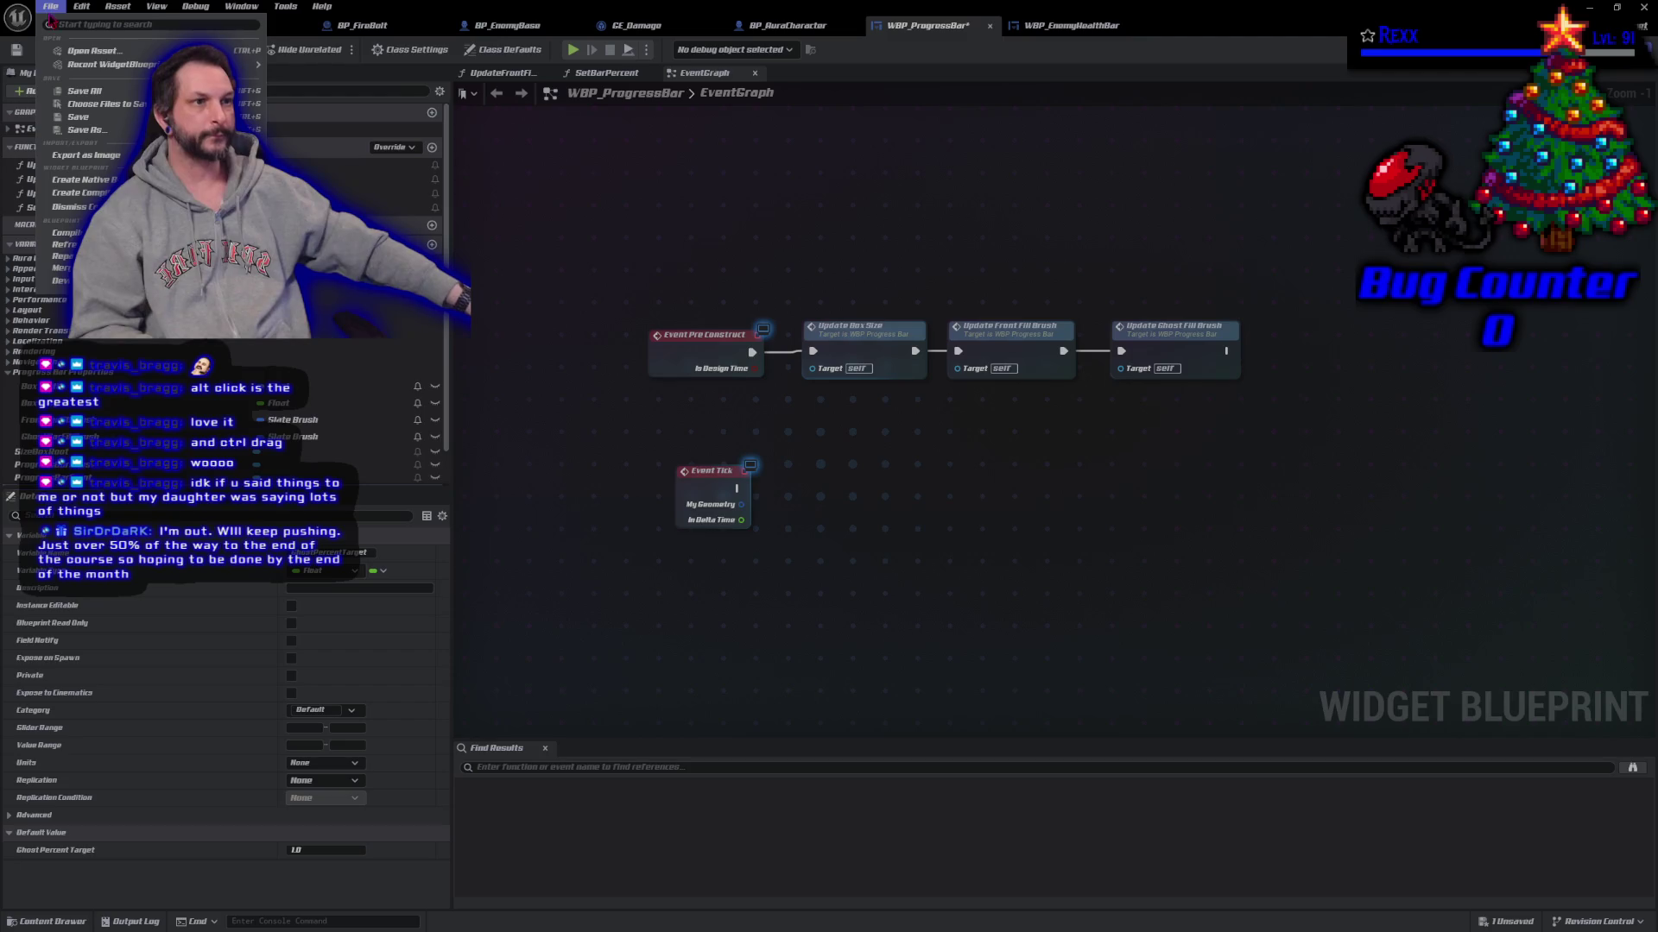
pyautogui.click(69, 78)
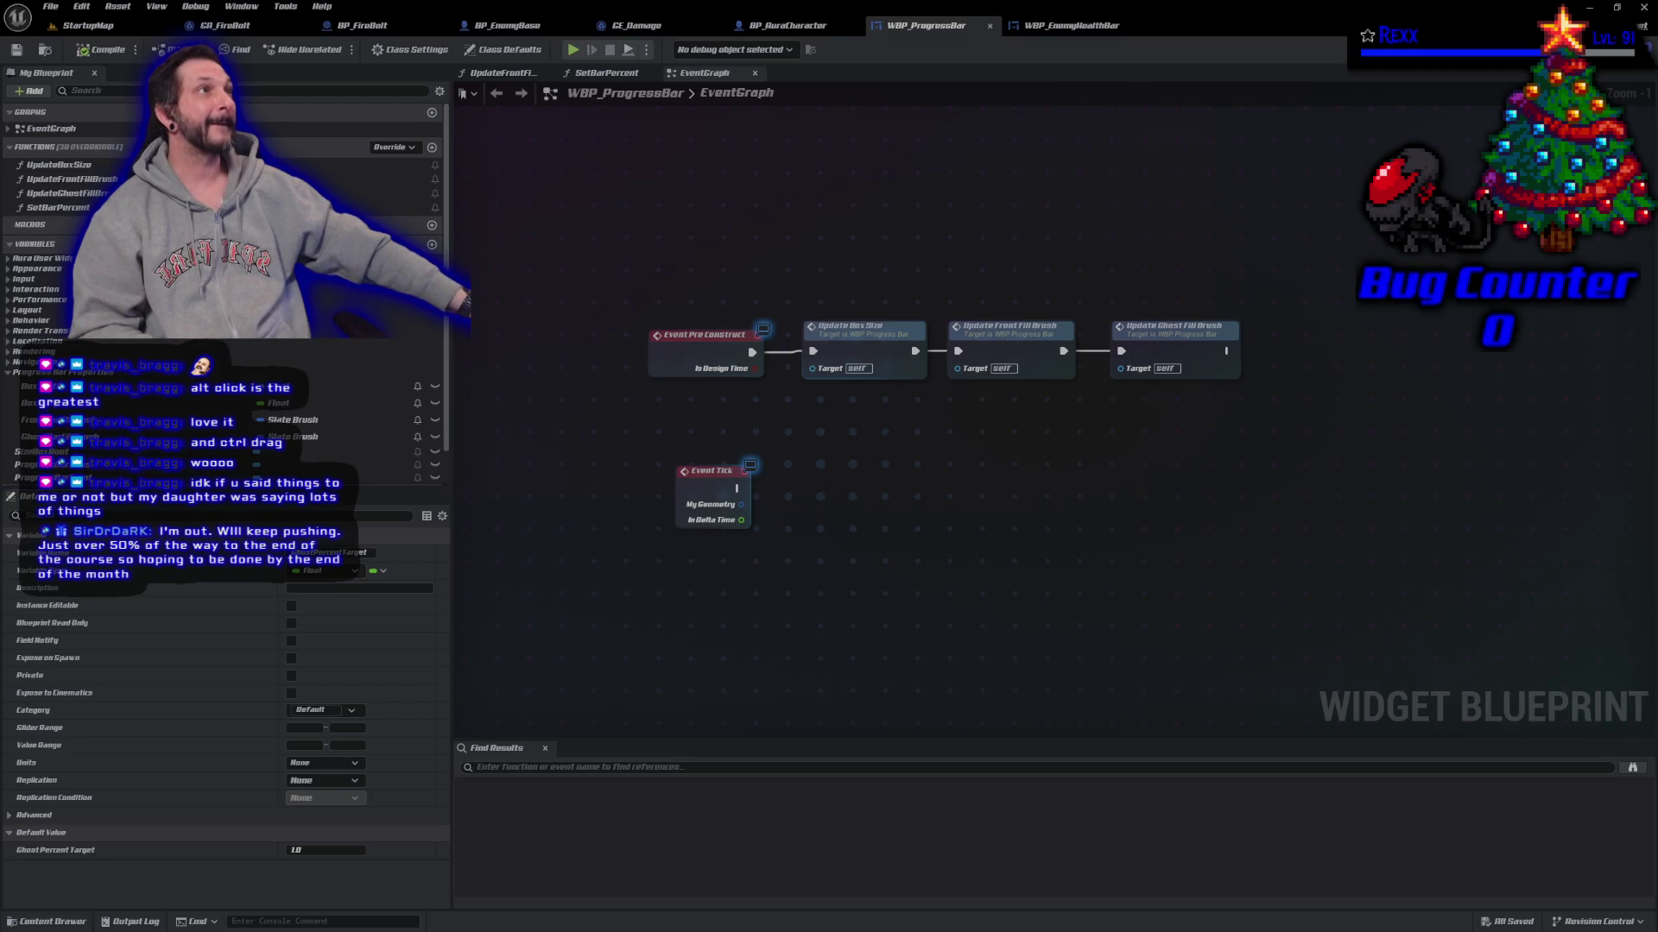
# Step: Place an FInterp To node with the ghost bar's Get Percent feeding its Current
pyautogui.rightClick(891, 504)
pyautogui.write('f')
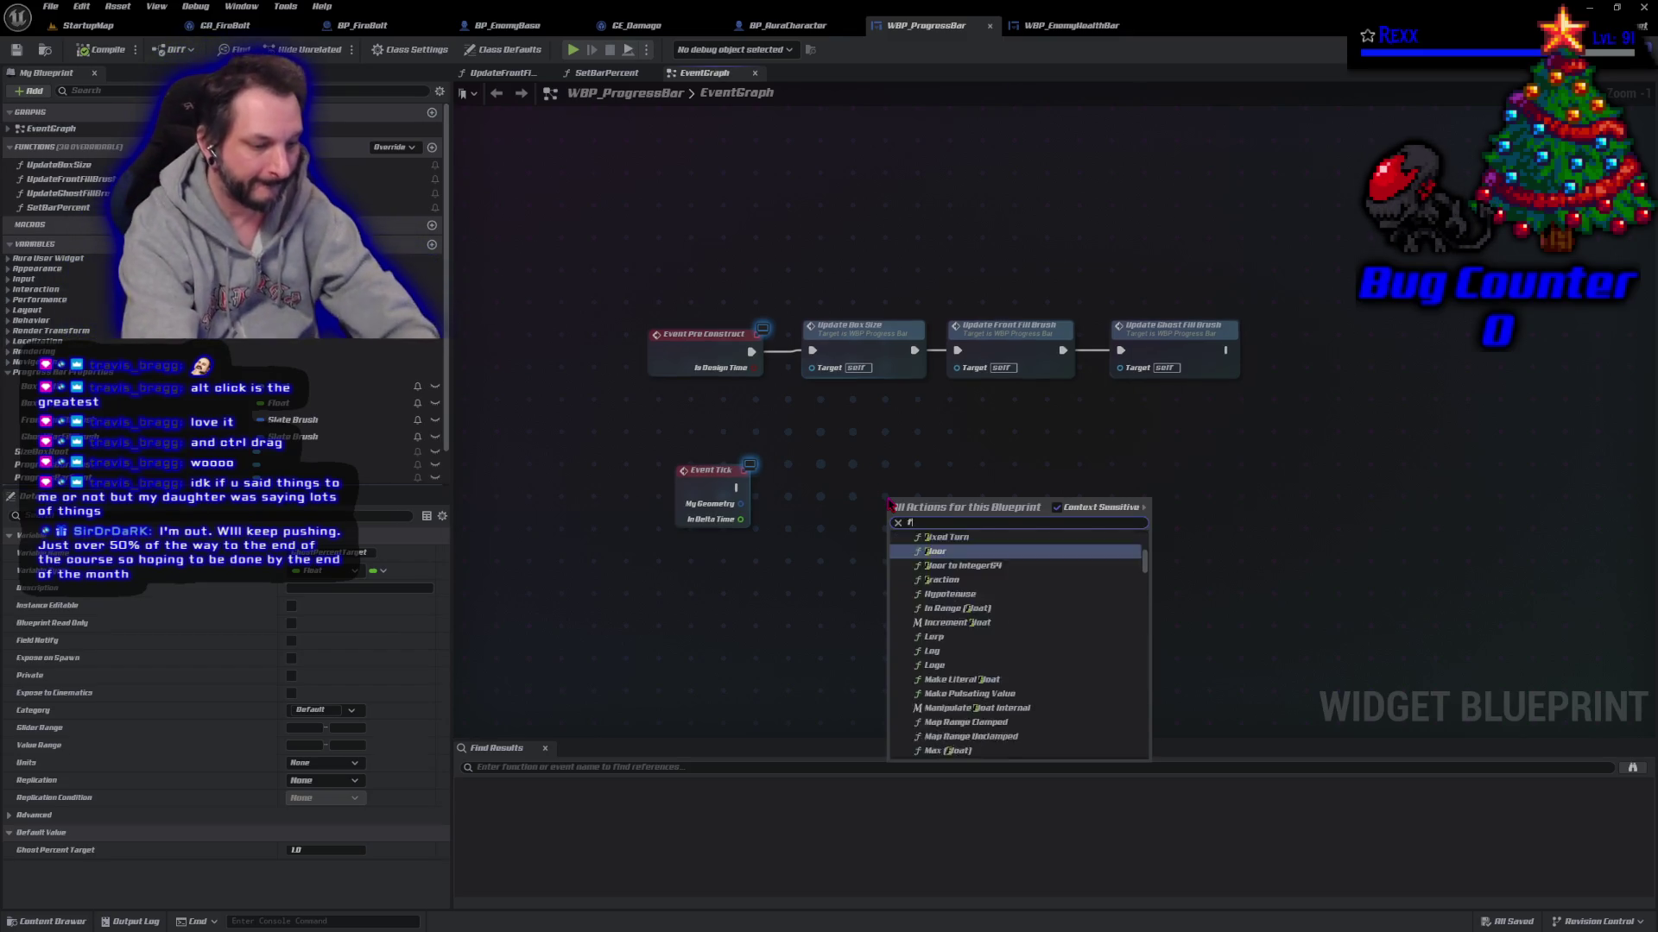
pyautogui.write('interpto')
pyautogui.press('Return')
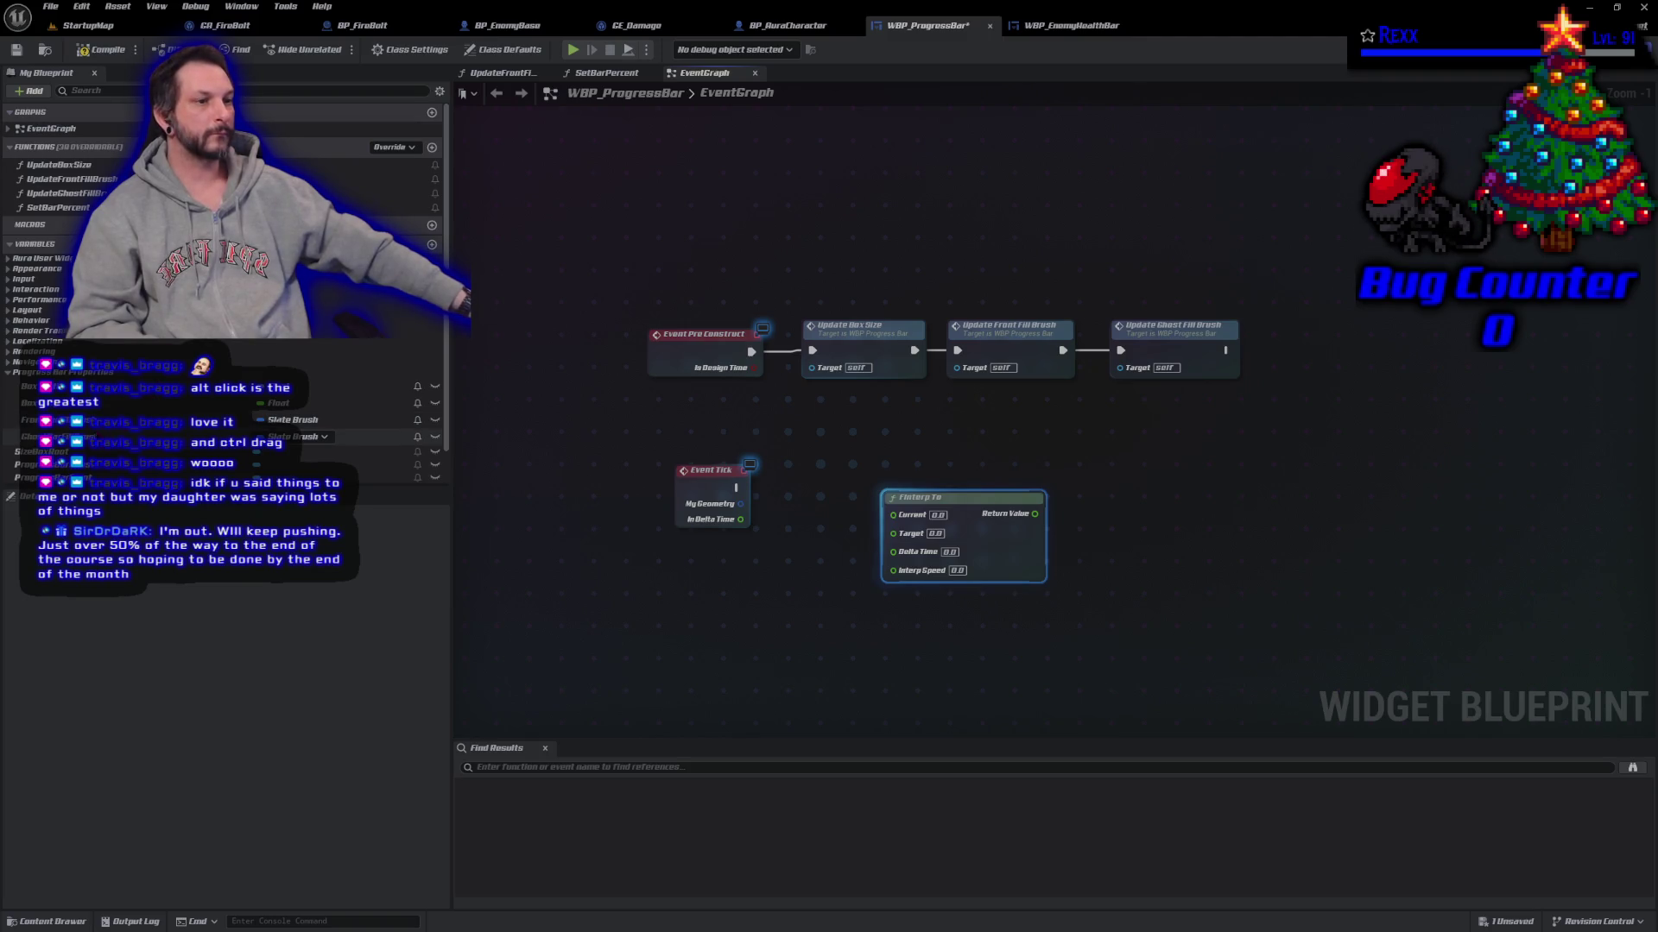
pyautogui.moveTo(328, 464)
pyautogui.mouseDown()
pyautogui.moveTo(859, 471)
pyautogui.moveTo(851, 451)
pyautogui.moveTo(993, 469)
pyautogui.moveTo(965, 452)
pyautogui.mouseUp()
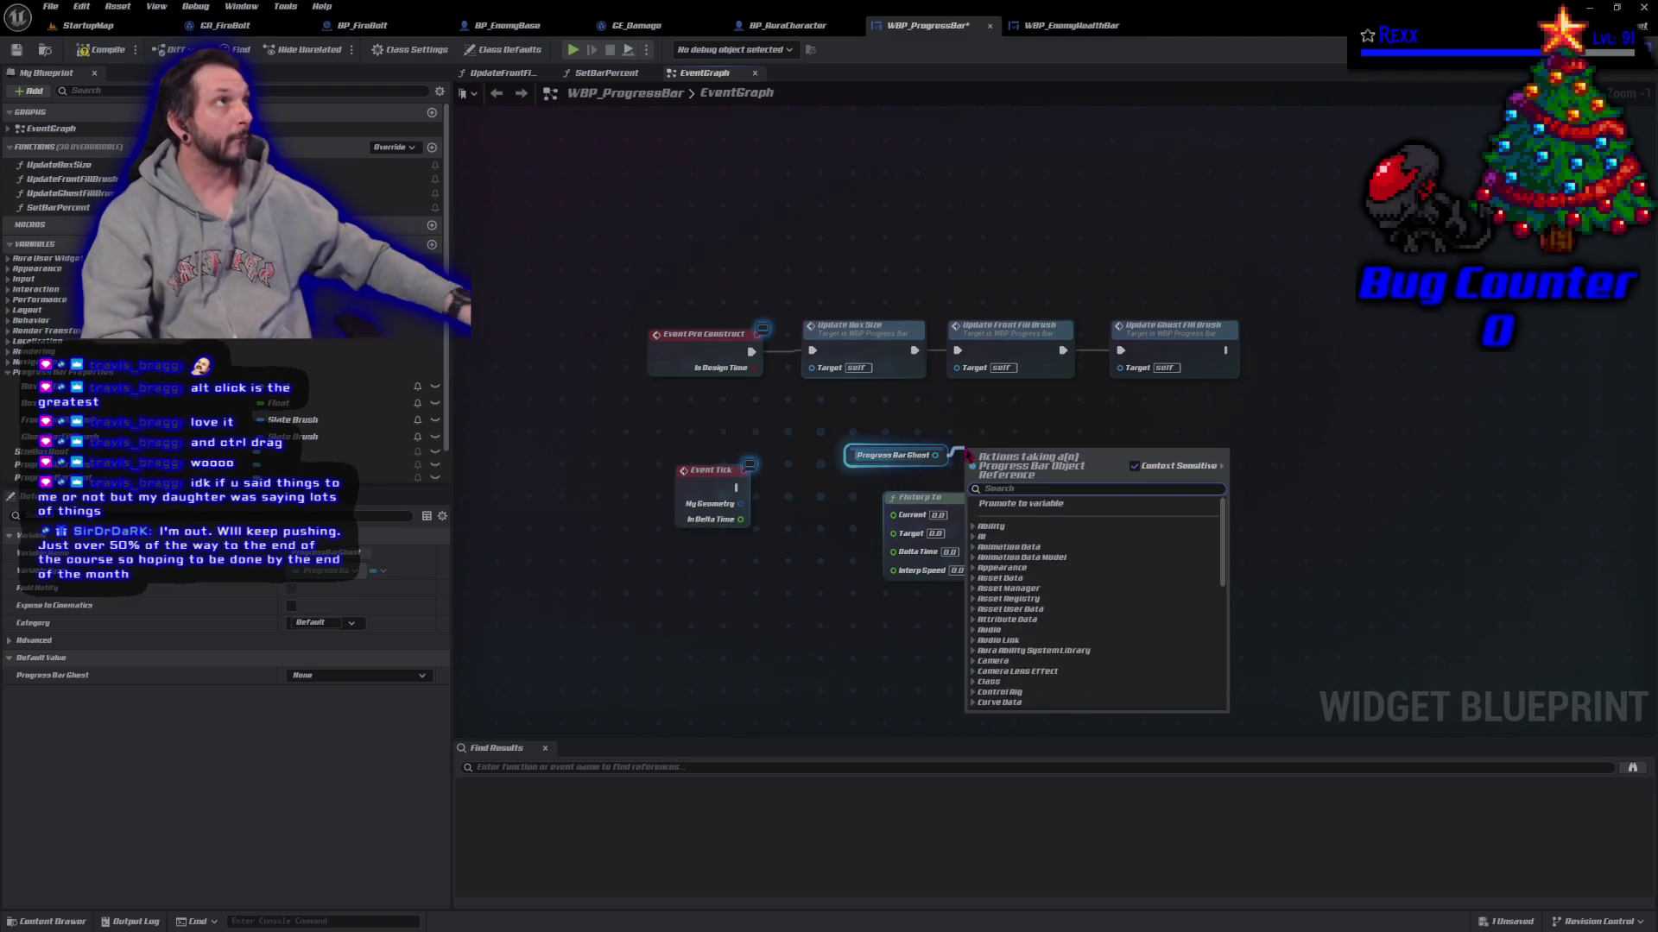
pyautogui.write('get percent')
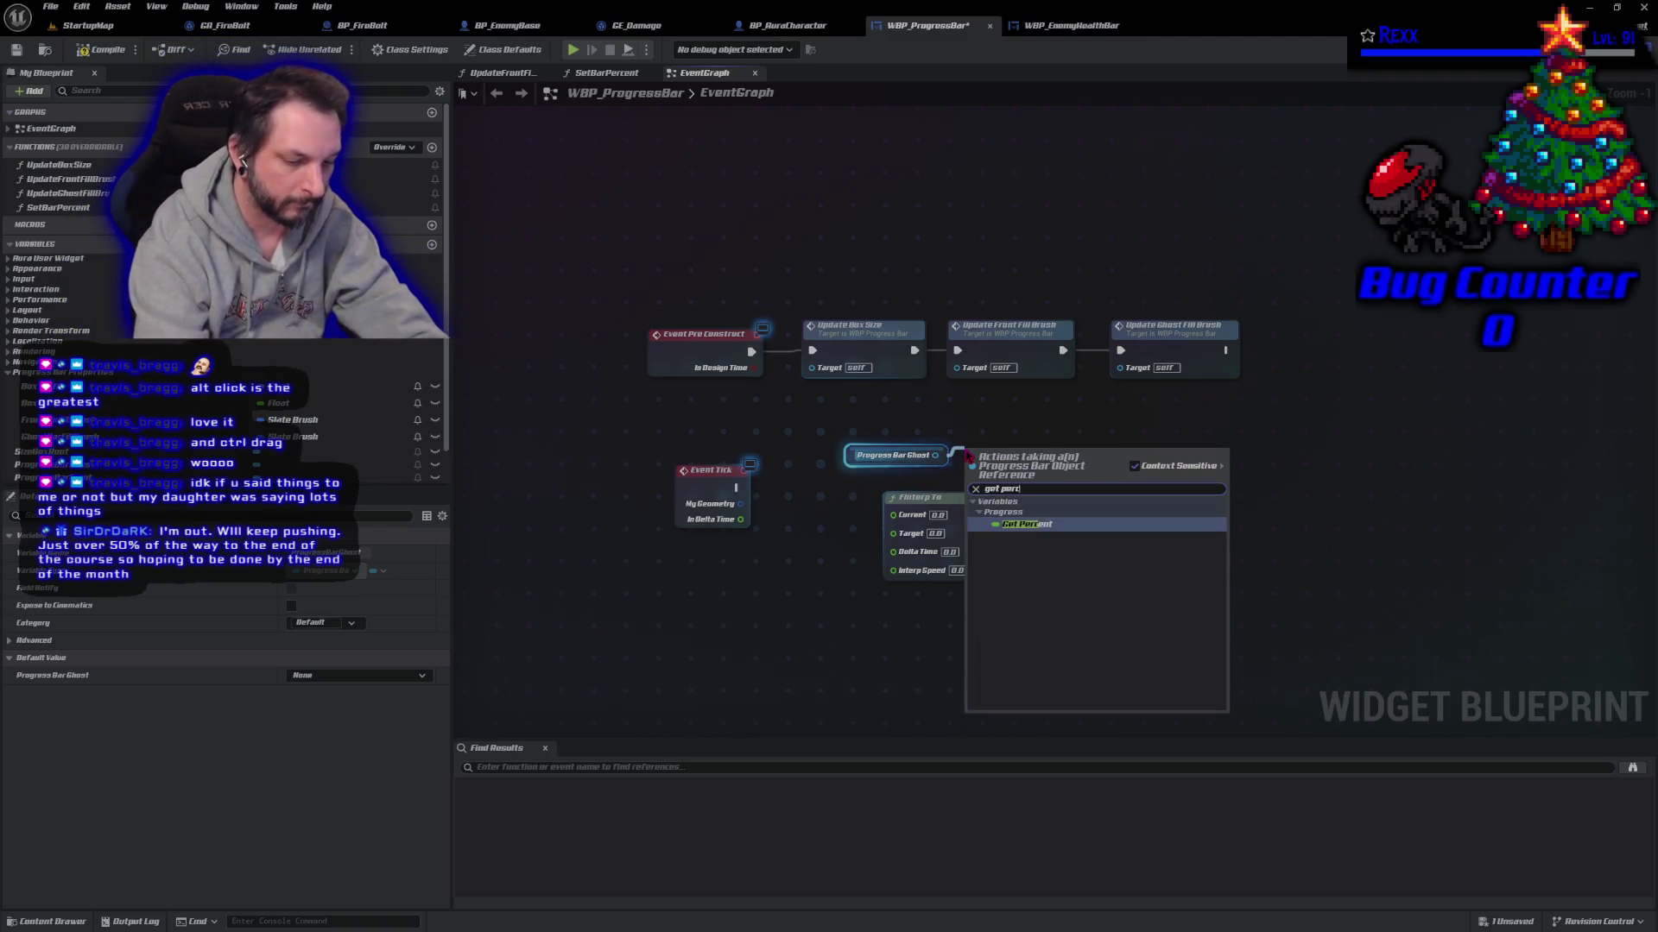
pyautogui.press('Return')
pyautogui.moveTo(983, 509)
pyautogui.mouseDown()
pyautogui.moveTo(1226, 518)
pyautogui.moveTo(1198, 462)
pyautogui.mouseUp()
pyautogui.moveTo(1062, 455)
pyautogui.mouseDown()
pyautogui.moveTo(1115, 480)
pyautogui.moveTo(1129, 448)
pyautogui.mouseUp()
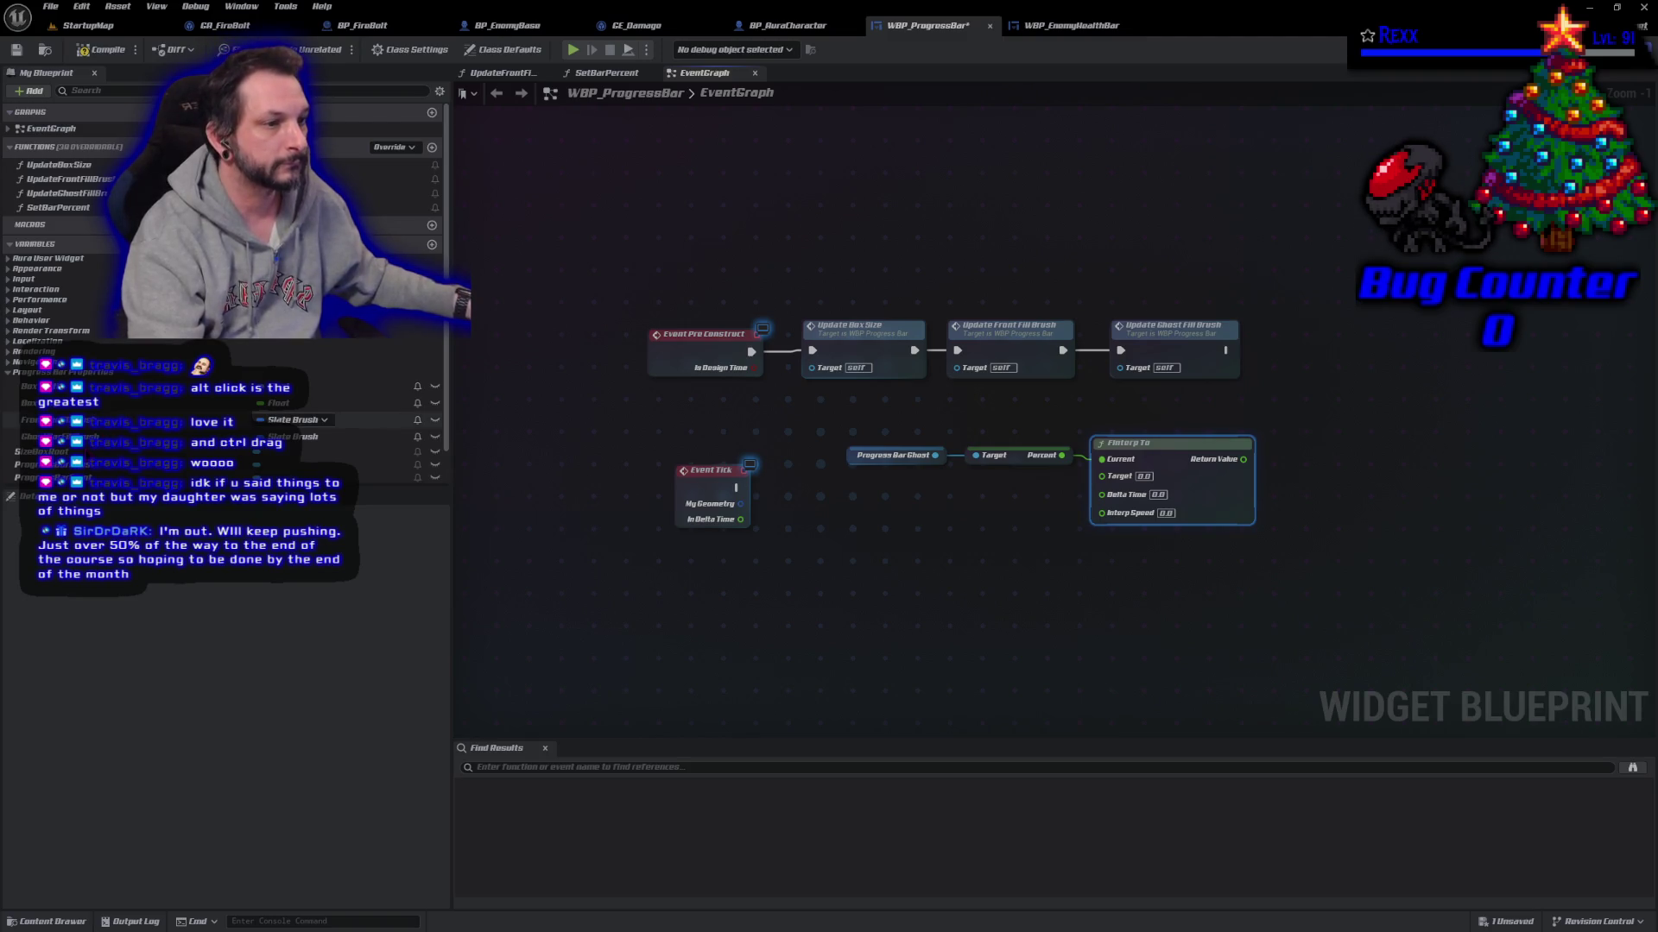
# Step: Wire Ghost Percent Target and Delta Time into FInterp To, interp speed 1.0, plus a ProgressBarGhost getter
pyautogui.scroll(-1, 225, 277)
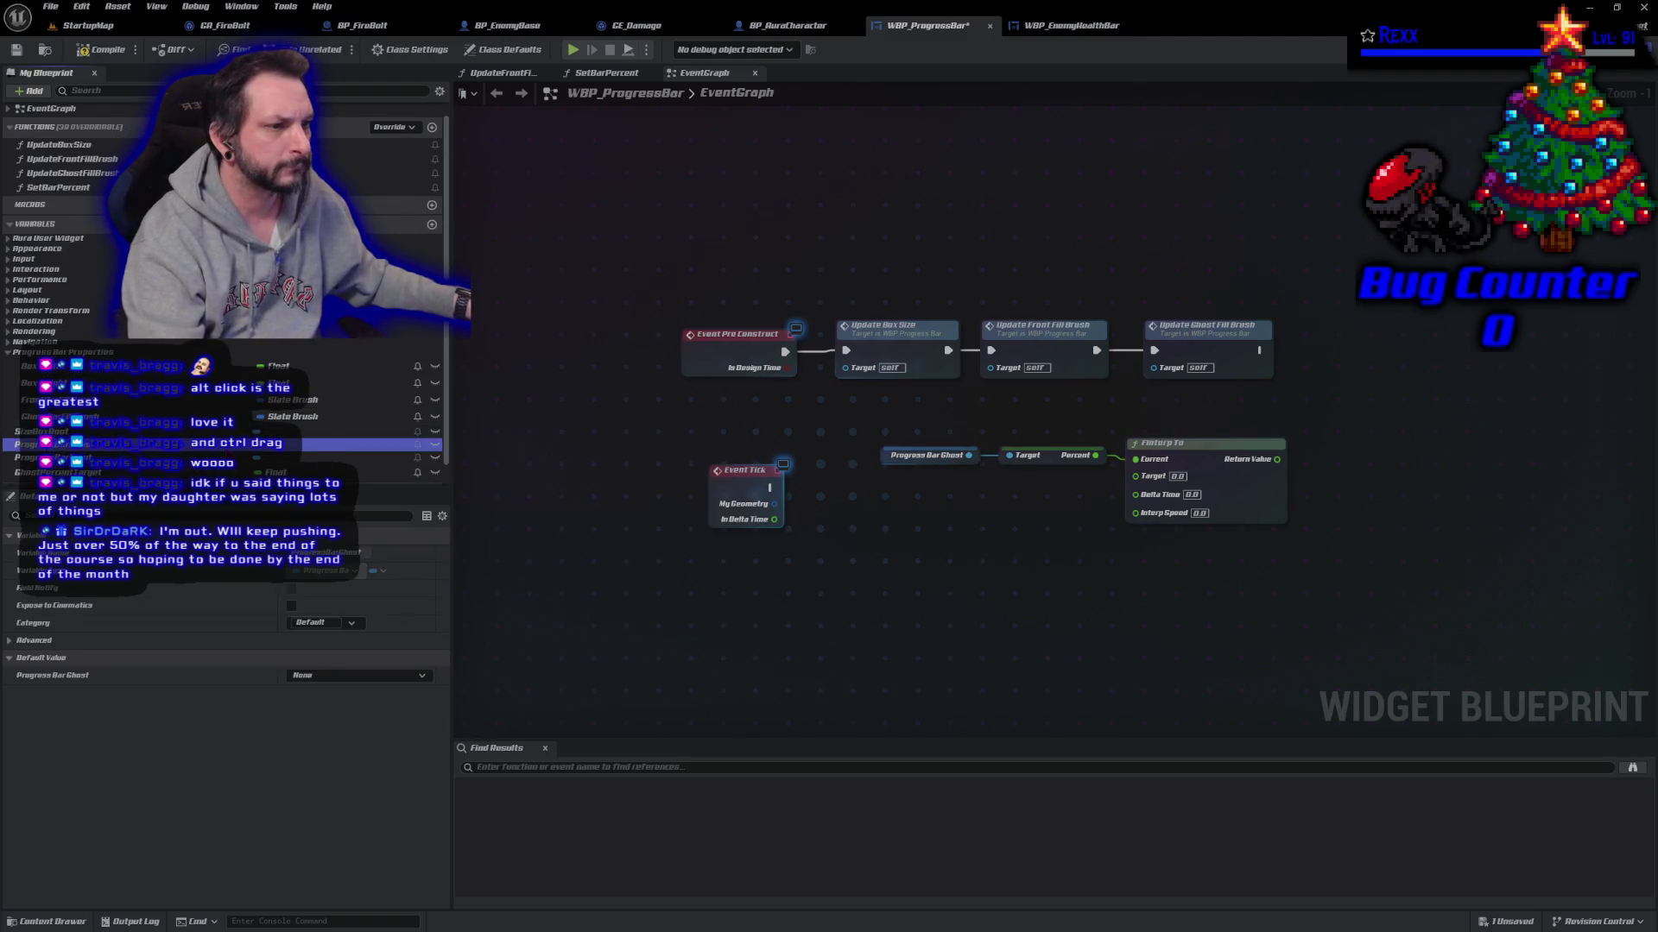
pyautogui.scroll(-1, 224, 345)
pyautogui.moveTo(52, 451)
pyautogui.mouseDown()
pyautogui.moveTo(562, 488)
pyautogui.moveTo(1136, 475)
pyautogui.mouseUp()
pyautogui.moveTo(1017, 478); pyautogui.dragTo(1007, 484)
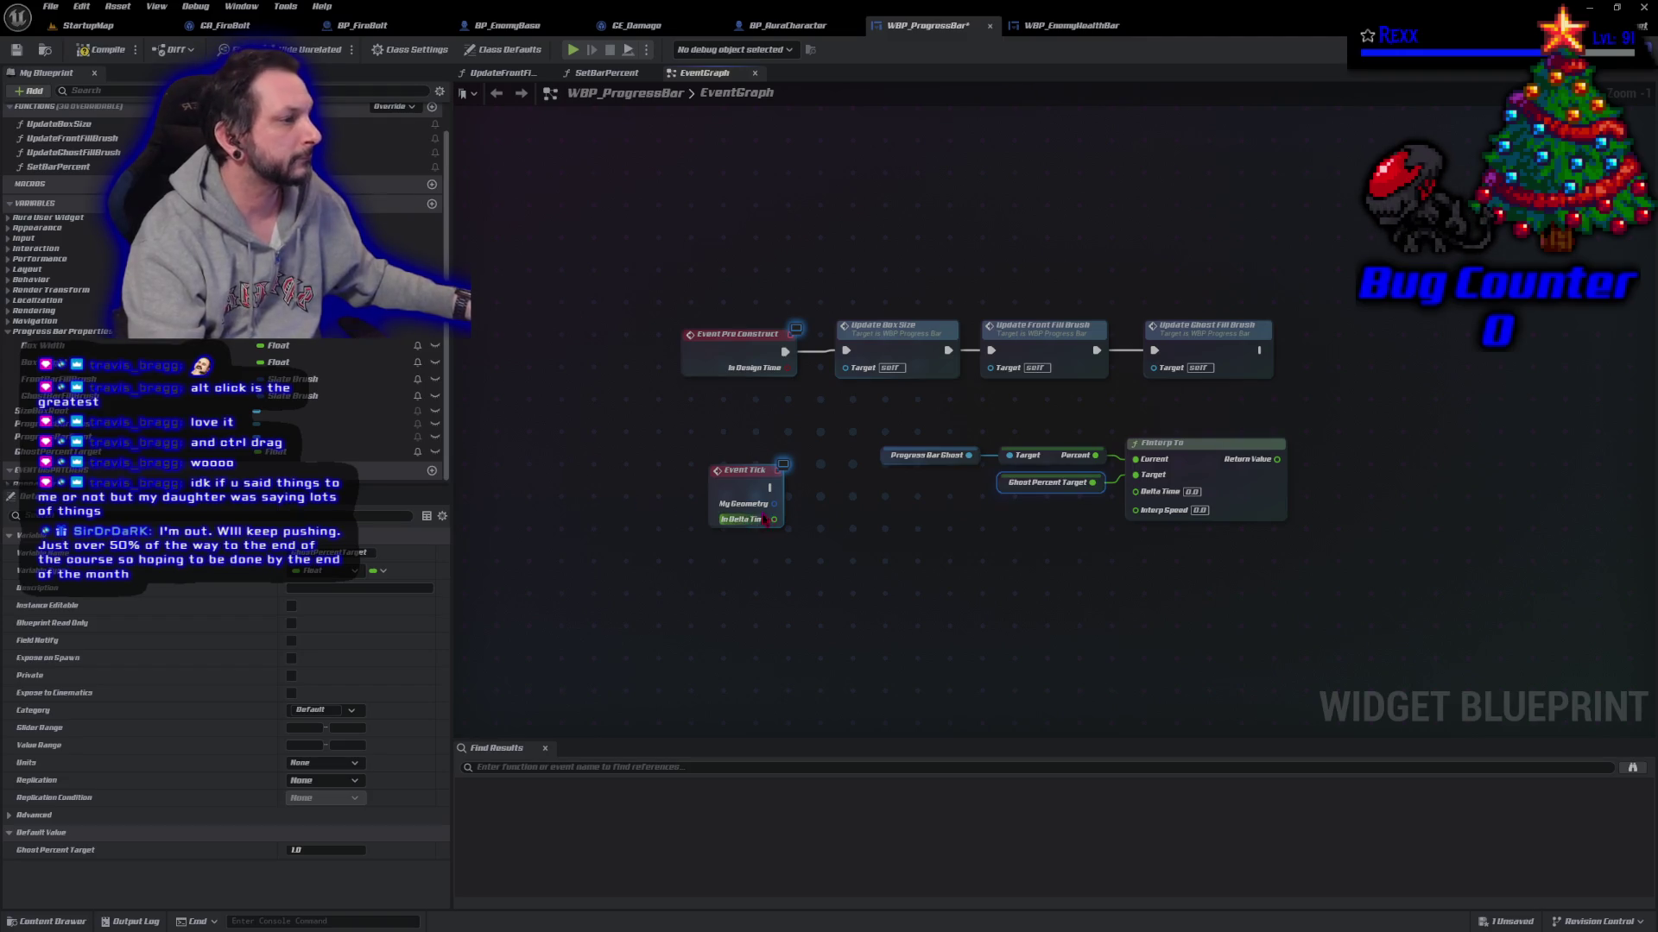
pyautogui.moveTo(775, 519)
pyautogui.mouseDown()
pyautogui.moveTo(814, 539)
pyautogui.moveTo(1188, 513)
pyautogui.moveTo(1136, 490)
pyautogui.mouseUp()
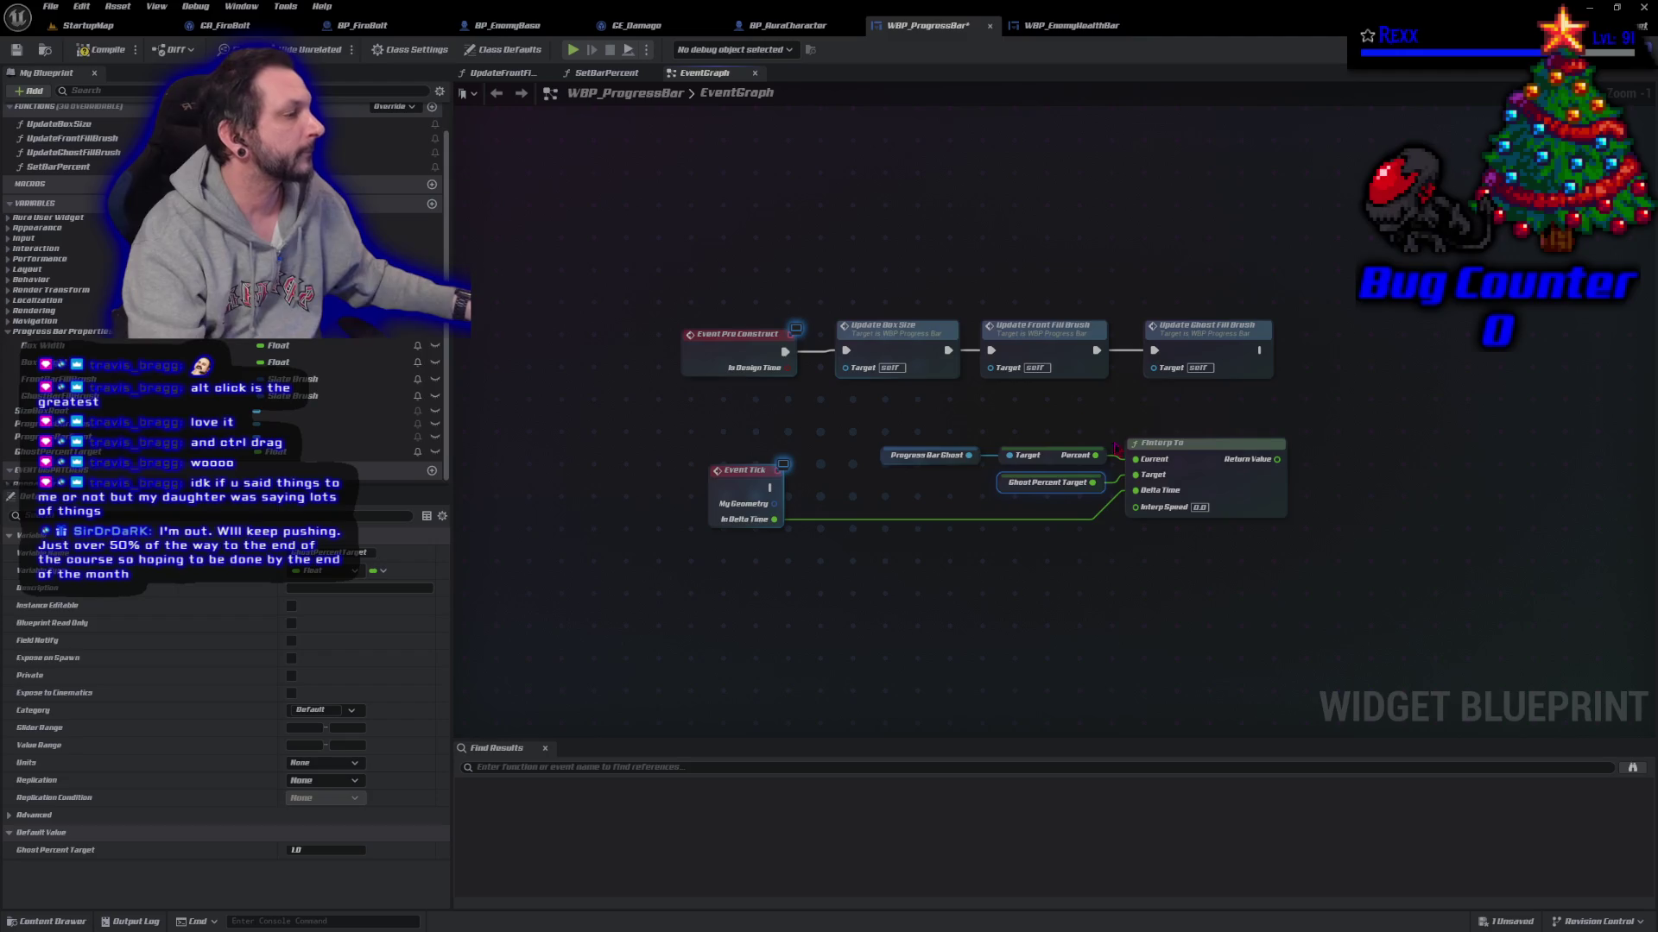
pyautogui.click(1139, 578)
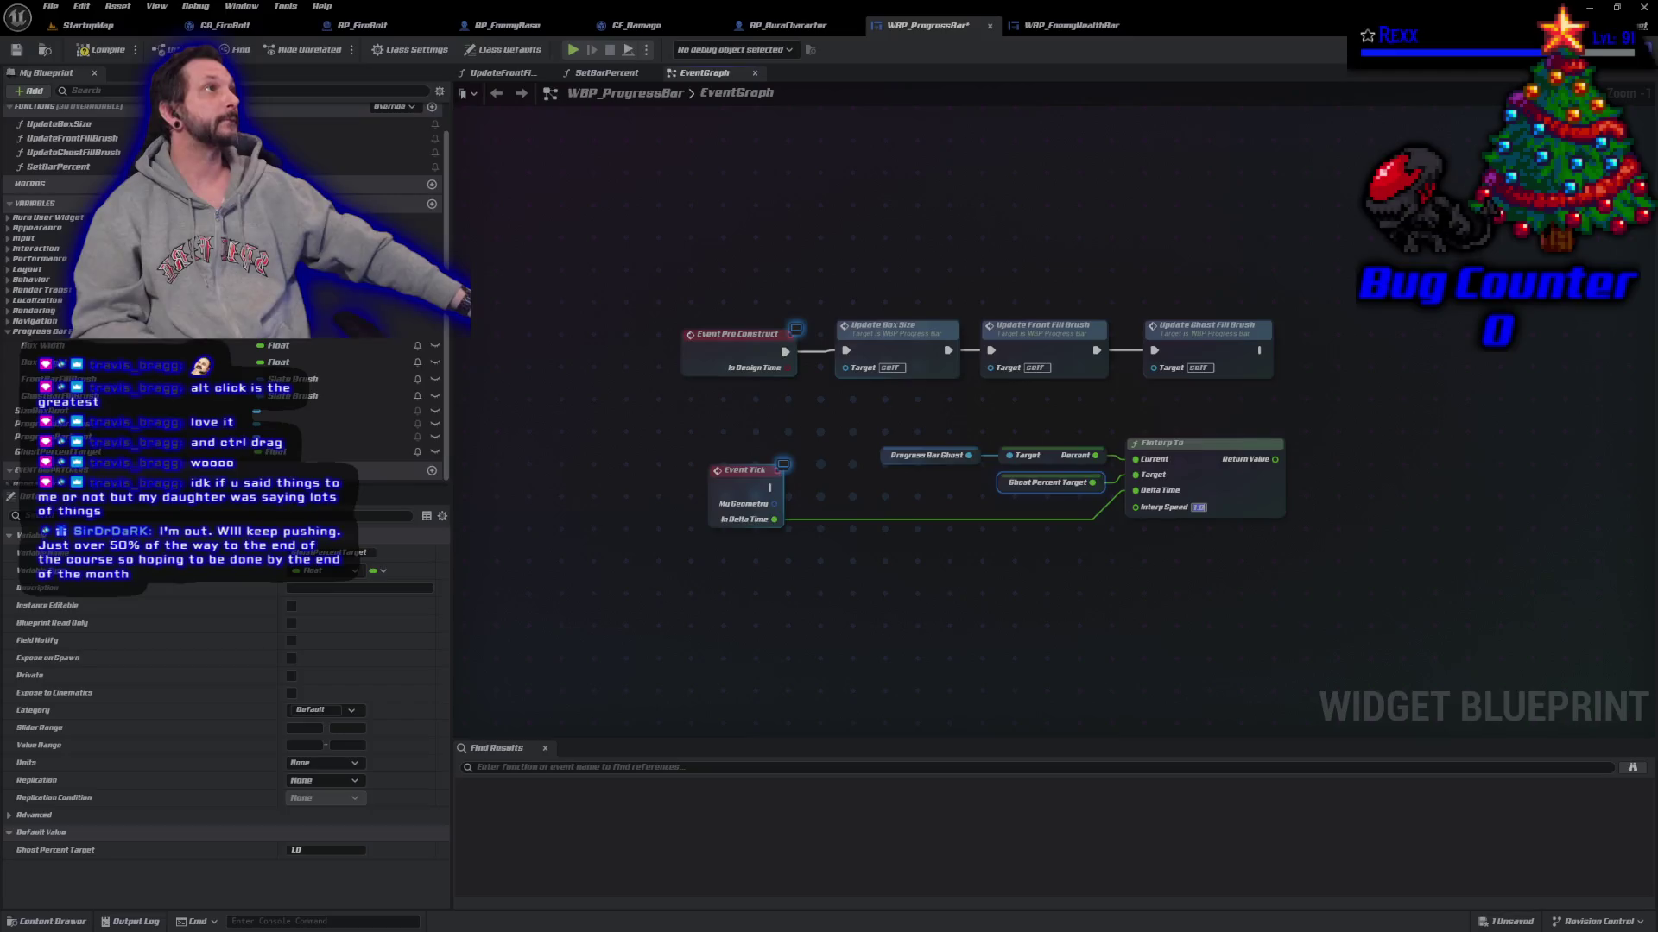
pyautogui.moveTo(52, 423)
pyautogui.mouseDown()
pyautogui.moveTo(1282, 540)
pyautogui.moveTo(1285, 561)
pyautogui.moveTo(1383, 547)
pyautogui.mouseUp()
pyautogui.click(1321, 575)
# Step: Add Set Percent on the ghost bar, fed by FInterp To's return value and run from Event Tick
pyautogui.write('set percent')
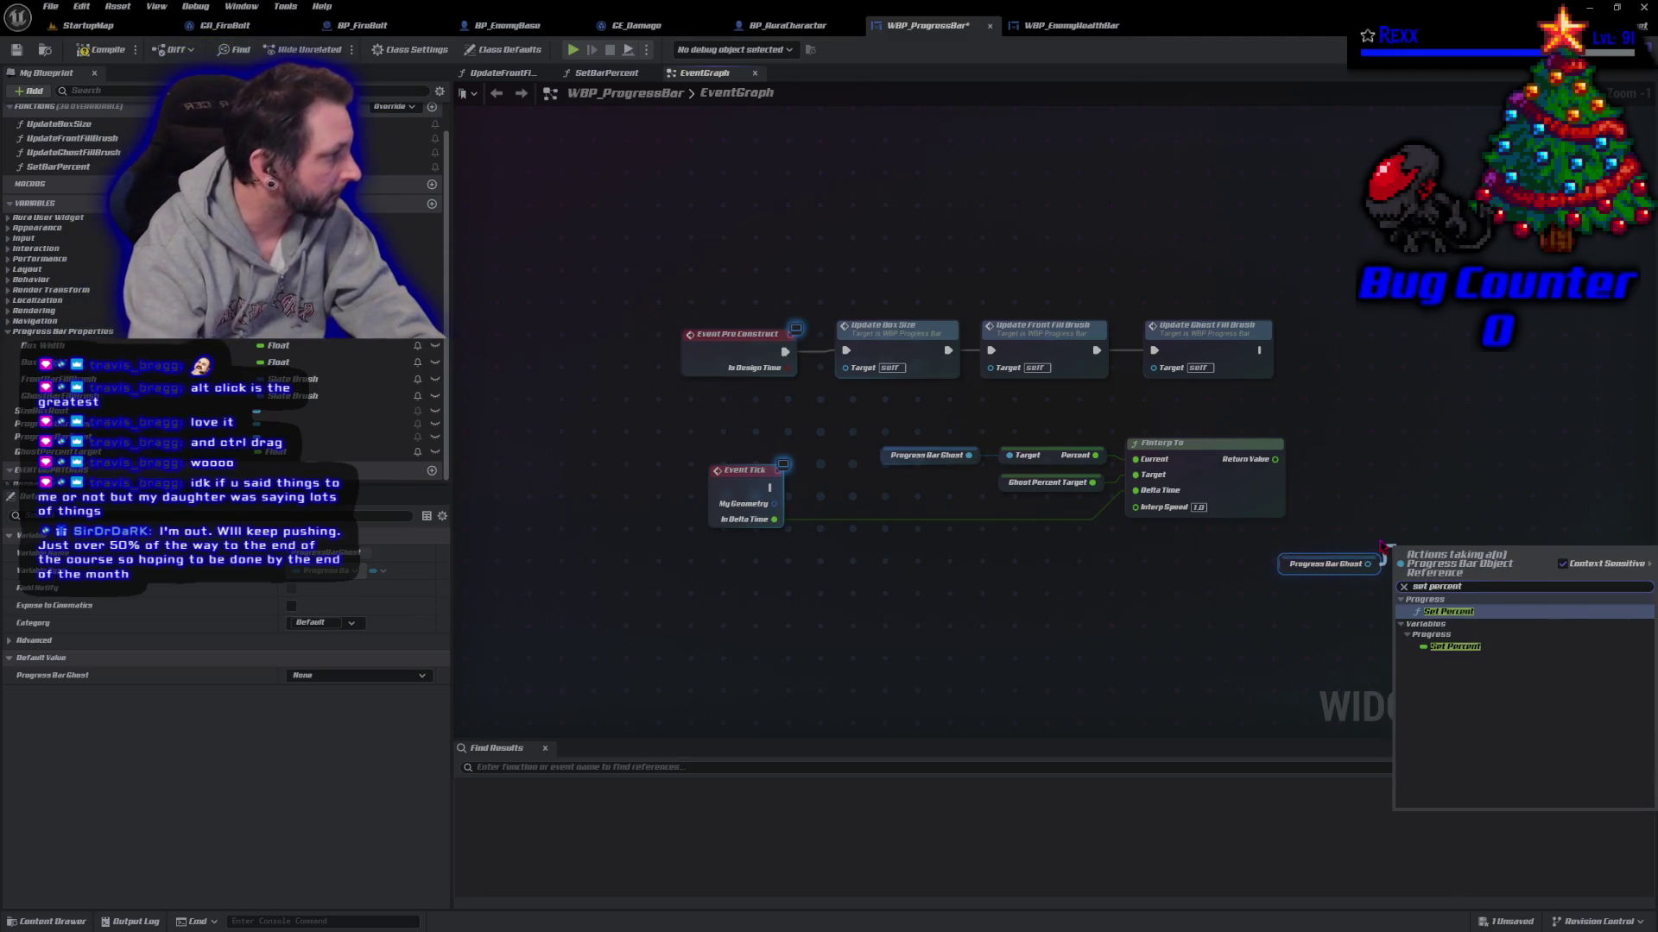
pyautogui.press('Return')
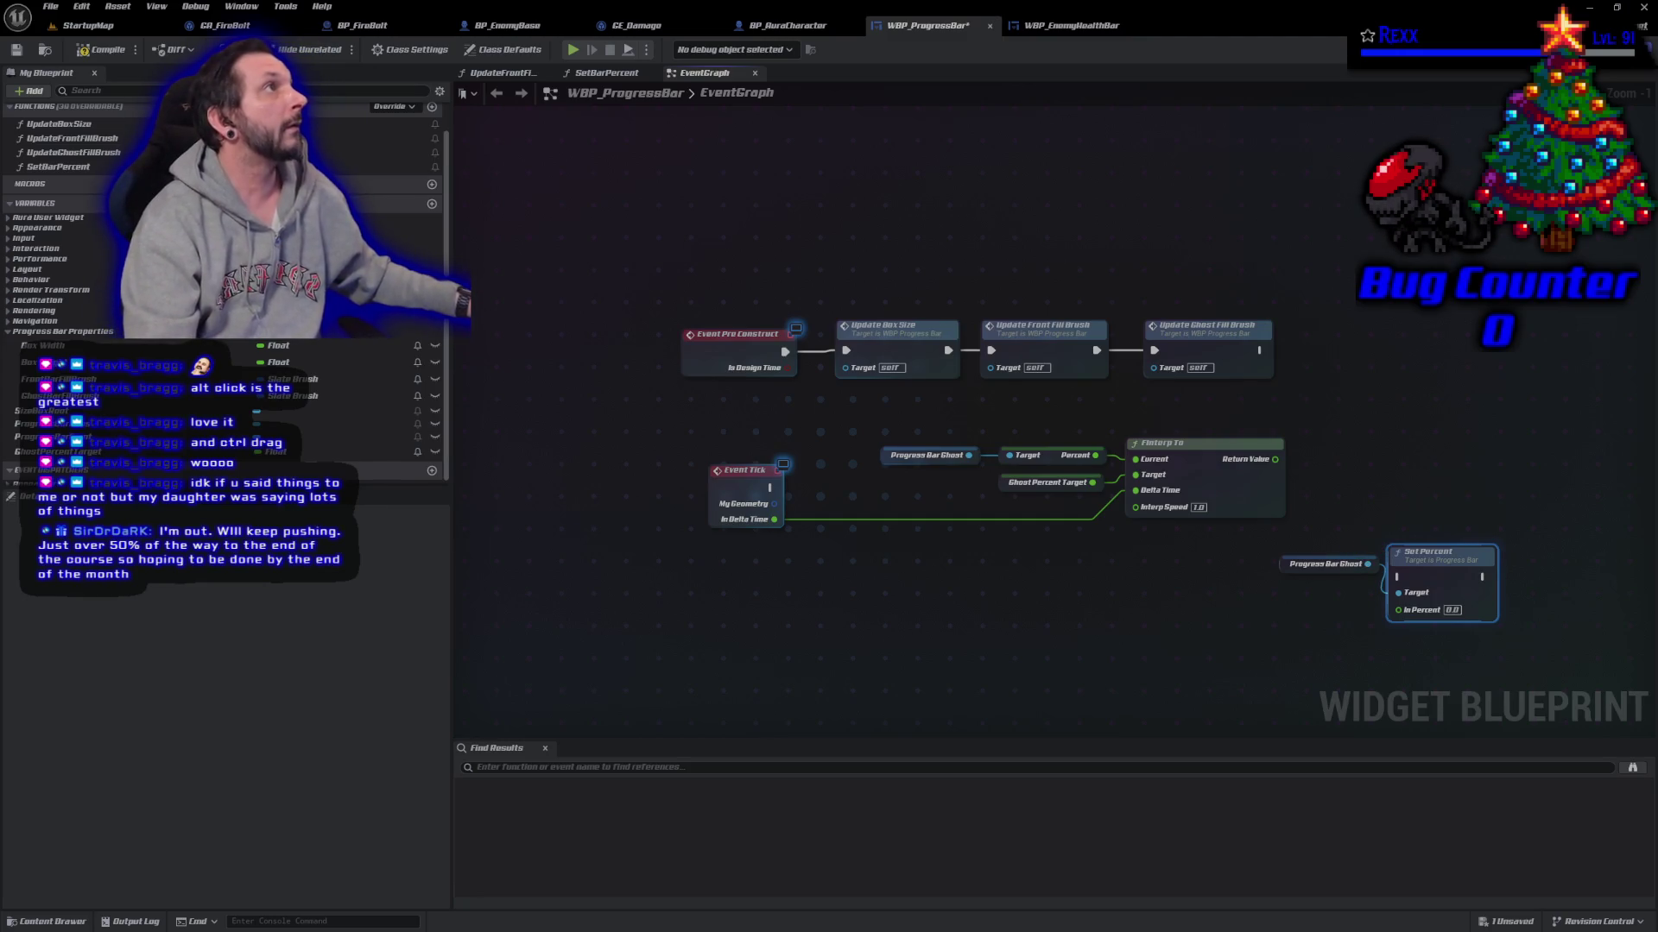
pyautogui.moveTo(1275, 459)
pyautogui.mouseDown()
pyautogui.moveTo(1398, 610)
pyautogui.moveTo(1428, 448)
pyautogui.mouseUp()
pyautogui.moveTo(770, 488)
pyautogui.mouseDown()
pyautogui.moveTo(1396, 459)
pyautogui.moveTo(1426, 479)
pyautogui.mouseUp()
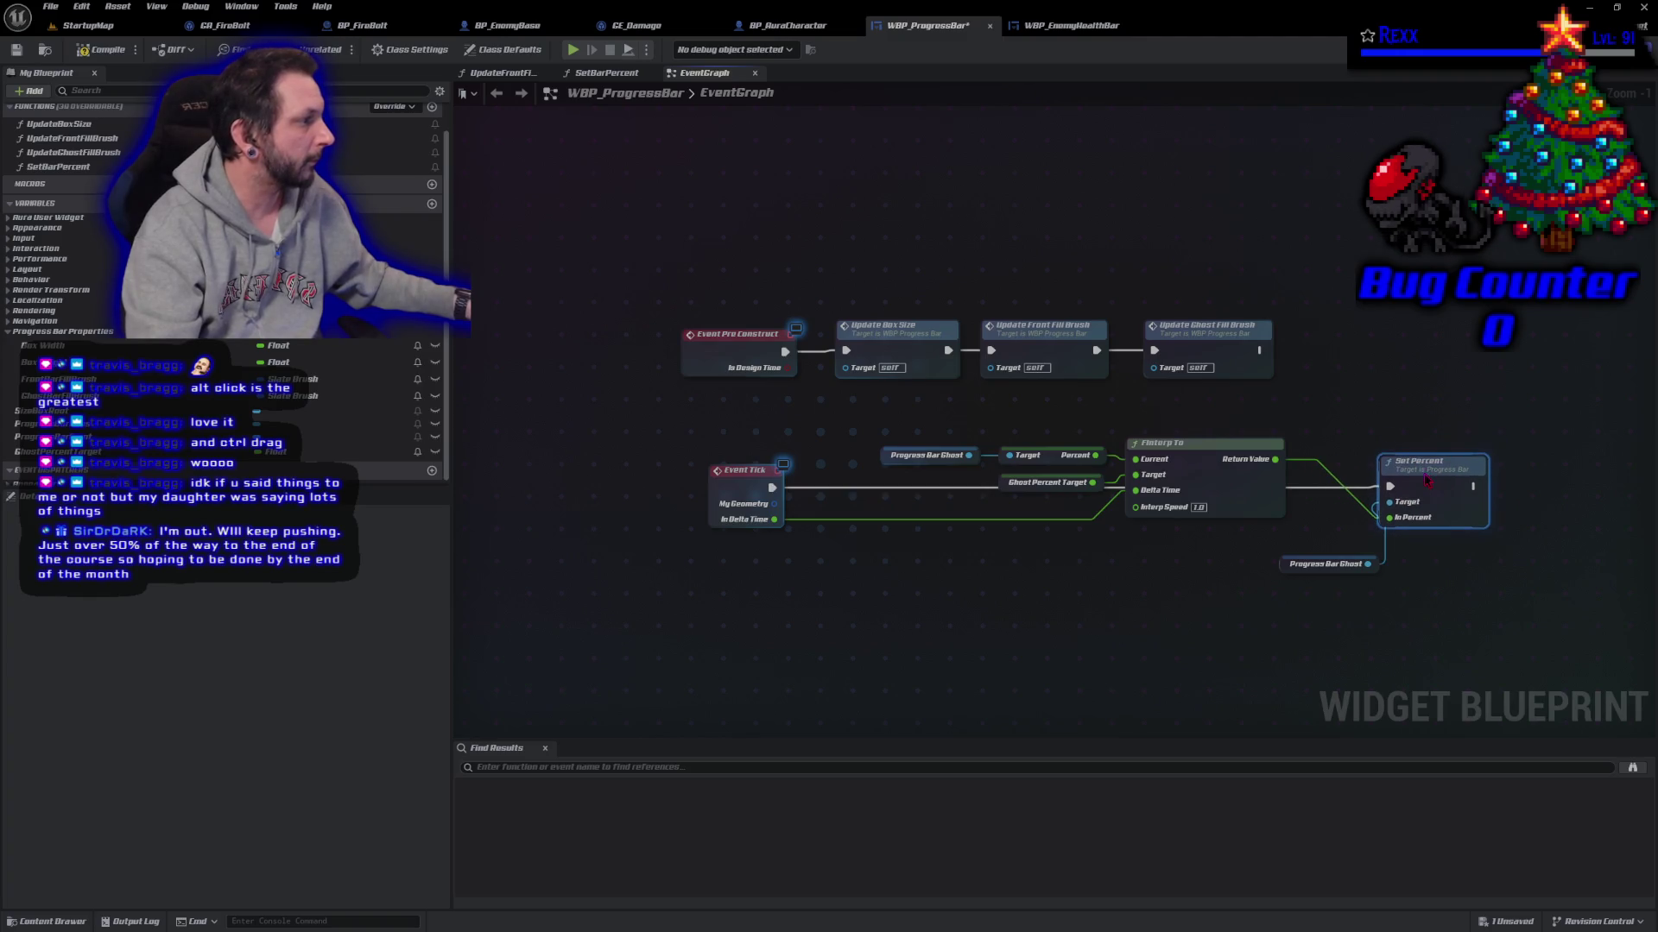
# Step: Rearrange the nodes, reroute the Delta Time wire, and save the widget
pyautogui.moveTo(968, 420)
pyautogui.mouseDown()
pyautogui.moveTo(985, 484)
pyautogui.moveTo(1209, 479)
pyautogui.moveTo(1151, 576)
pyautogui.moveTo(1115, 558)
pyautogui.moveTo(1133, 551)
pyautogui.mouseUp()
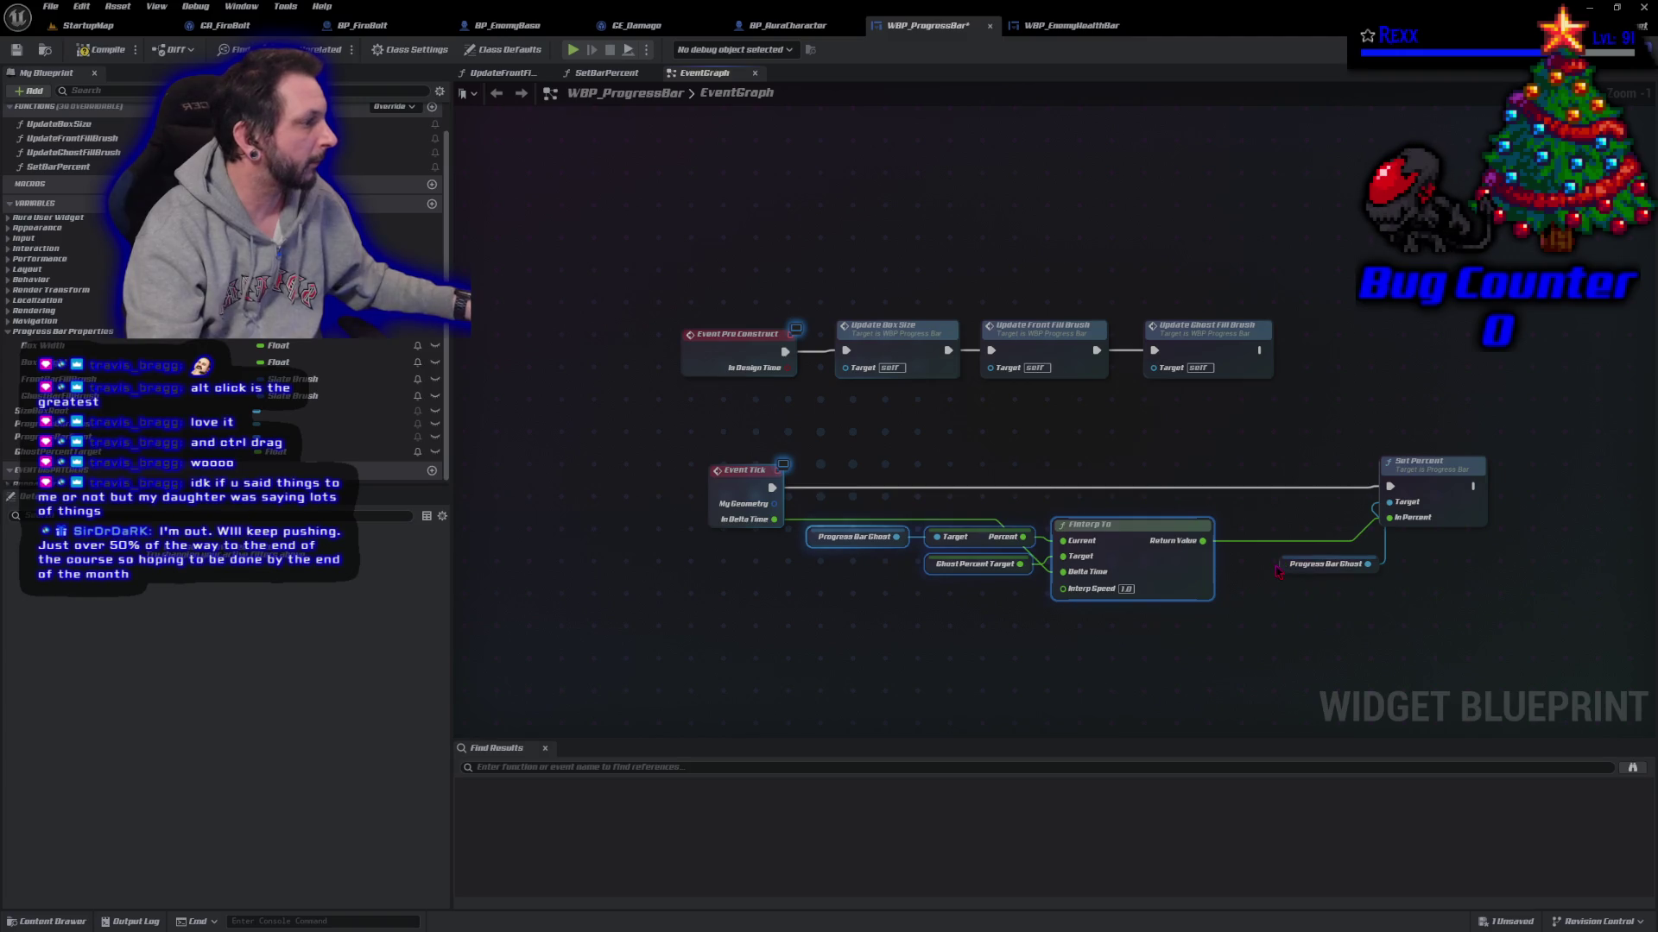
pyautogui.moveTo(1285, 566); pyautogui.dragTo(1265, 511)
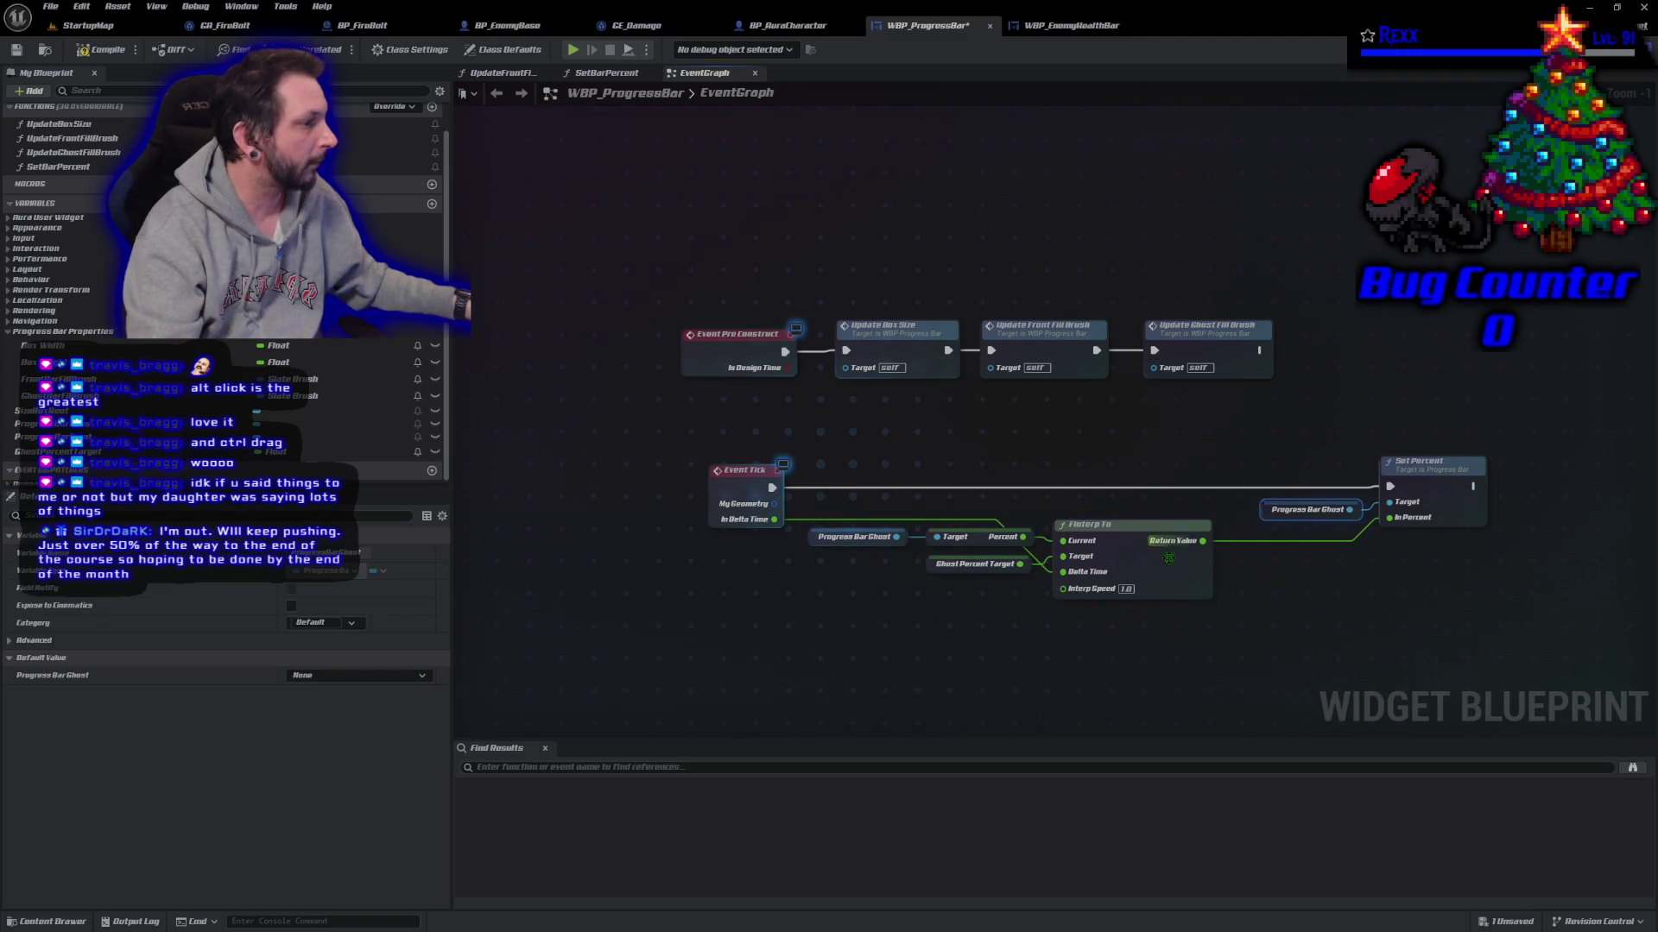
pyautogui.click(801, 532)
pyautogui.doubleClick(801, 523)
pyautogui.moveTo(801, 523); pyautogui.dragTo(810, 577)
pyautogui.moveTo(976, 564); pyautogui.dragTo(974, 555)
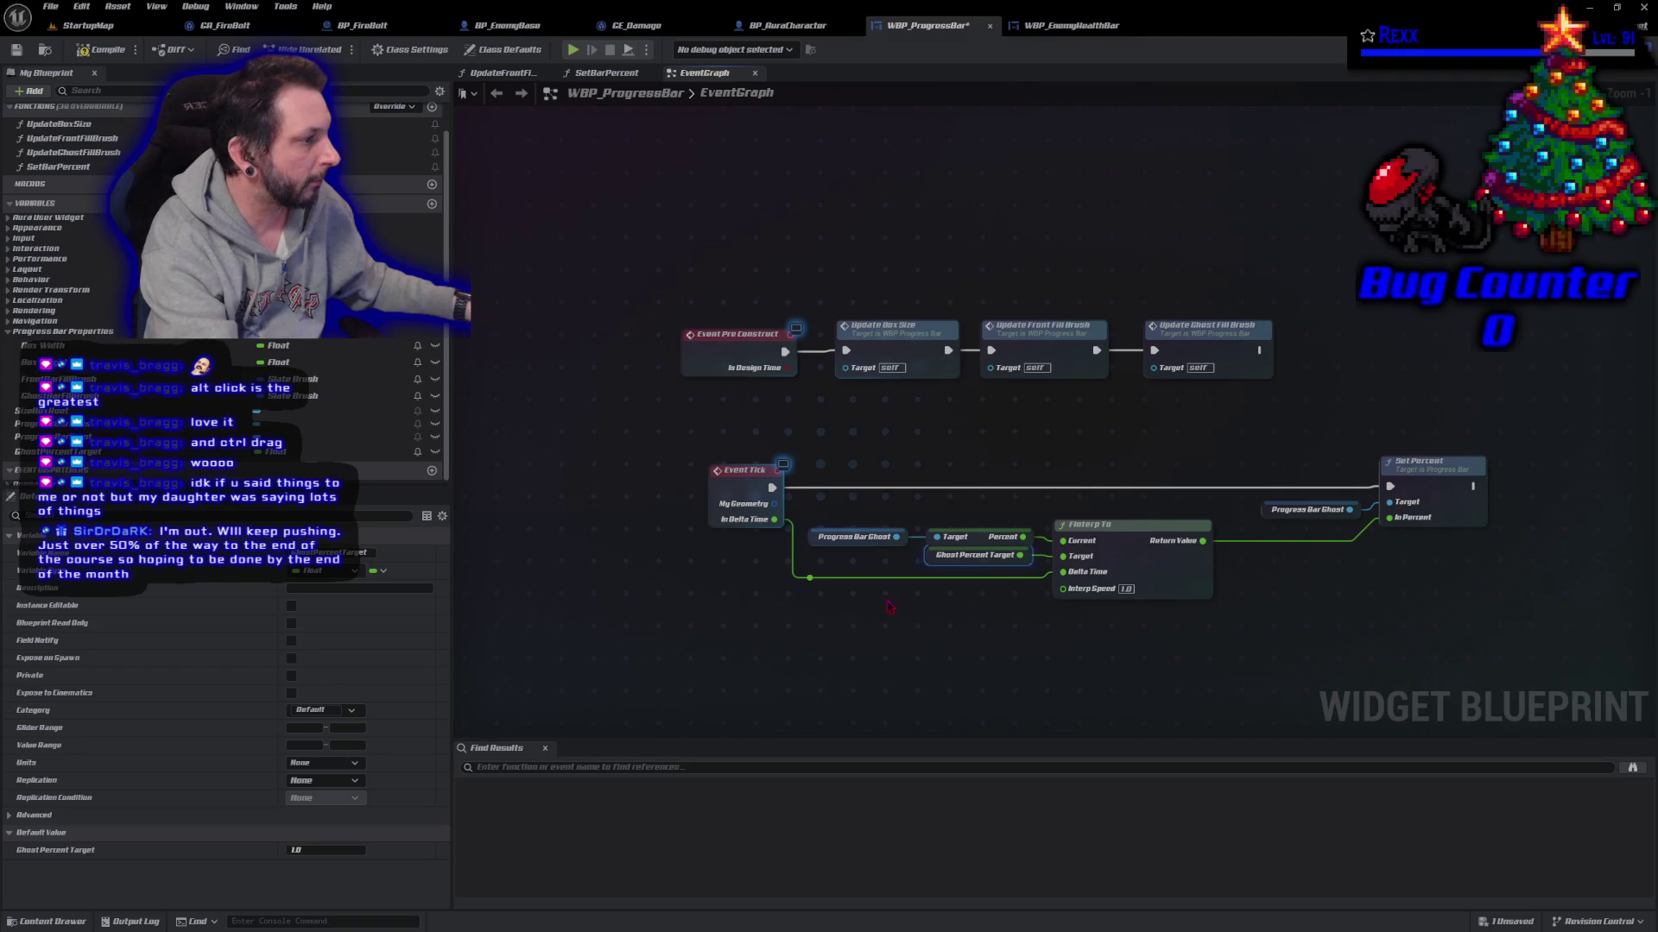
pyautogui.moveTo(810, 578); pyautogui.dragTo(818, 569)
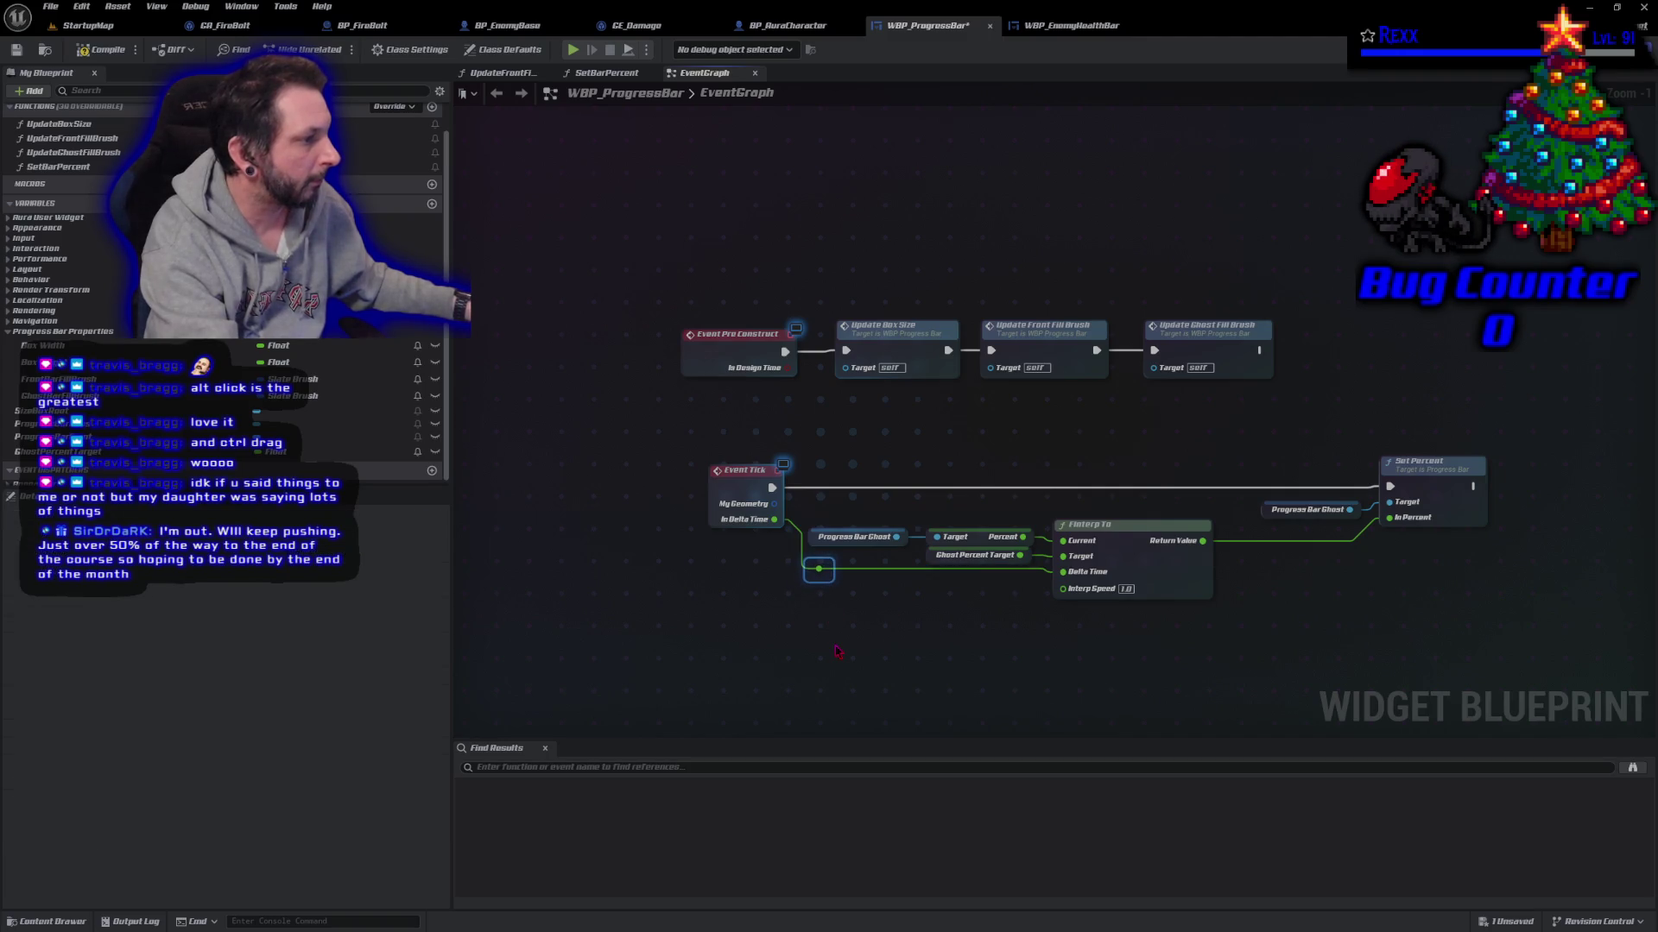
pyautogui.click(838, 652)
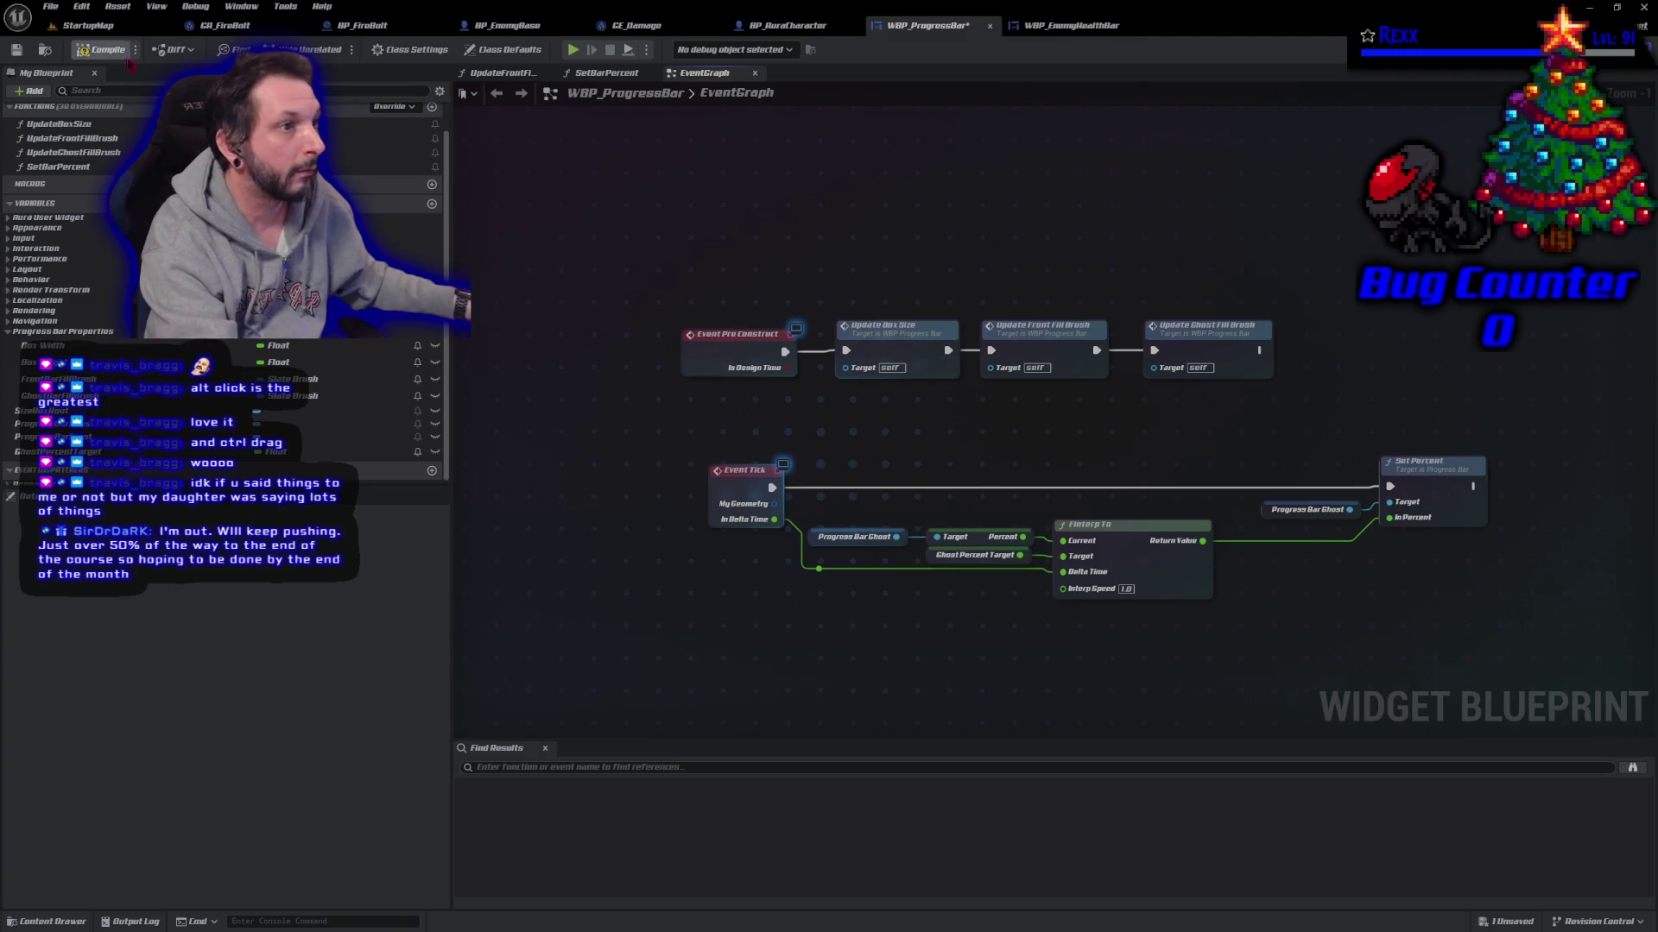
pyautogui.hotkey('ctrl', 's')
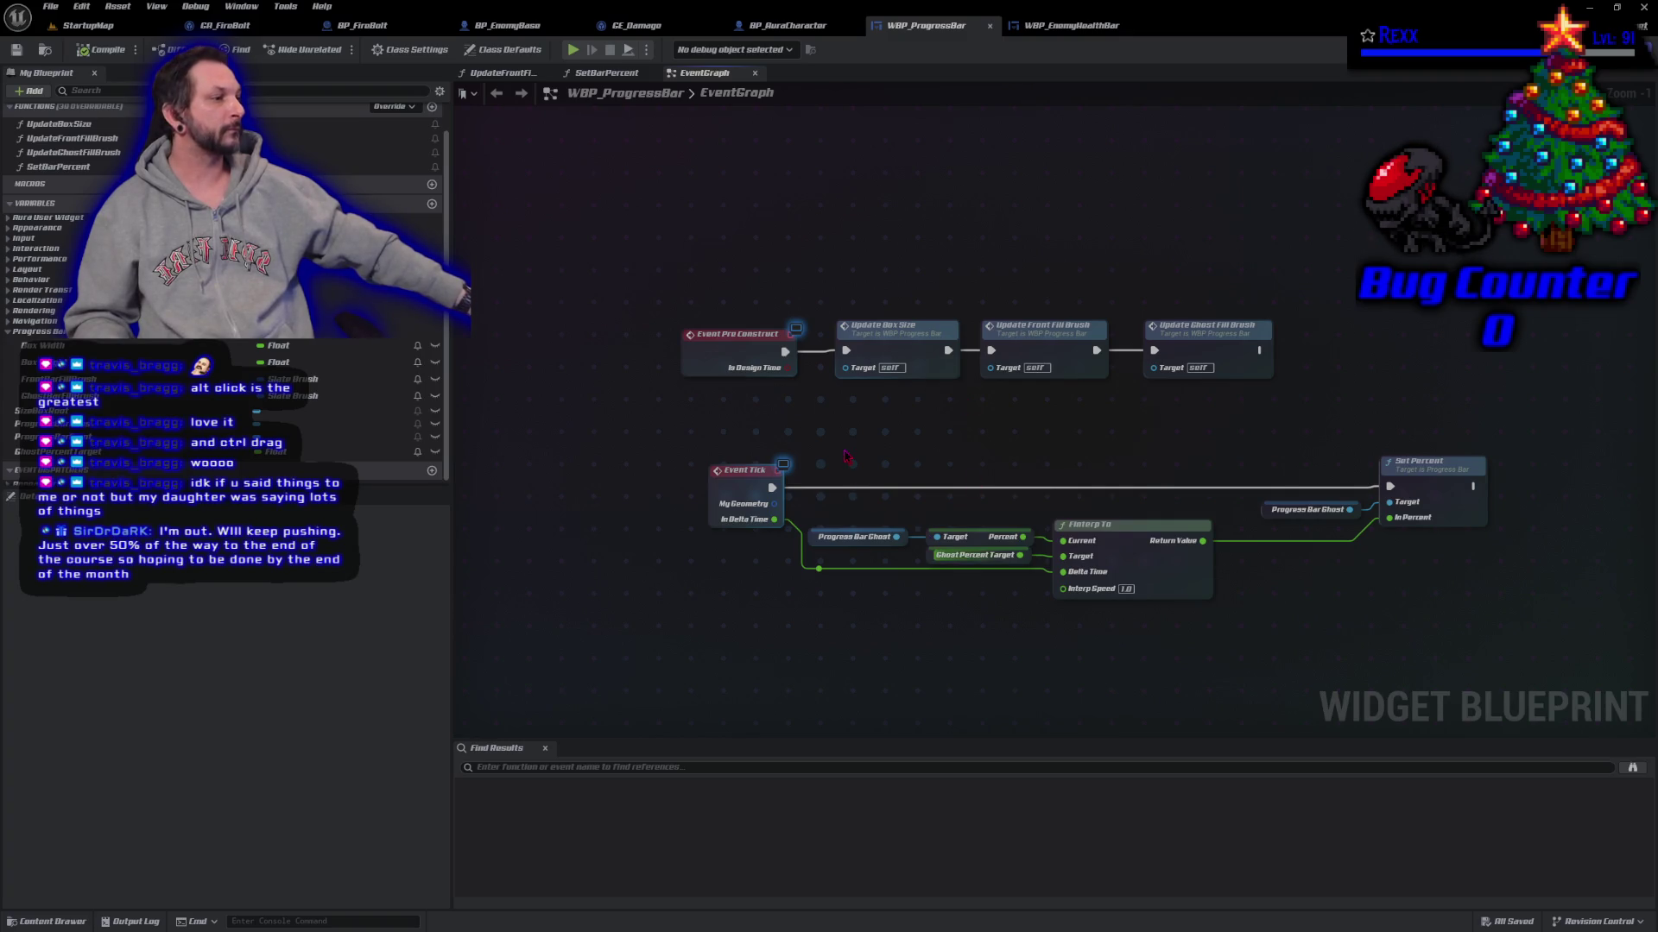
# Step: Marquee-select the ghost bar interpolation nodes together with Set Percent
pyautogui.moveTo(807, 427); pyautogui.dragTo(972, 590)
pyautogui.moveTo(1231, 622)
pyautogui.mouseDown()
pyautogui.moveTo(1490, 606)
pyautogui.moveTo(1403, 611)
pyautogui.mouseUp()
# Step: Collapse the selected nodes into an InterpGhostBar function, place its call beside Event Tick, and save
pyautogui.rightClick(1449, 499)
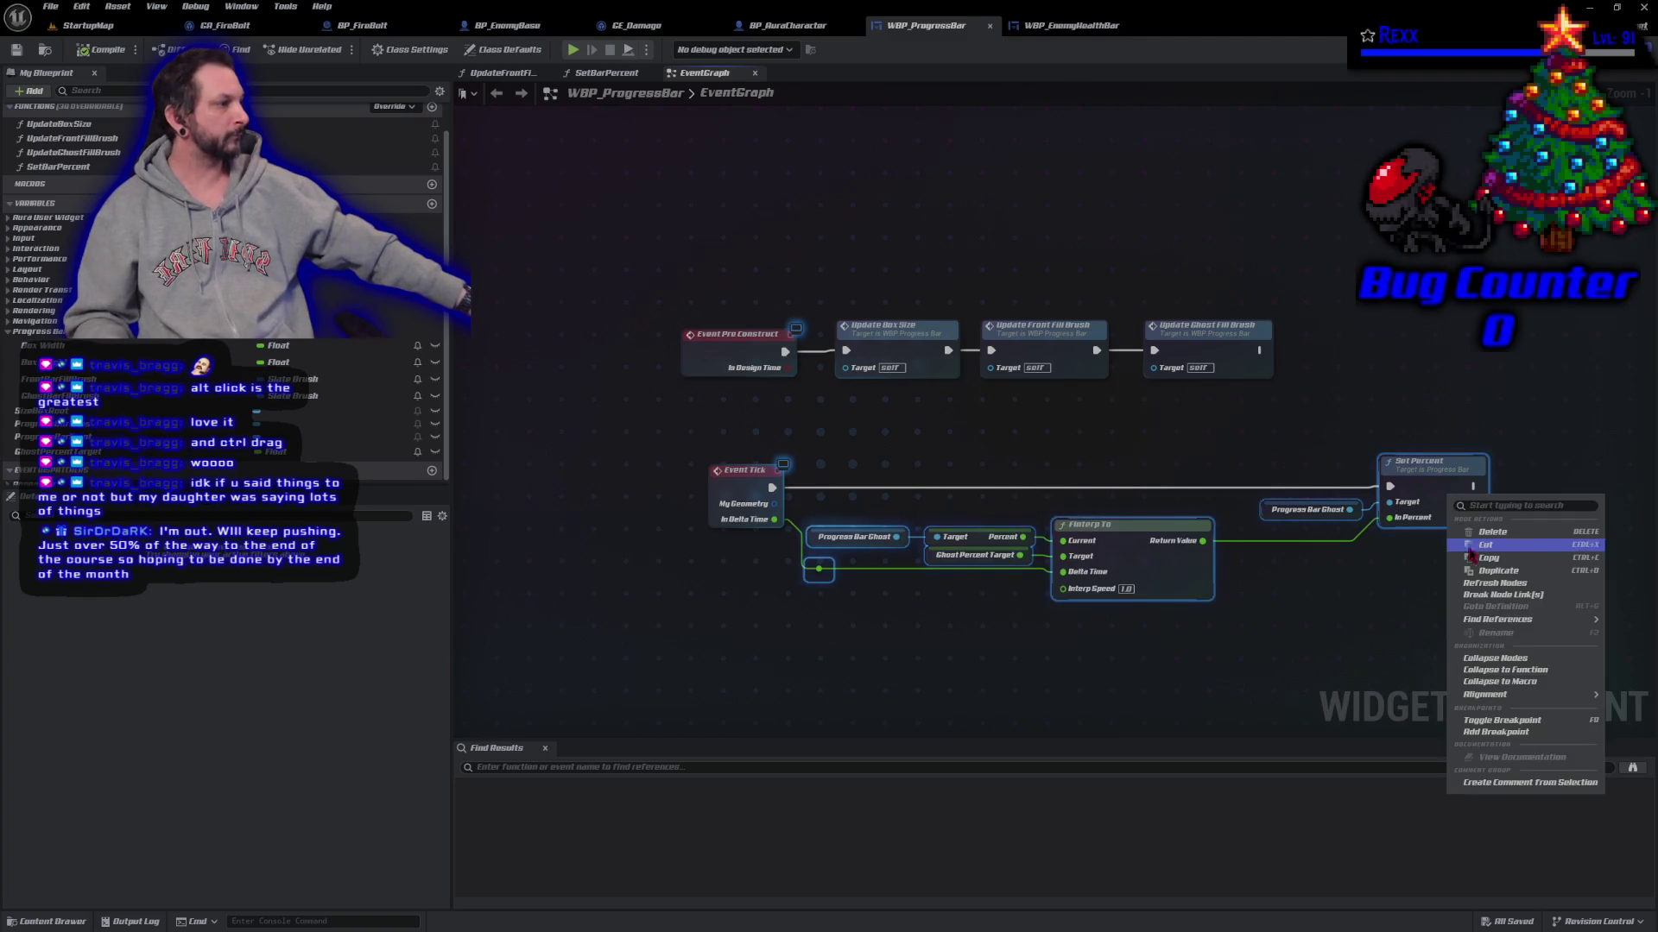
pyautogui.click(1512, 671)
pyautogui.write('InterpGhostB')
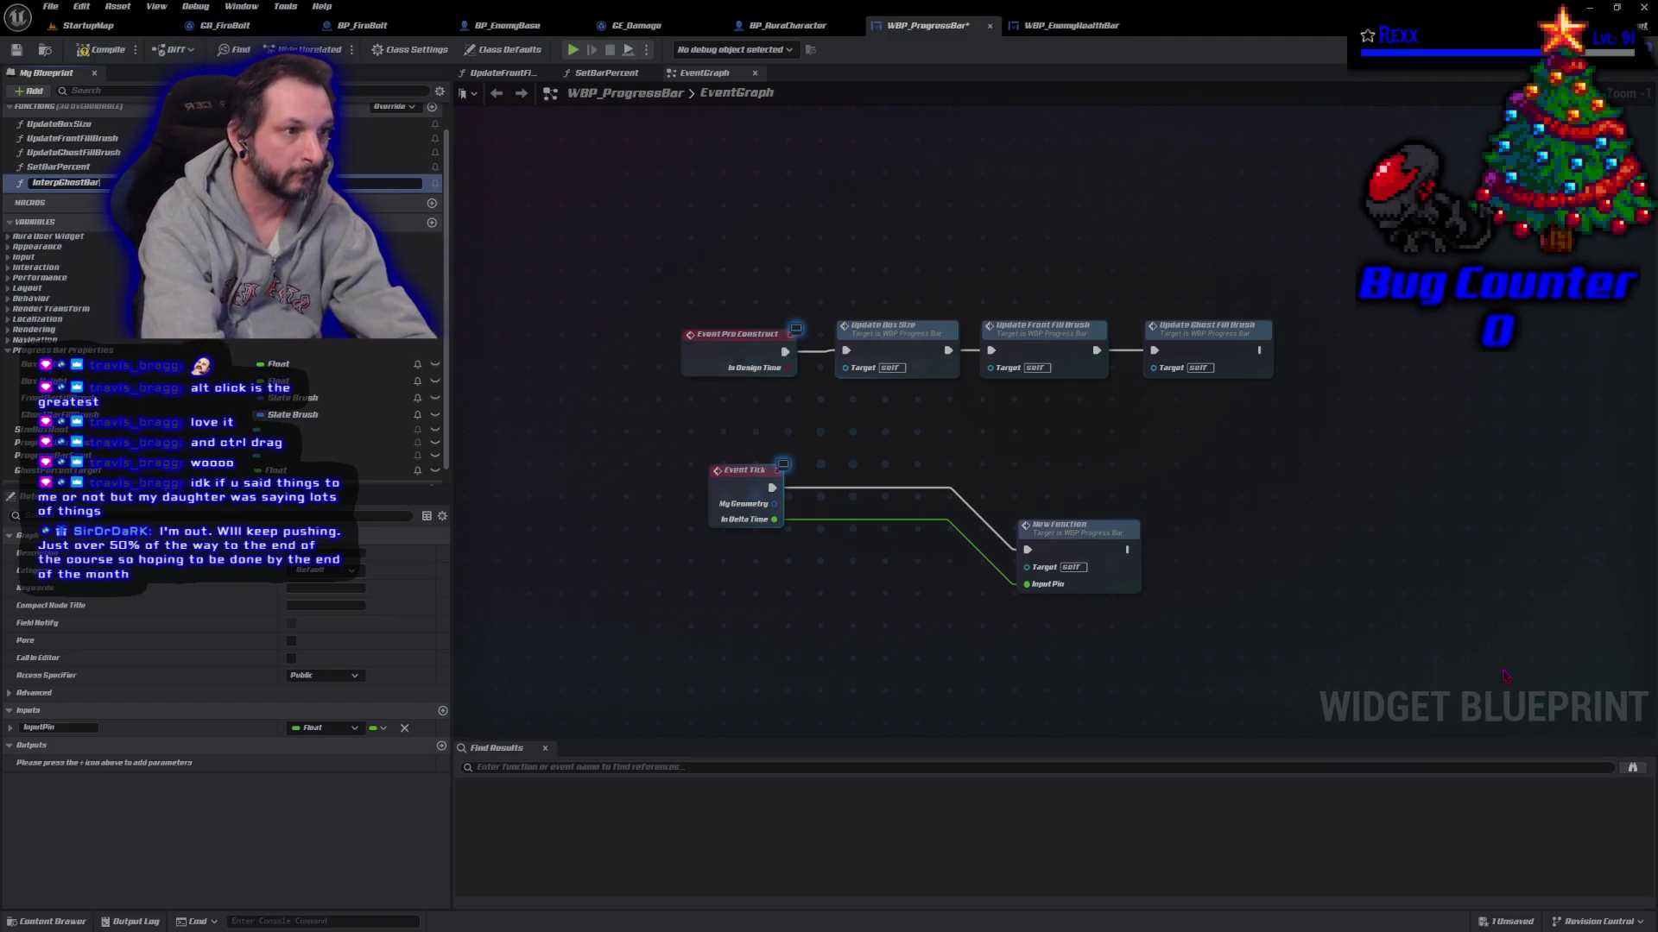
pyautogui.write('ar')
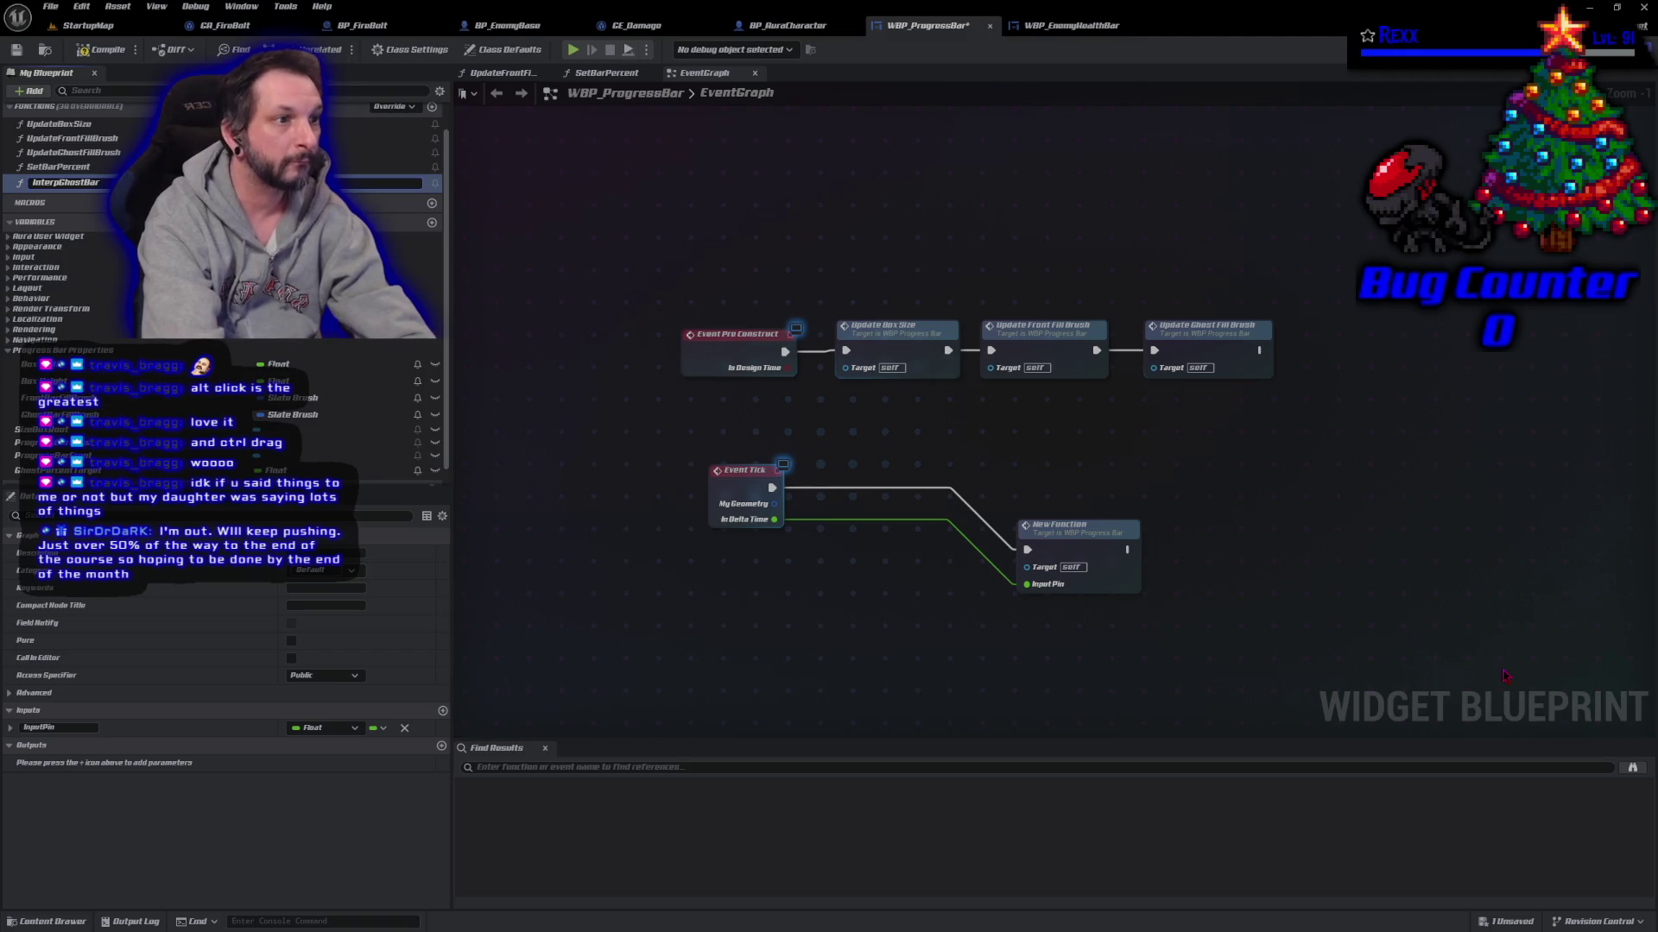
pyautogui.press('Return')
pyautogui.moveTo(1089, 544); pyautogui.dragTo(895, 481)
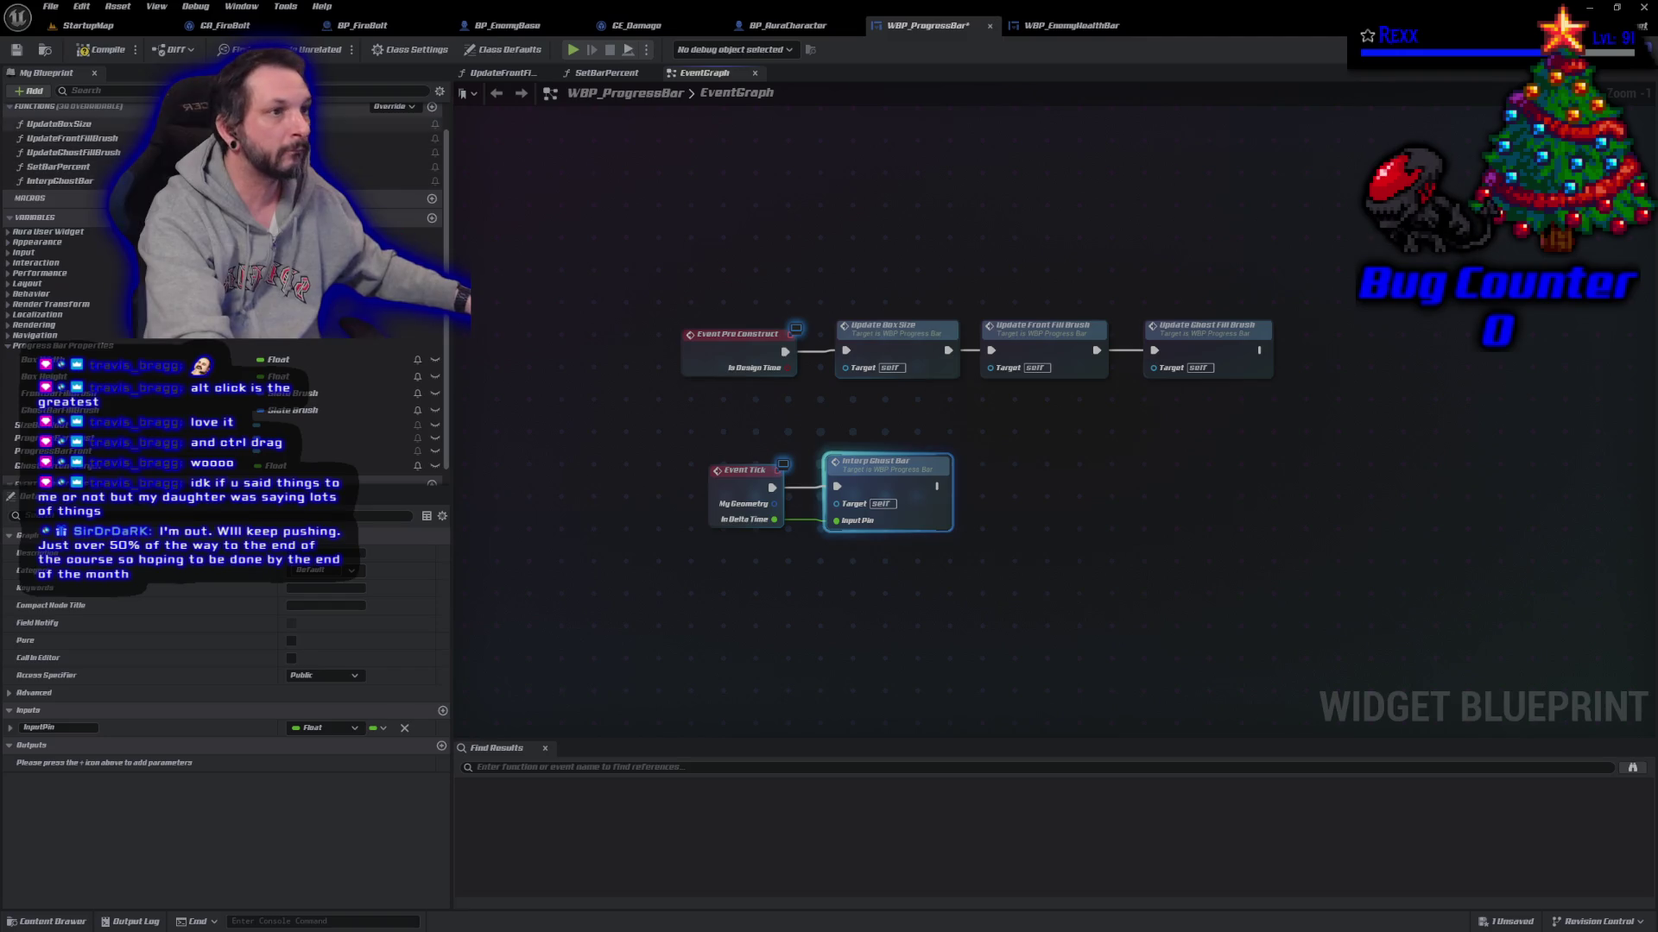
pyautogui.hotkey('ctrl', 's')
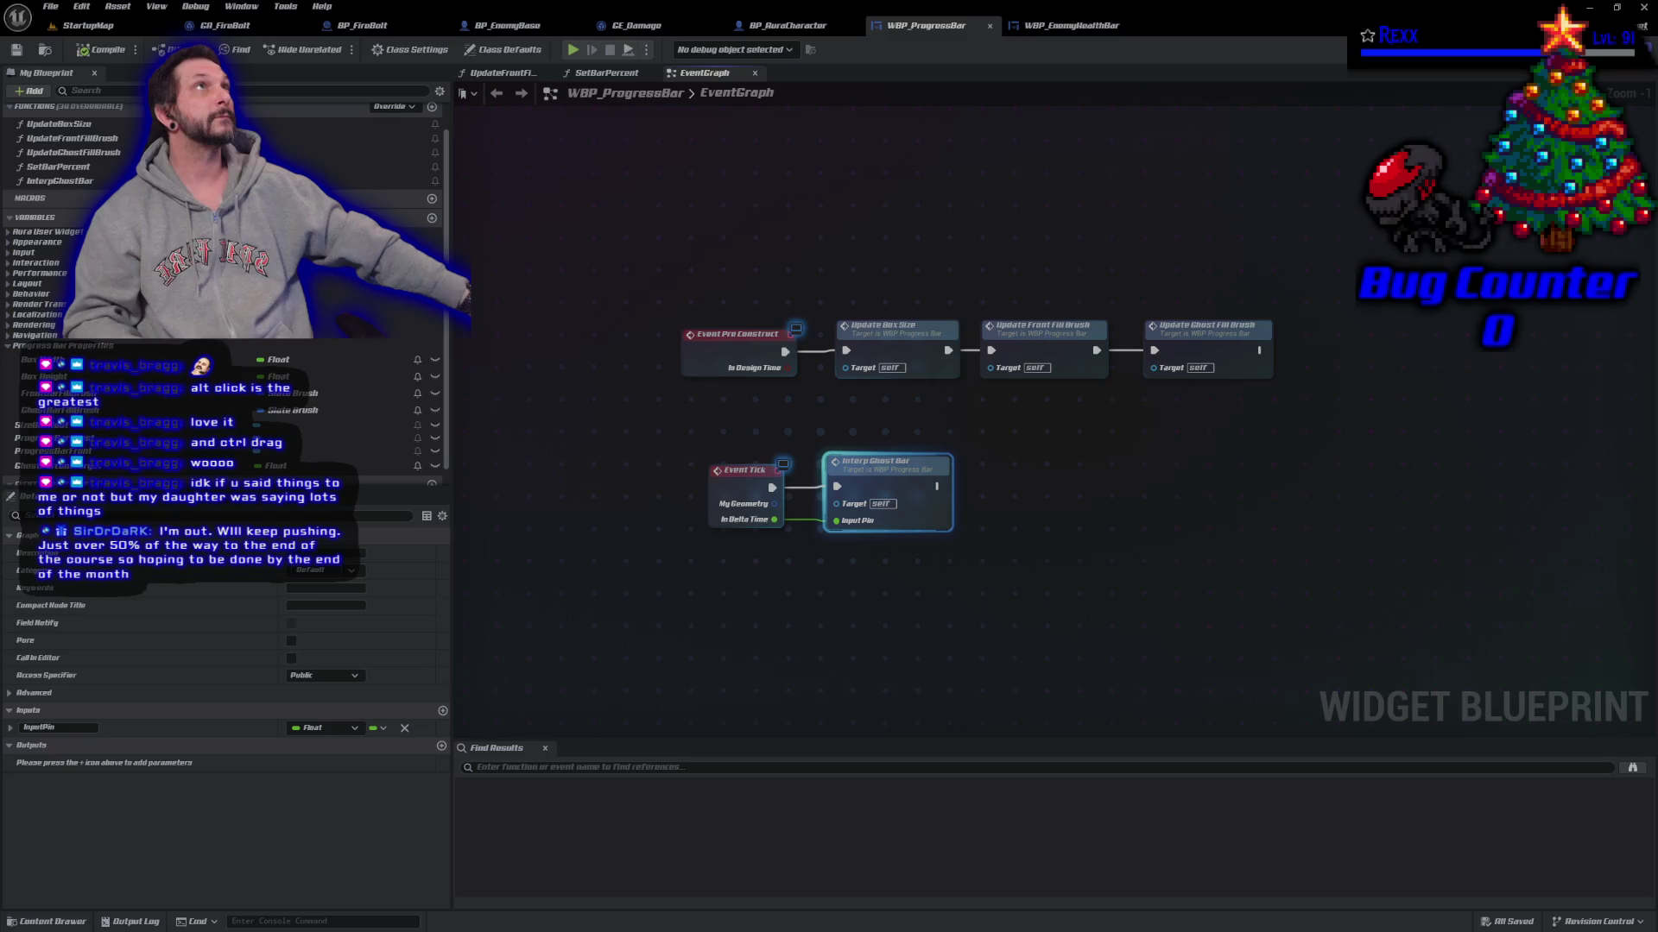
pyautogui.click(1045, 26)
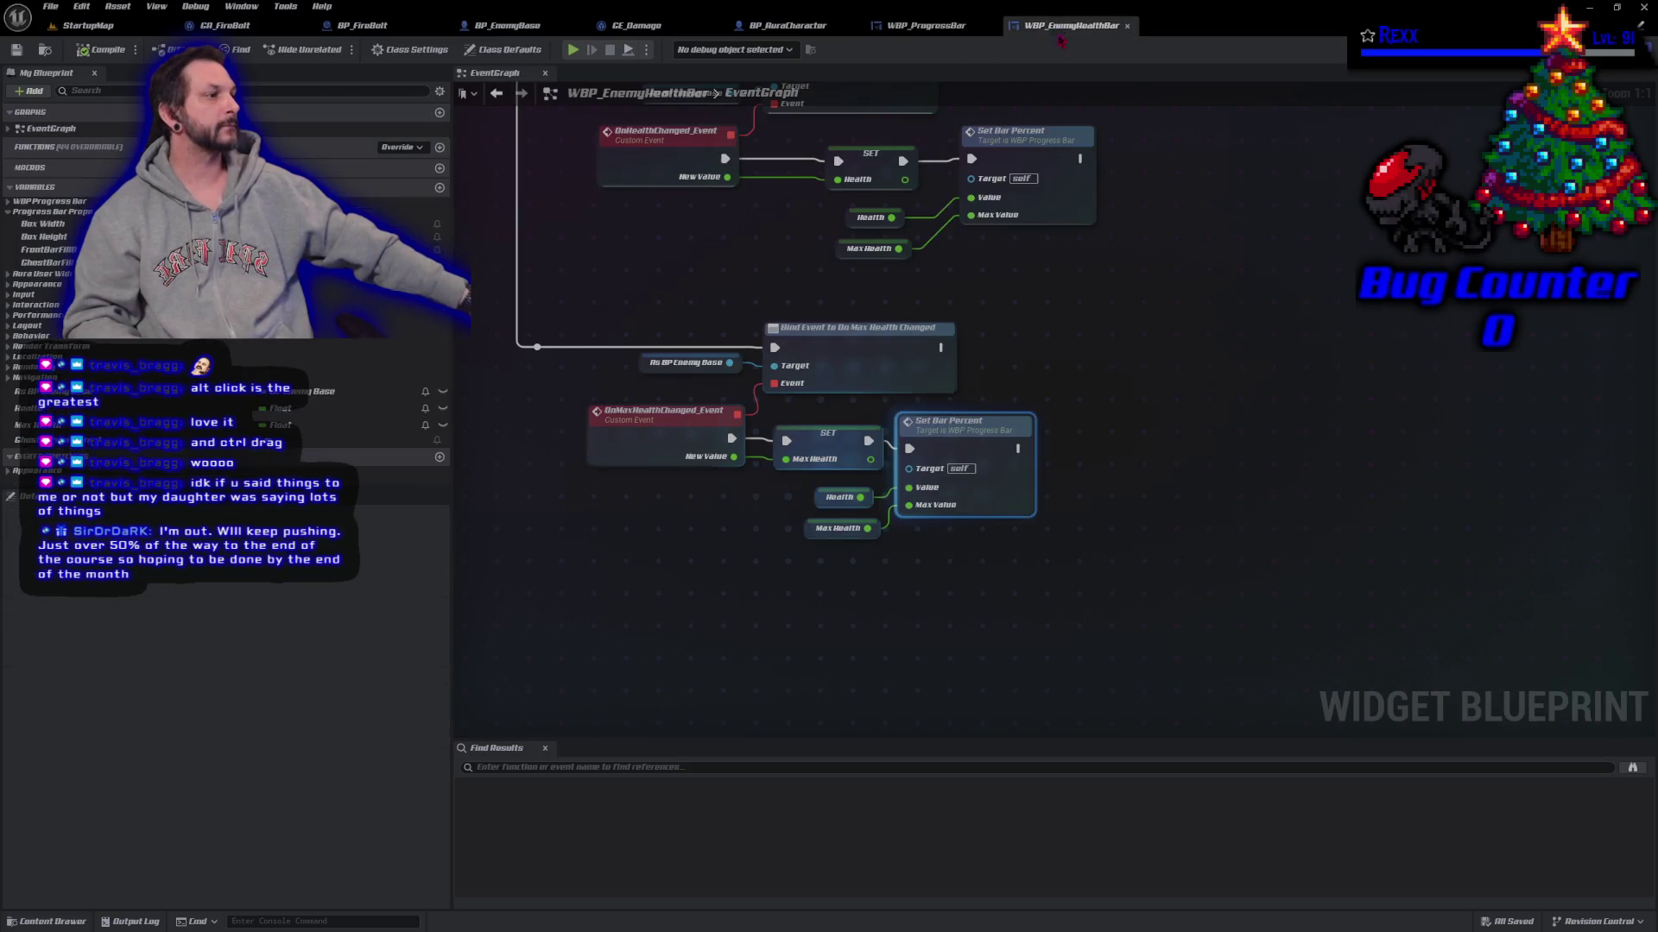
# Step: Wire a Parent: Tick call after WBP_EnemyHealthBar's Event Tick and save the widget
pyautogui.scroll(2, 1002, 528)
pyautogui.moveTo(1001, 529); pyautogui.dragTo(1055, 863)
pyautogui.rightClick(775, 524)
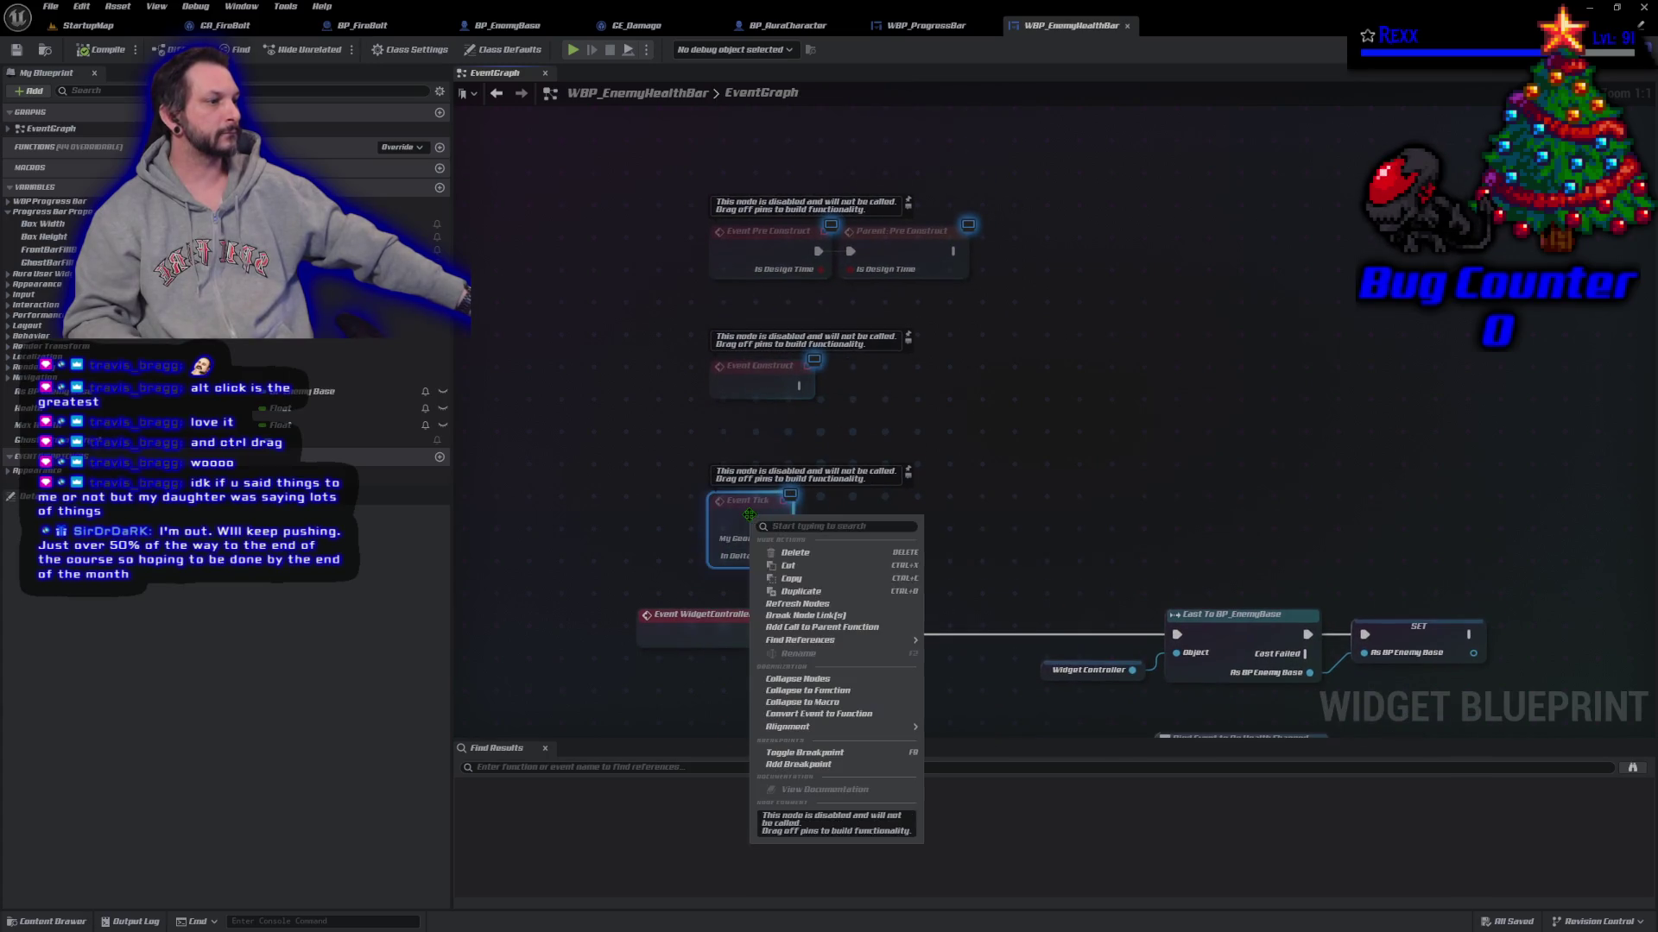
pyautogui.click(818, 633)
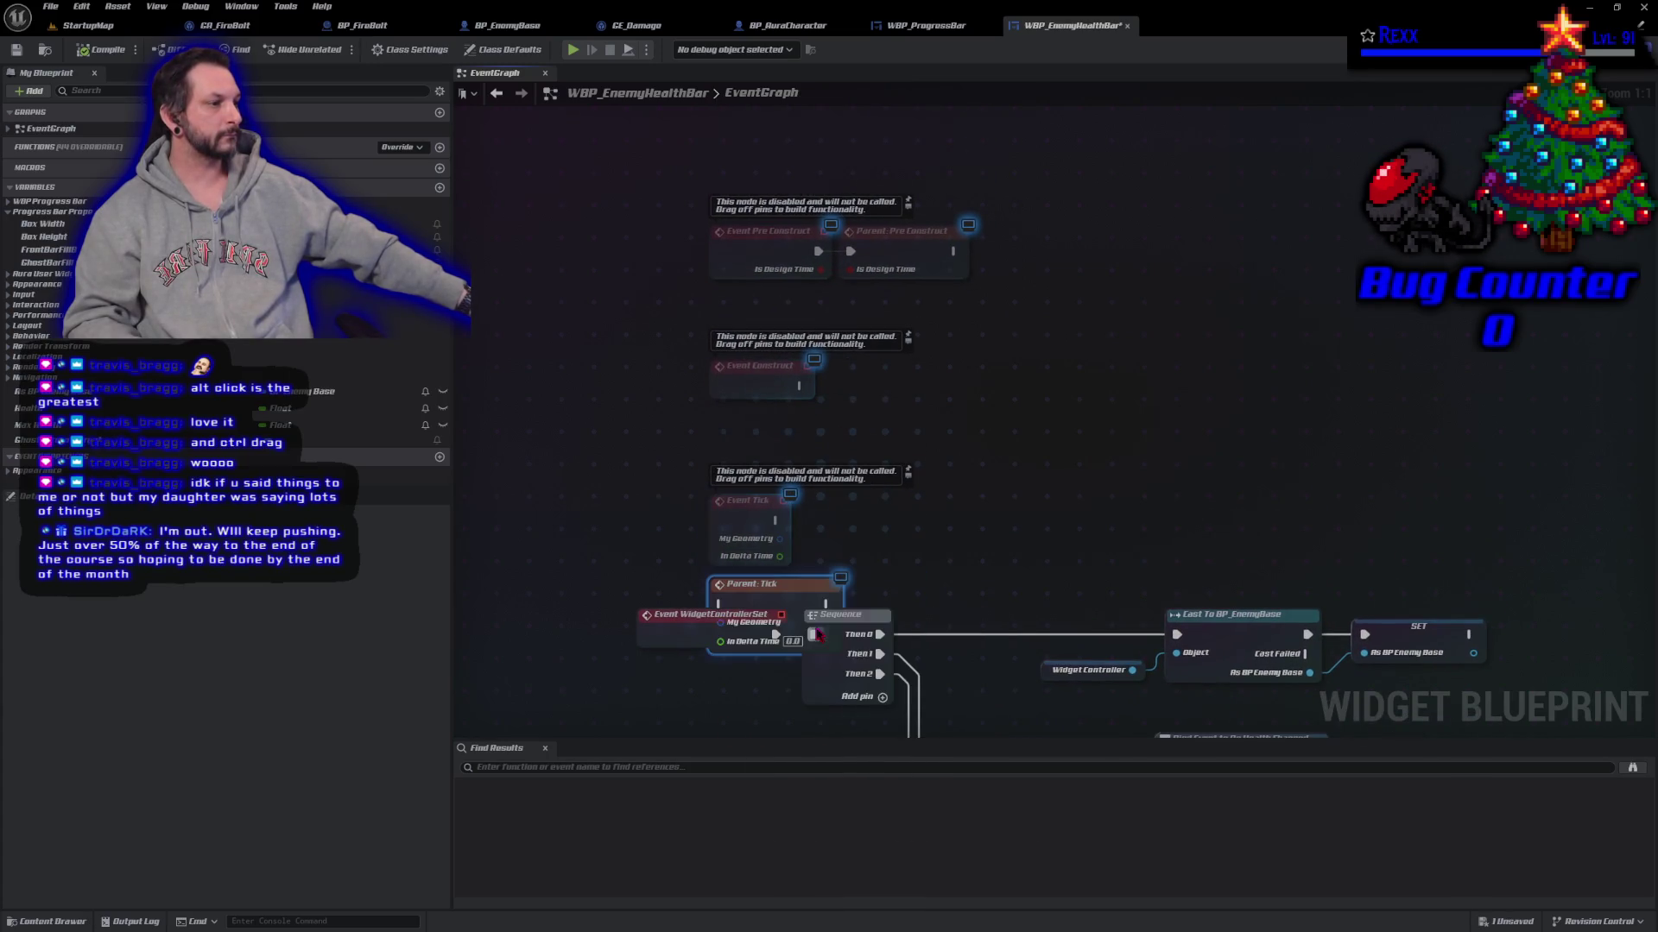
pyautogui.moveTo(872, 609)
pyautogui.mouseDown()
pyautogui.moveTo(939, 505)
pyautogui.moveTo(887, 515)
pyautogui.mouseUp()
pyautogui.moveTo(777, 520)
pyautogui.mouseDown()
pyautogui.moveTo(824, 521)
pyautogui.moveTo(827, 563)
pyautogui.mouseUp()
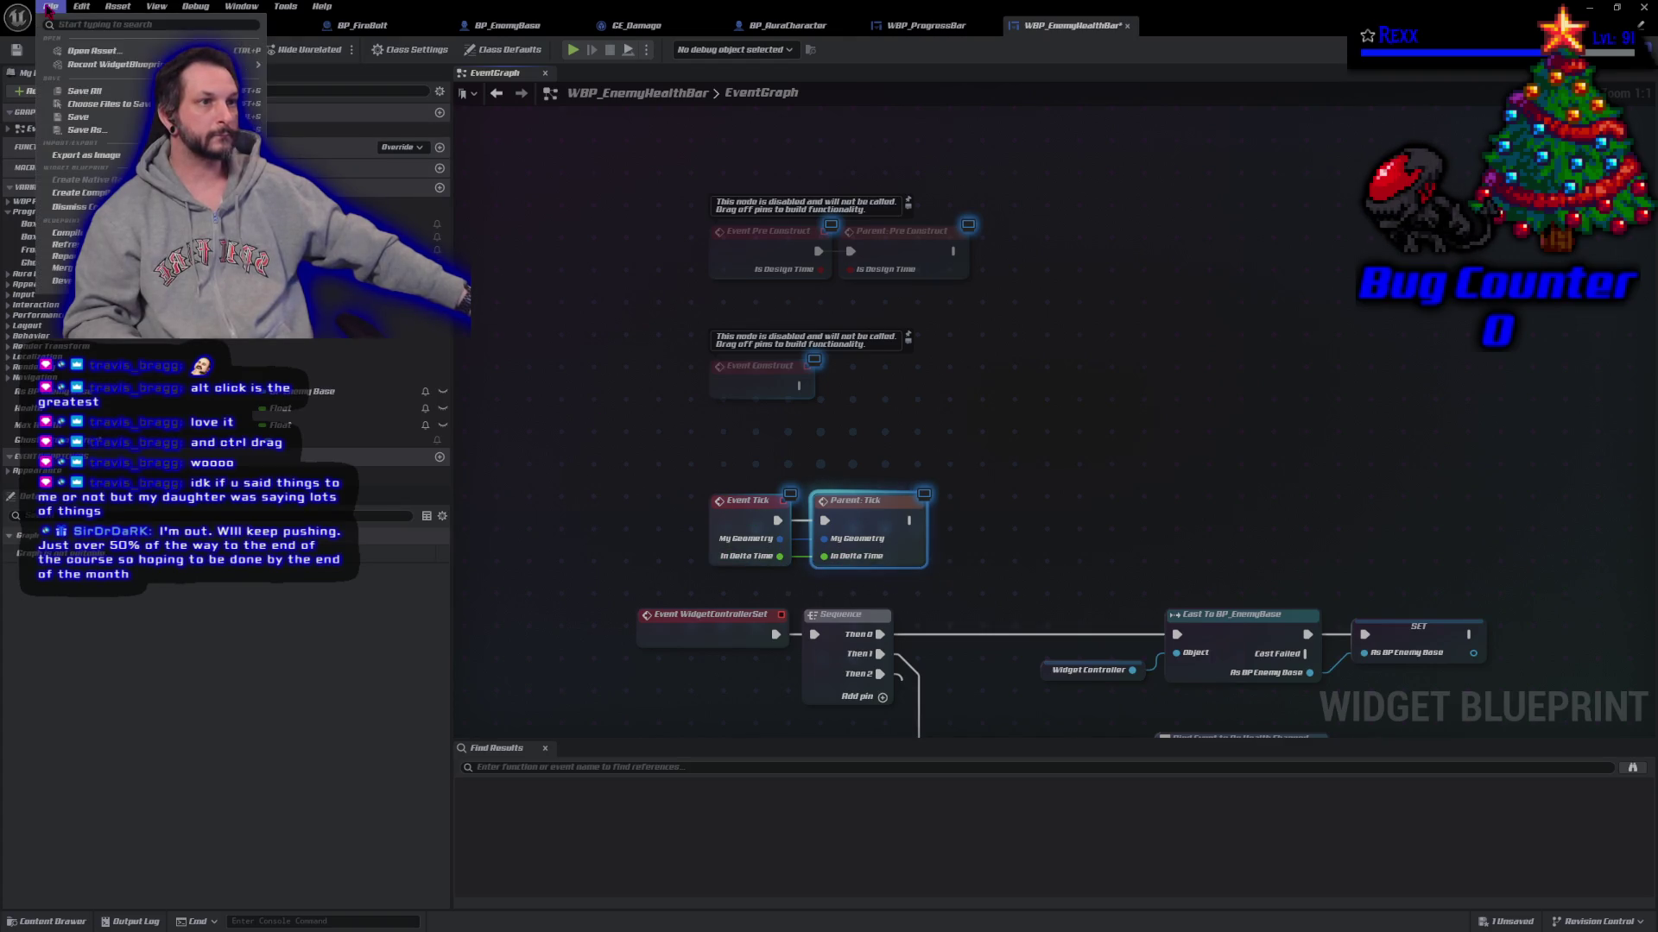
pyautogui.hotkey('ctrl', 's')
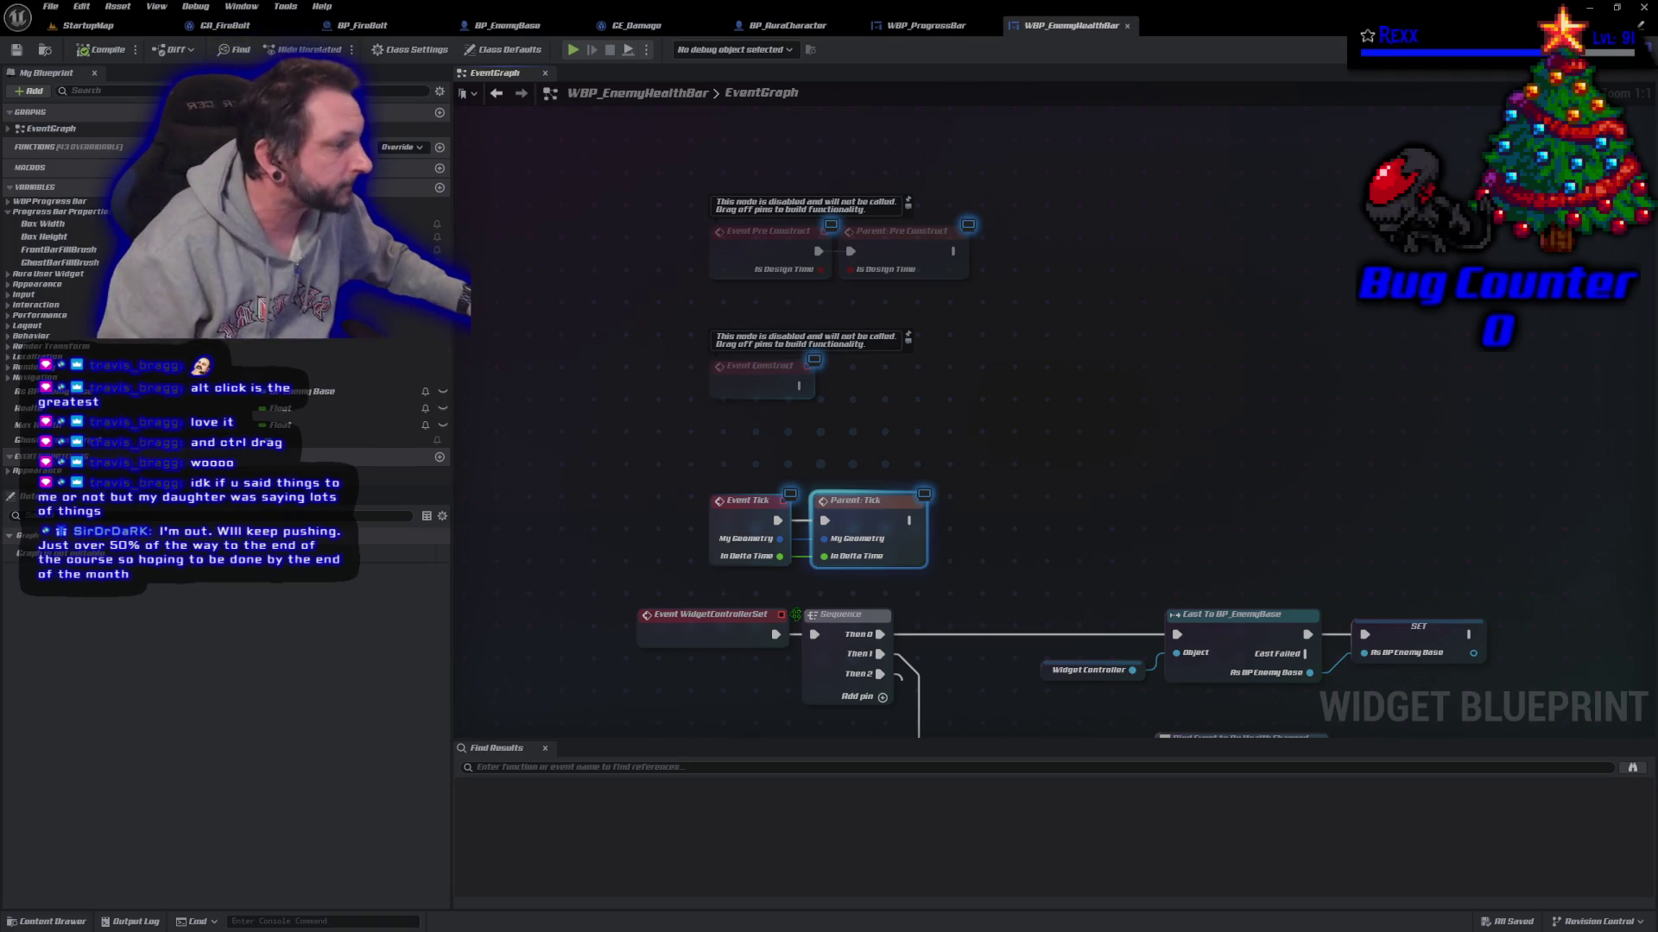
# Step: In WBP_ProgressBar, rename the InterpGhostBar function's input to DeltaTime
pyautogui.click(925, 25)
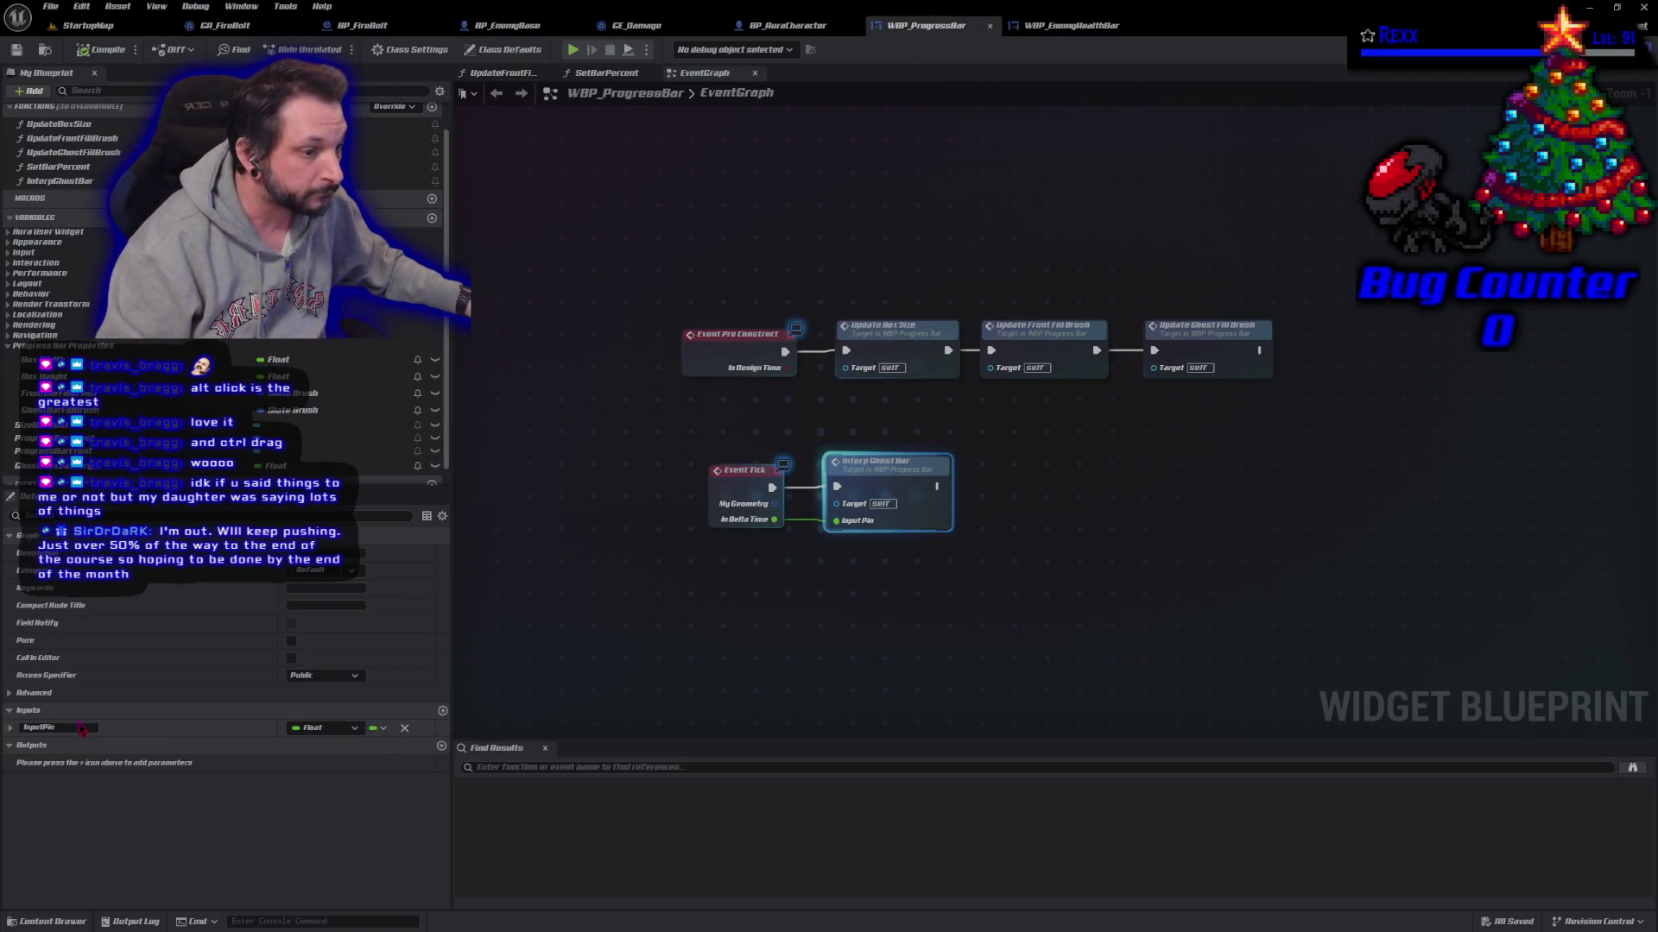
pyautogui.doubleClick(51, 728)
pyautogui.write('DeltaTime')
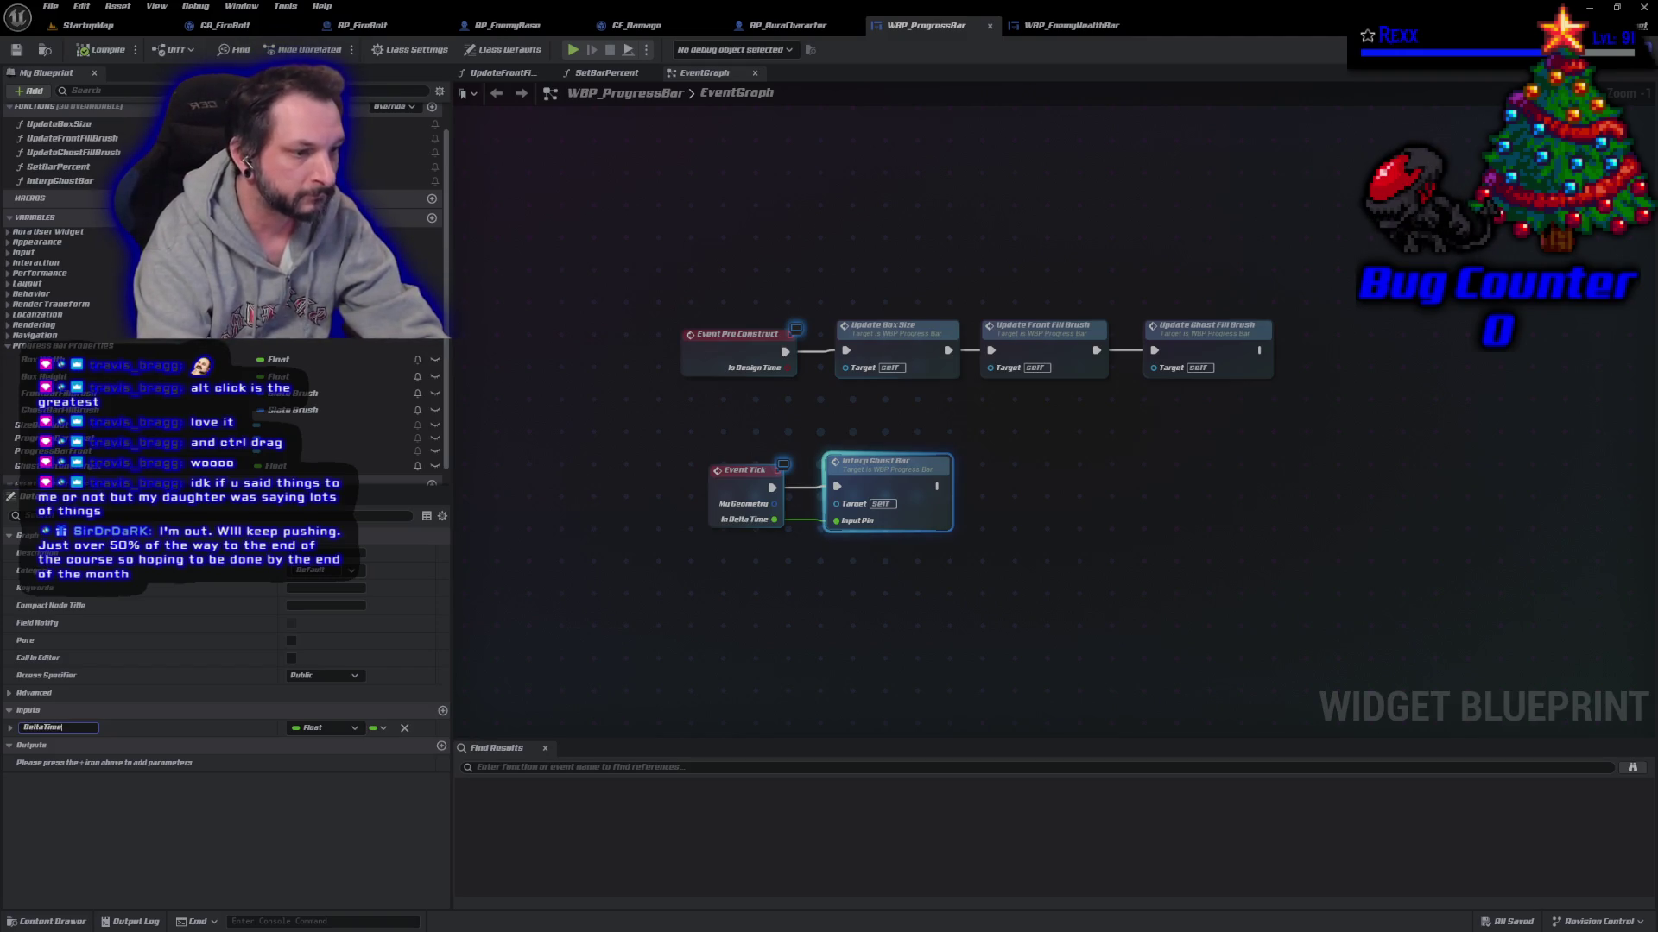
pyautogui.press('Return')
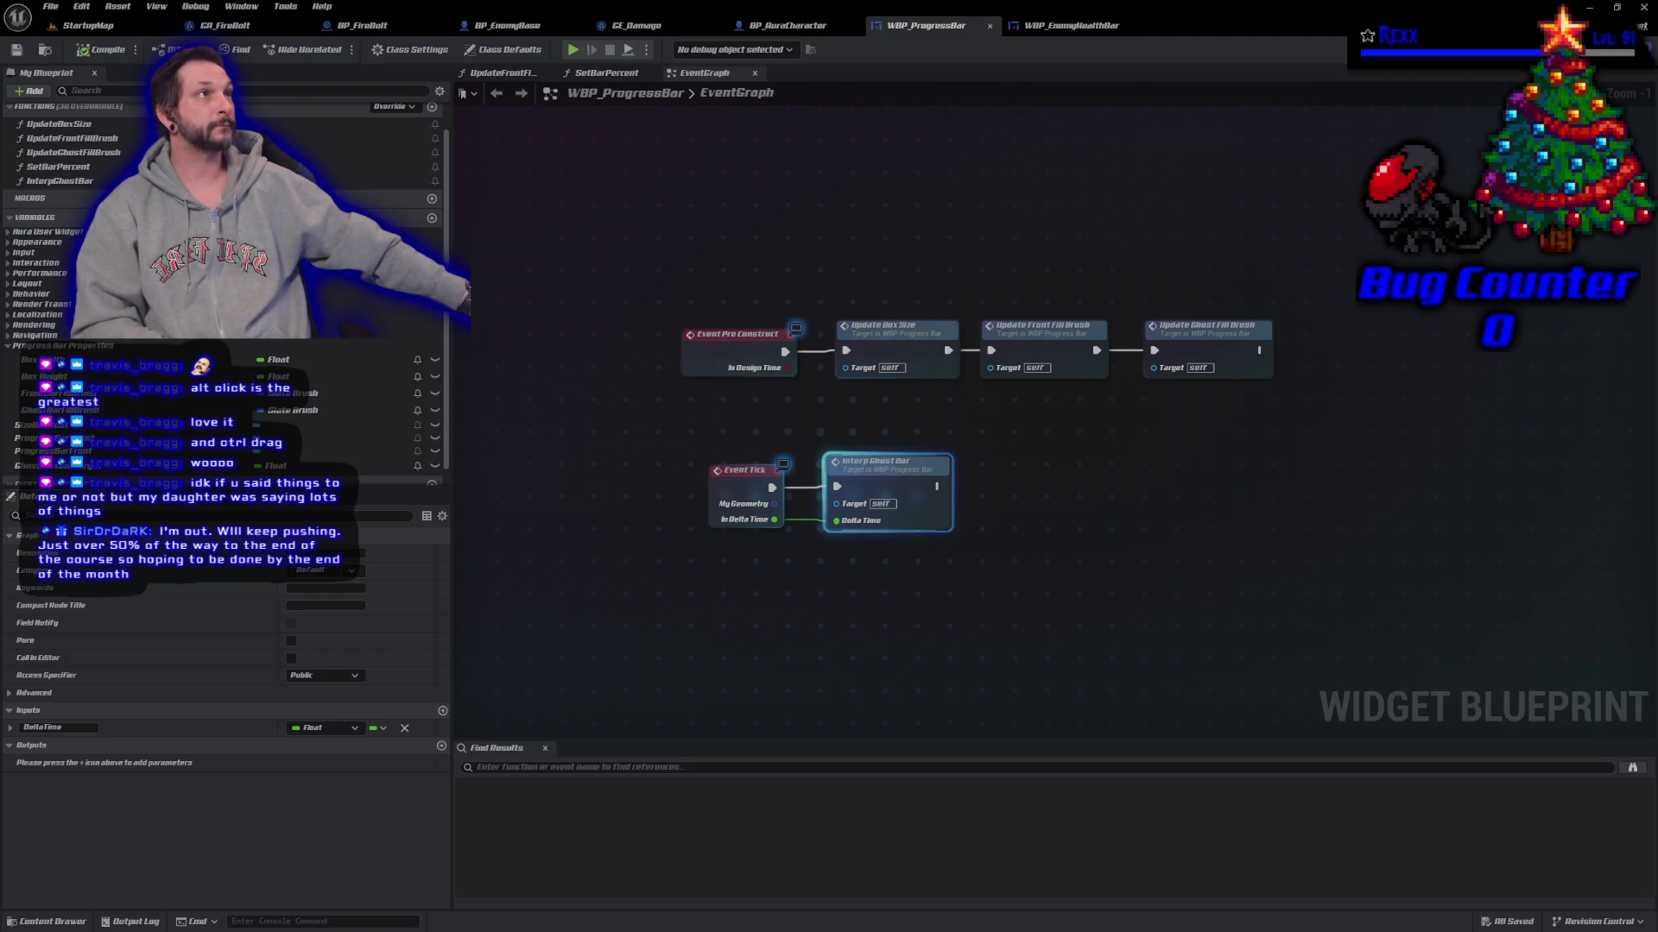
# Step: Add a custom event named UpdateGhostInterpTarget to the EventGraph
pyautogui.rightClick(730, 612)
pyautogui.write('custom event')
pyautogui.press('Return')
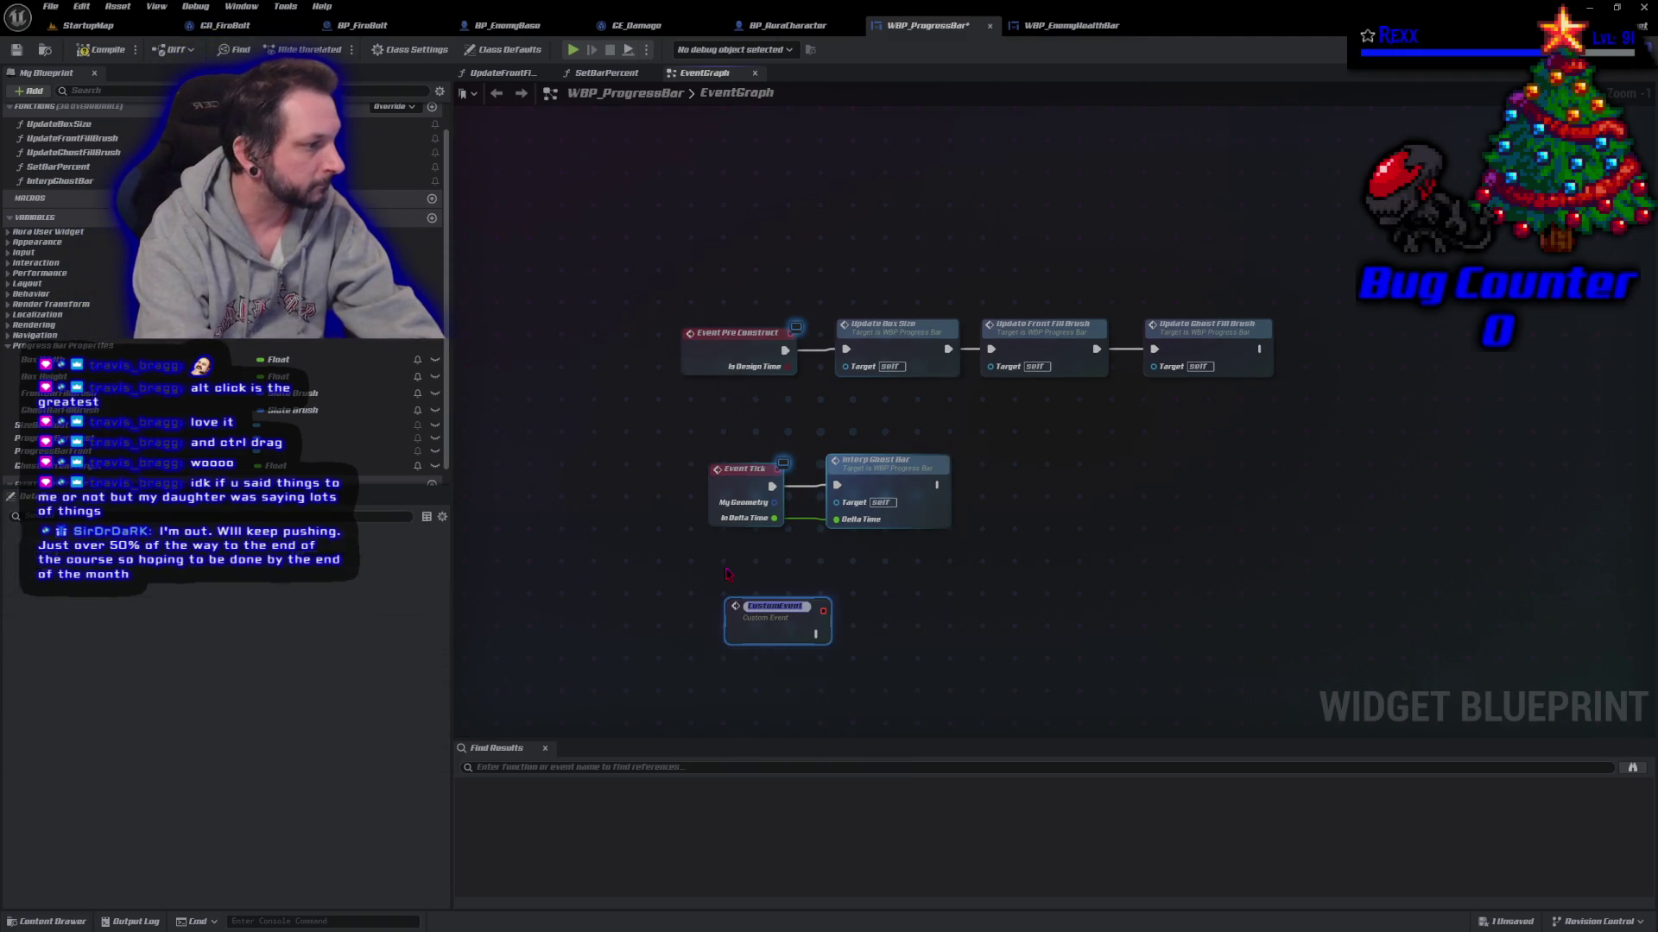
pyautogui.press('BackSpace')
pyautogui.press('BackSpace')
pyautogui.press('BackSpace')
pyautogui.press('BackSpace')
pyautogui.write('UpdateGhostInterpTar')
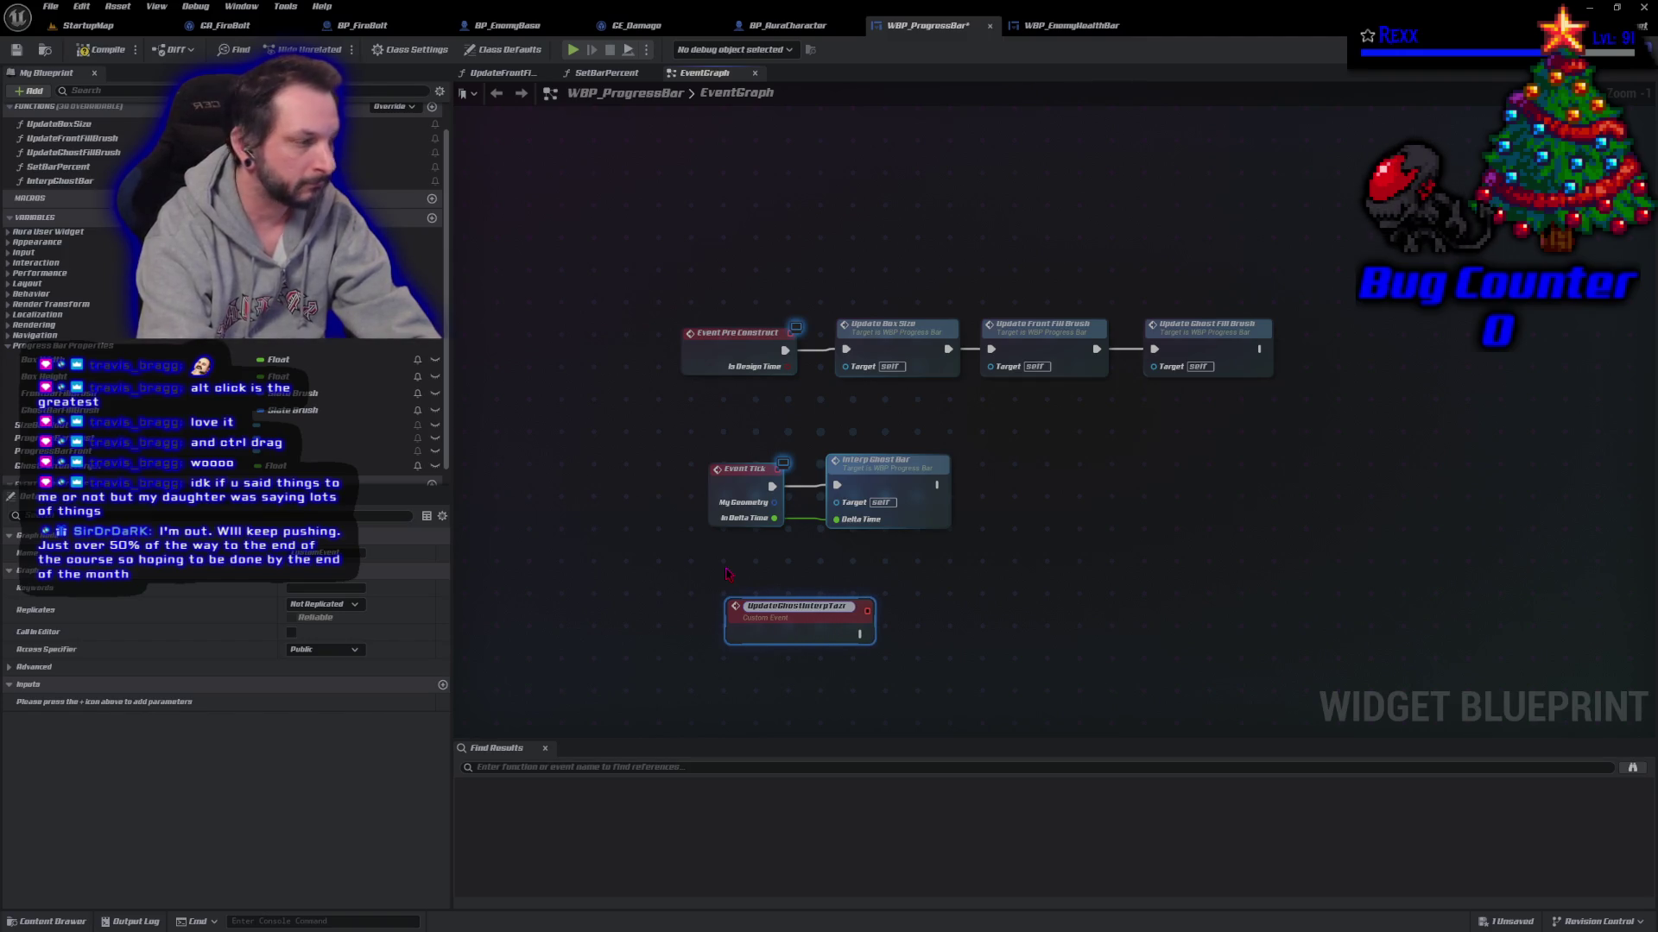
pyautogui.write('get')
pyautogui.press('Return')
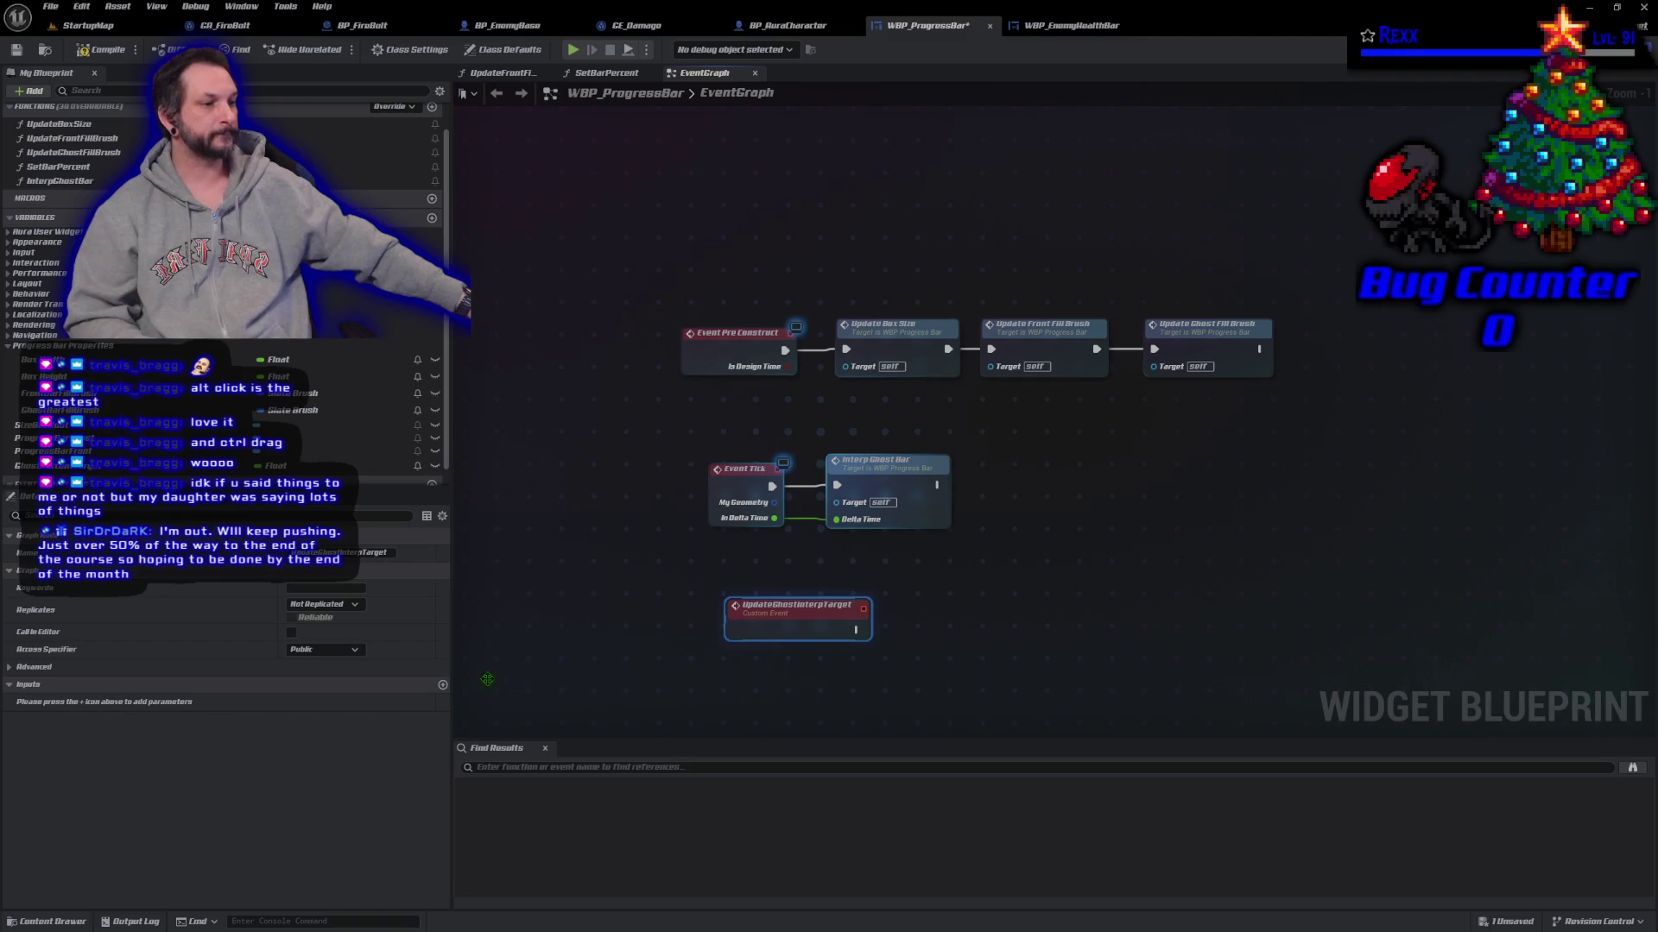
# Step: Give the event a float input named Target and save WBP_ProgressBar
pyautogui.click(442, 685)
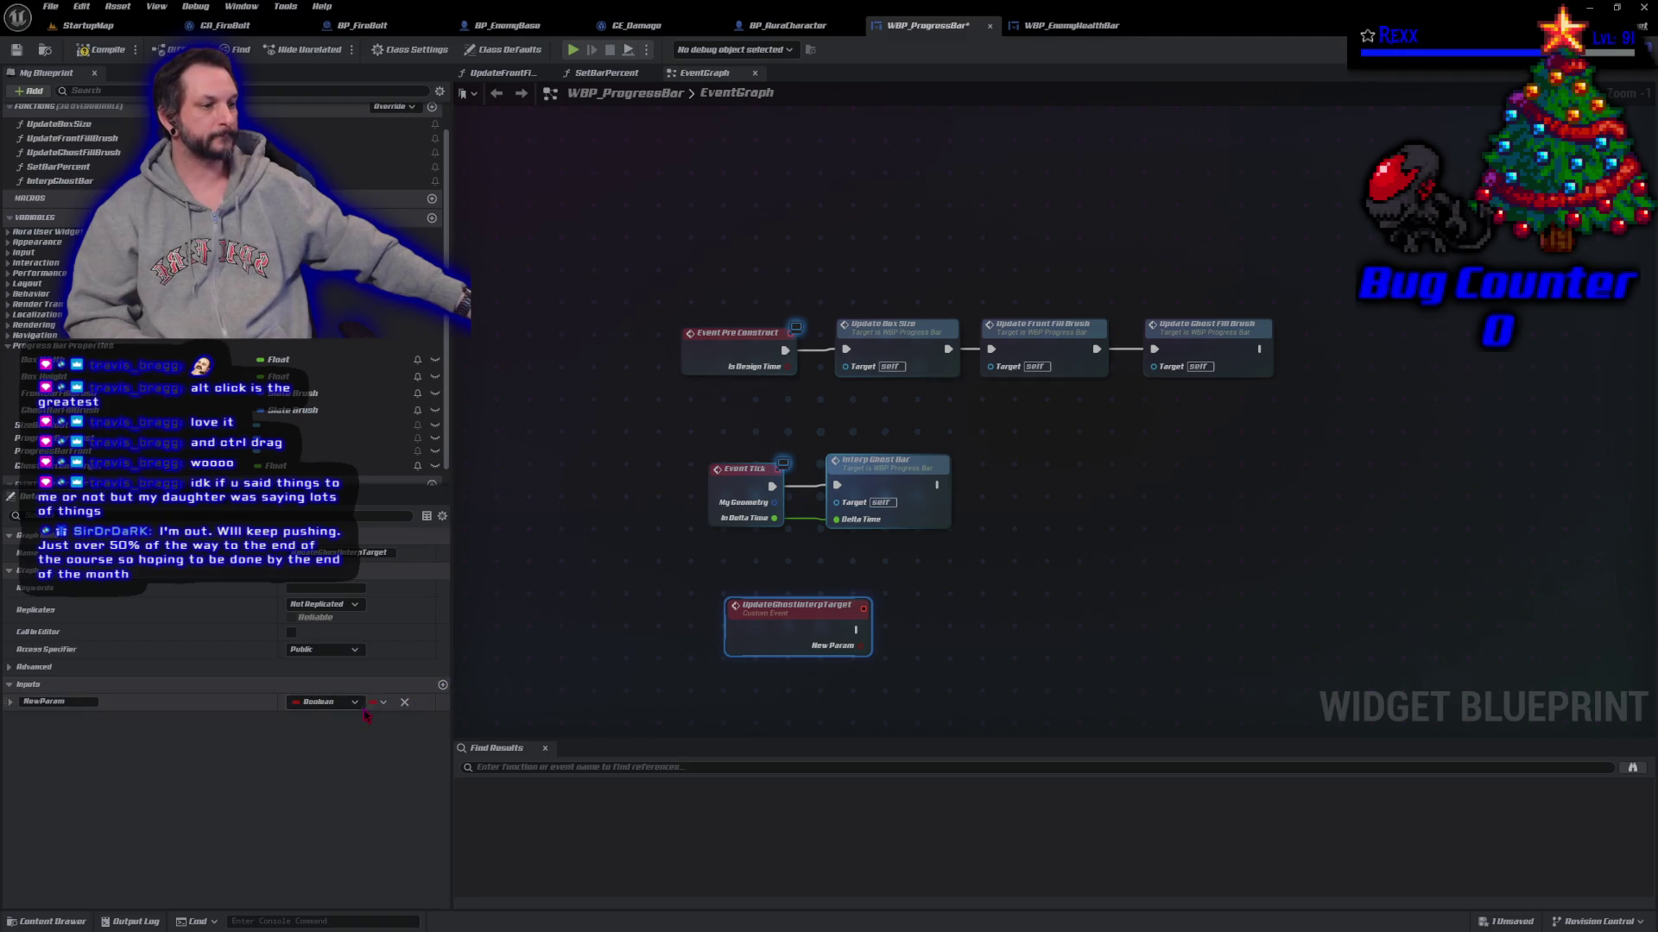
pyautogui.click(326, 702)
pyautogui.click(328, 510)
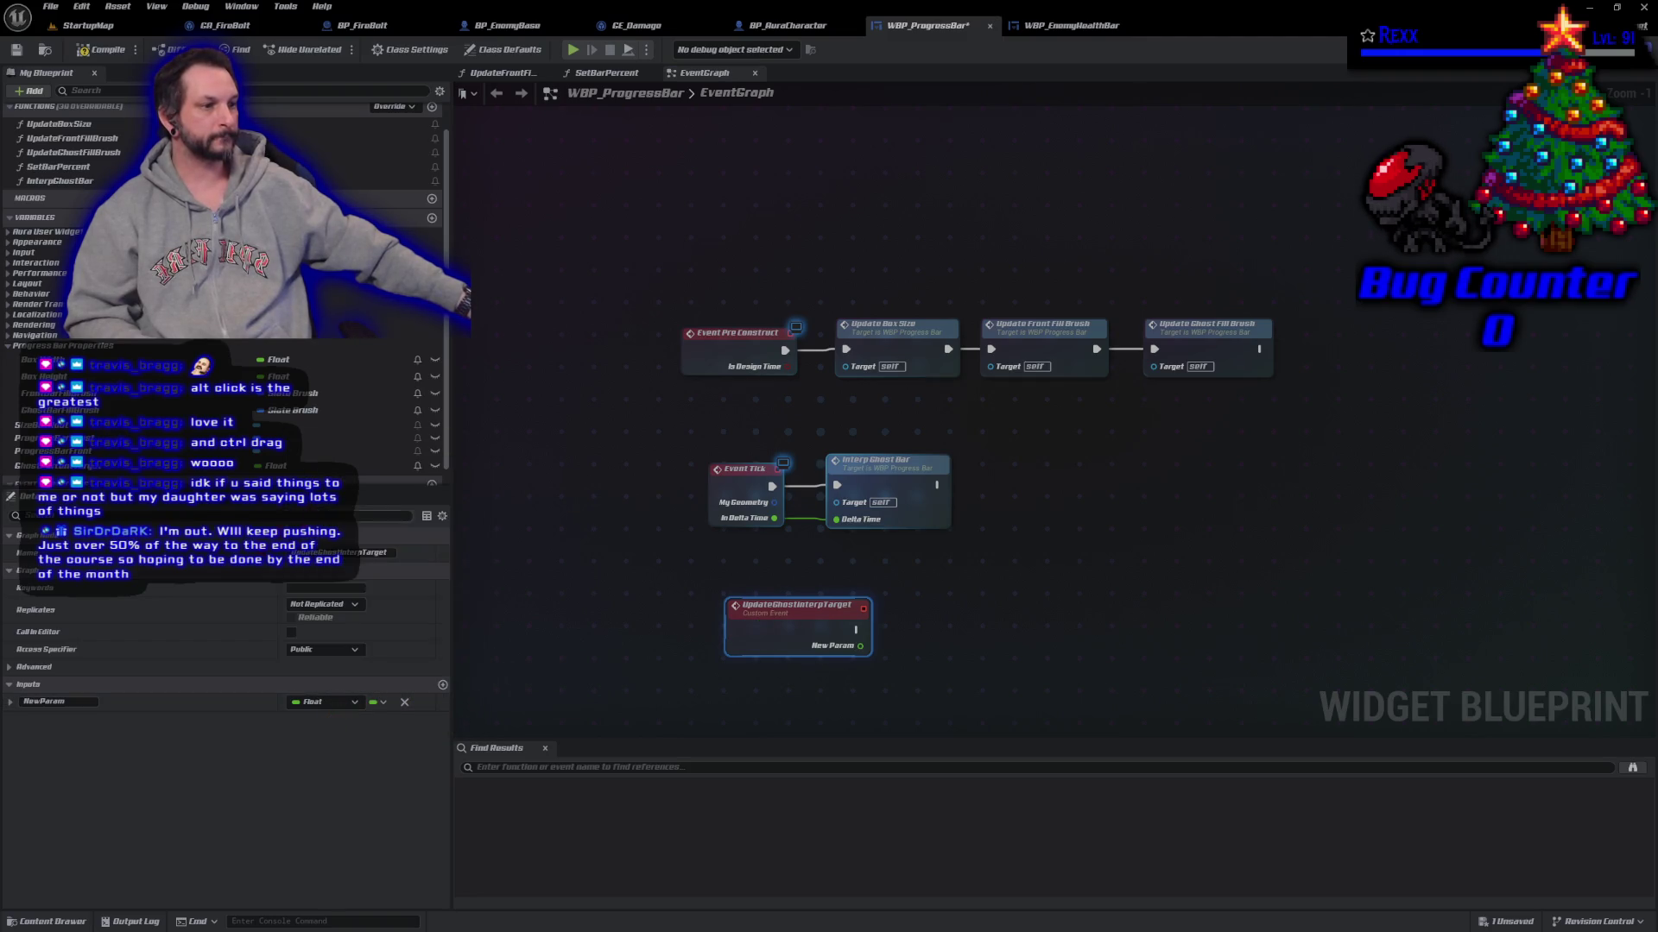
pyautogui.click(69, 701)
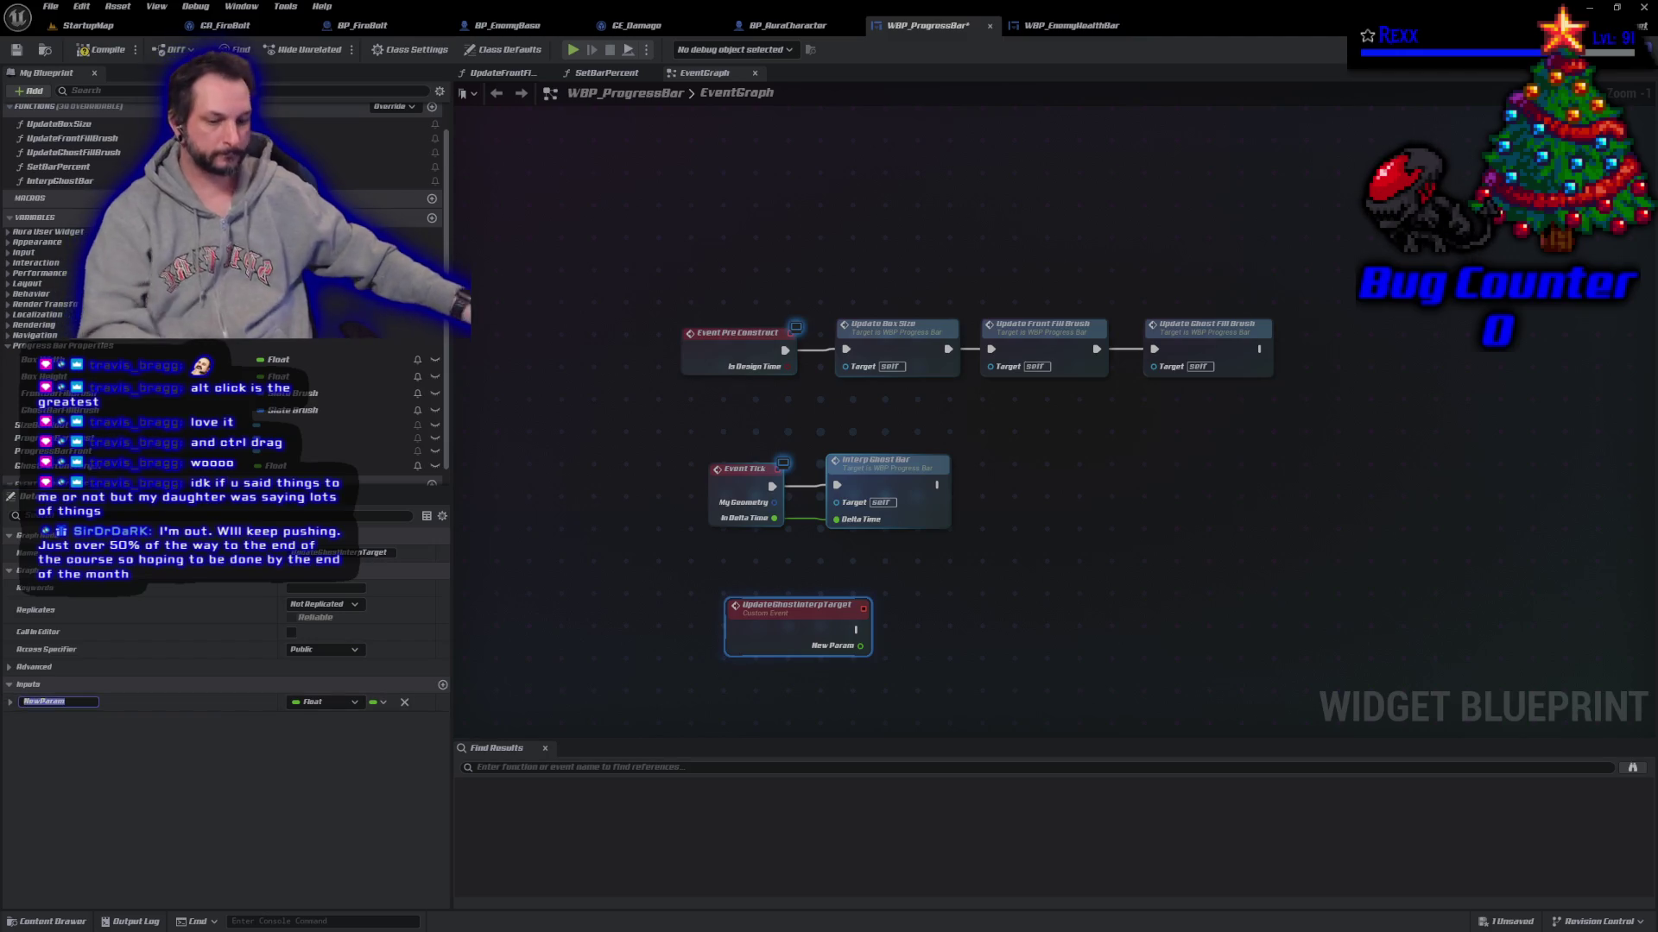
pyautogui.write('Target')
pyautogui.press('Return')
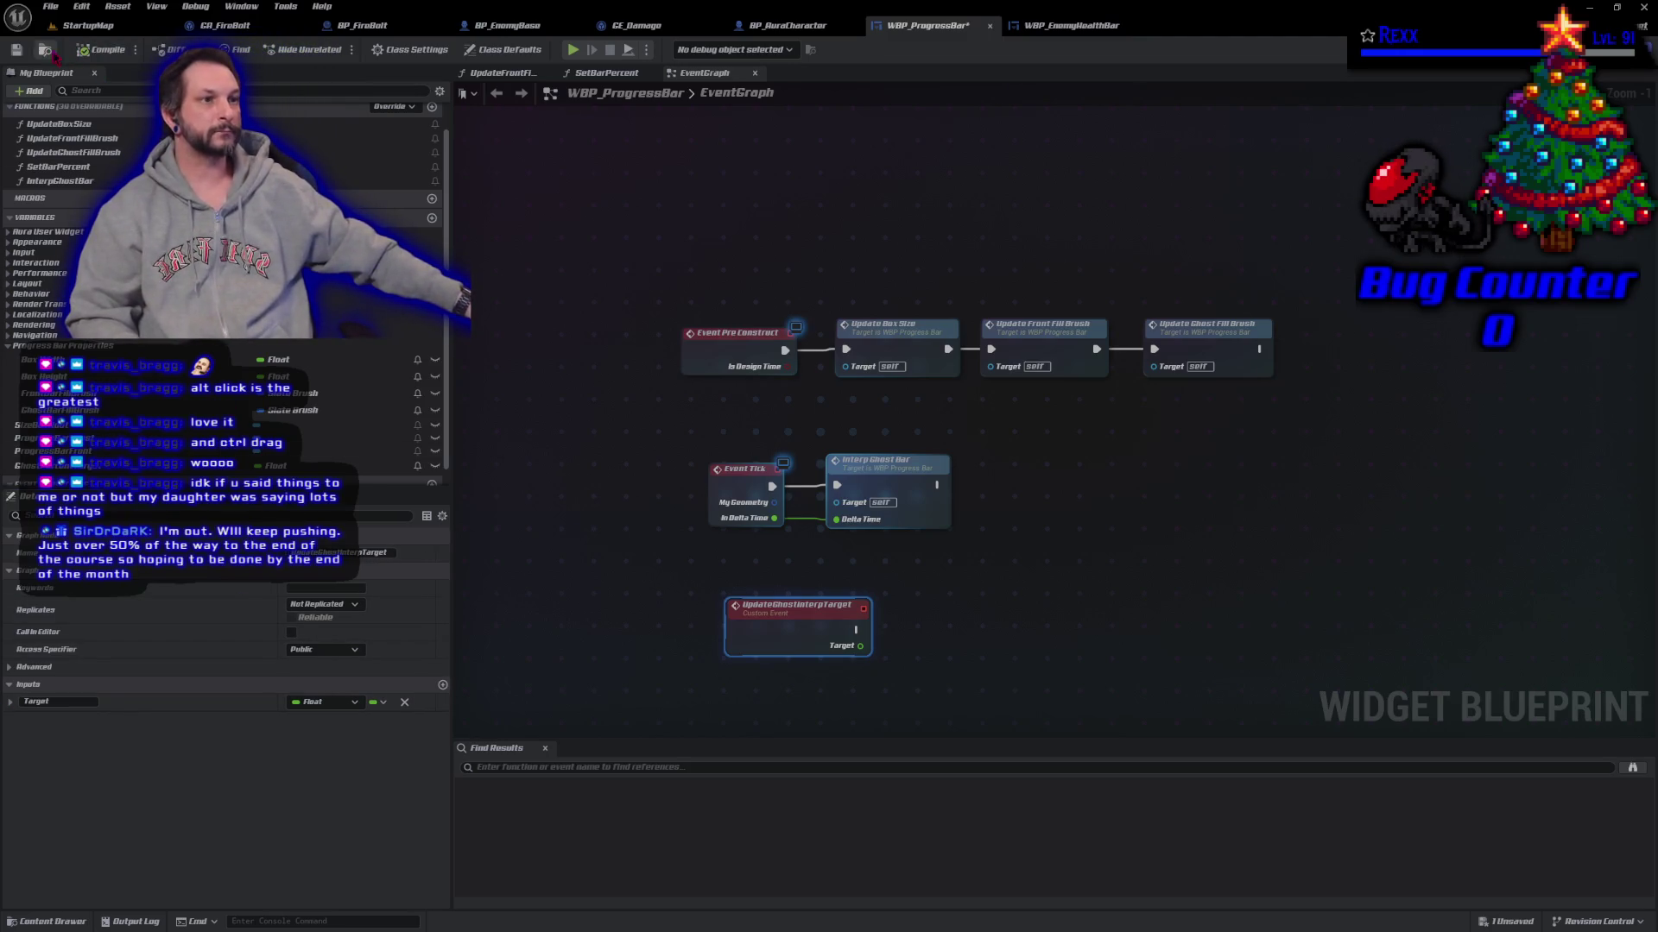
pyautogui.click(17, 50)
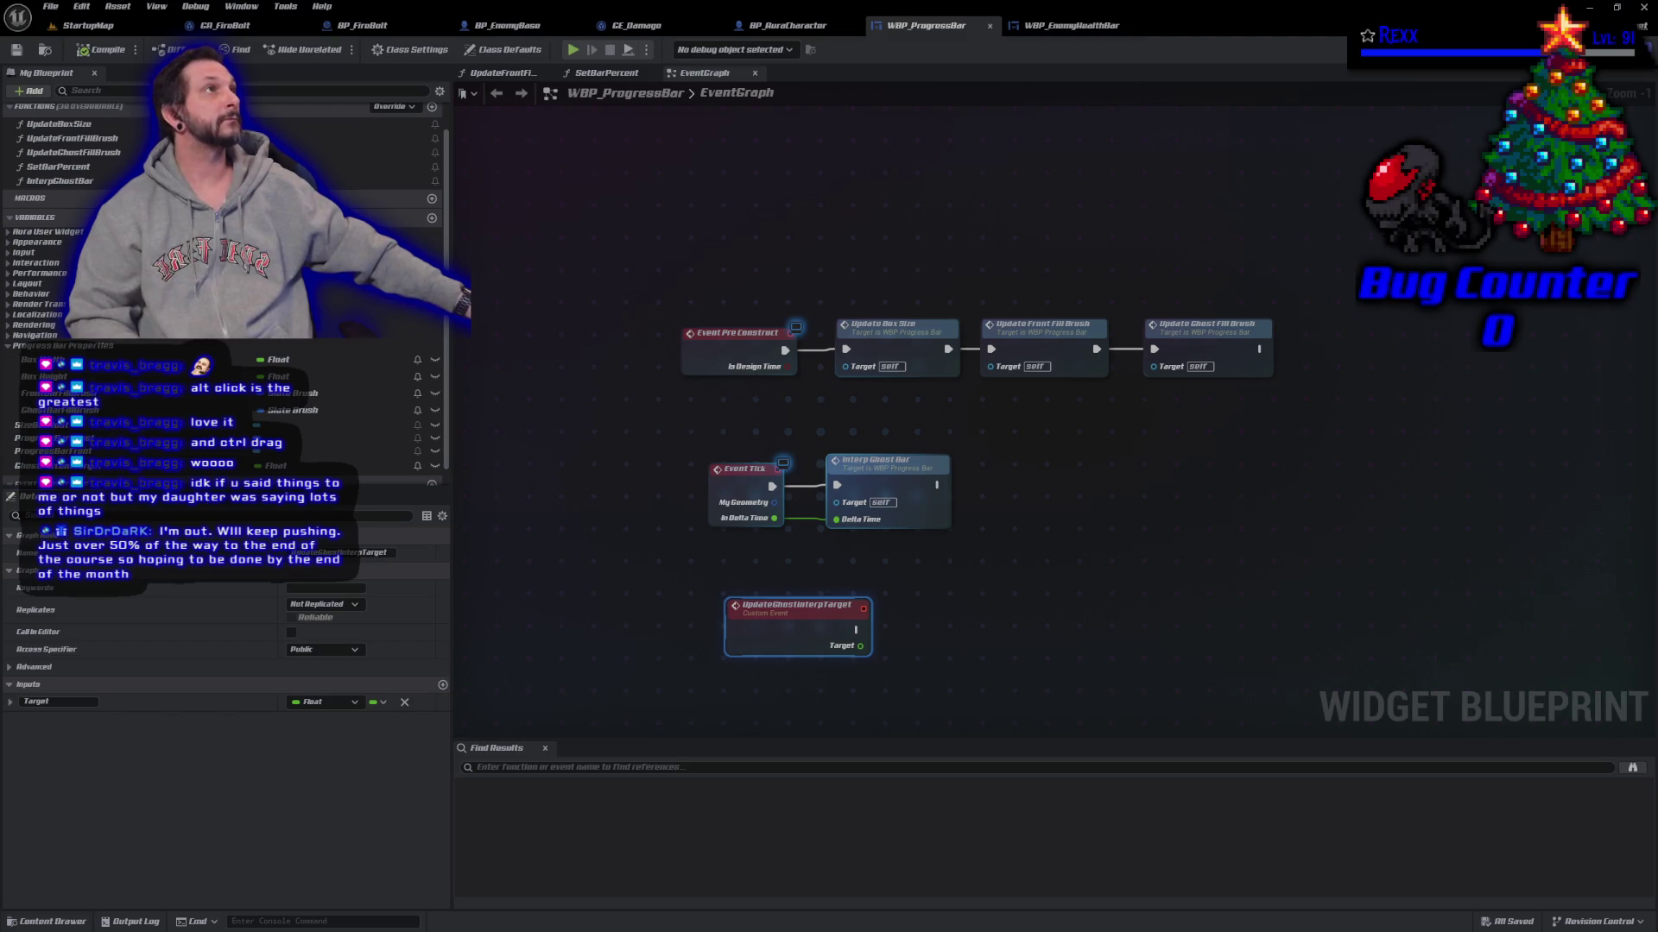
# Step: In SetBarPercent, call Update Ghost Interp Target with Safe Divide's return value as Target
pyautogui.click(620, 75)
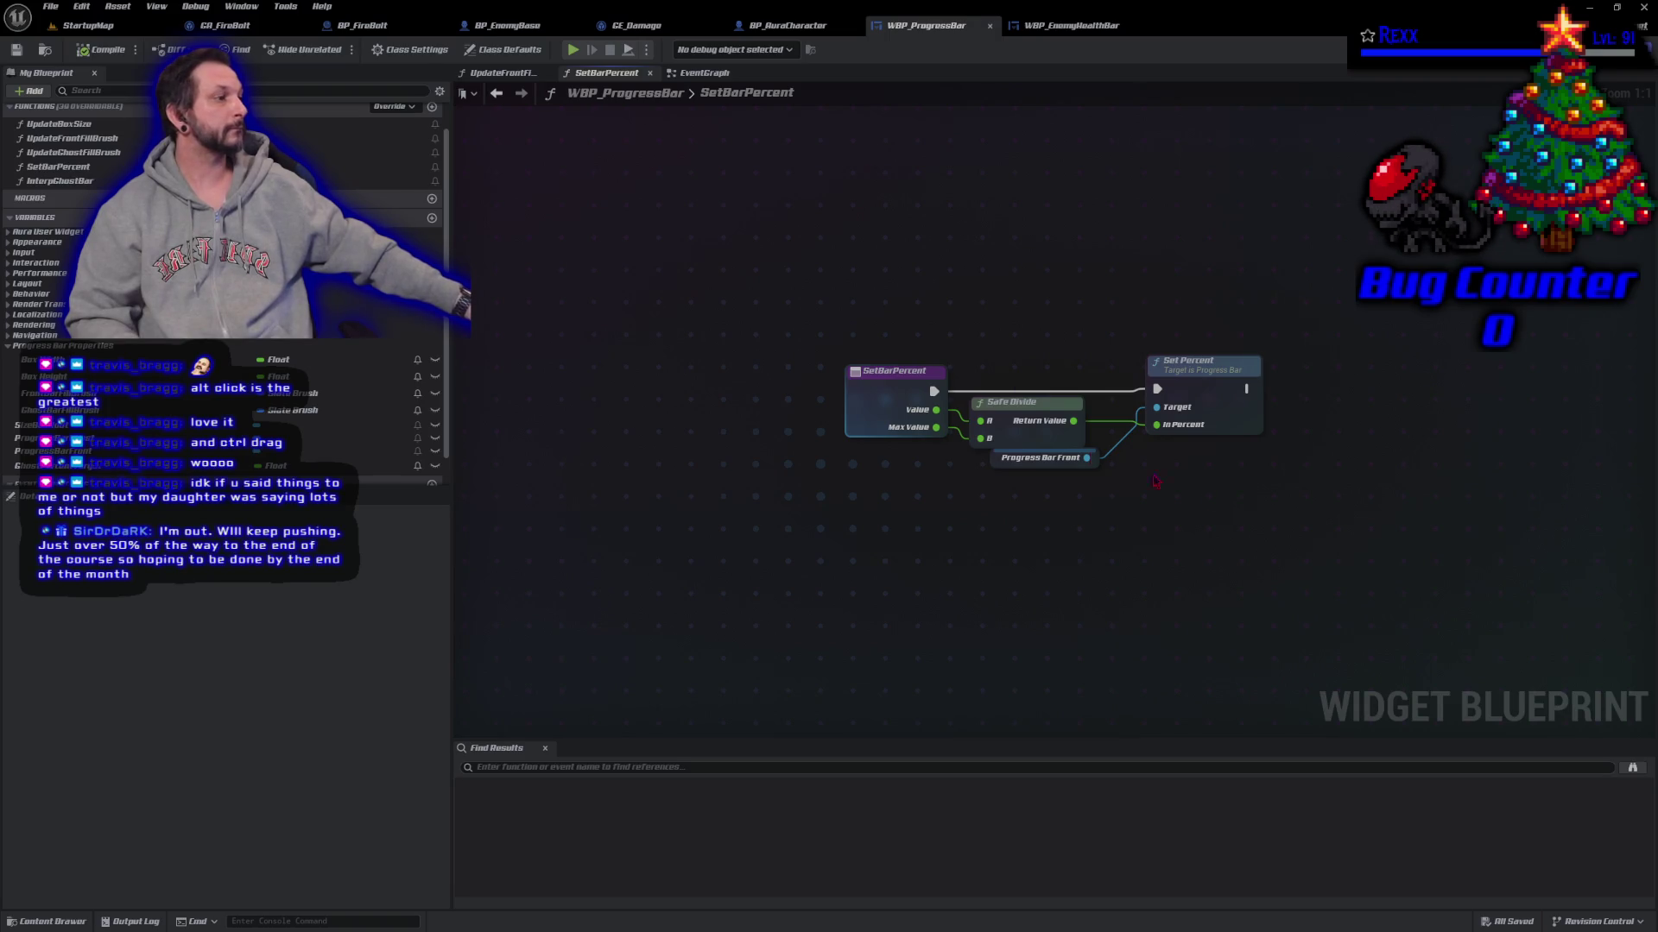
pyautogui.rightClick(1385, 436)
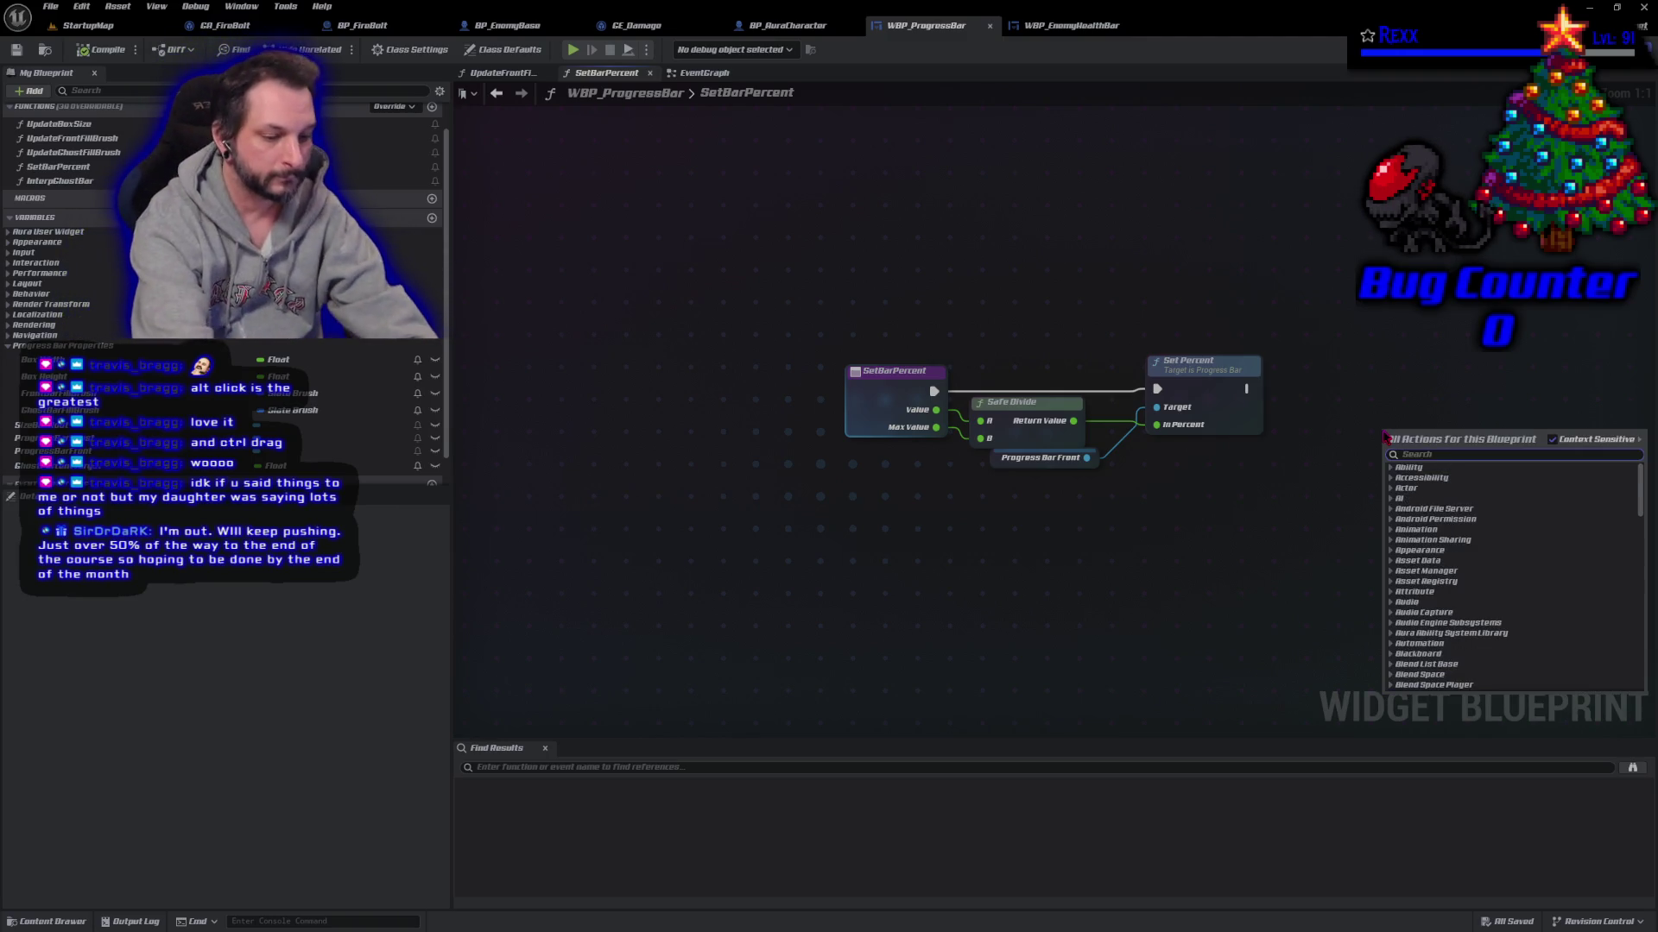
pyautogui.write('update ghost')
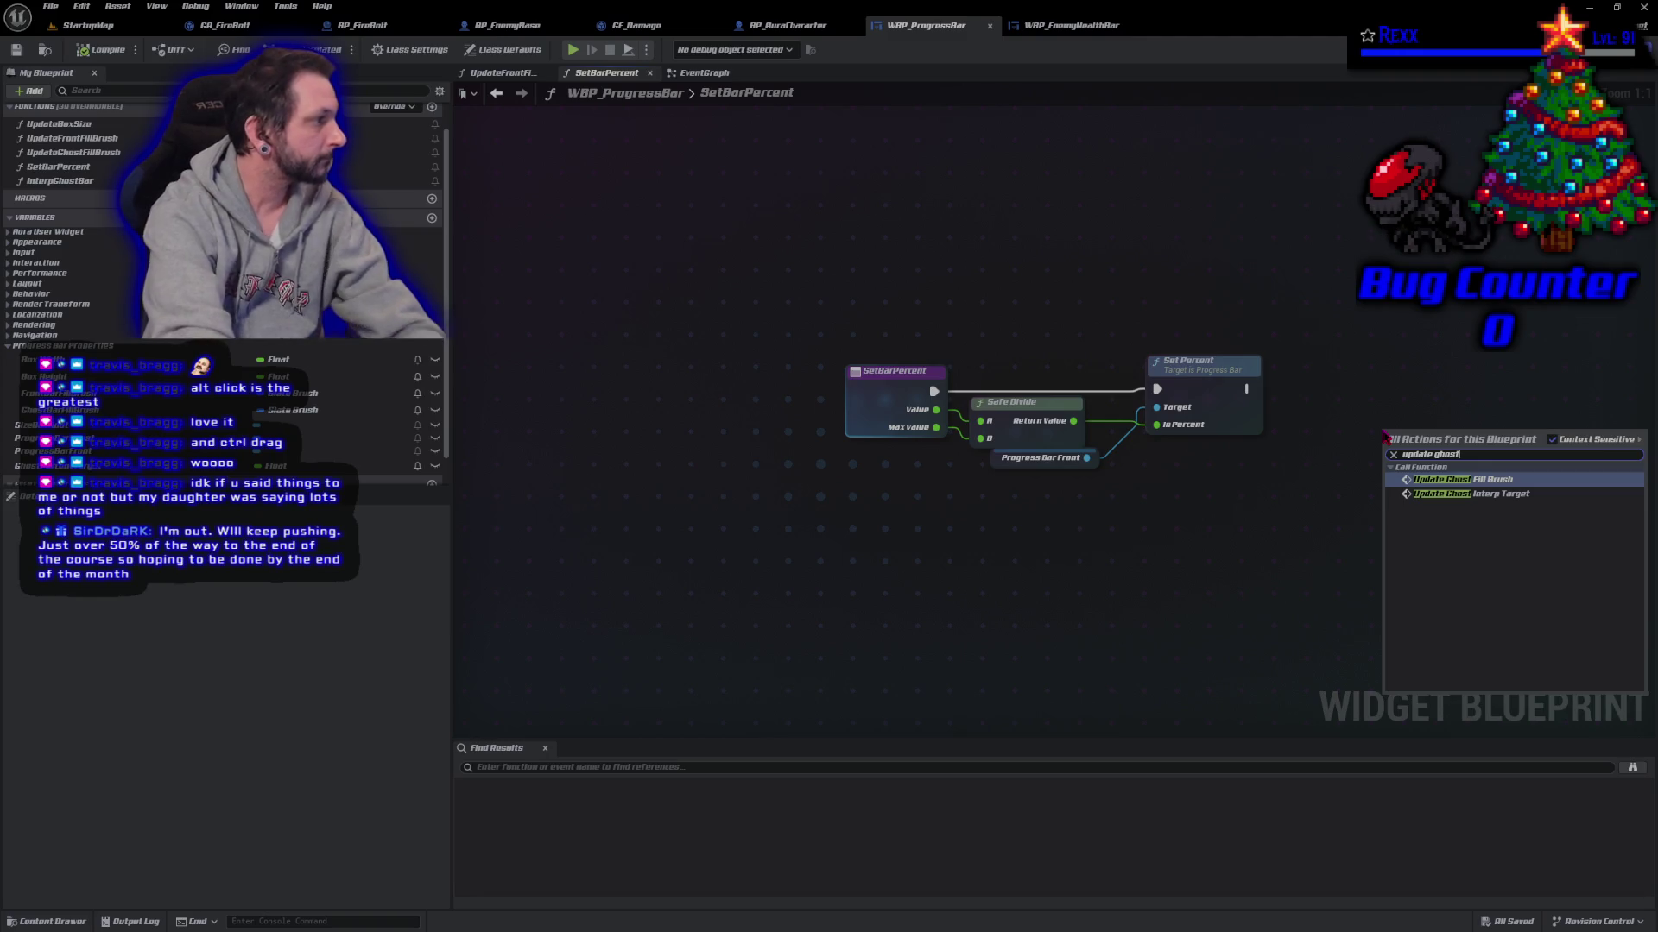
pyautogui.press('Down')
pyautogui.press('Return')
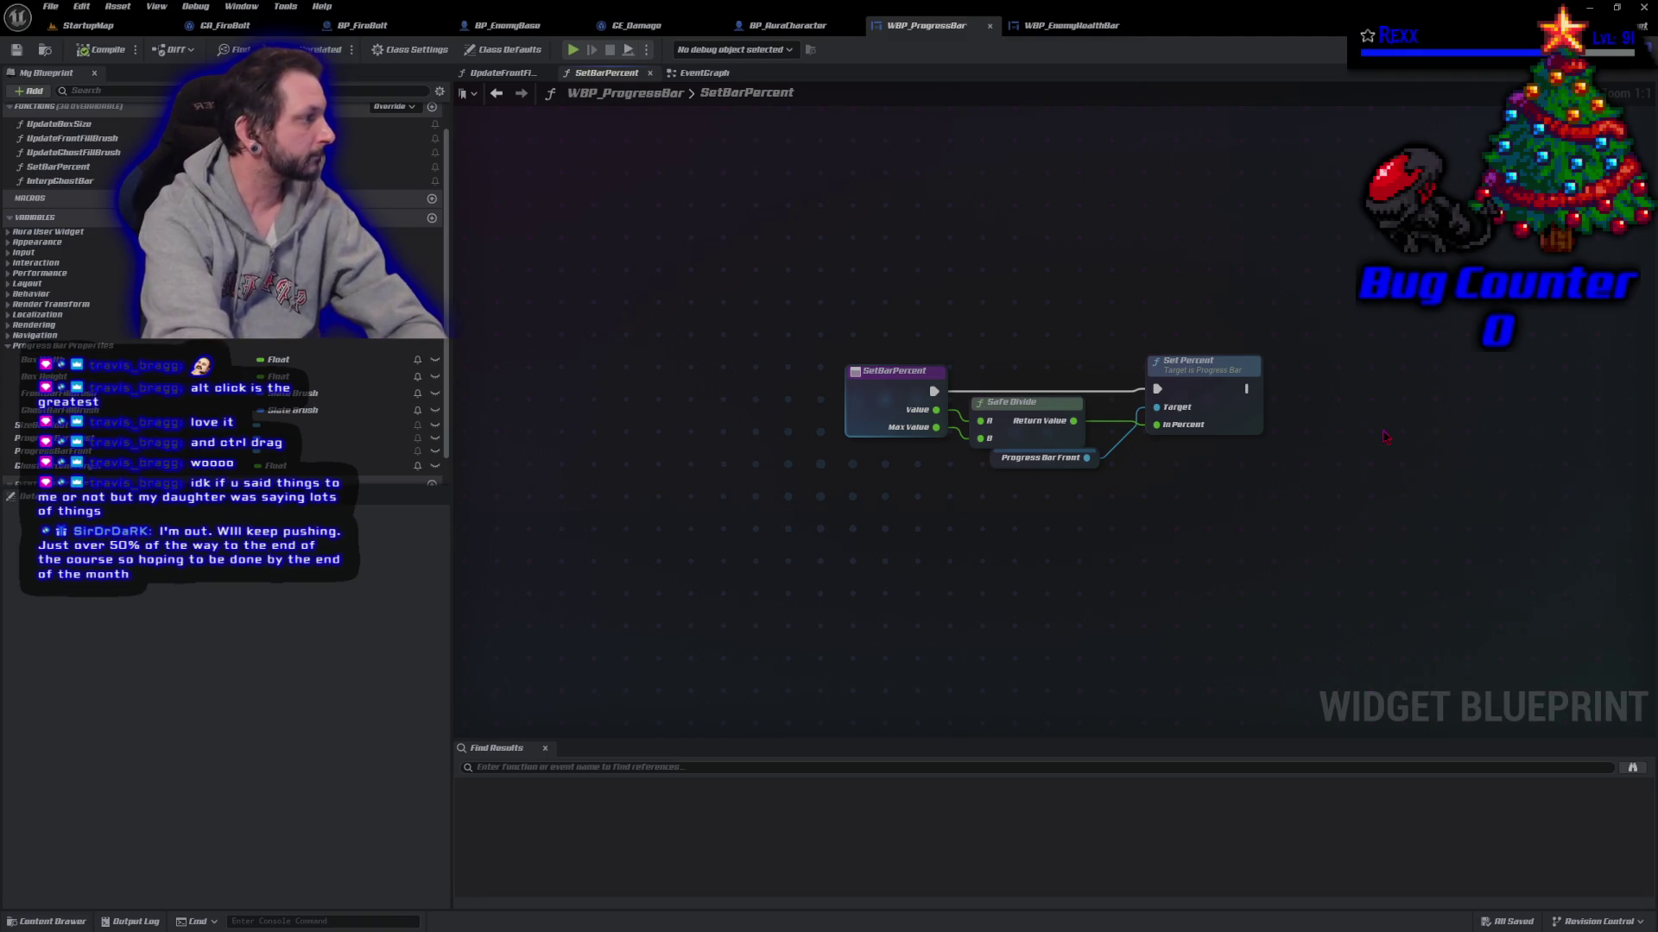
pyautogui.moveTo(1073, 420)
pyautogui.mouseDown()
pyautogui.moveTo(1295, 457)
pyautogui.moveTo(1112, 447)
pyautogui.moveTo(1394, 535)
pyautogui.moveTo(1385, 502)
pyautogui.moveTo(1289, 422)
pyautogui.moveTo(1381, 466)
pyautogui.moveTo(1408, 376)
pyautogui.mouseUp()
# Step: Tidy the Target wire with two reroute points, save, and return to the event graphs
pyautogui.doubleClick(1302, 412)
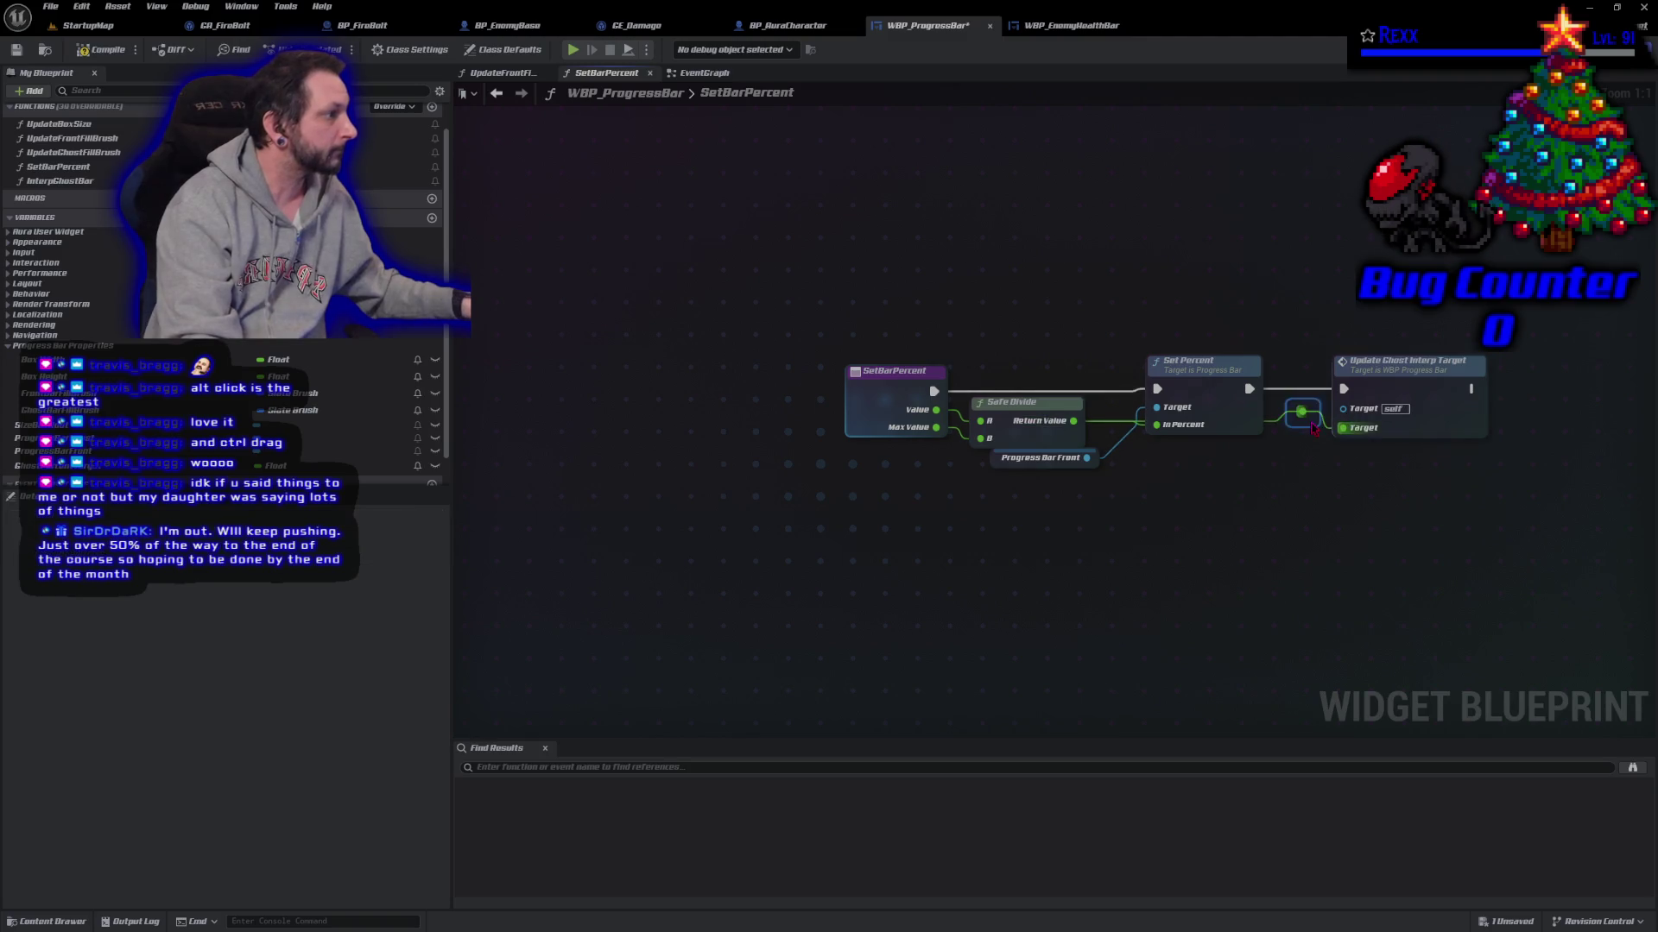
pyautogui.moveTo(1302, 412)
pyautogui.mouseDown()
pyautogui.moveTo(1277, 449)
pyautogui.moveTo(1166, 453)
pyautogui.mouseUp()
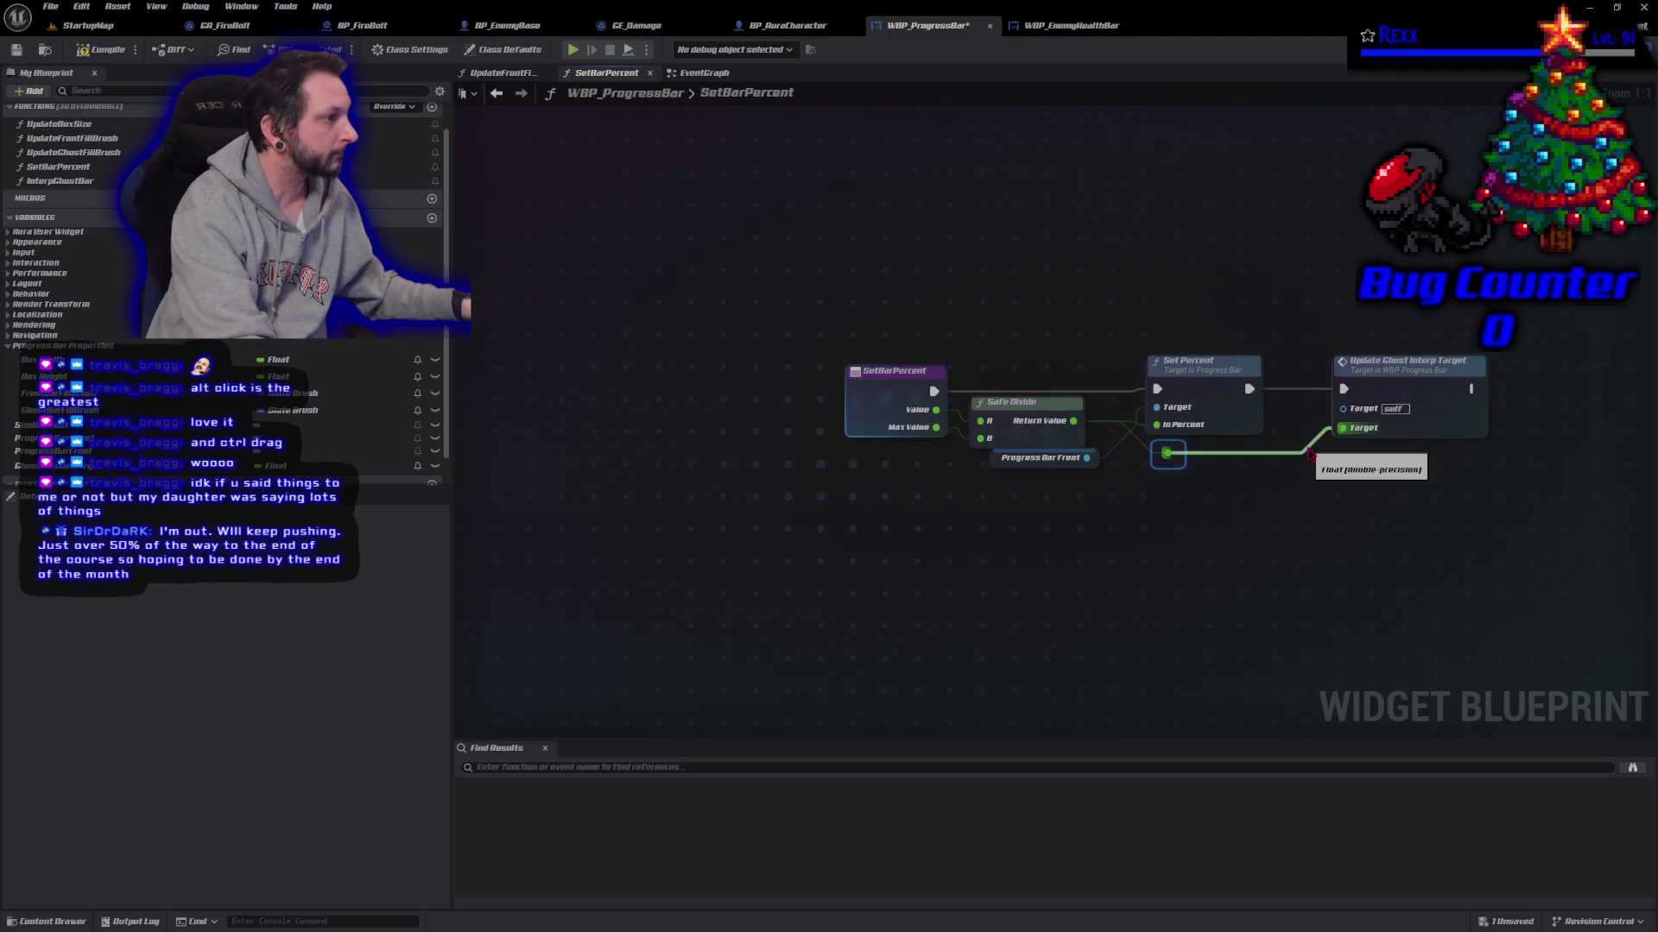
pyautogui.doubleClick(1262, 452)
pyautogui.click(1268, 537)
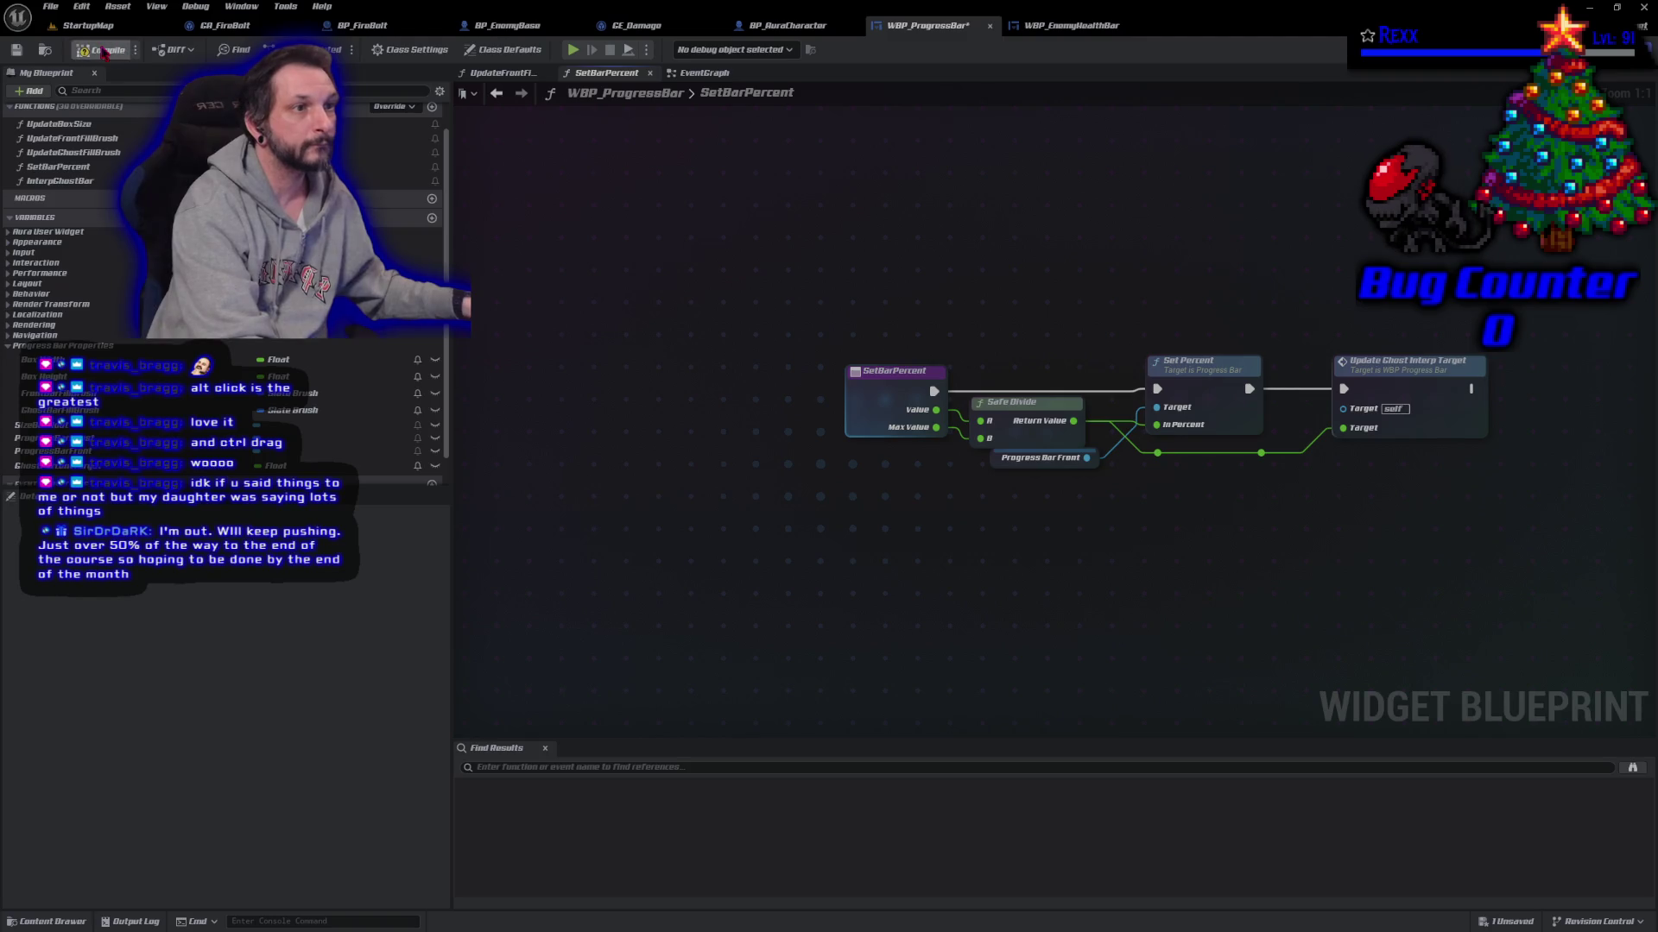
pyautogui.hotkey('ctrl', 's')
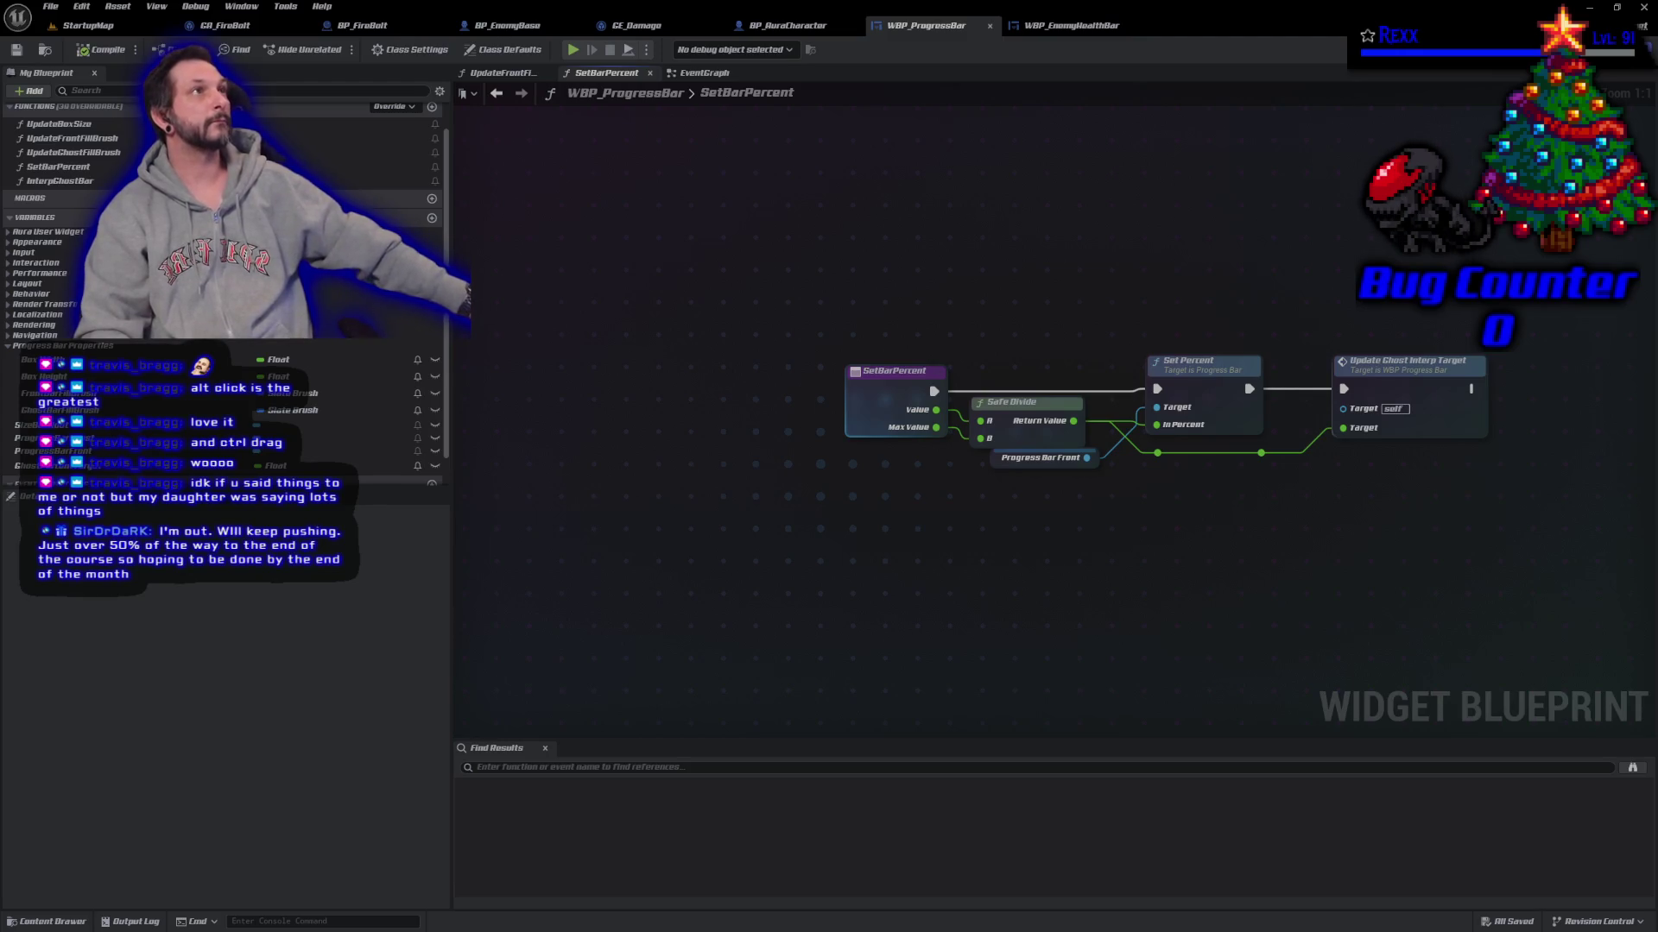
pyautogui.click(703, 73)
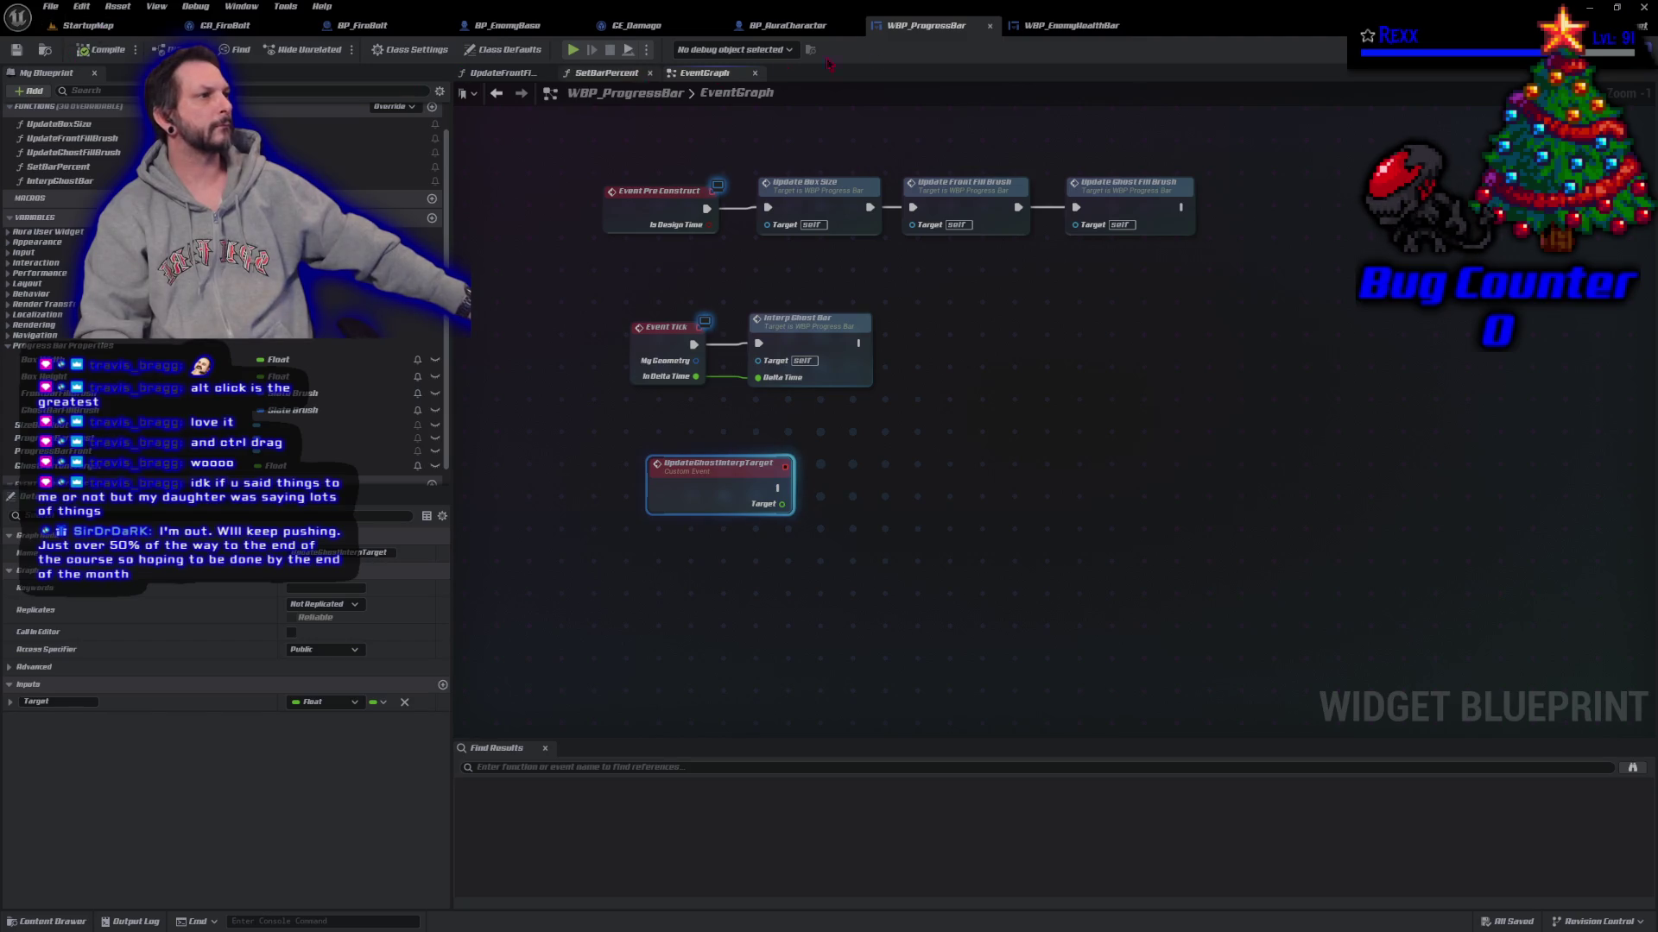
pyautogui.click(1064, 26)
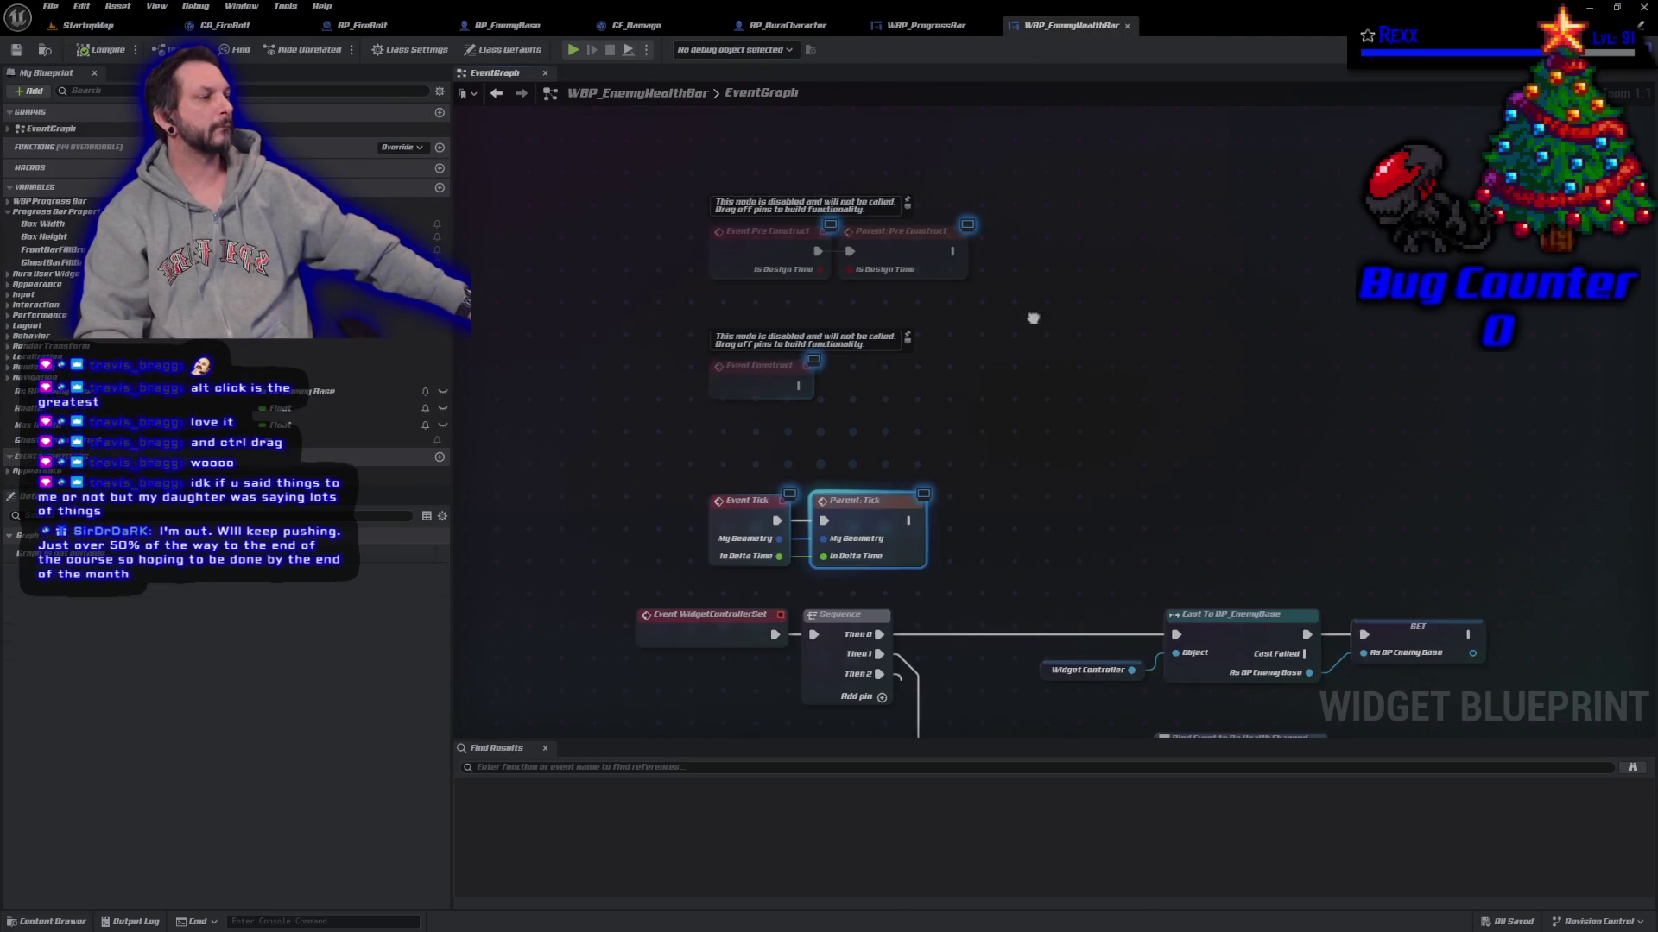
pyautogui.moveTo(1034, 318); pyautogui.dragTo(923, 193)
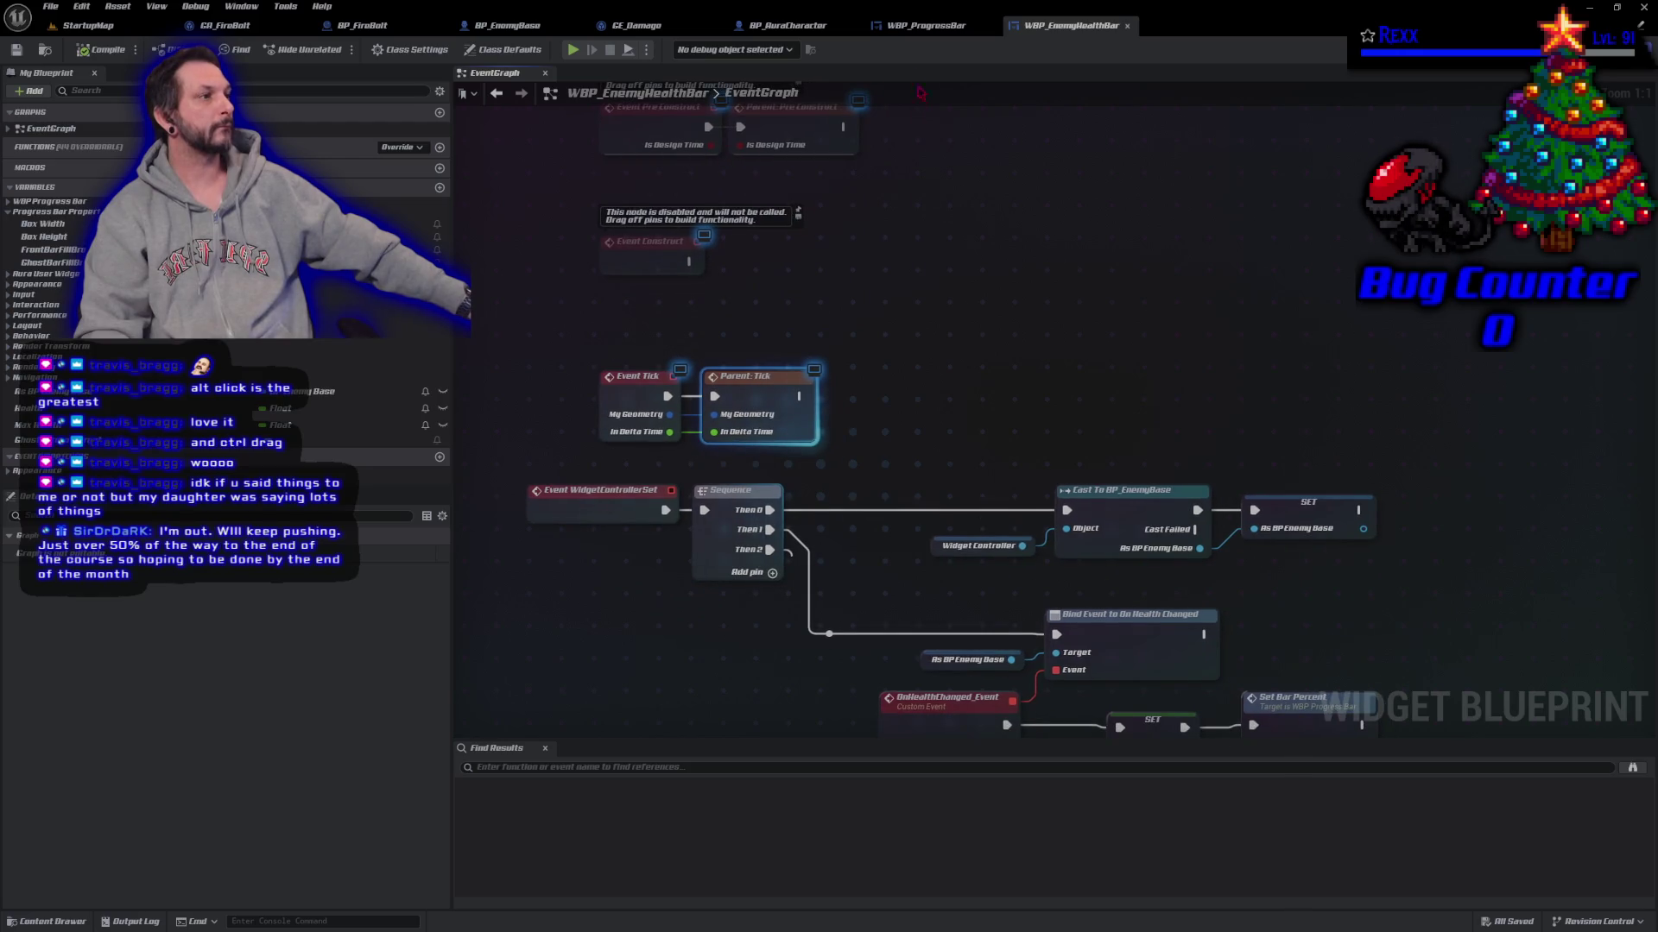
pyautogui.click(914, 27)
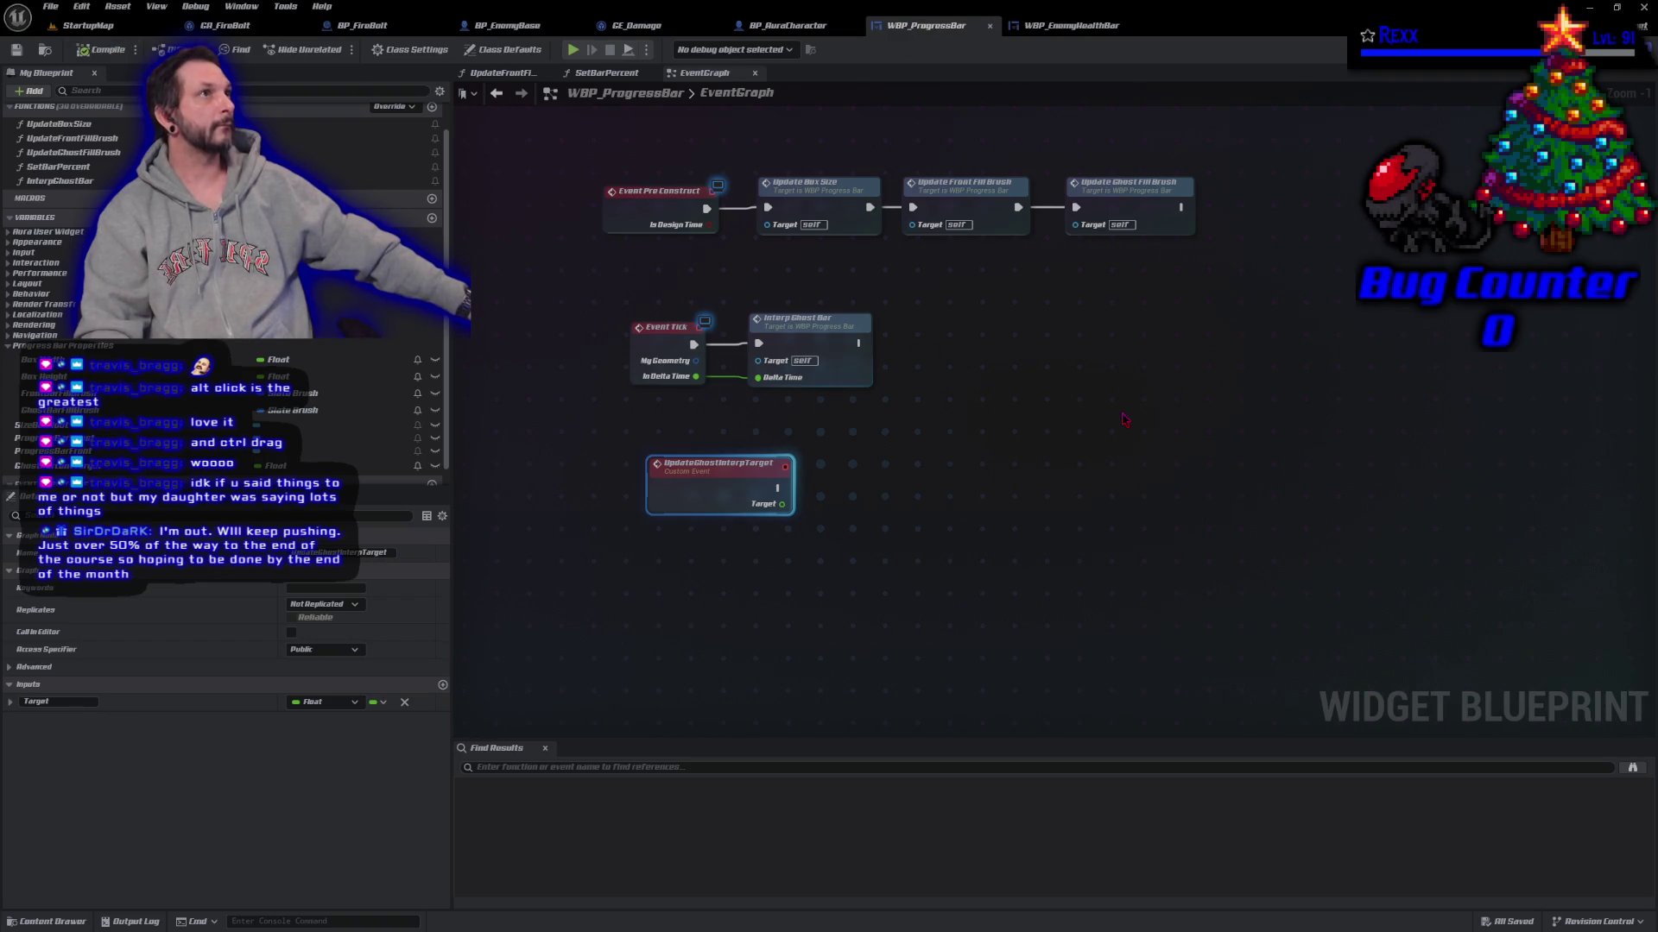
pyautogui.click(629, 77)
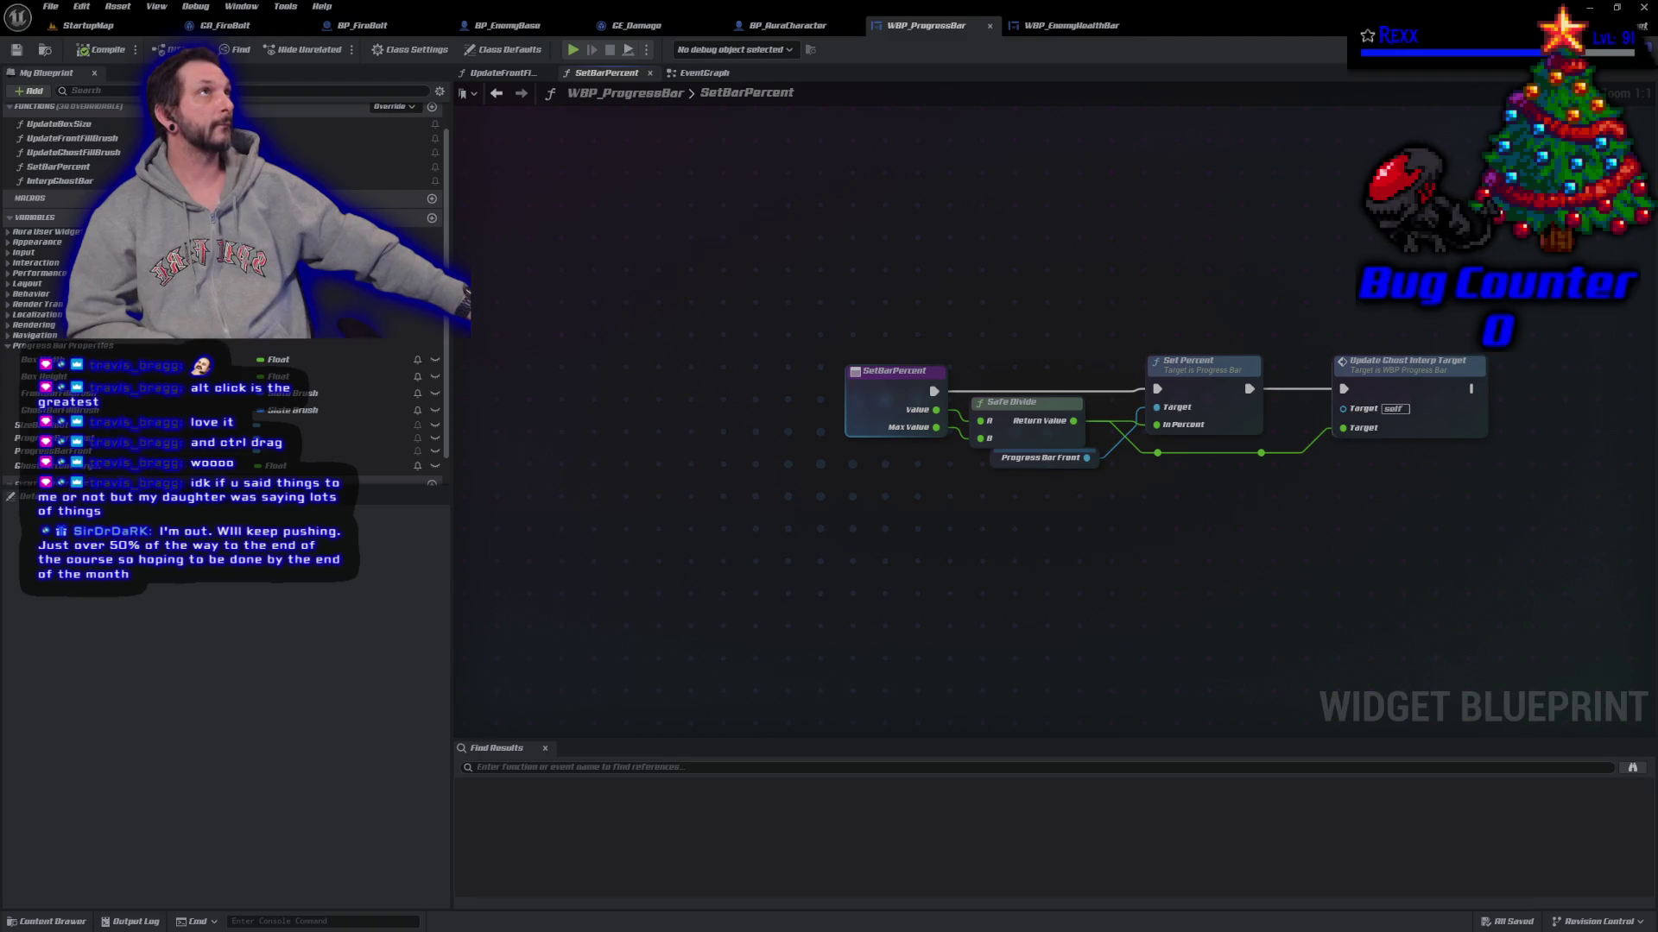
pyautogui.moveTo(1102, 297); pyautogui.dragTo(922, 305)
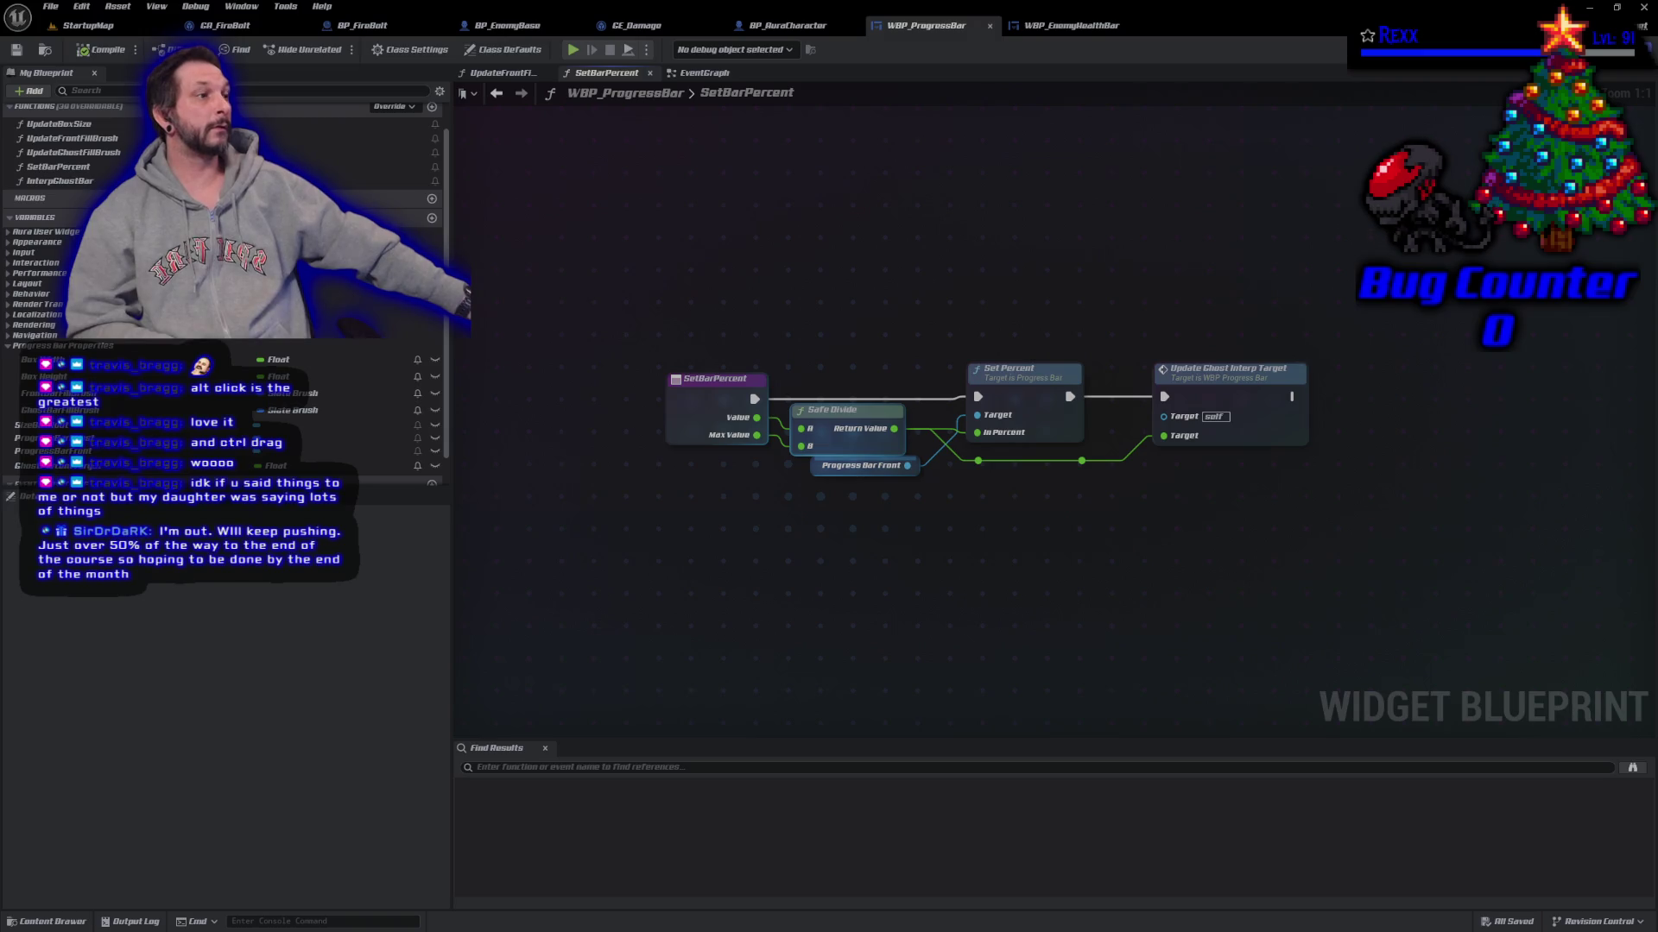
pyautogui.click(704, 73)
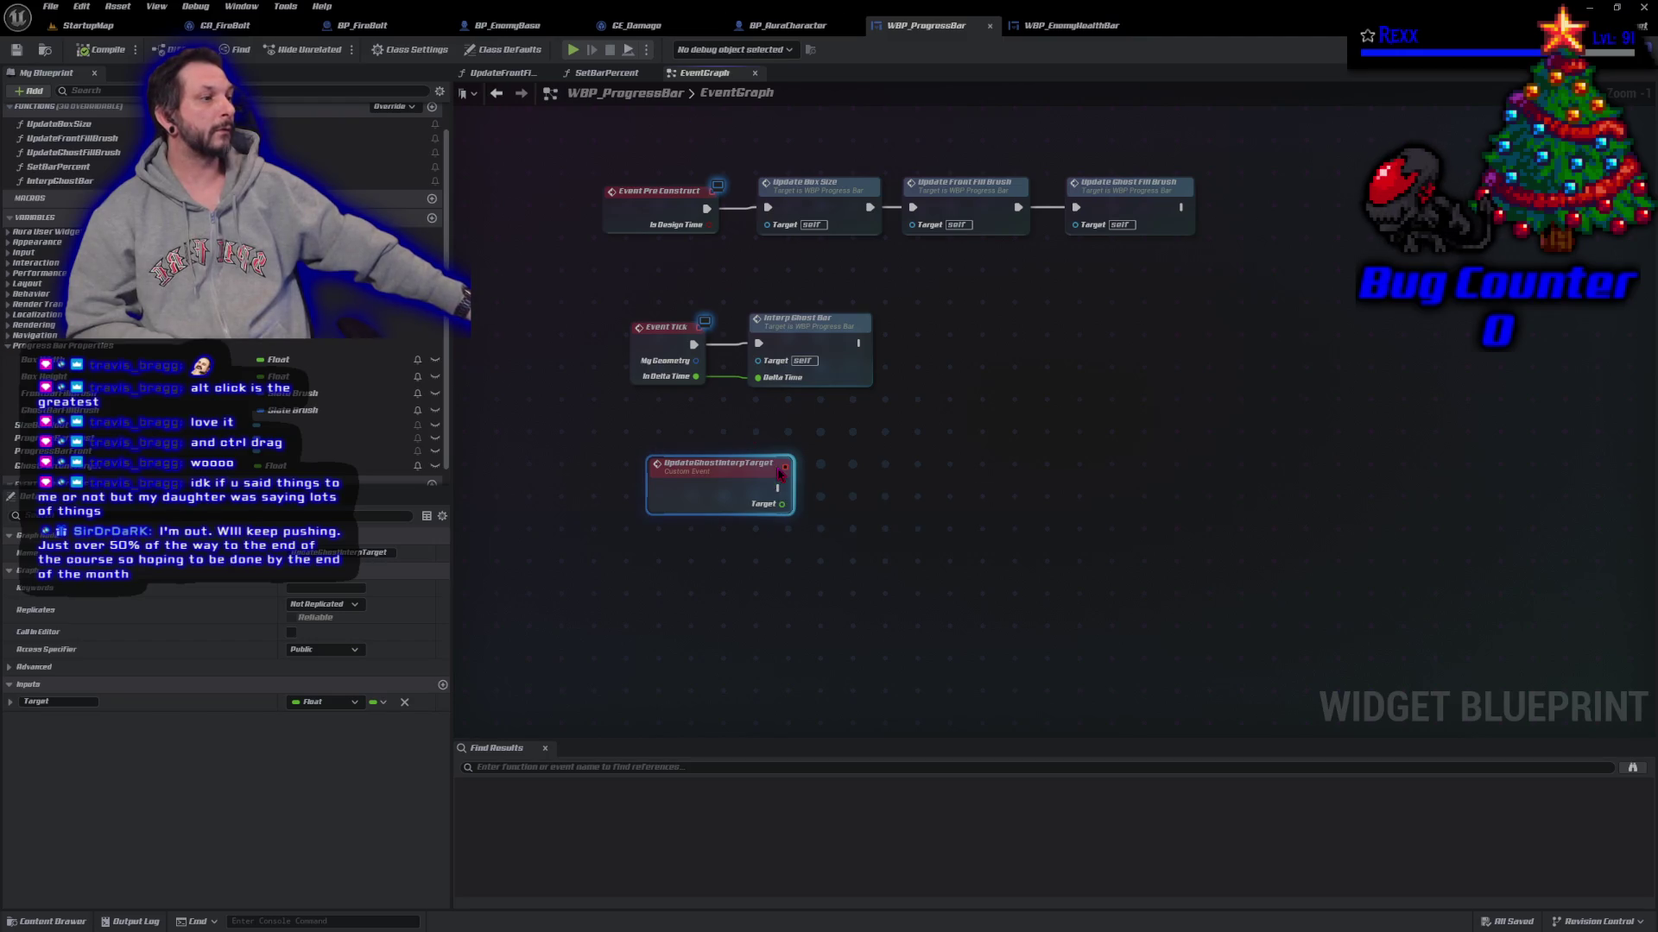
pyautogui.moveTo(778, 489); pyautogui.dragTo(842, 489)
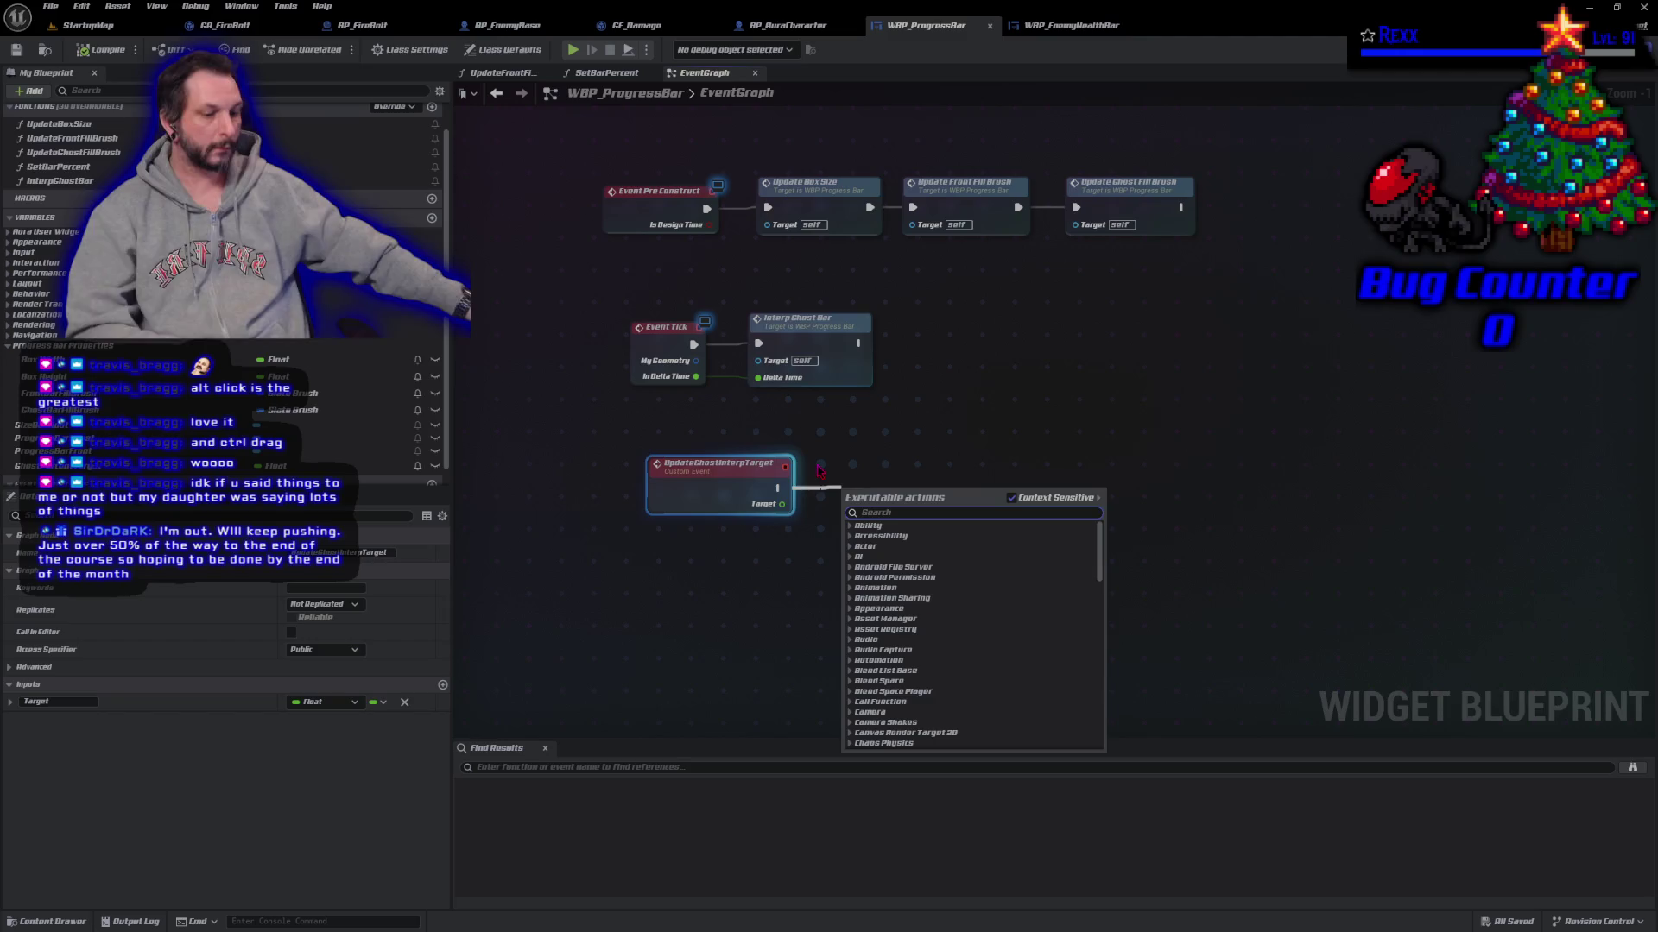
# Step: Add a Delay node after UpdateGhostInterpTarget, plus a SET Ghost Percent Target node
pyautogui.write('delay')
pyautogui.press('Return')
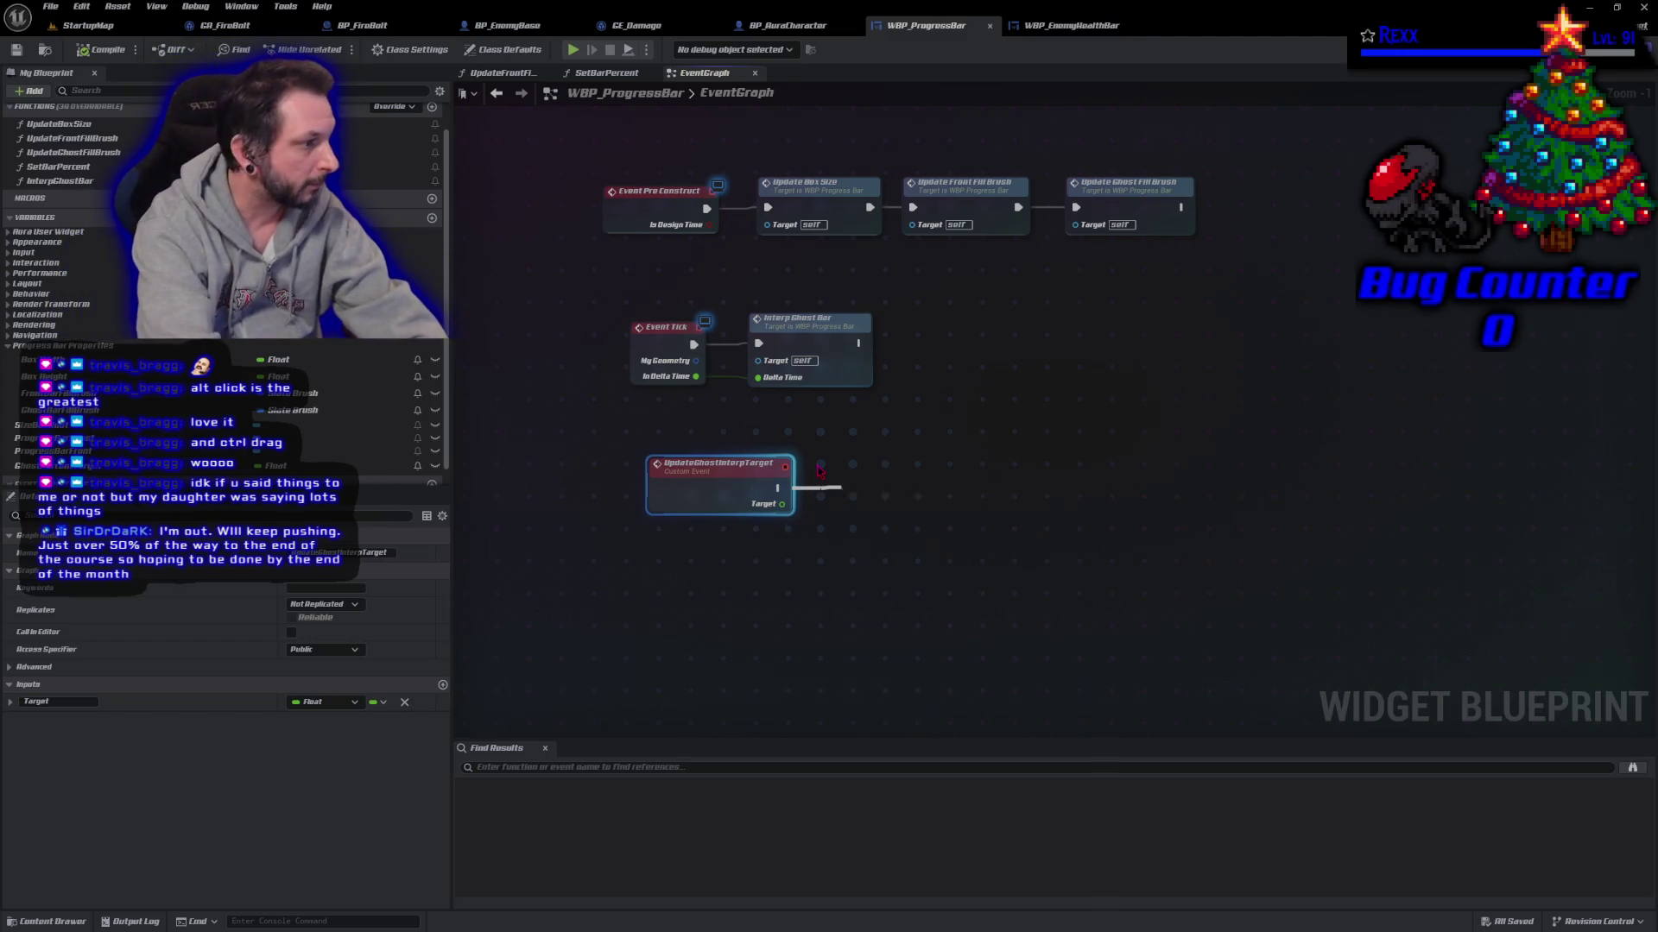
pyautogui.press('q')
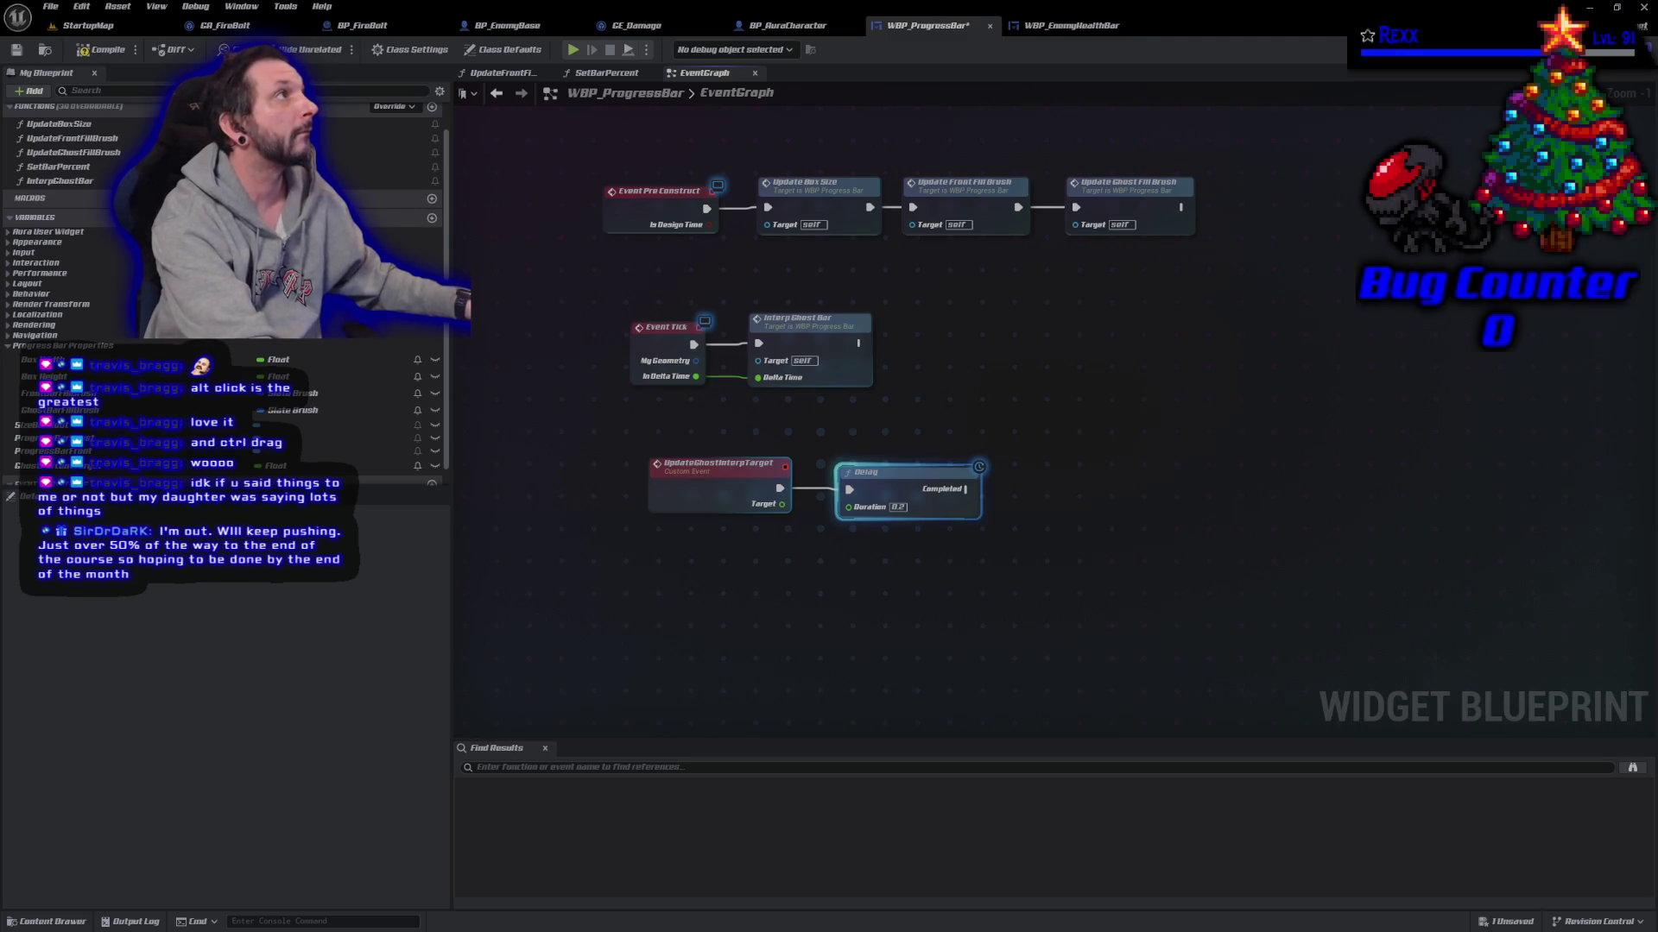
pyautogui.rightClick(1068, 517)
pyautogui.write('set ghost')
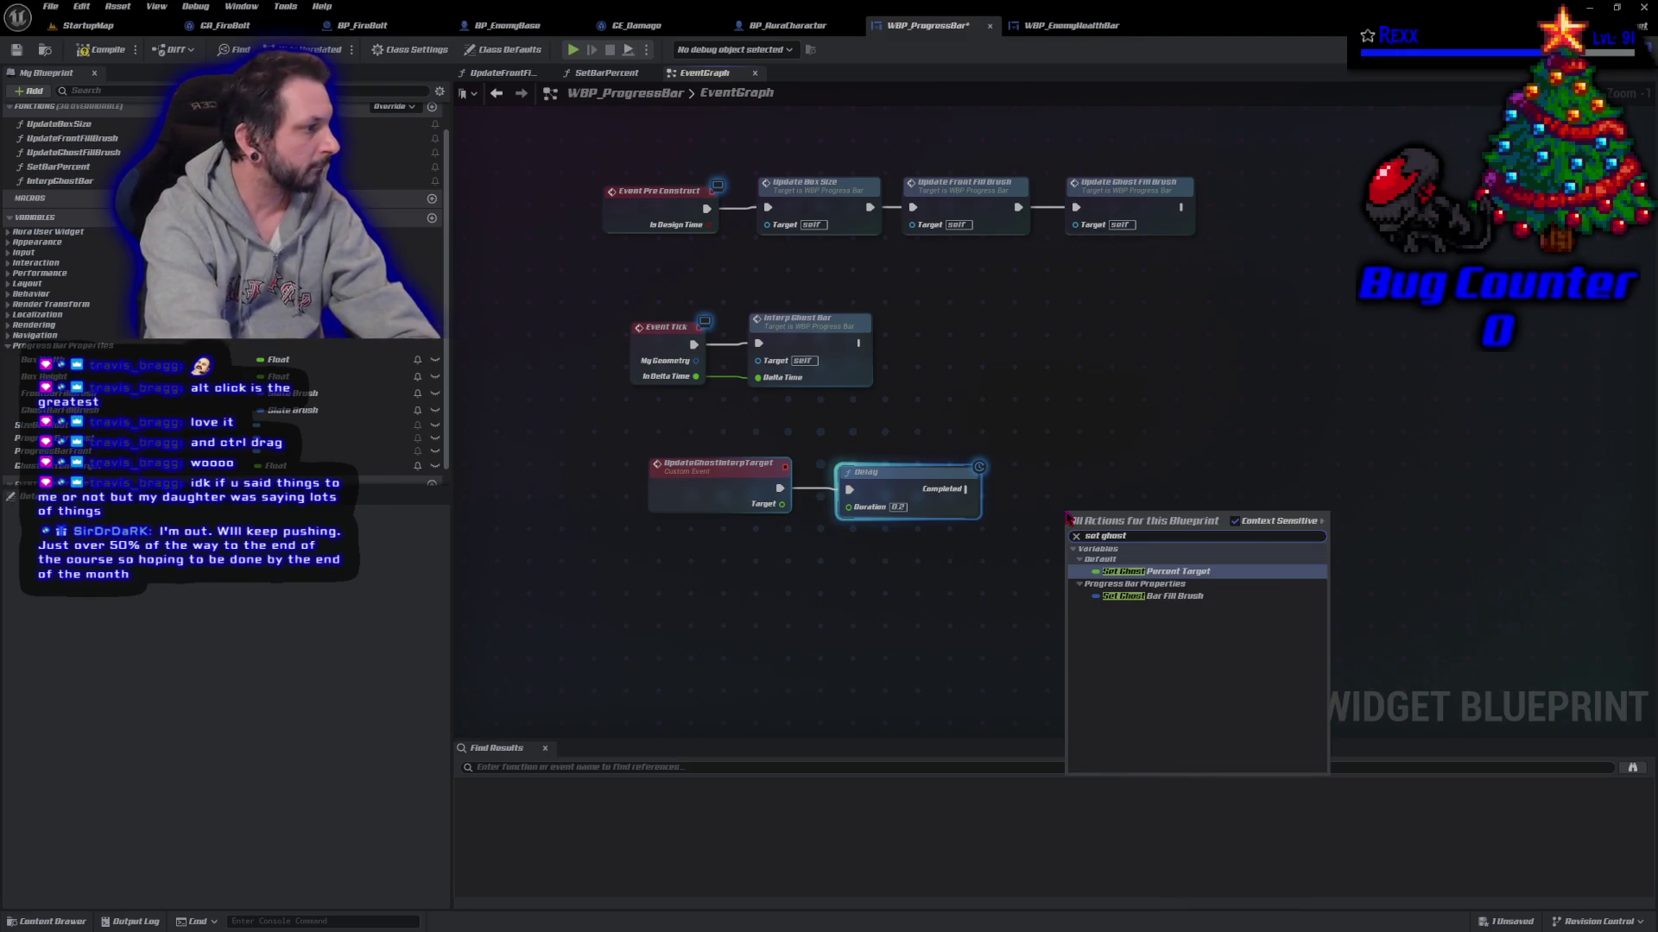
pyautogui.press('Return')
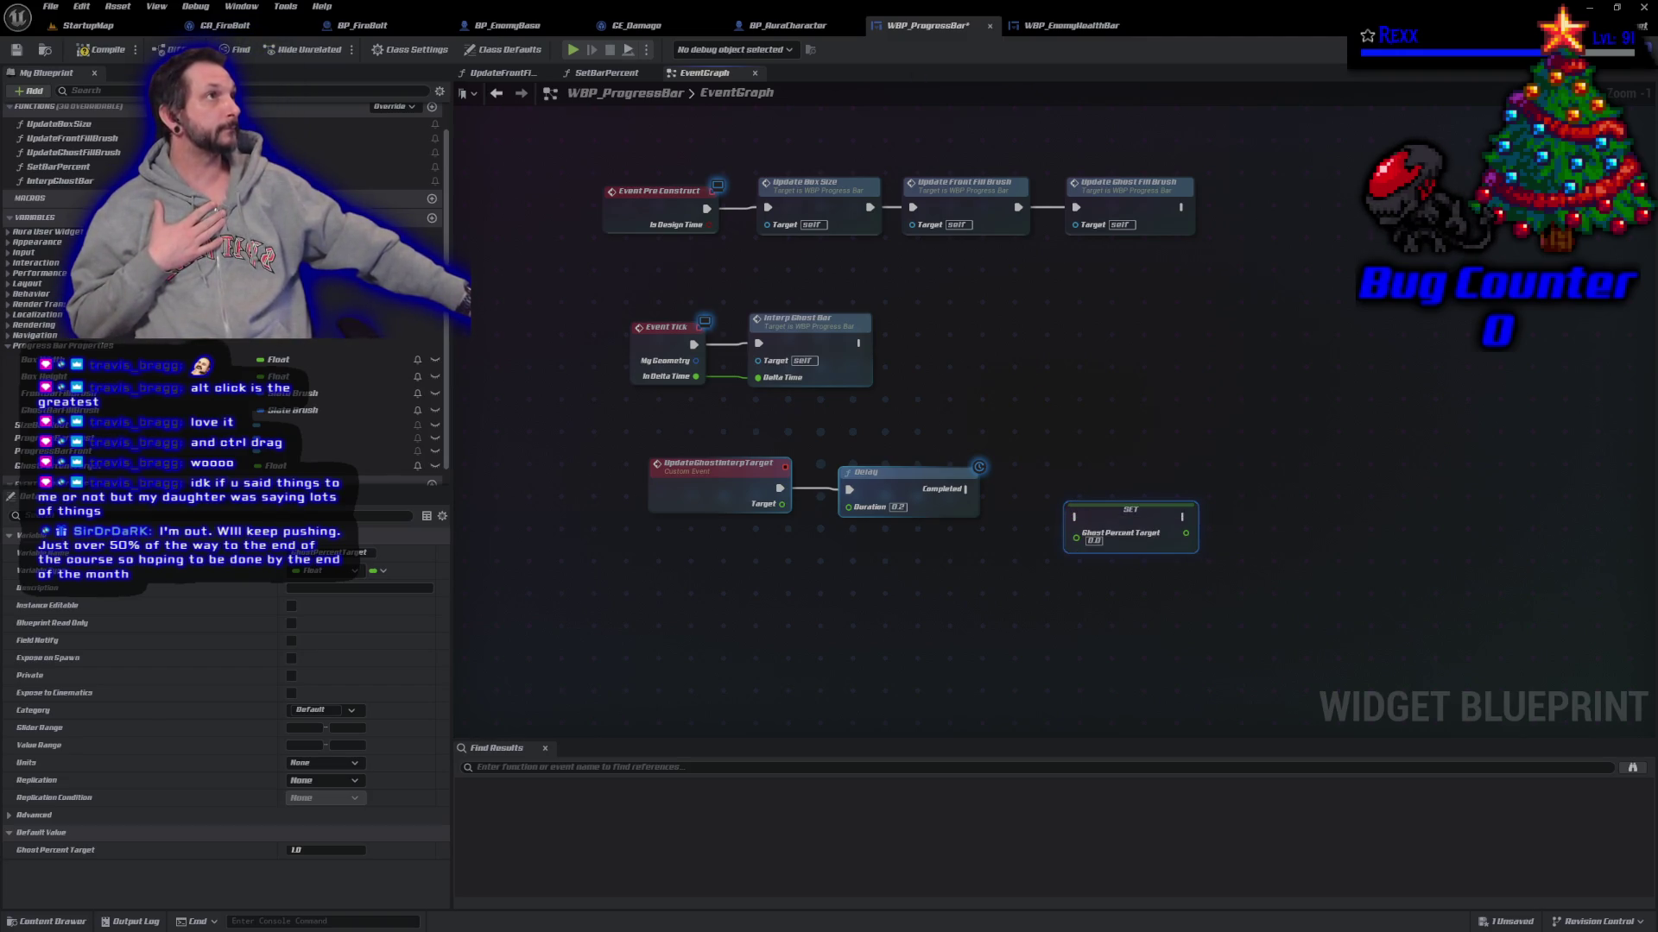
# Step: Feed Target into Ghost Percent Target after the Delay completes, with a 1.0 duration, then return to StartupMap
pyautogui.moveTo(826, 498)
pyautogui.mouseDown()
pyautogui.moveTo(1001, 523)
pyautogui.moveTo(1070, 566)
pyautogui.moveTo(1075, 539)
pyautogui.mouseUp()
pyautogui.moveTo(965, 489)
pyautogui.mouseDown()
pyautogui.moveTo(1096, 512)
pyautogui.moveTo(1041, 495)
pyautogui.mouseUp()
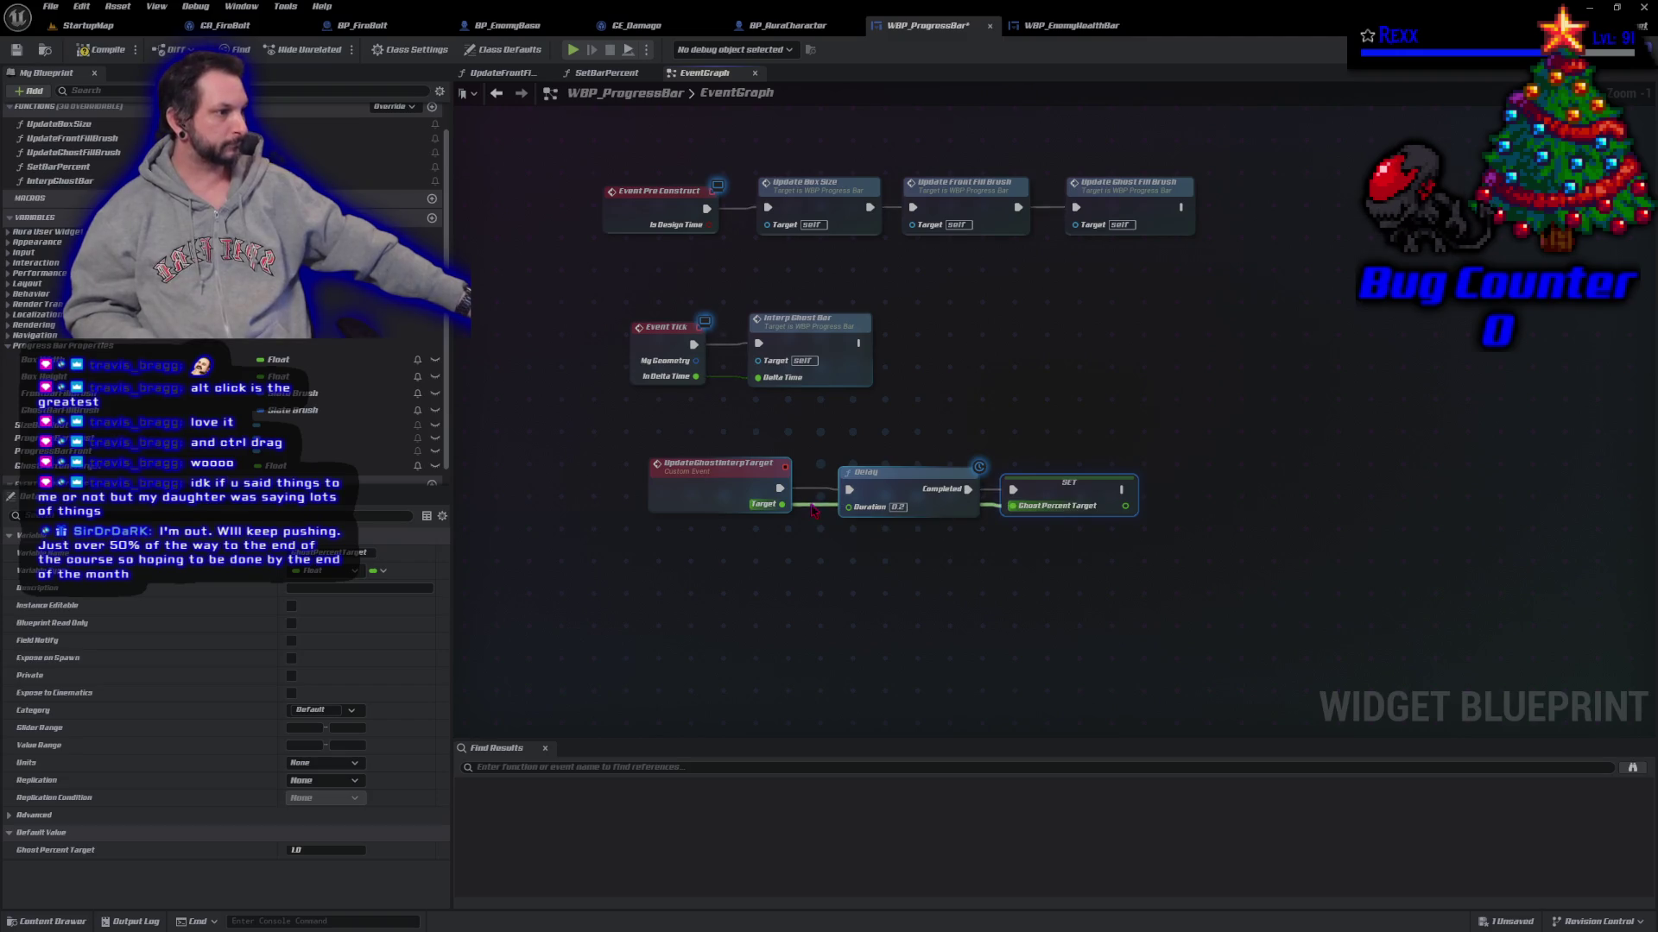
pyautogui.click(816, 518)
pyautogui.moveTo(807, 500)
pyautogui.mouseDown()
pyautogui.moveTo(803, 524)
pyautogui.moveTo(850, 525)
pyautogui.mouseUp()
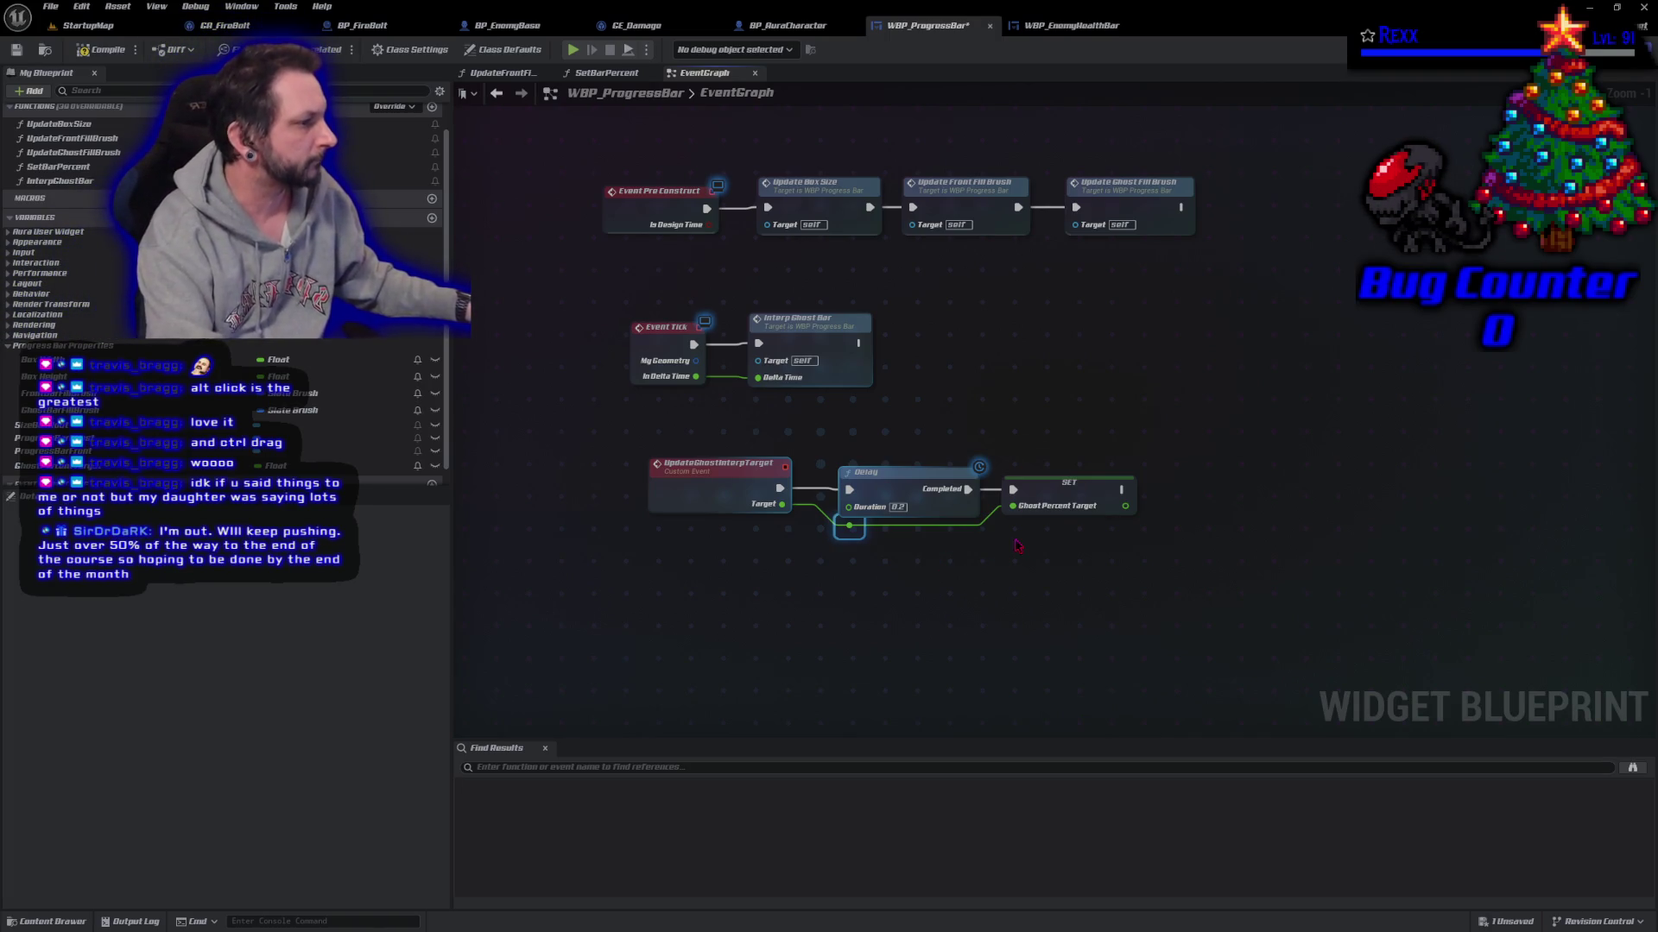
pyautogui.doubleClick(968, 523)
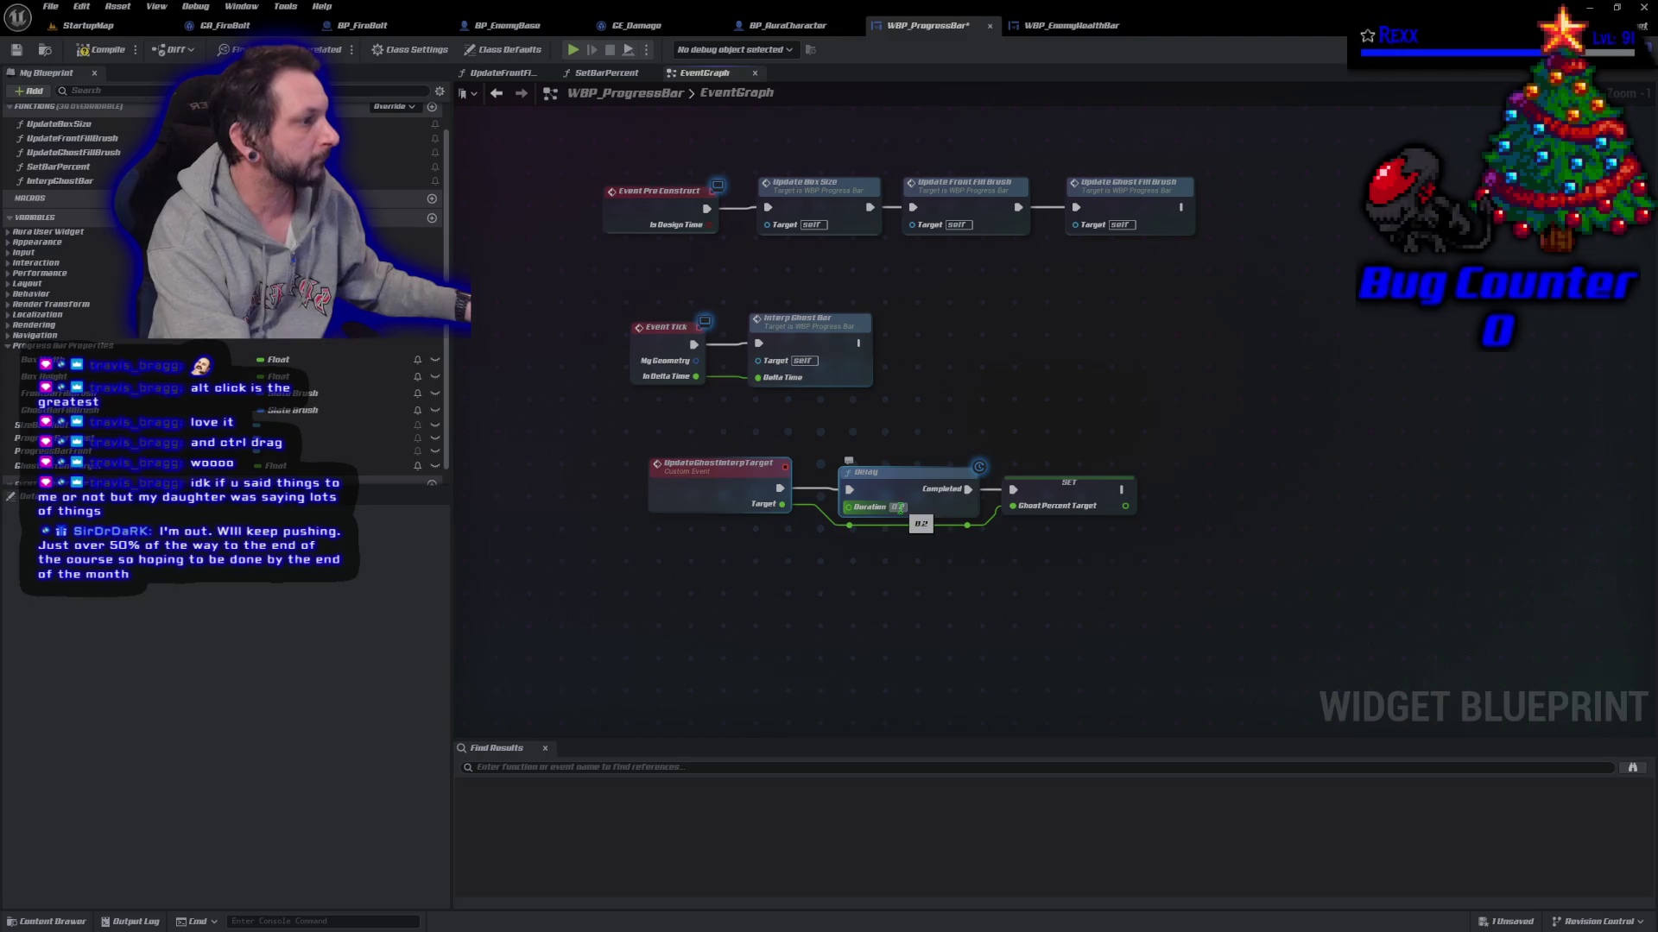
pyautogui.write('1')
pyautogui.press('Return')
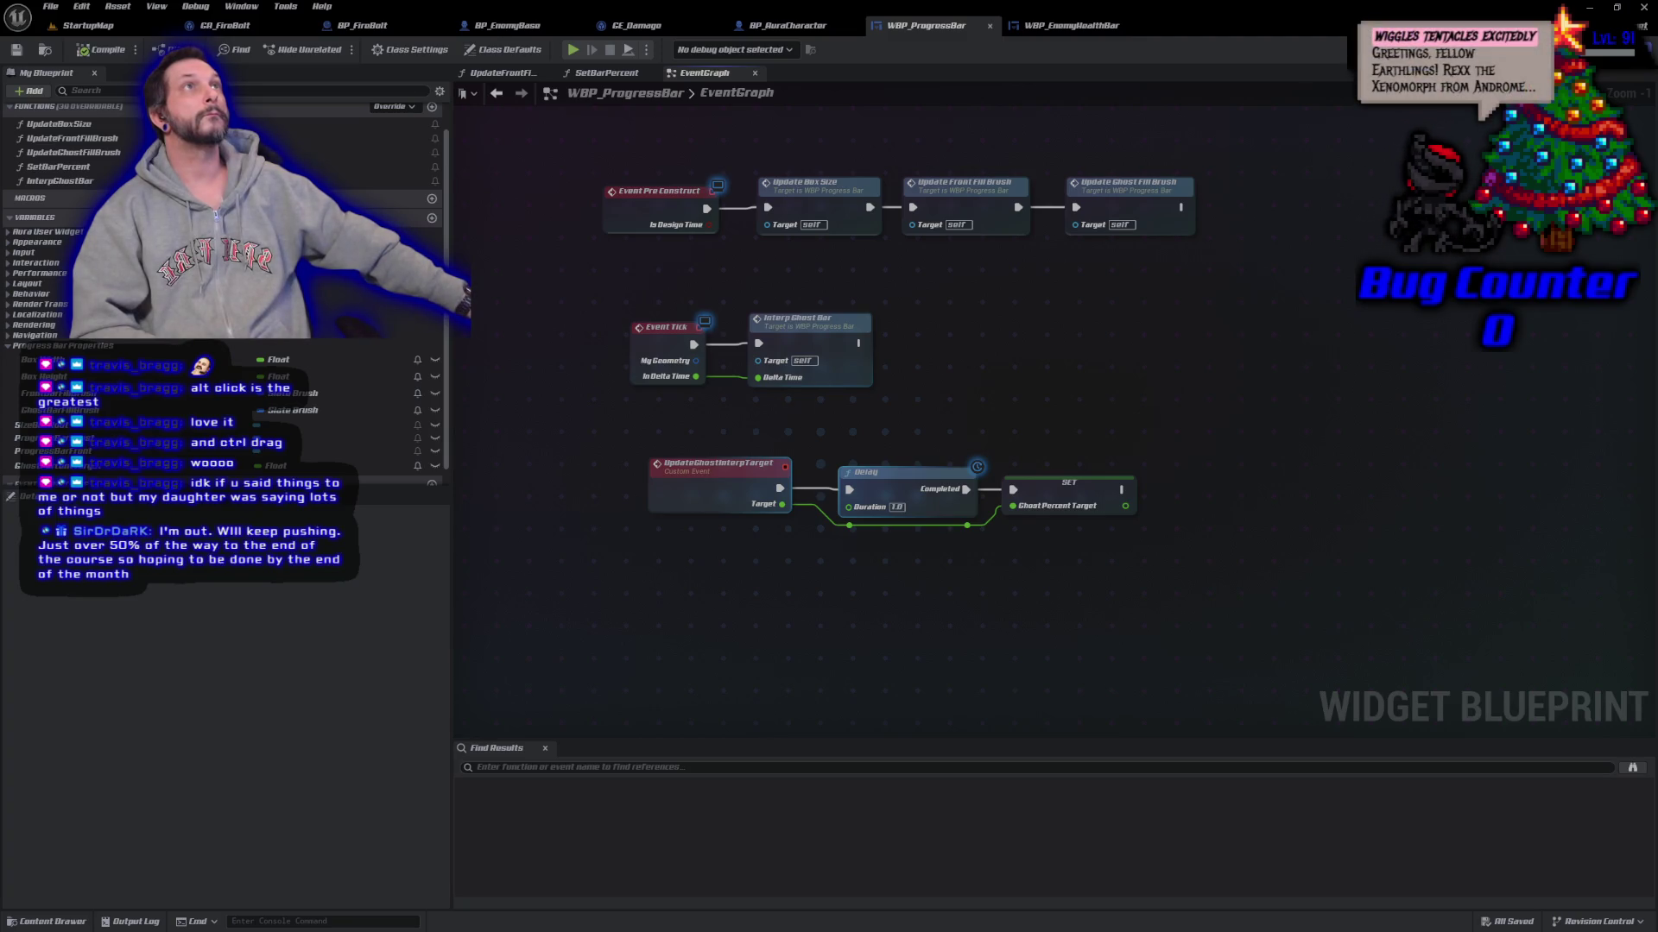
pyautogui.click(86, 25)
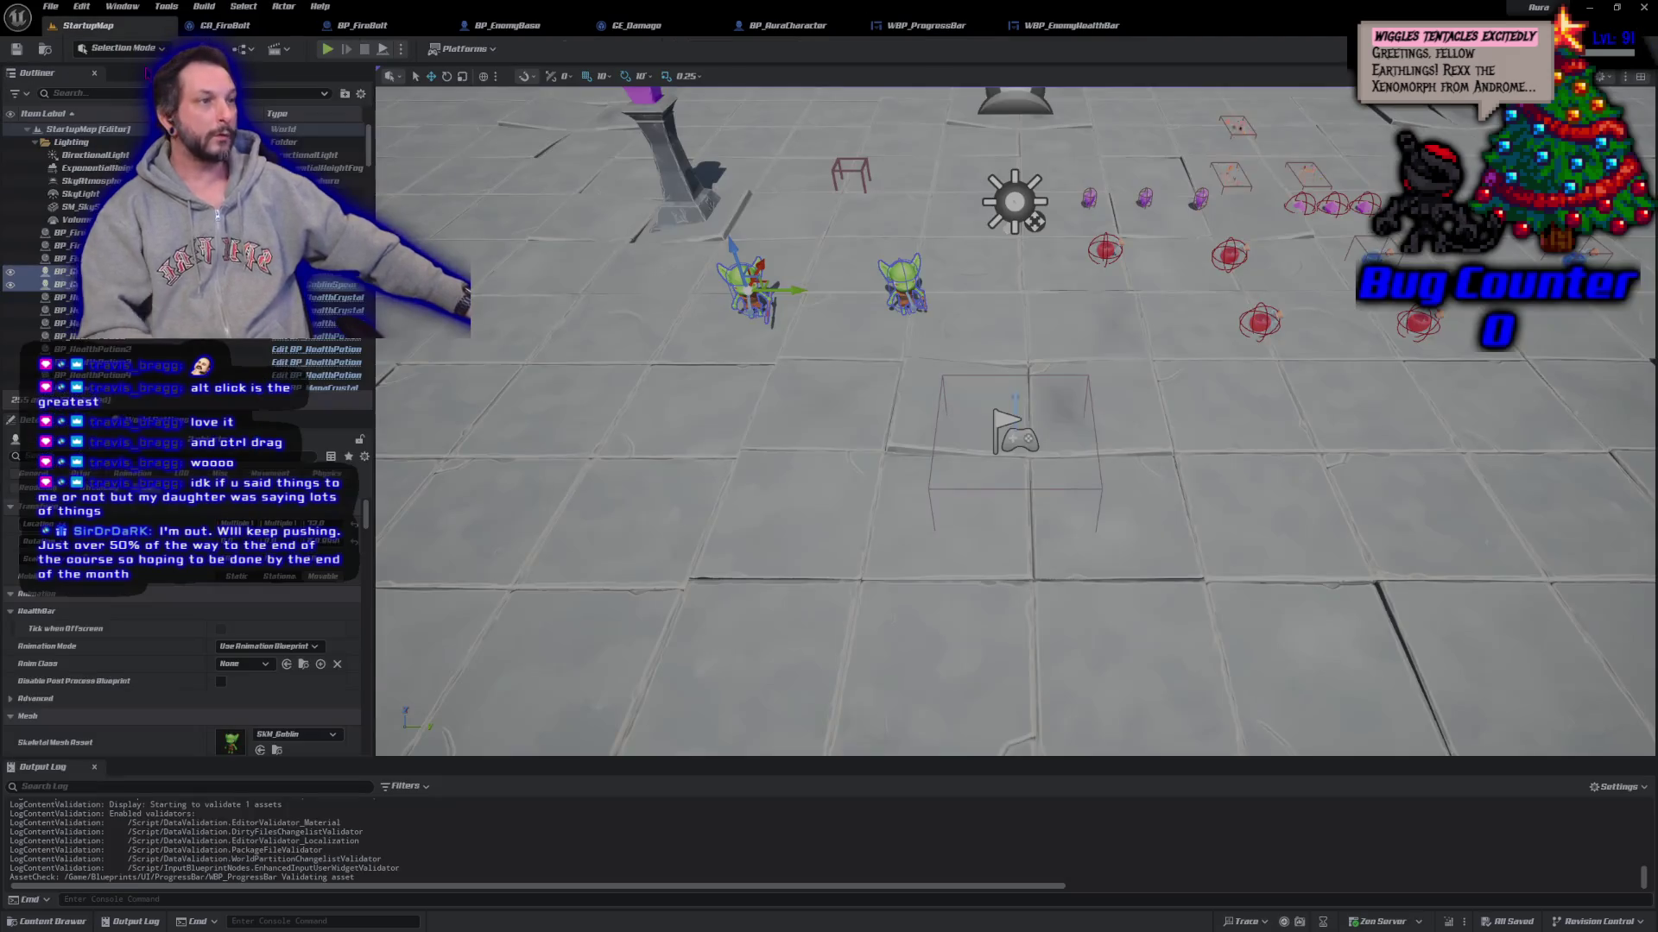
# Step: Play StartupMap and fire firebolts at a goblin to drain its health bar, then reopen WBP_ProgressBar
pyautogui.click(327, 49)
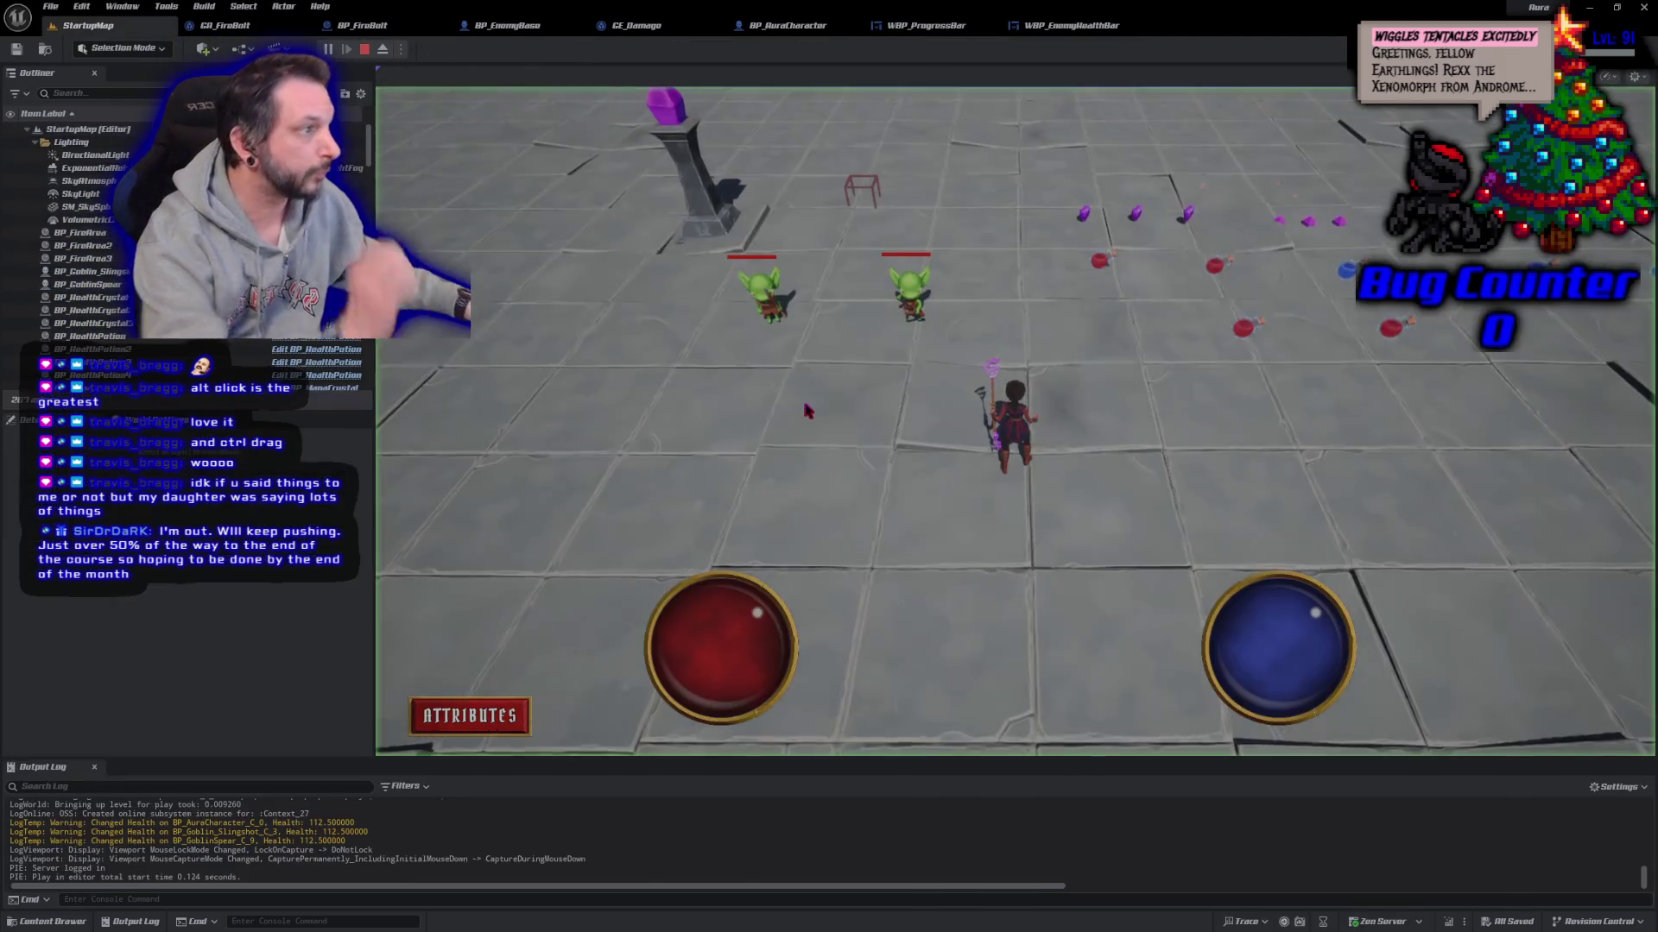
pyautogui.click(911, 298)
pyautogui.click(911, 298)
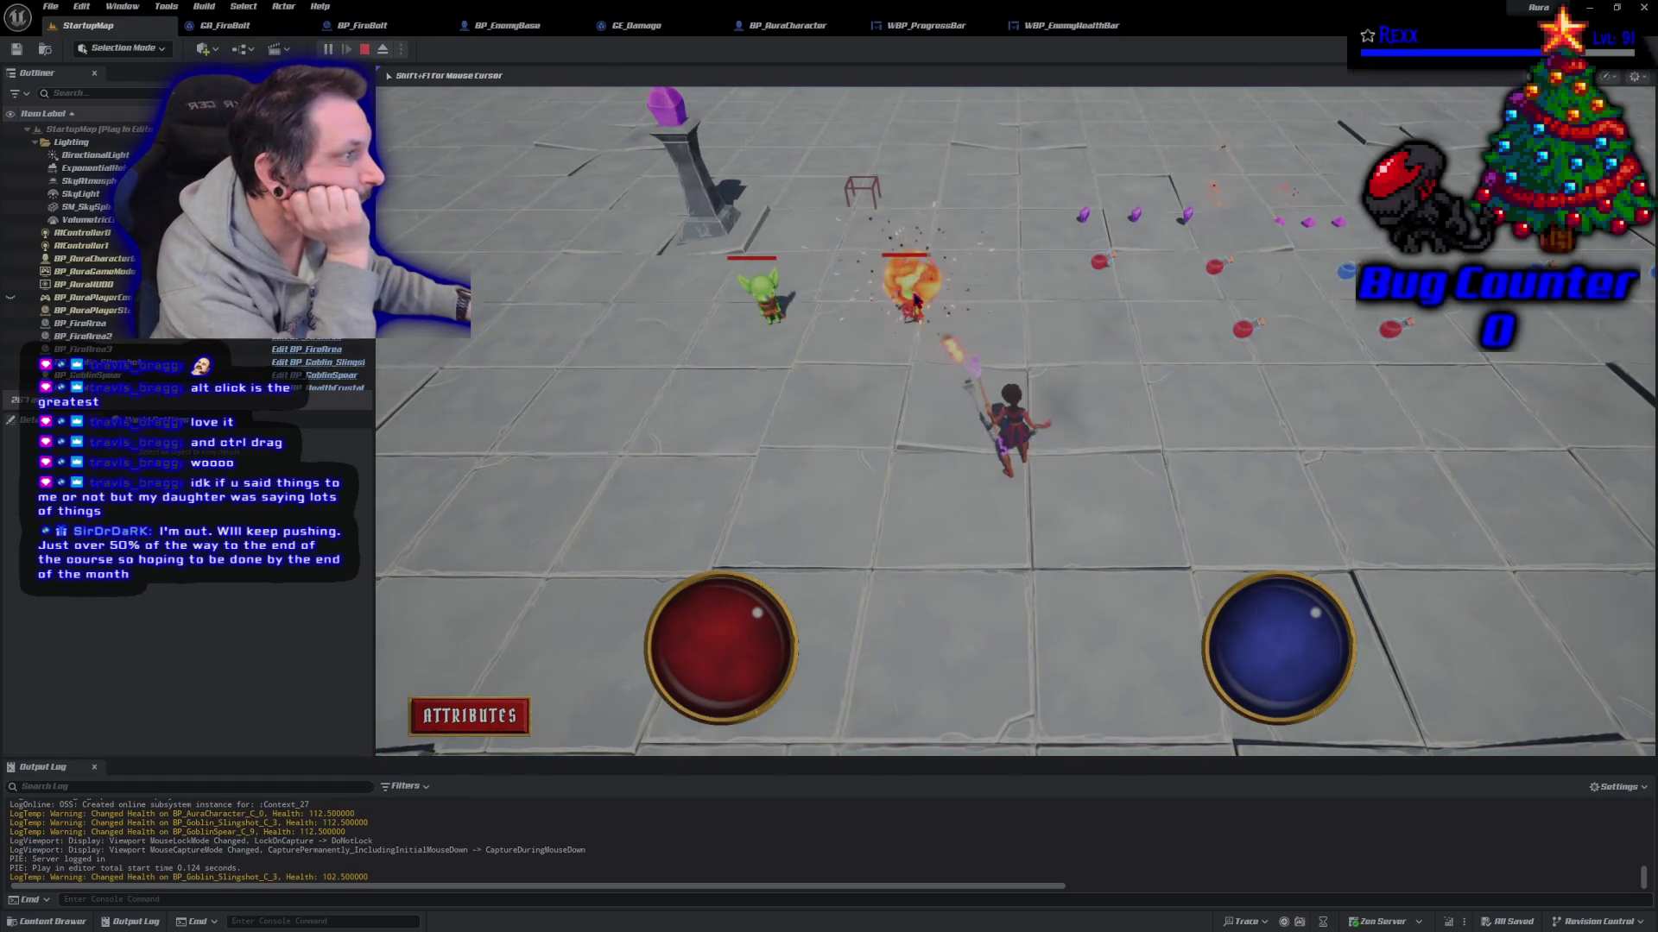
pyautogui.click(916, 300)
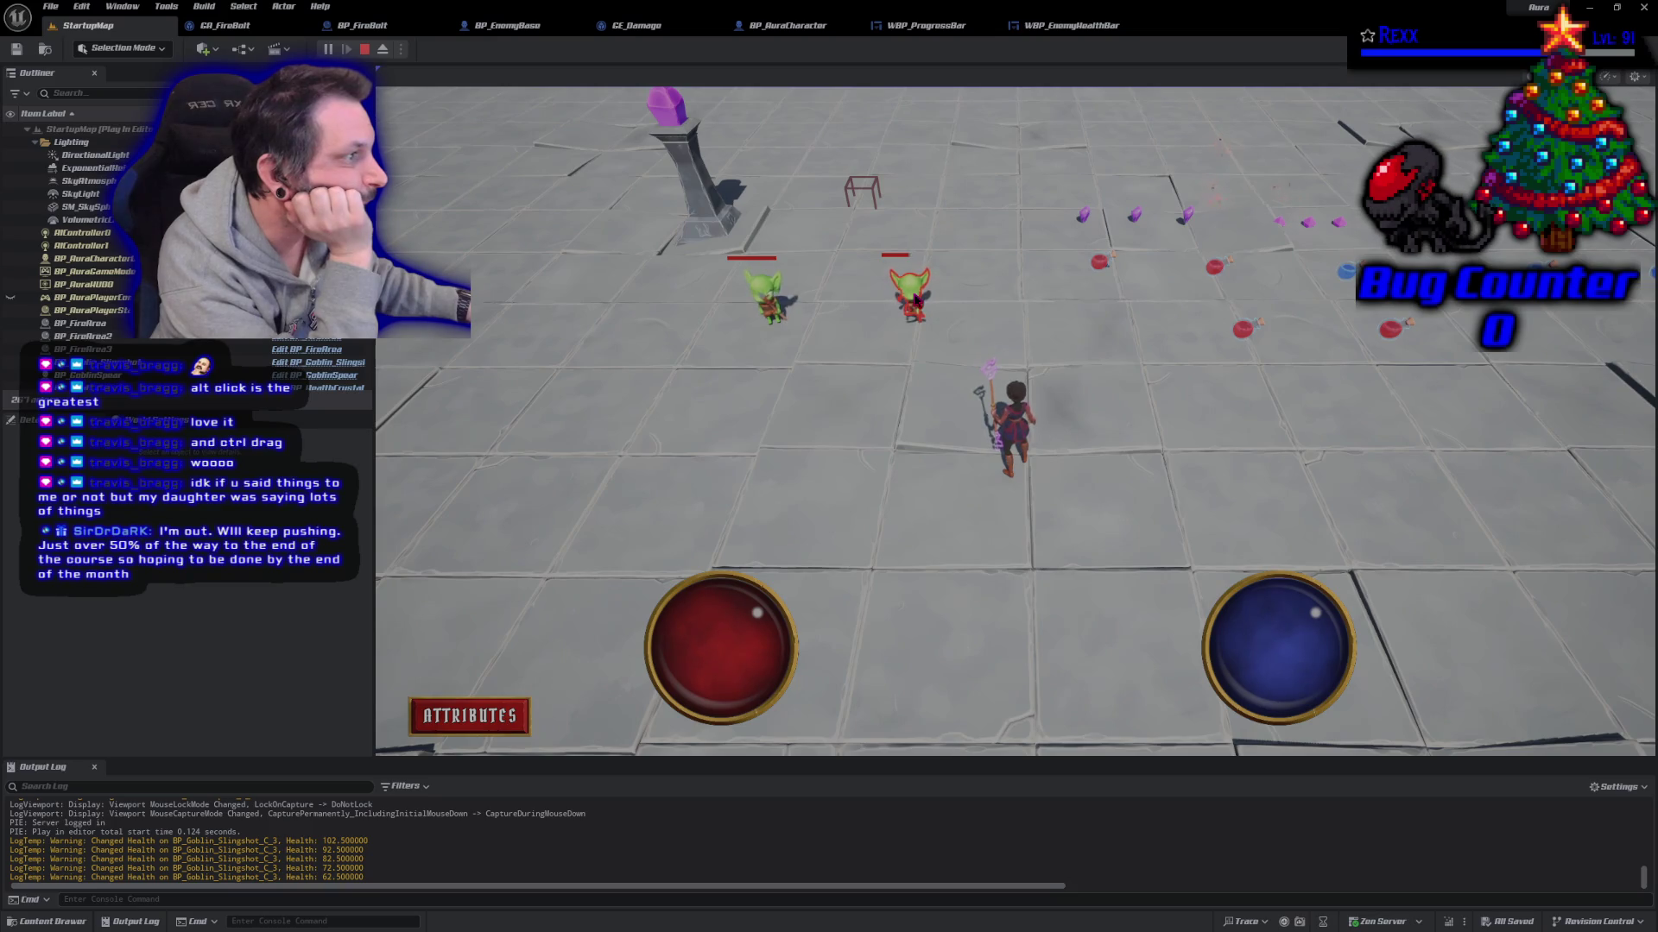
pyautogui.click(916, 300)
pyautogui.click(916, 300)
pyautogui.click(915, 299)
pyautogui.click(915, 299)
pyautogui.click(915, 299)
pyautogui.click(915, 300)
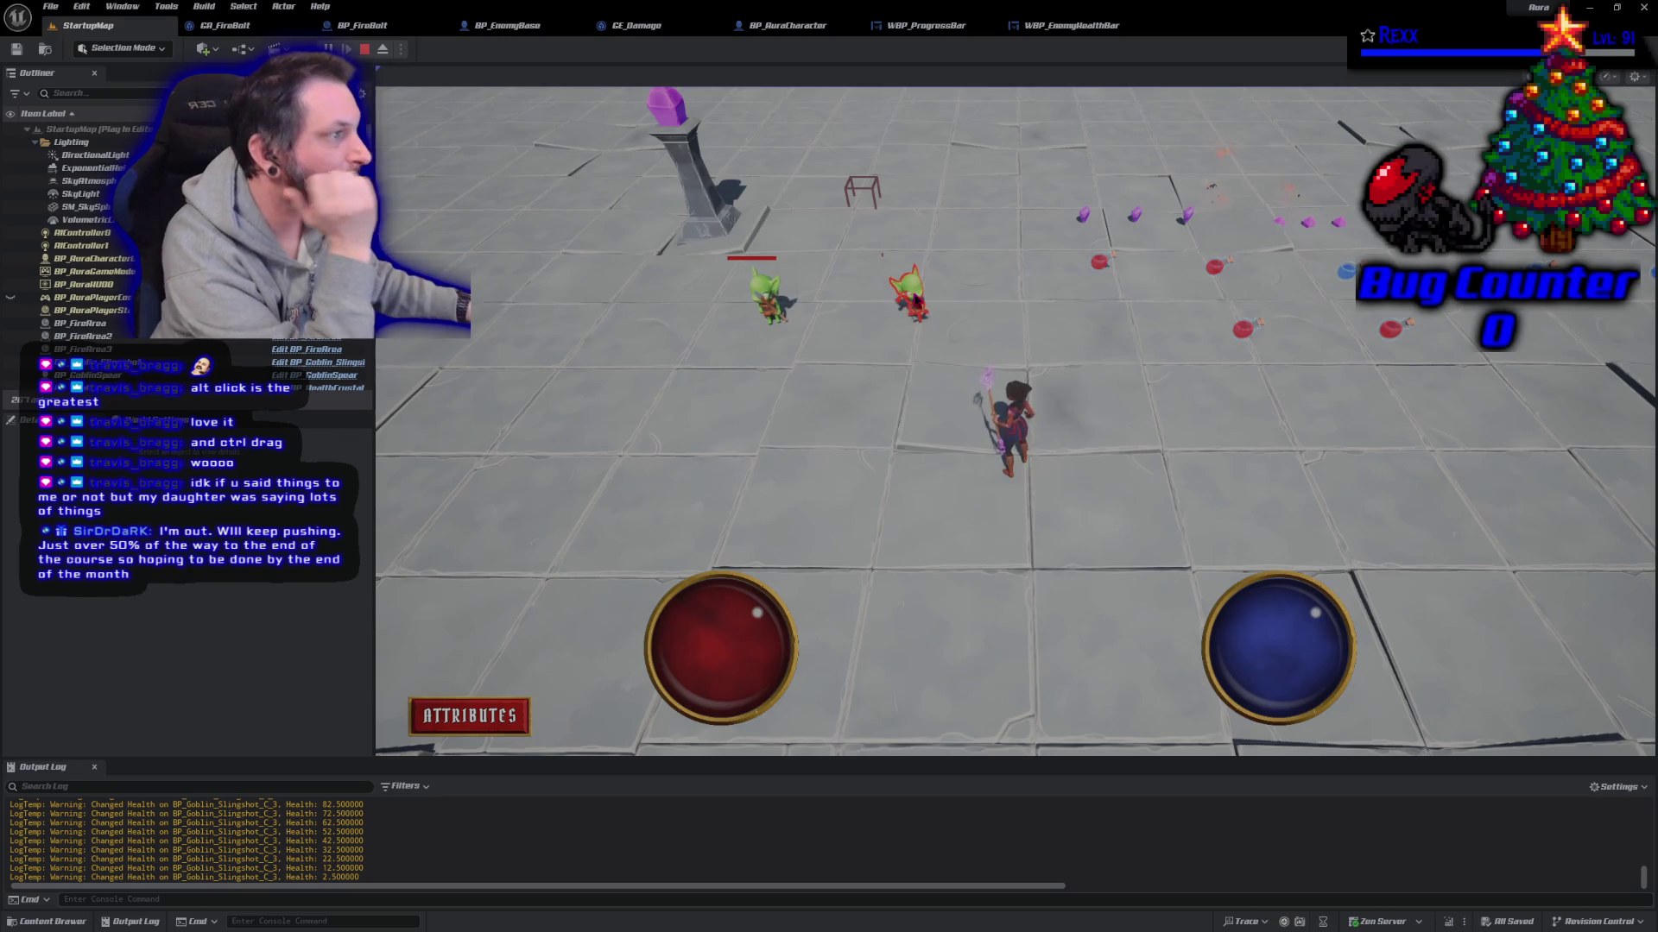
pyautogui.press('Escape')
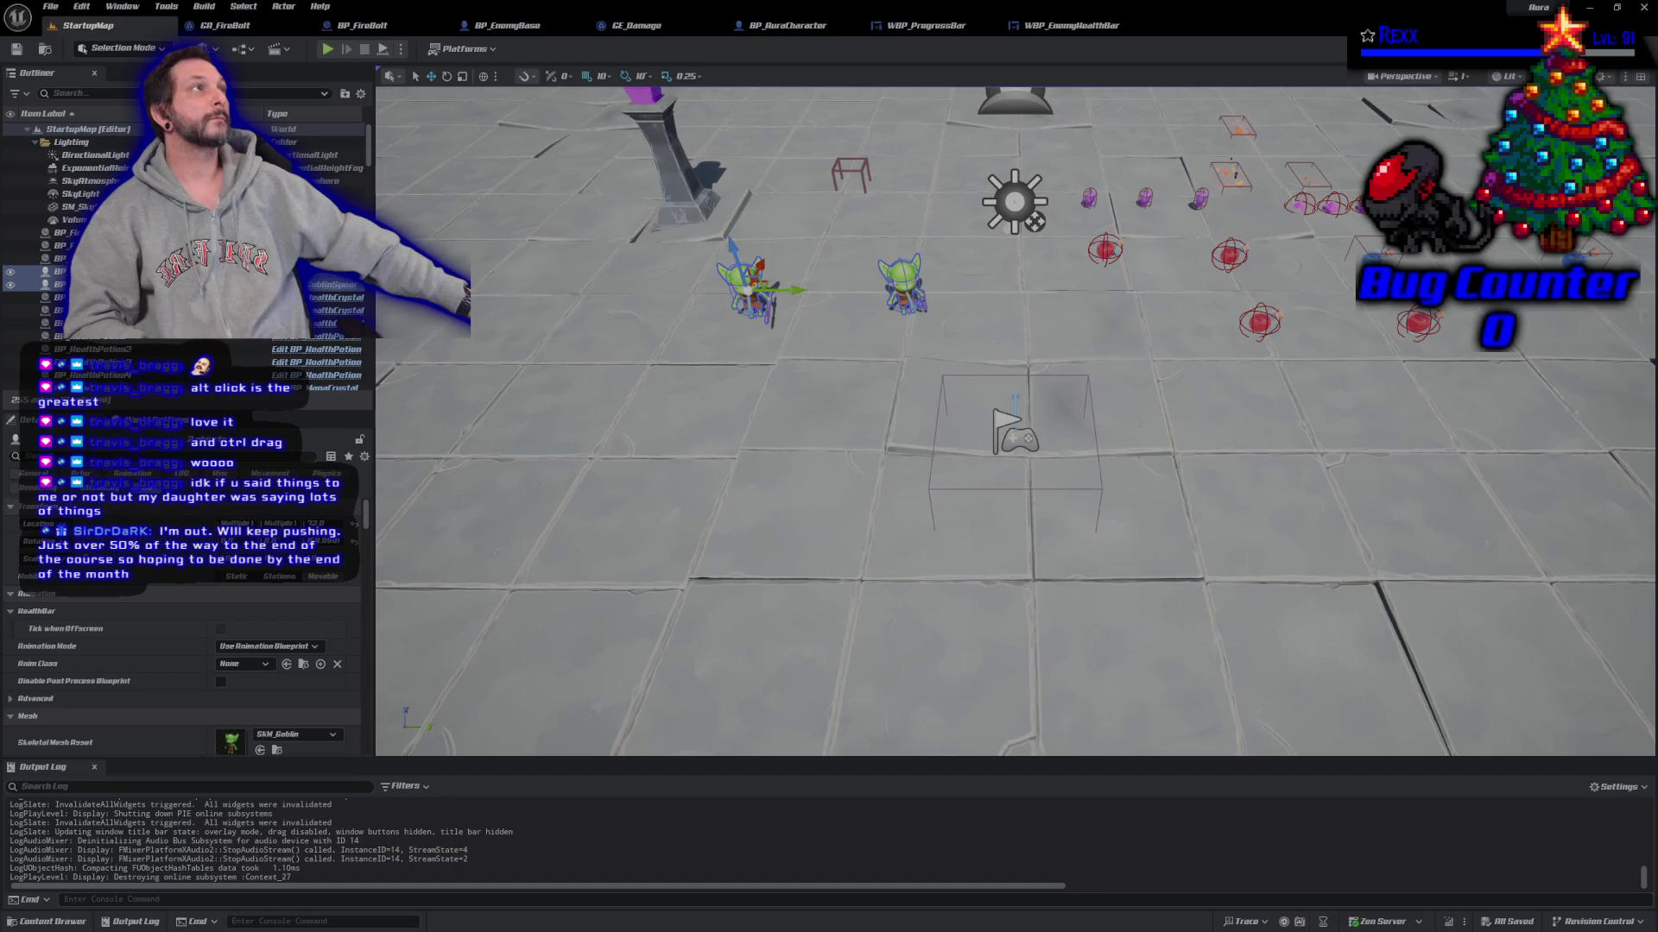
pyautogui.click(921, 27)
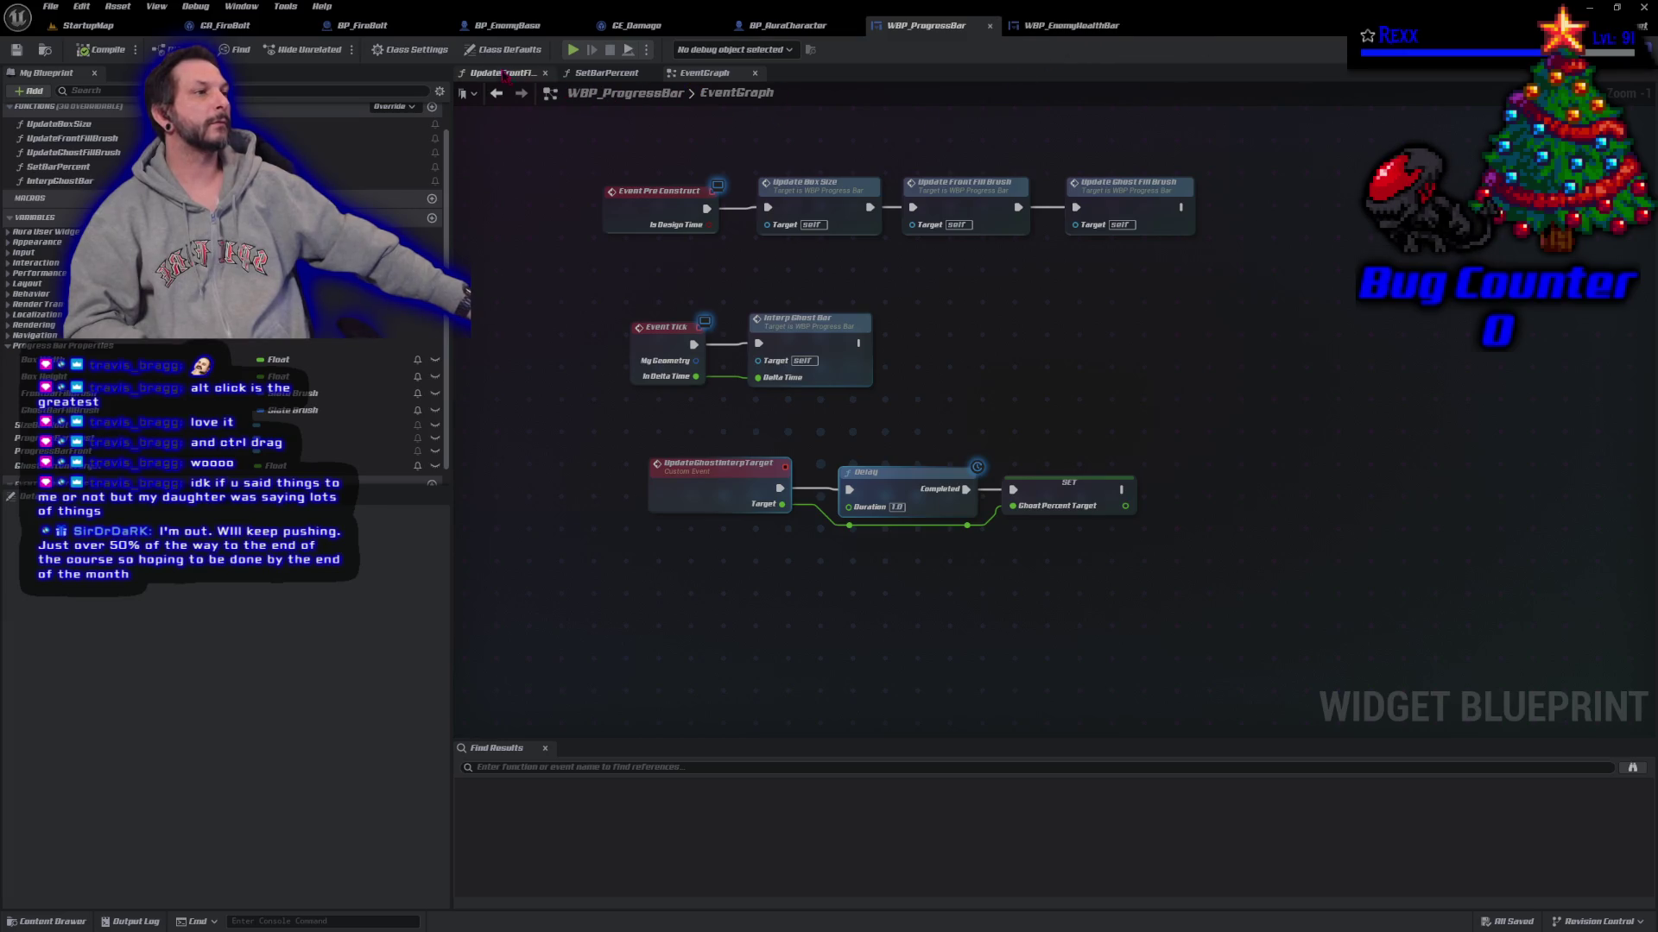
# Step: Set FInterp To's Interp Speed to 5.0 in InterpGhostBar and save all assets
pyautogui.doubleClick(52, 181)
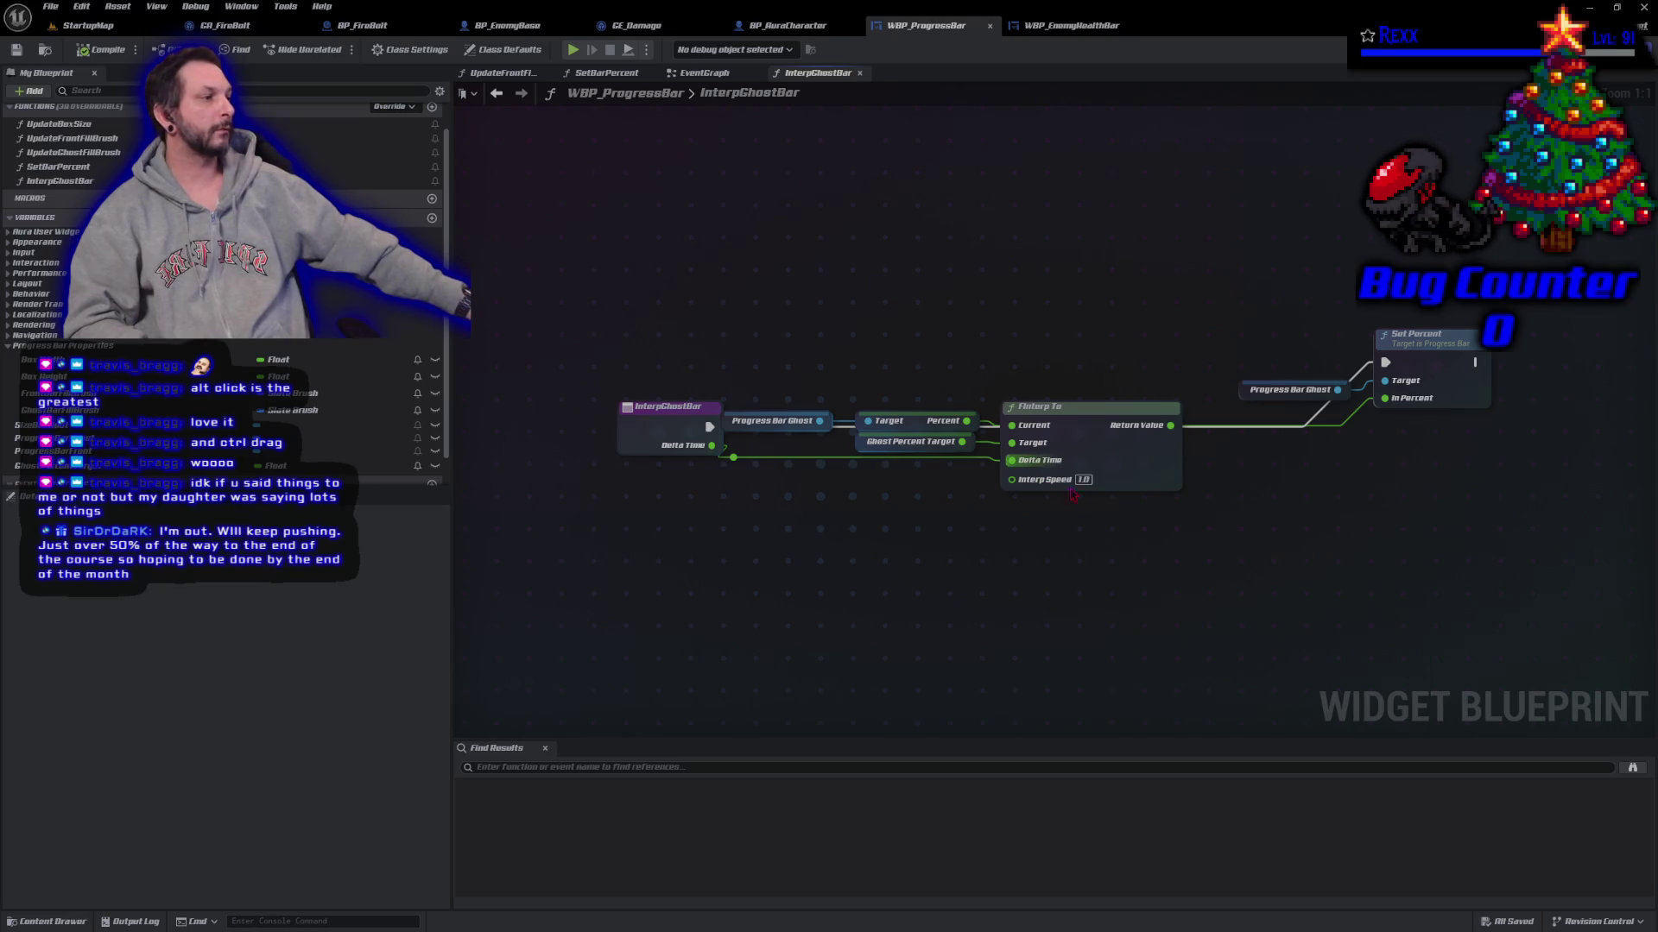
pyautogui.write('5')
pyautogui.press('Return')
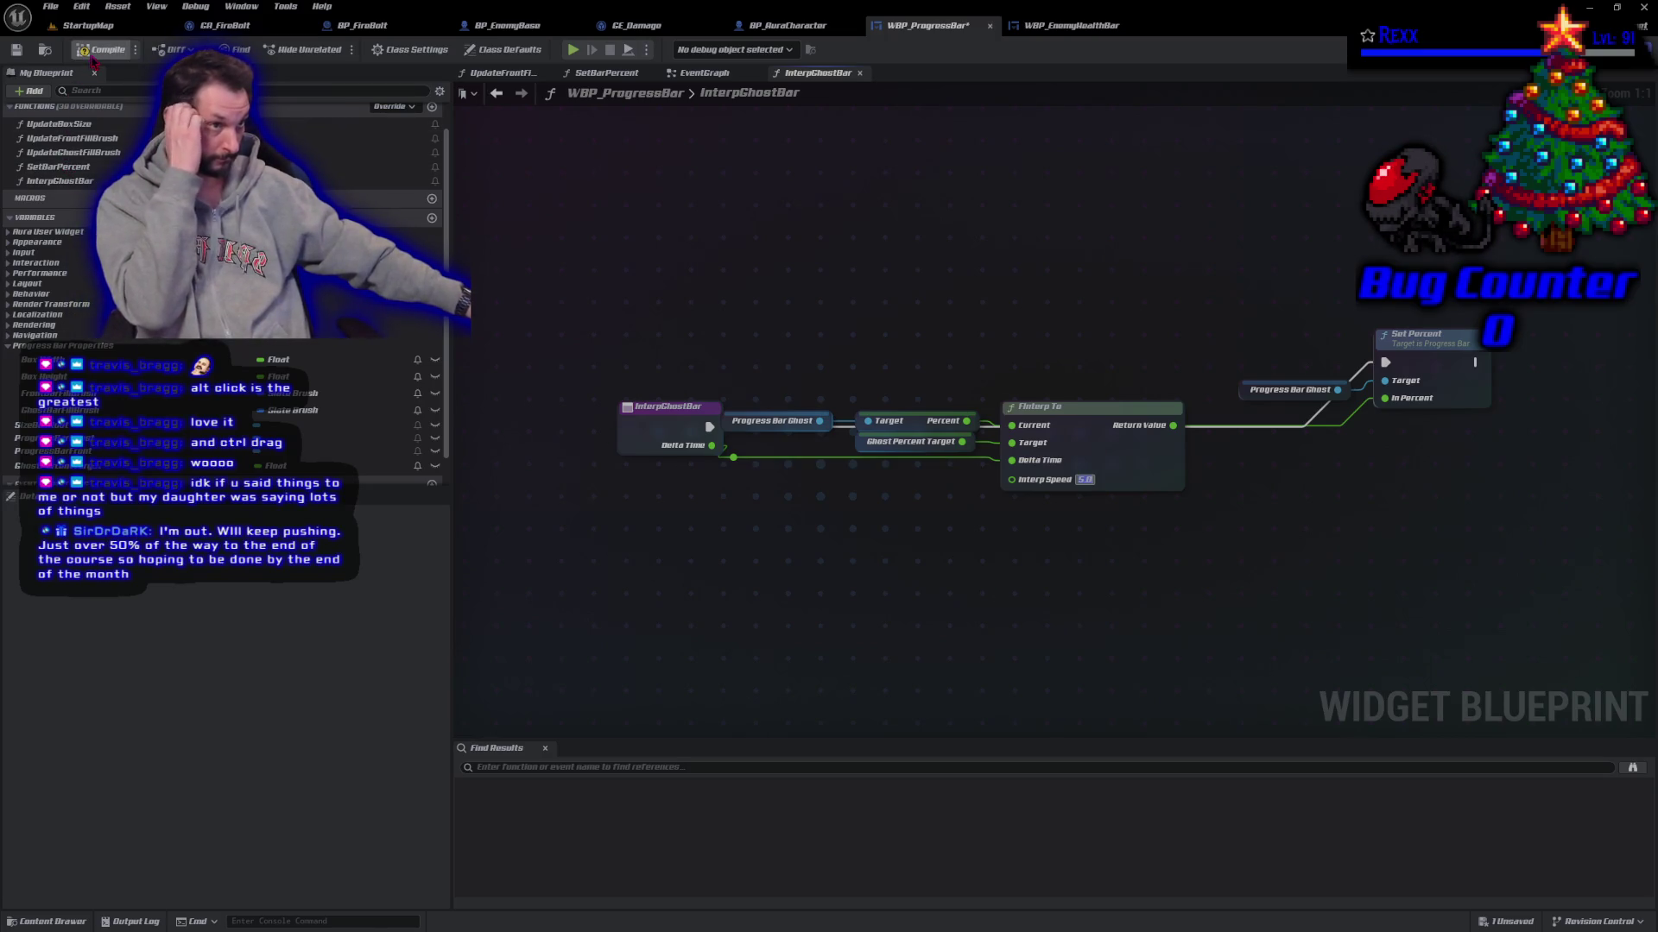
pyautogui.click(52, 7)
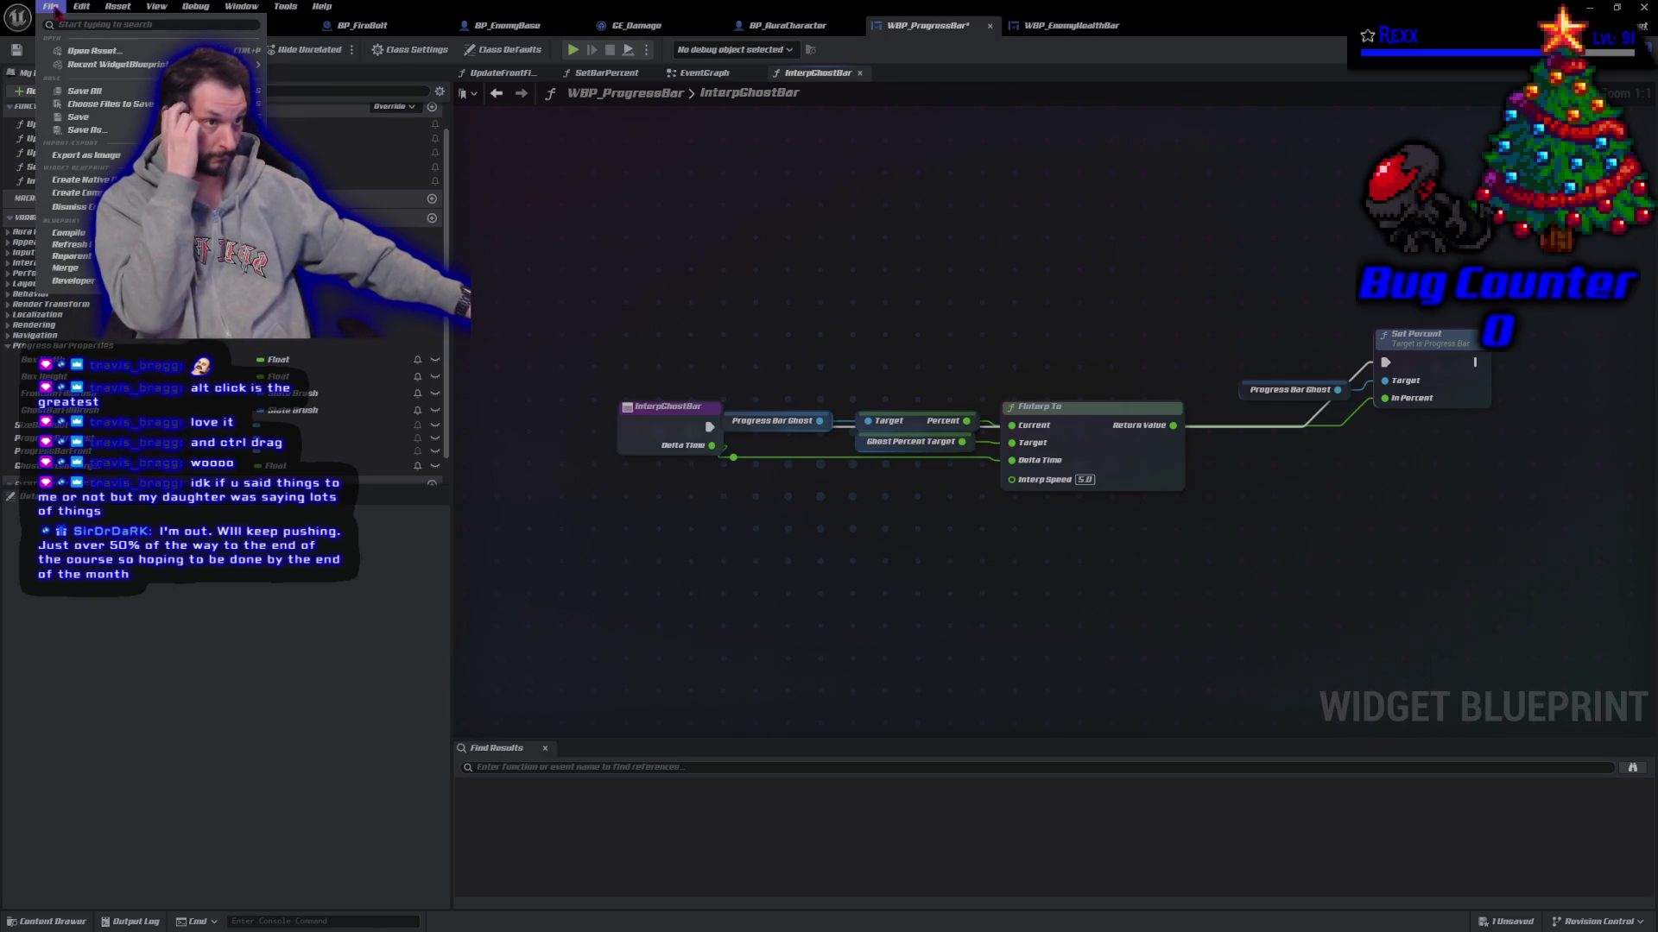
pyautogui.click(78, 117)
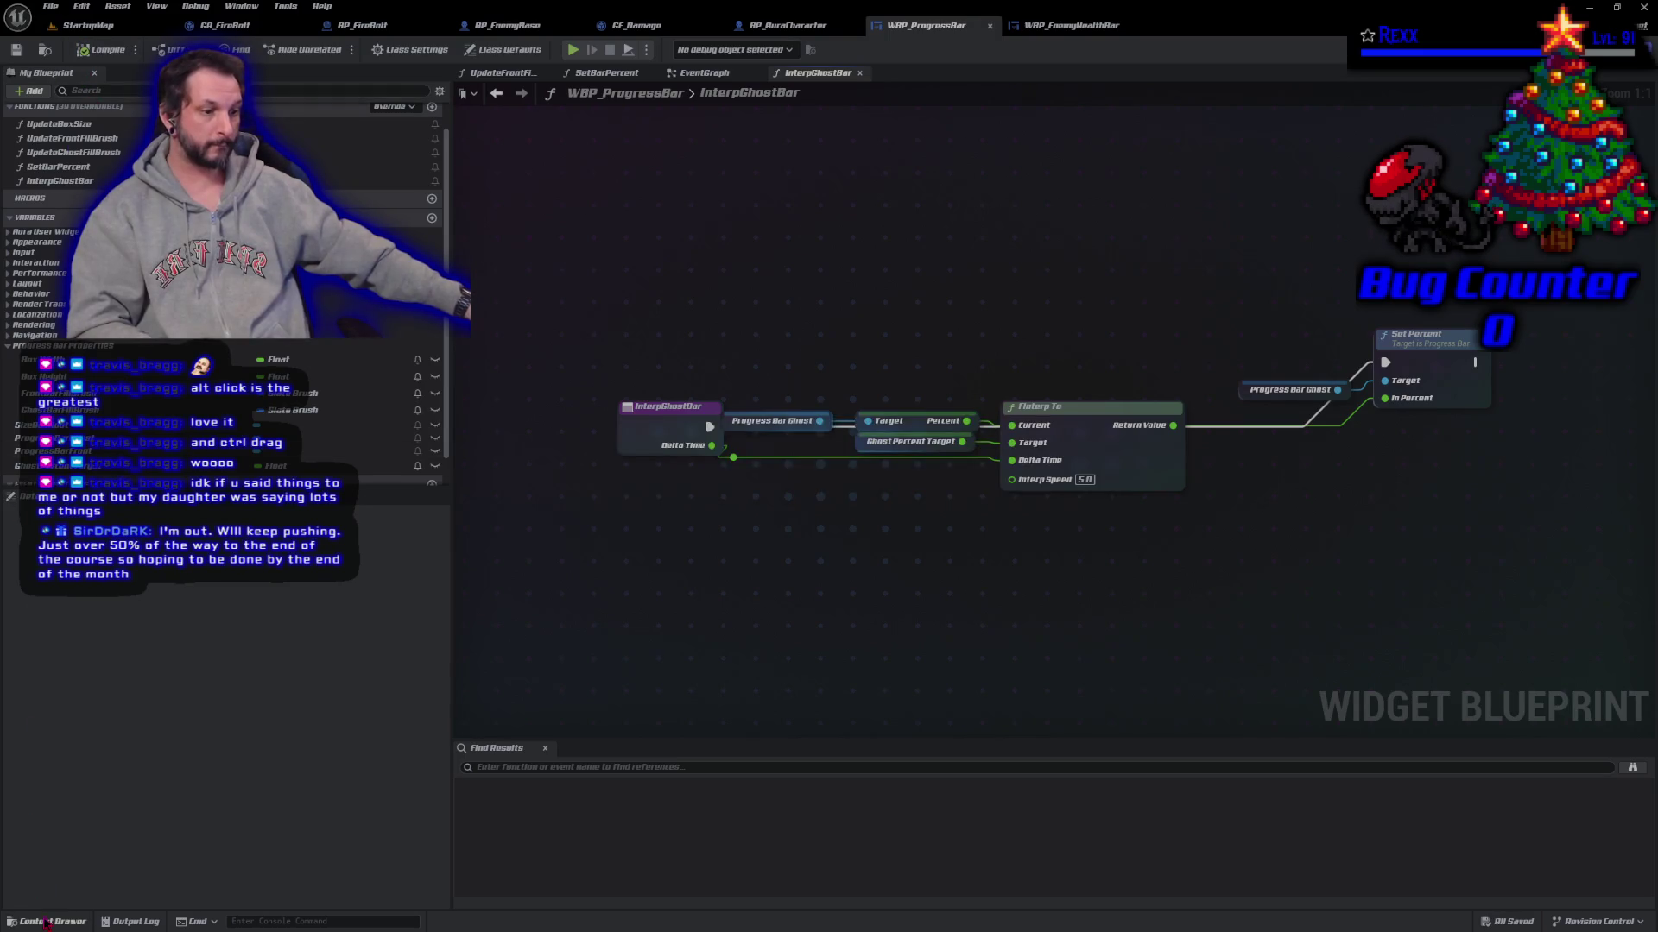
# Step: Browse the Content Drawer to the Blueprints/Character/Aura folder
pyautogui.click(47, 922)
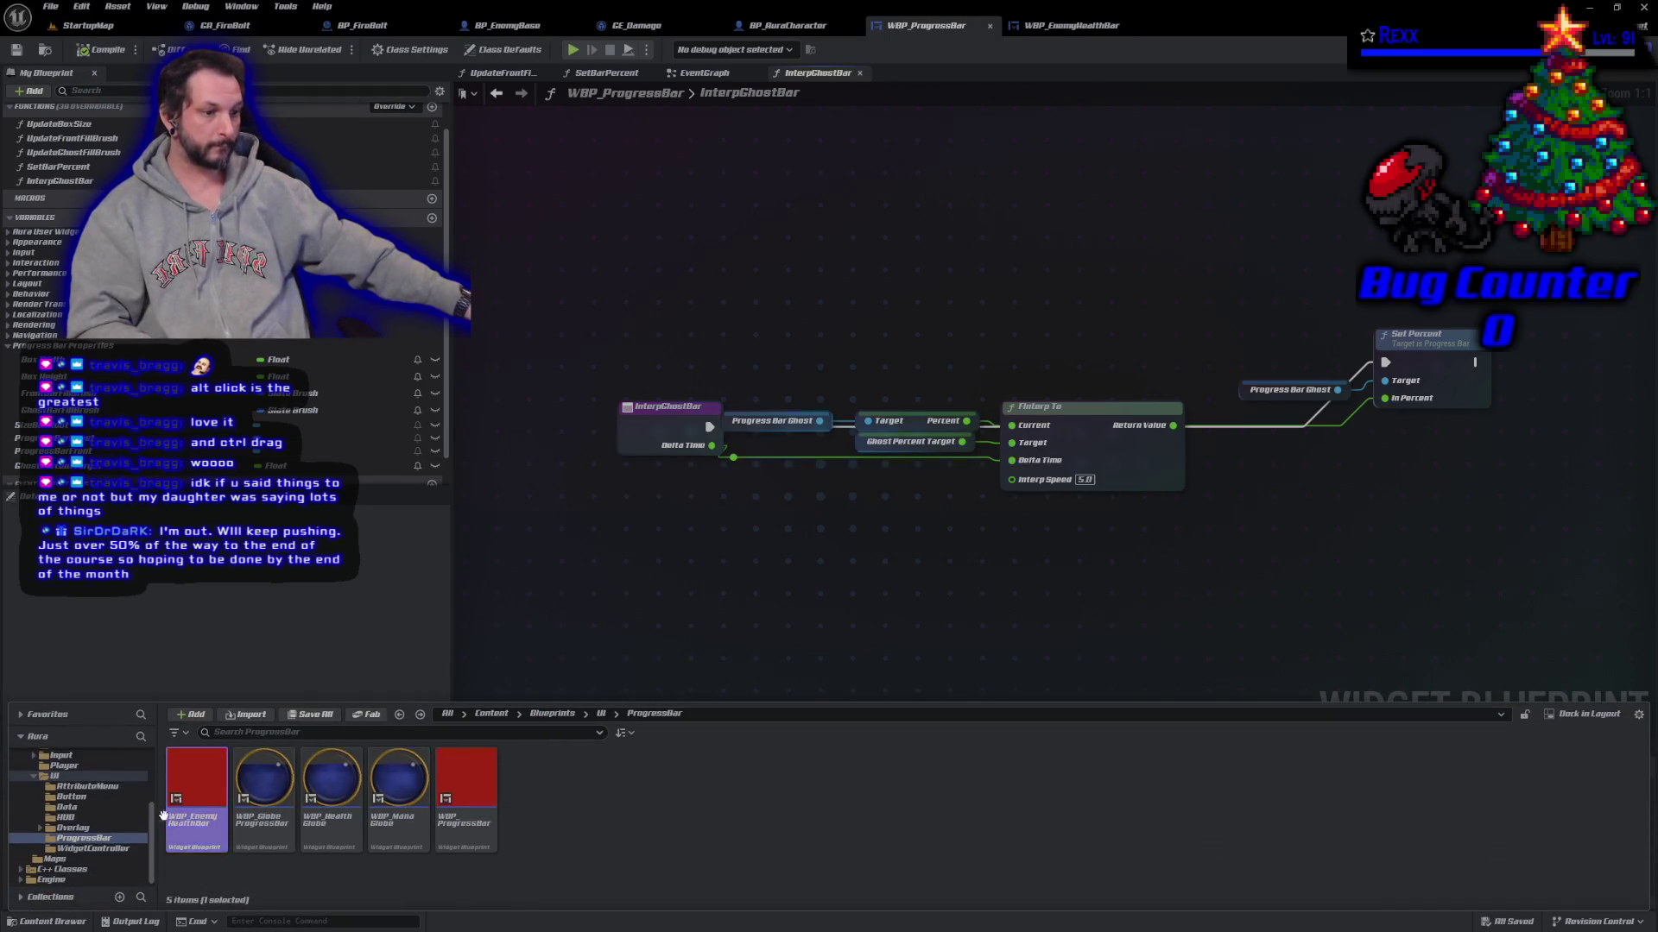
pyautogui.click(552, 714)
pyautogui.doubleClick(406, 794)
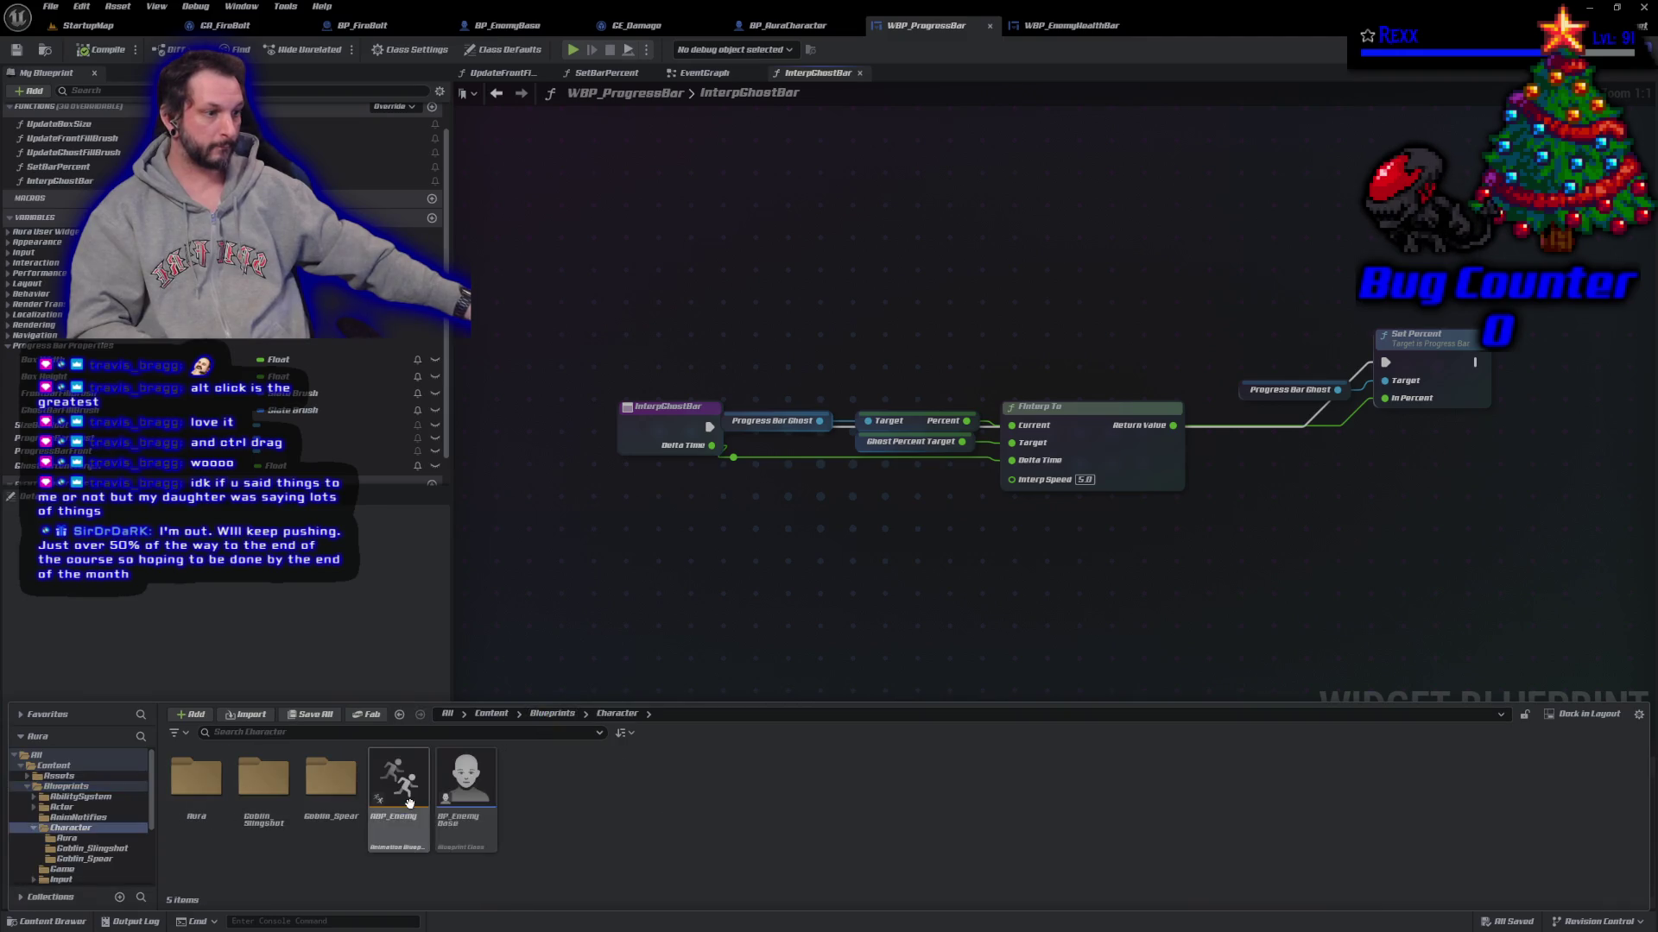
pyautogui.doubleClick(196, 780)
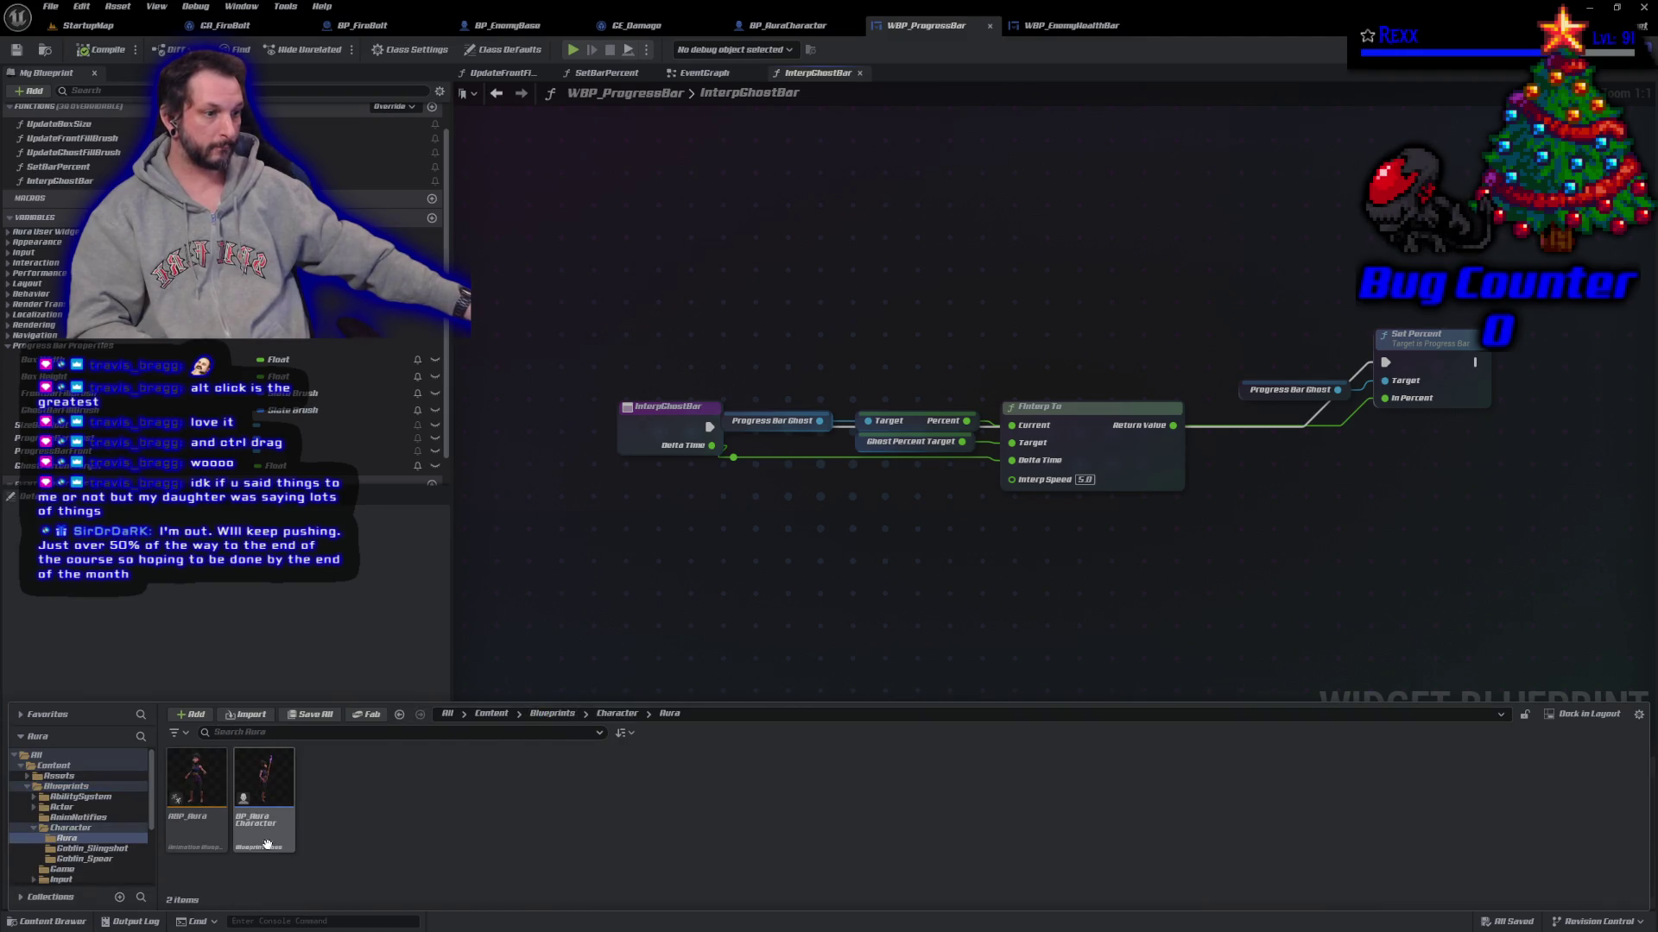
# Step: Change the SpringArm's Target Arm Length in BP_AuraCharacter, compile, and return to StartupMap
pyautogui.doubleClick(266, 848)
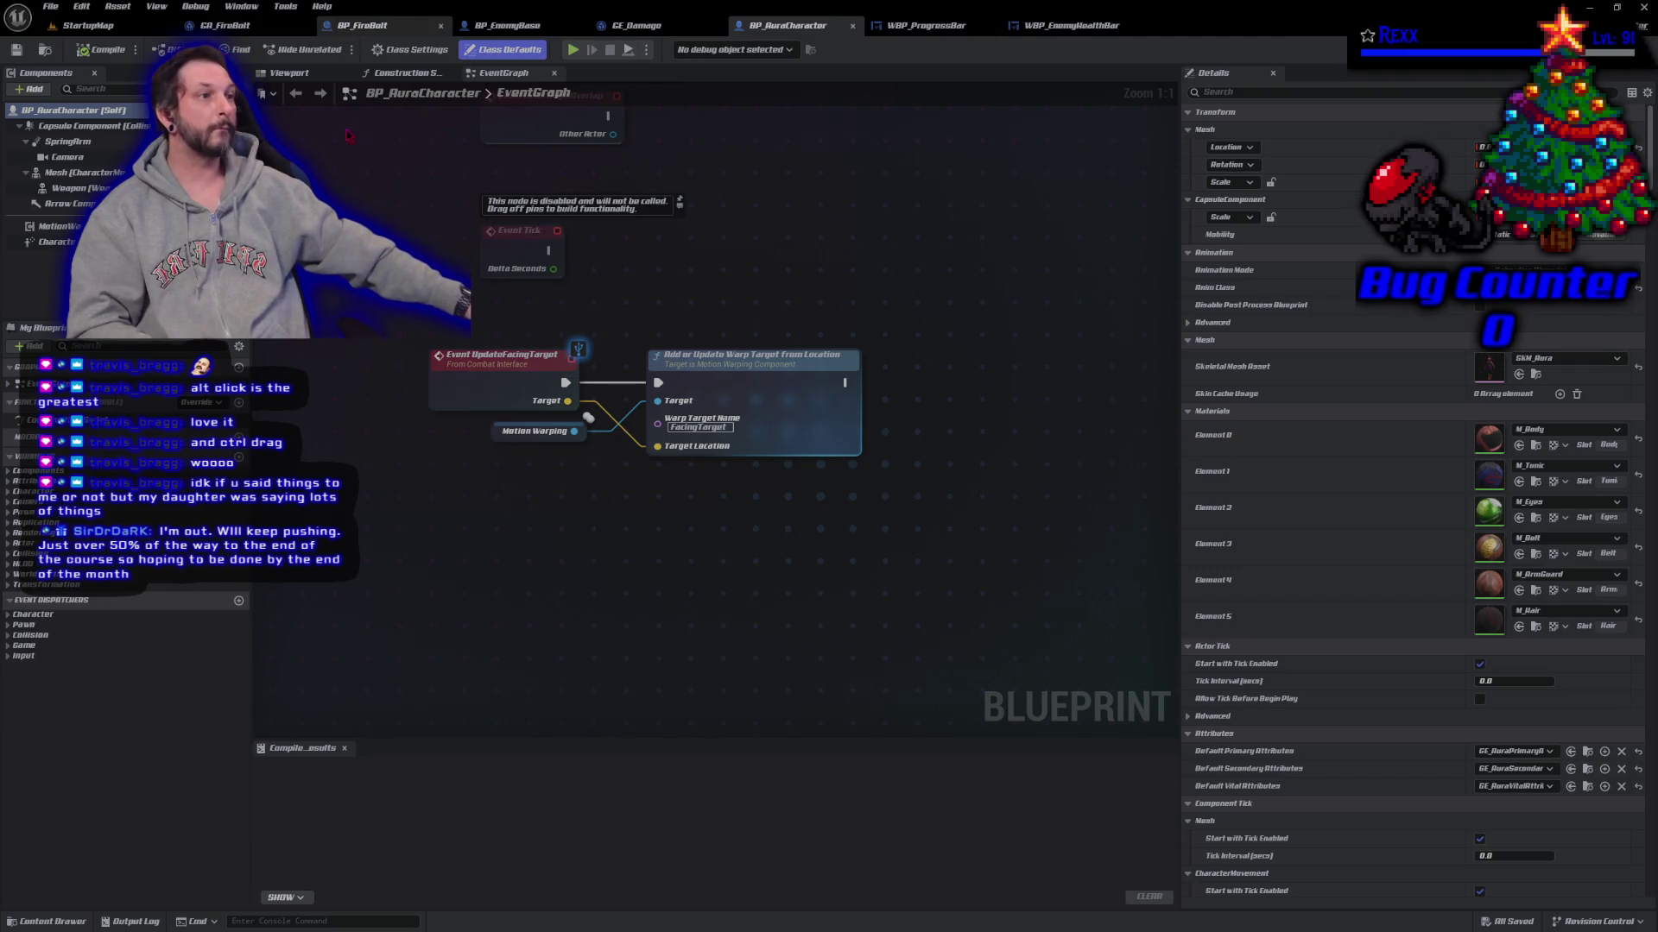
pyautogui.click(289, 73)
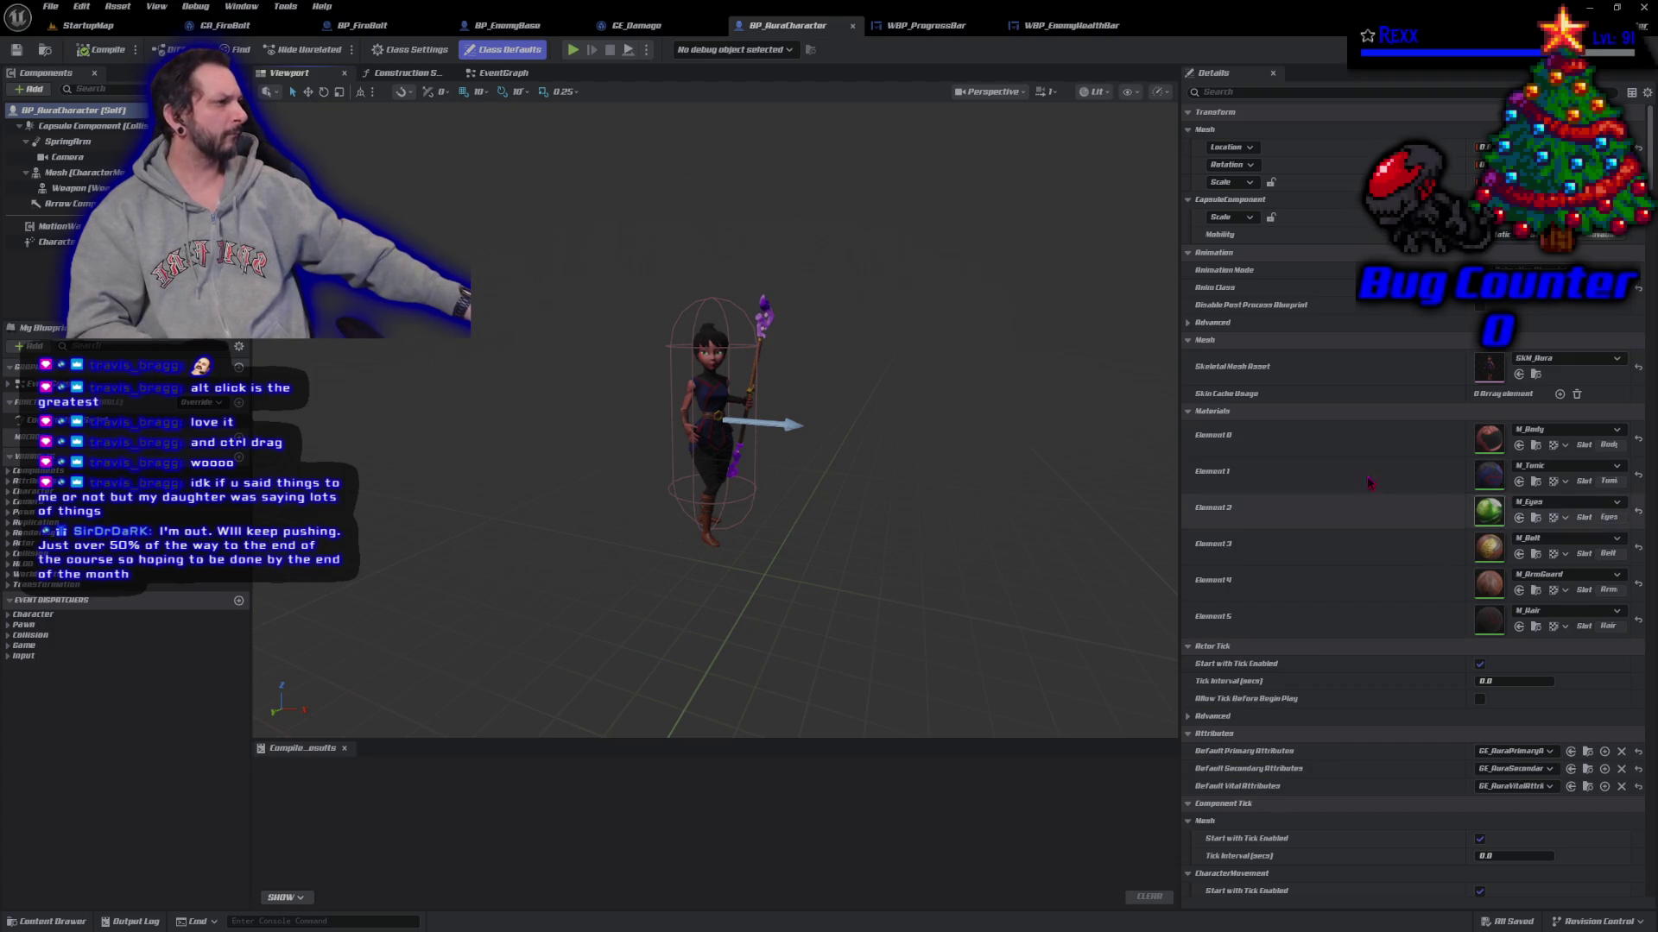
pyautogui.click(68, 140)
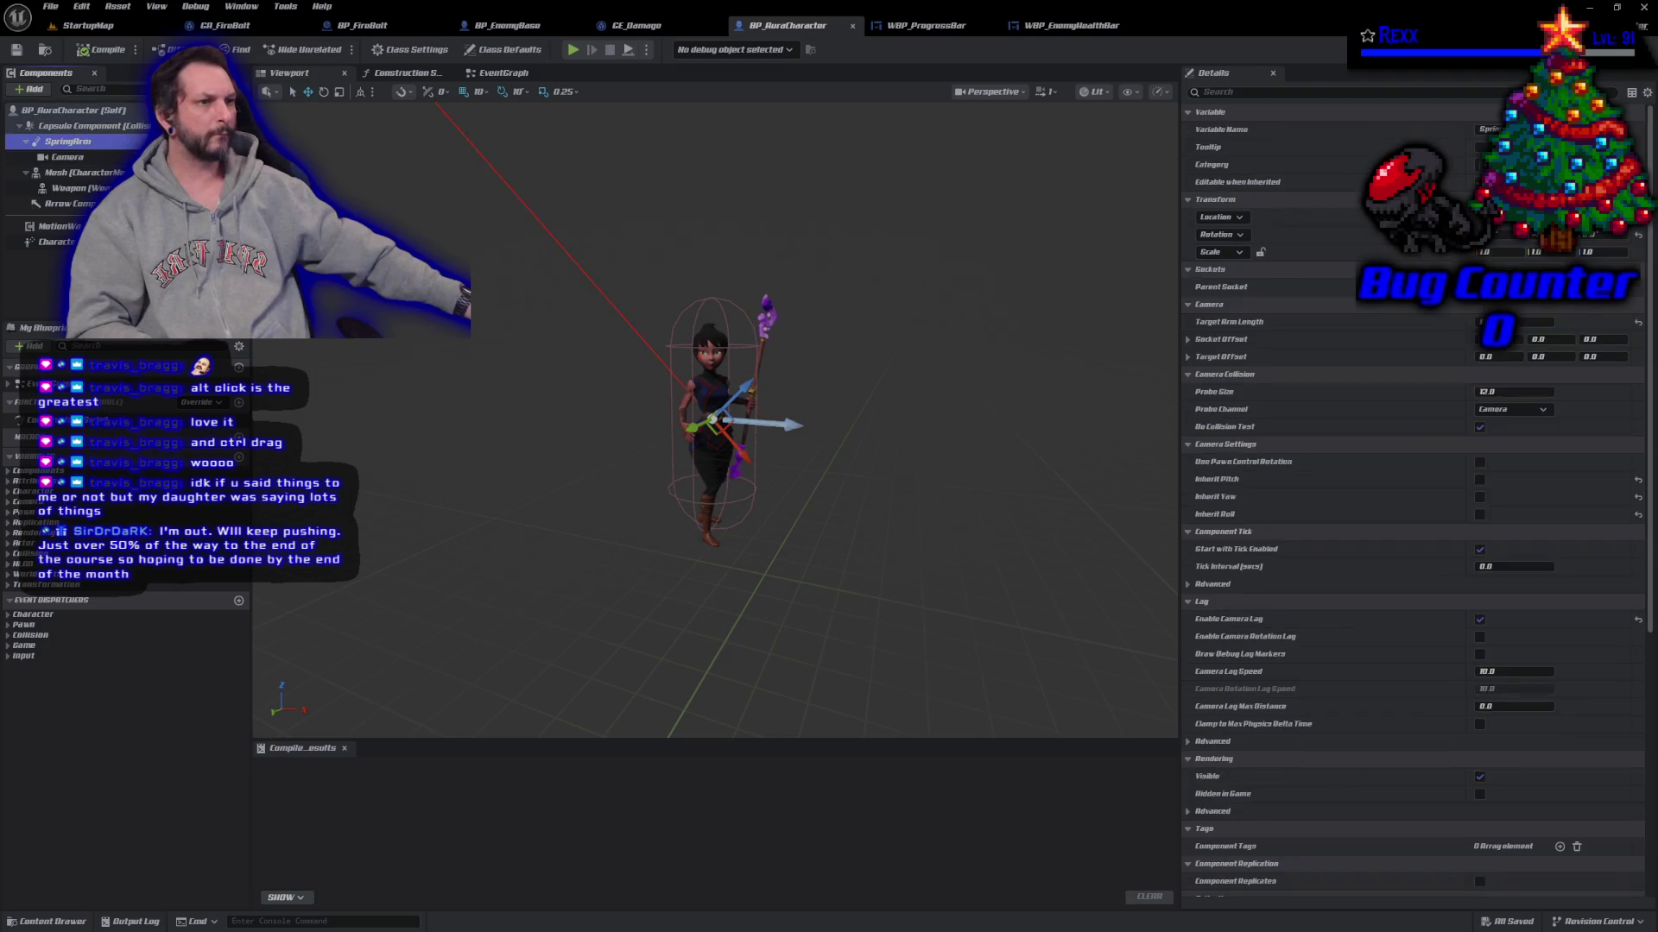
pyautogui.moveTo(1519, 322); pyautogui.dragTo(1526, 335)
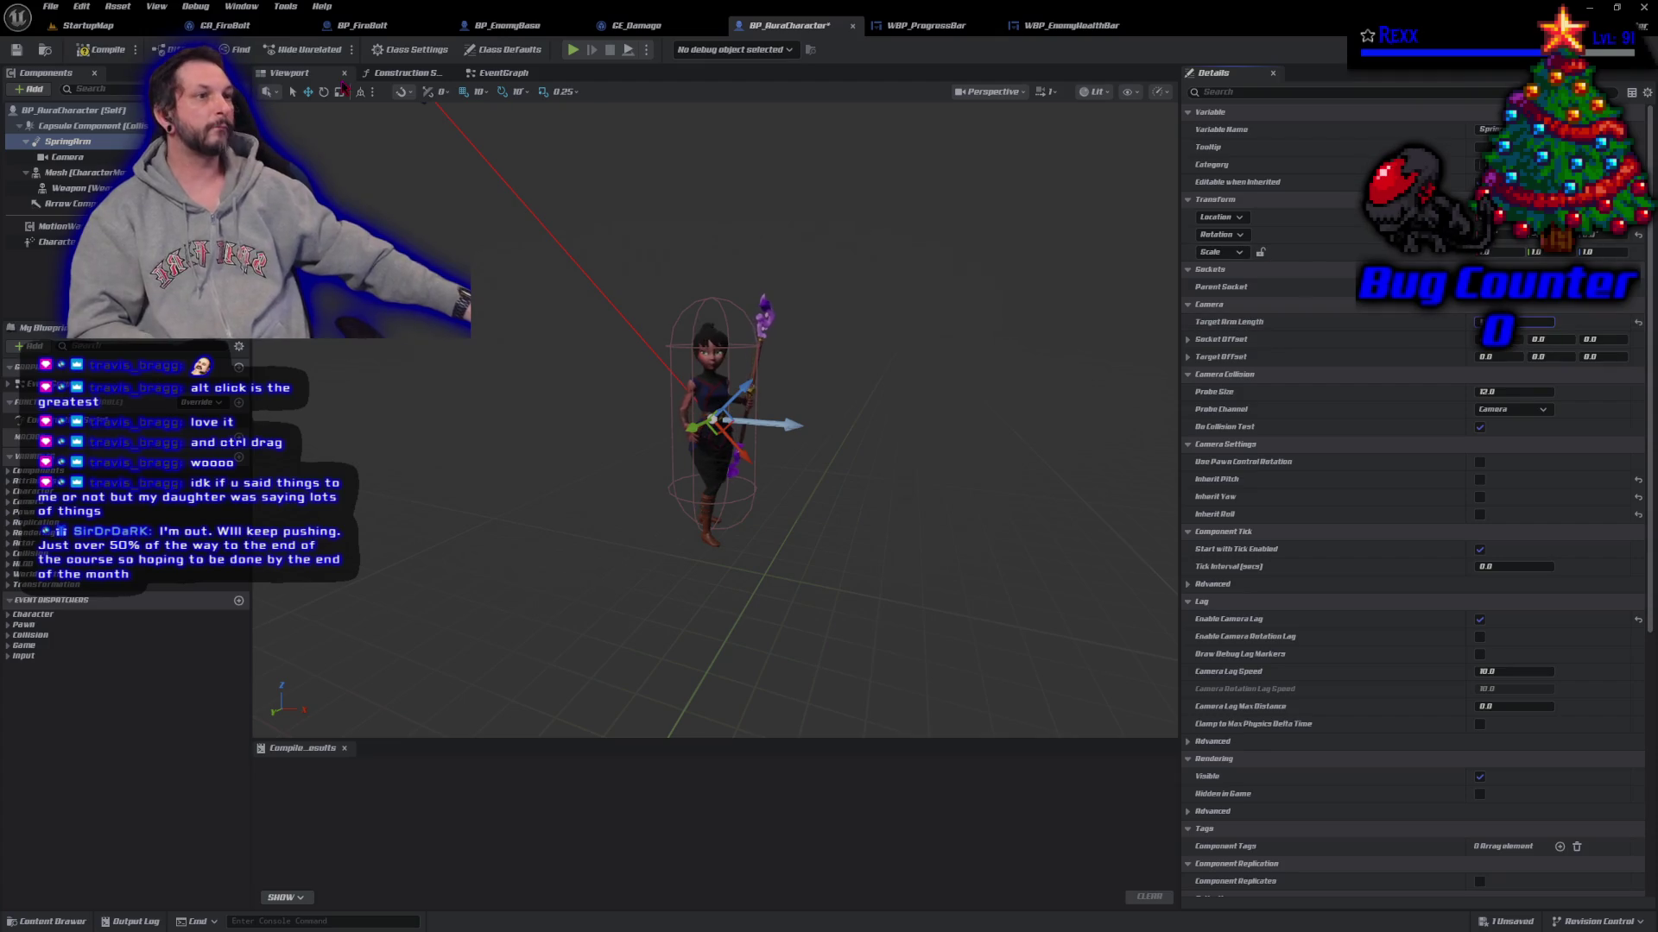
pyautogui.click(99, 53)
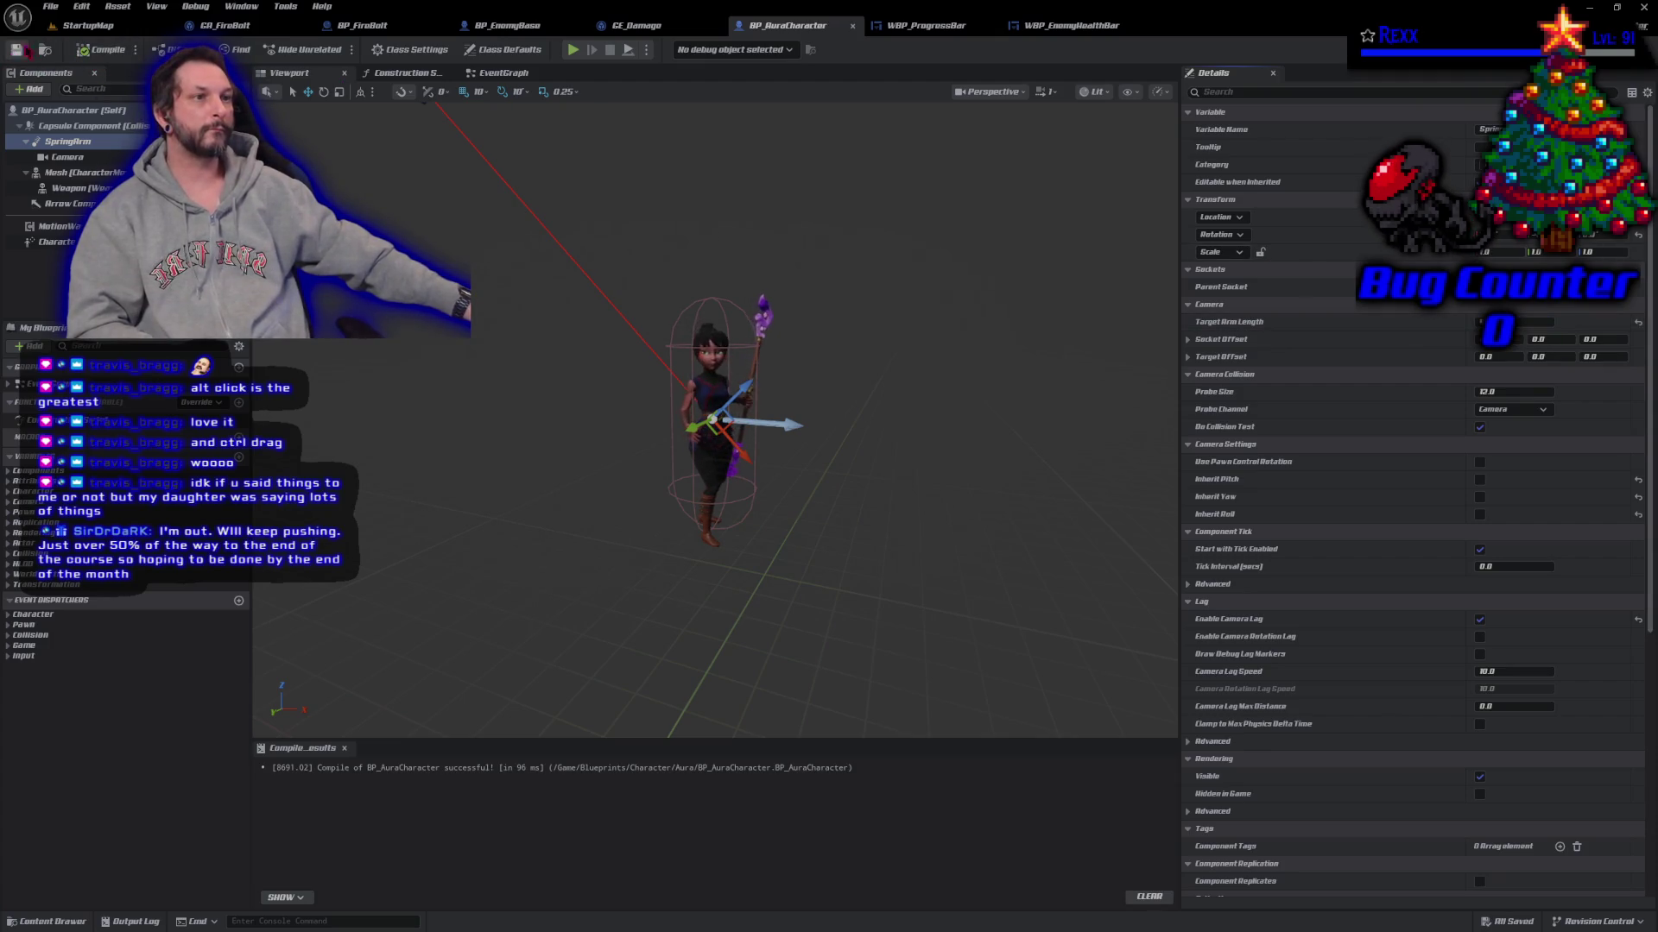
pyautogui.click(86, 25)
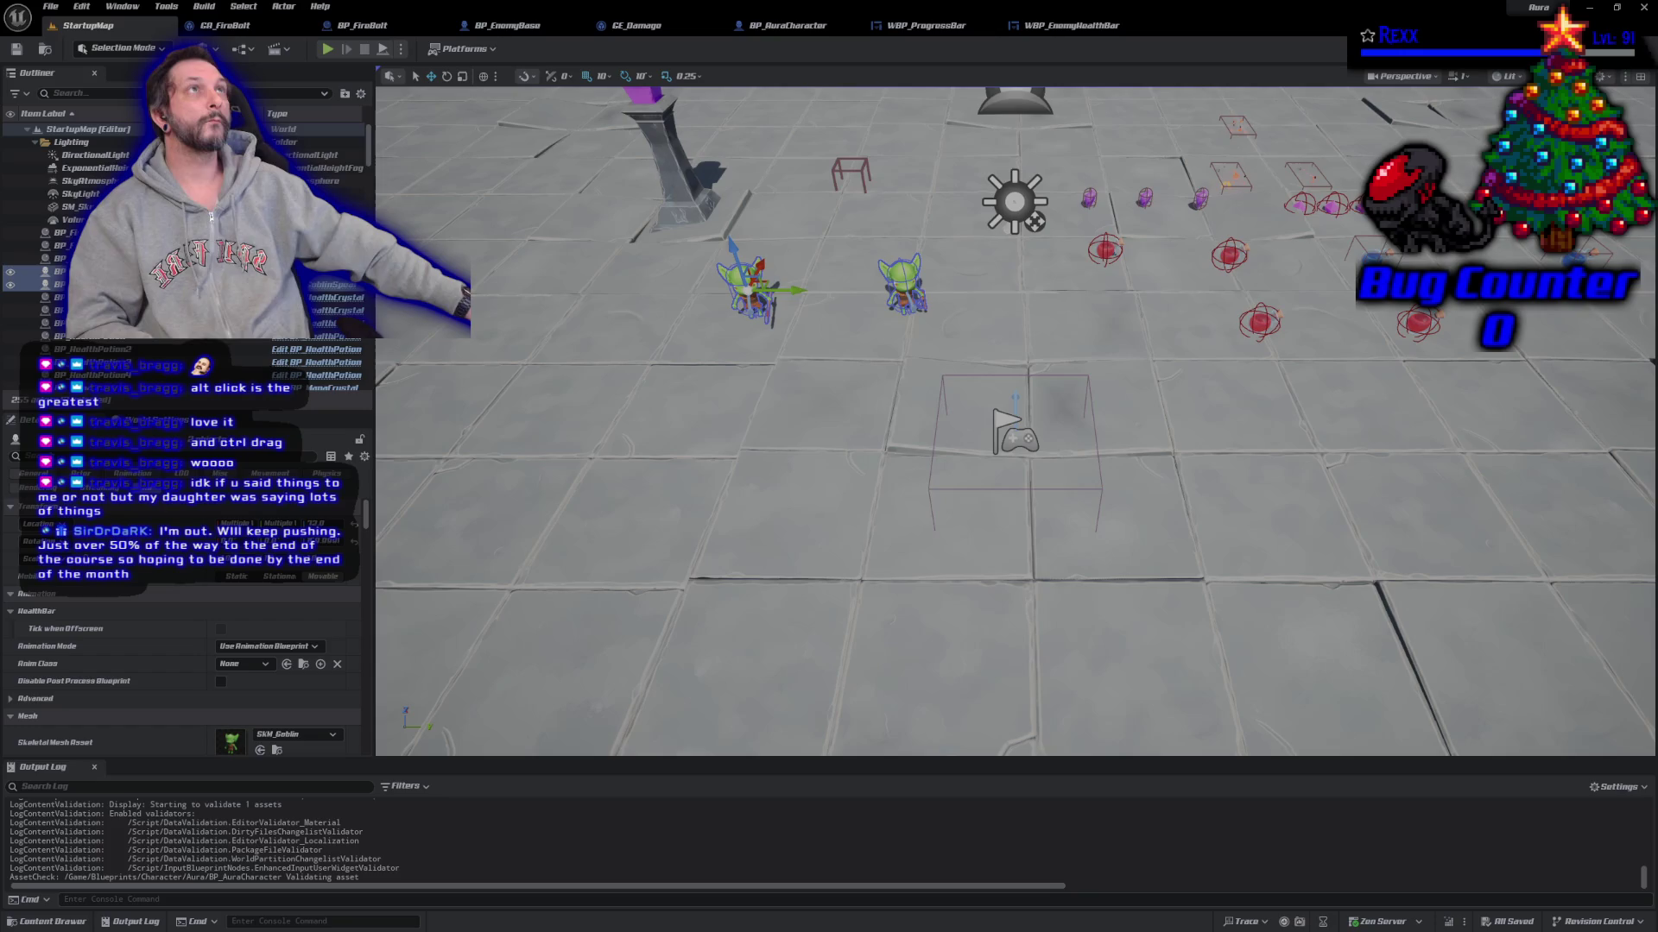
# Step: Play the level and hit the right goblin with repeated firebolts to wear its health down
pyautogui.click(328, 50)
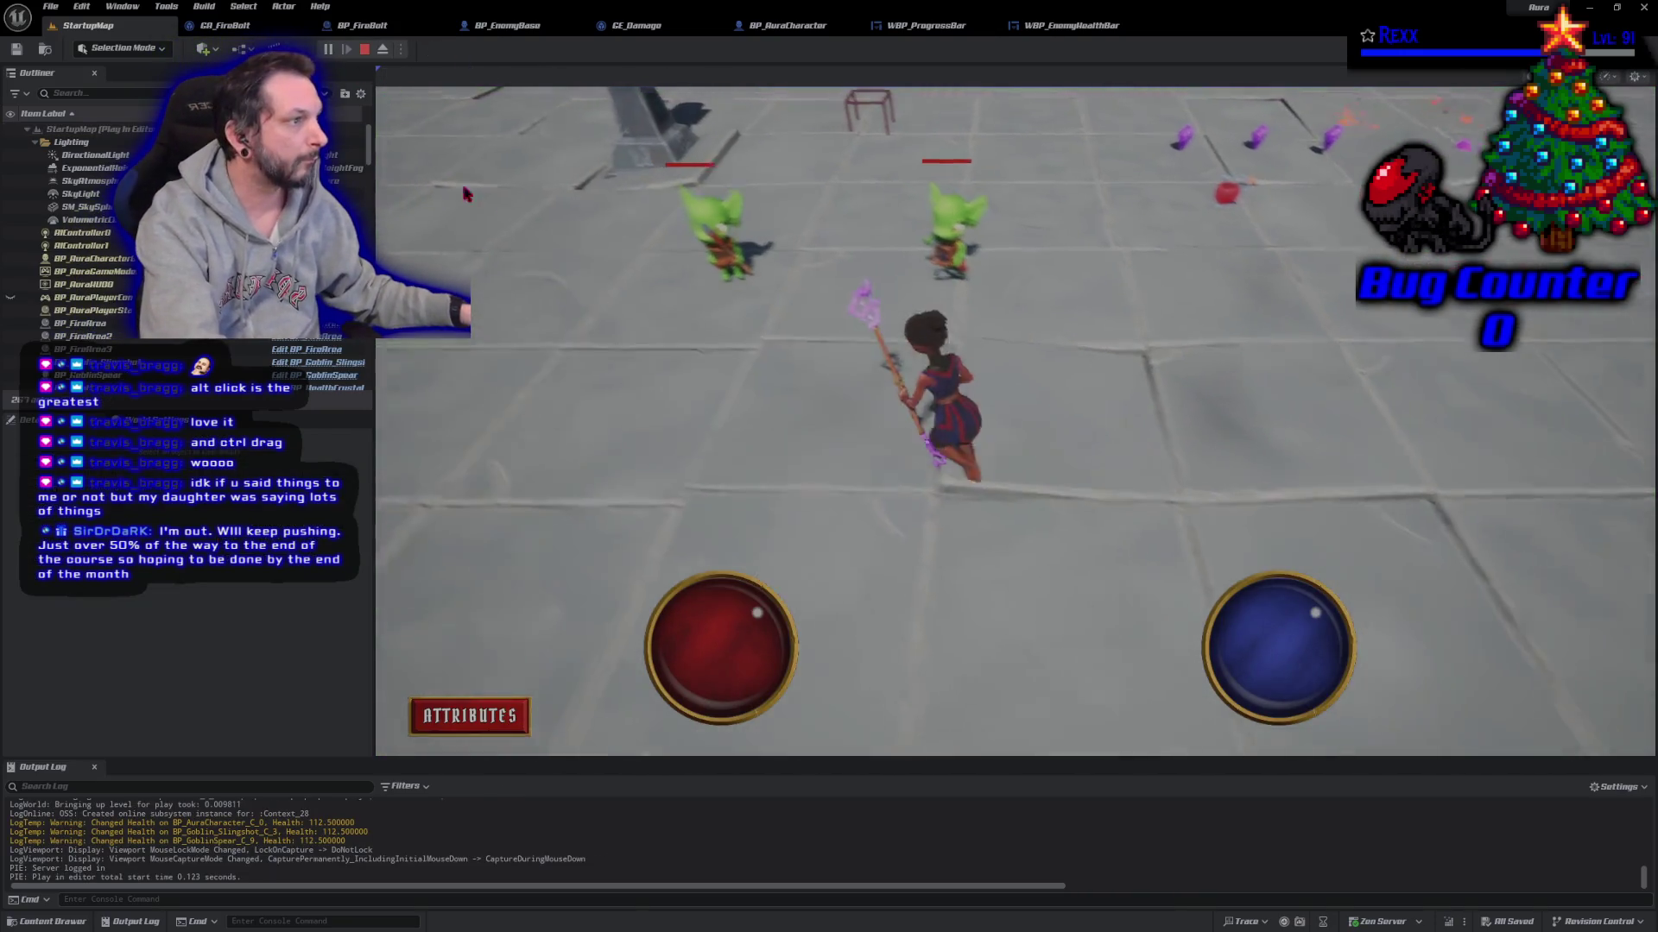
pyautogui.click(1109, 332)
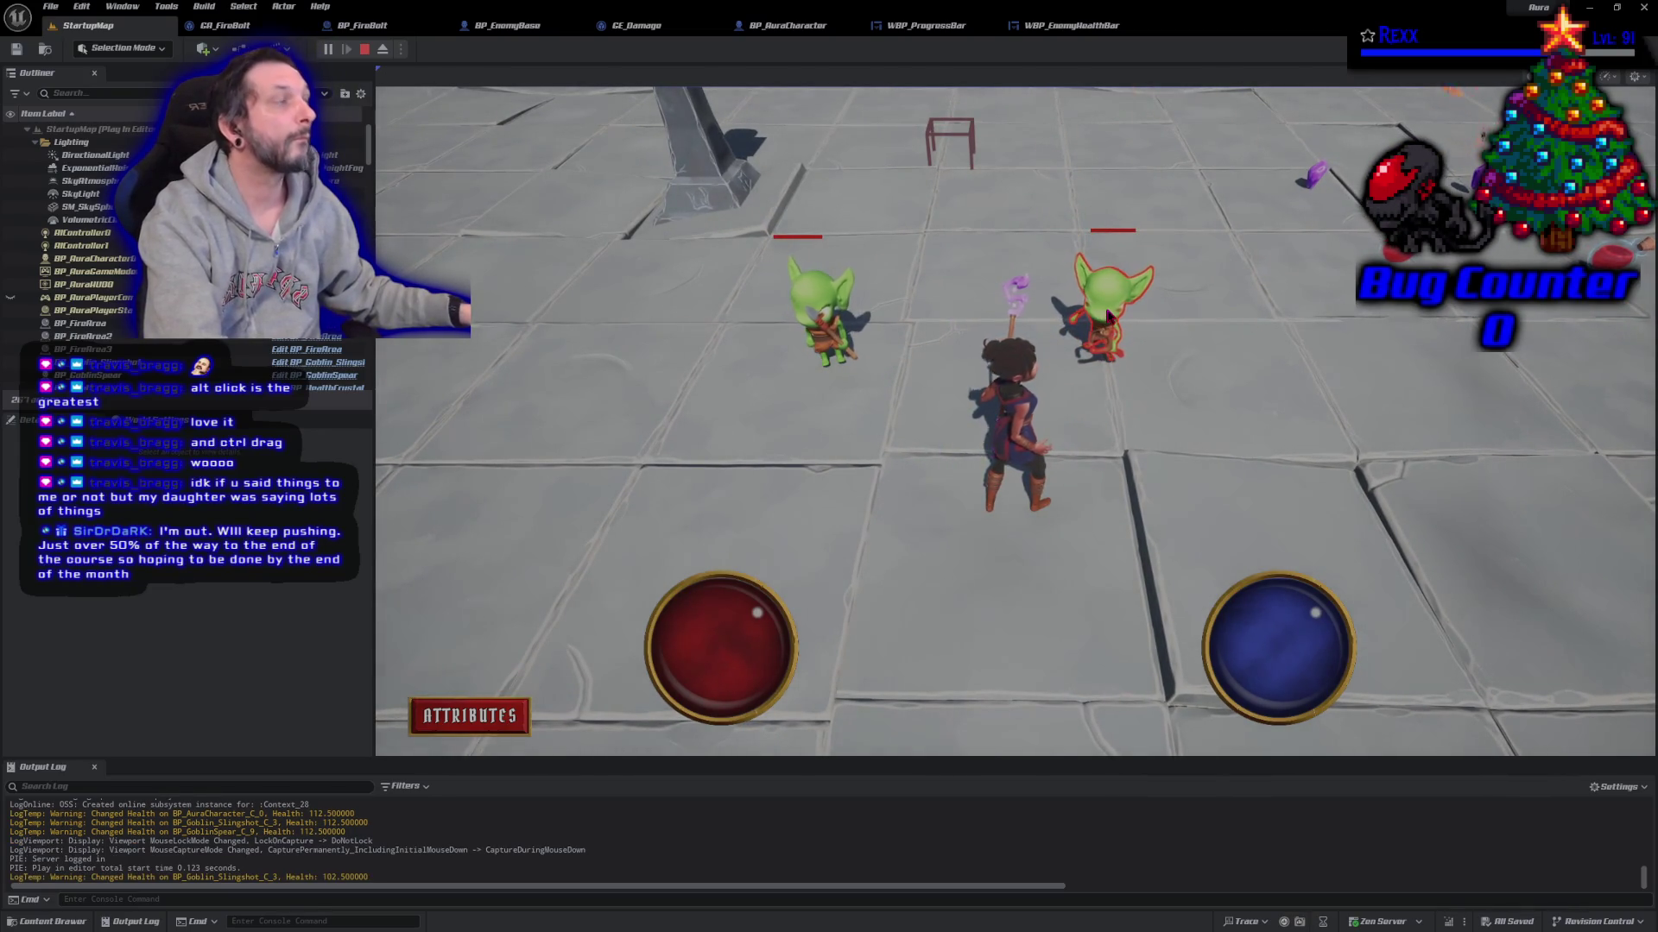
pyautogui.click(1109, 316)
pyautogui.click(1110, 316)
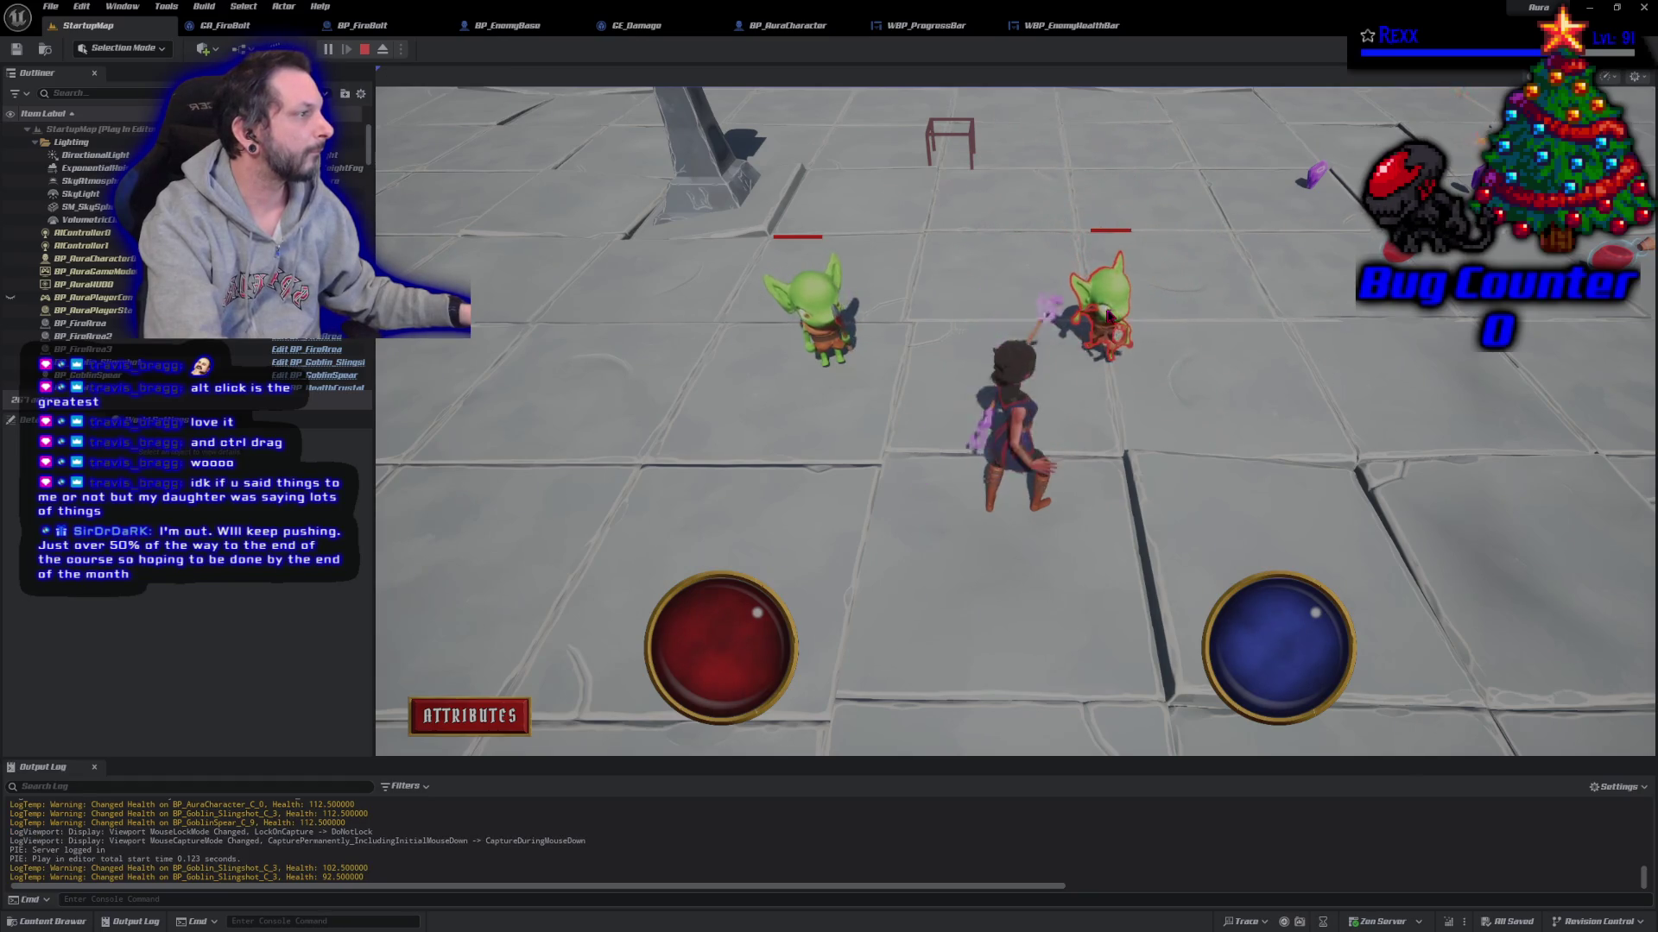
pyautogui.click(1109, 317)
pyautogui.click(1108, 315)
pyautogui.click(1109, 315)
pyautogui.click(1109, 314)
pyautogui.click(1108, 316)
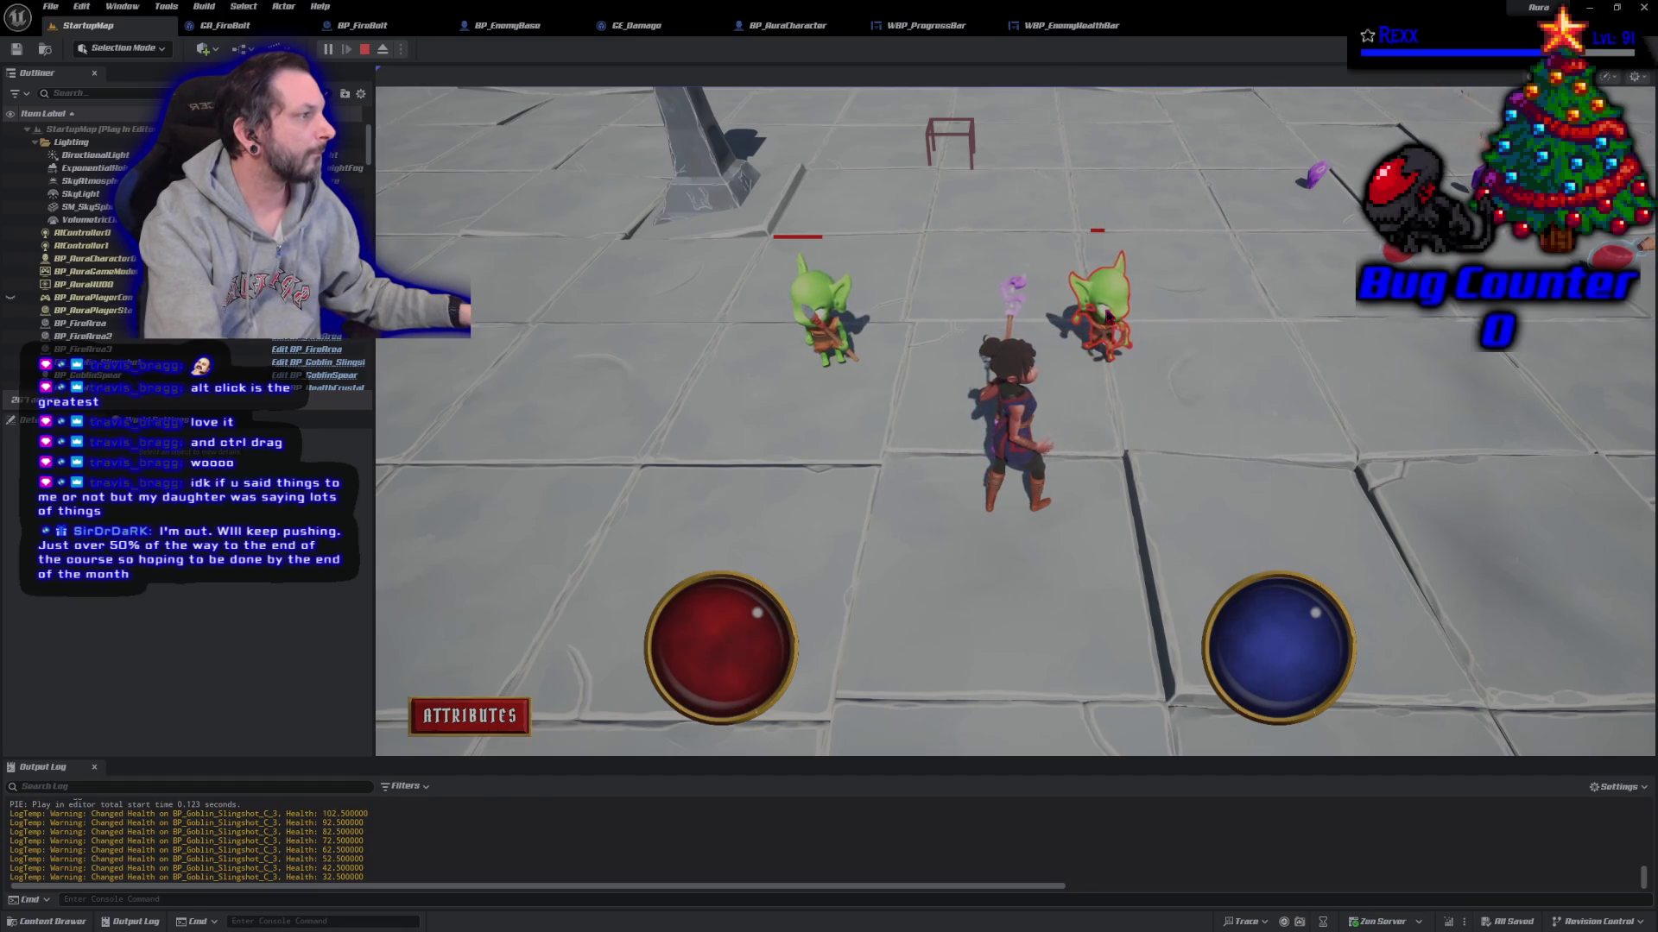
pyautogui.press('Escape')
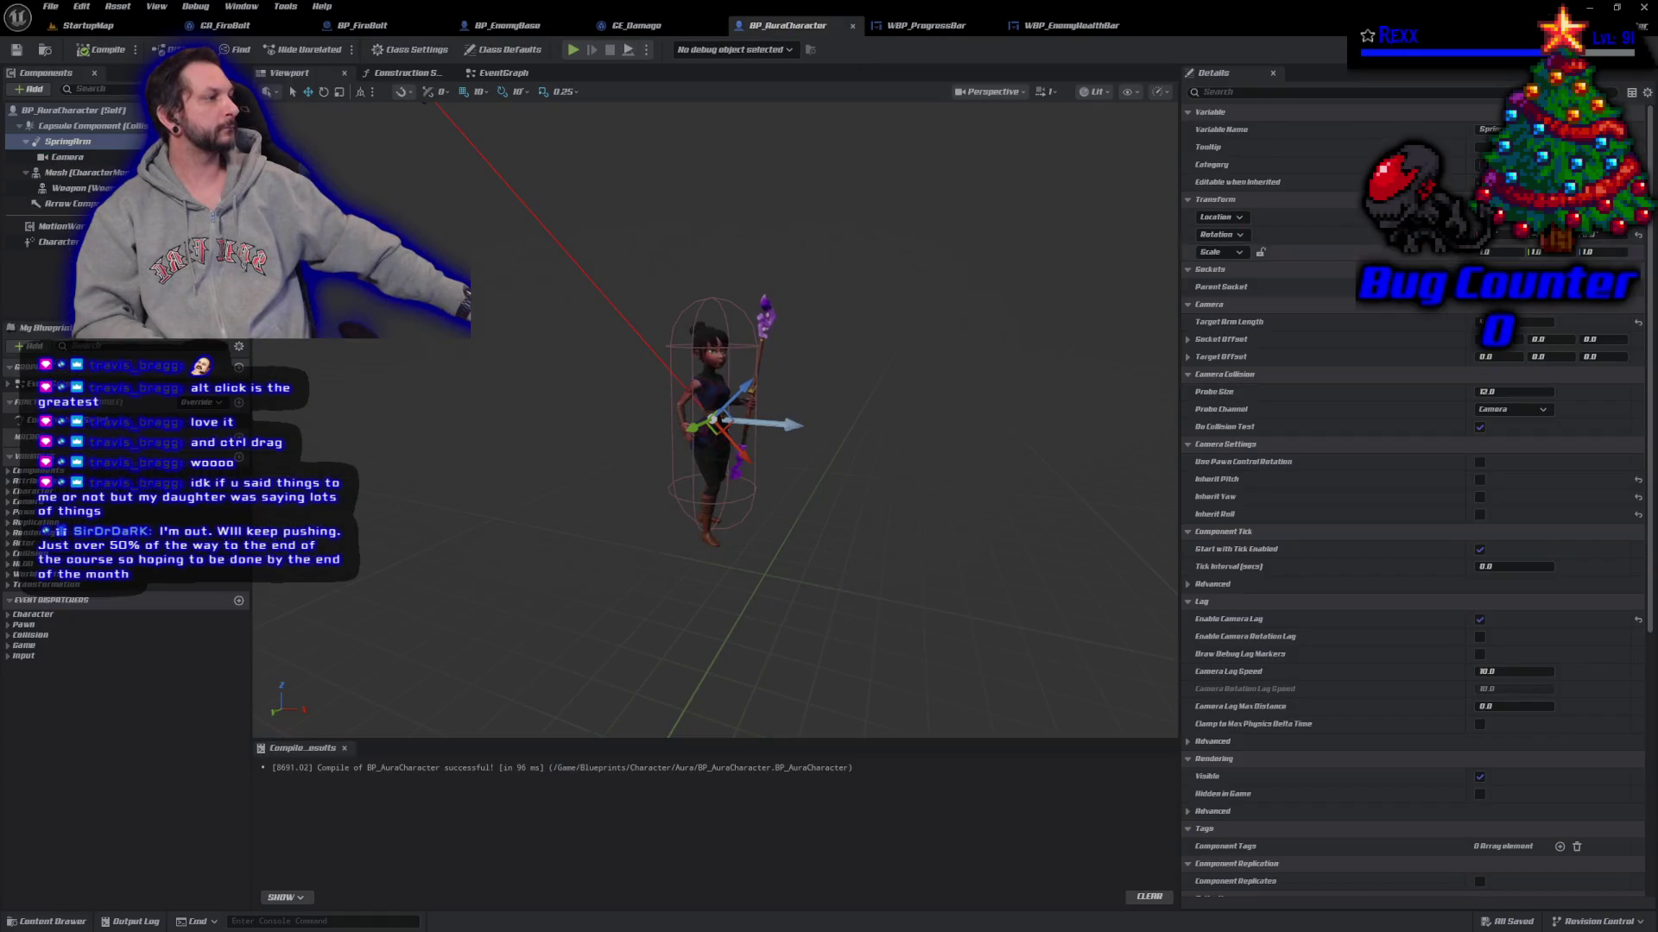
# Step: Re-edit the SpringArm's Target Arm Length, compile, save all, and go back to StartupMap
pyautogui.click(1639, 323)
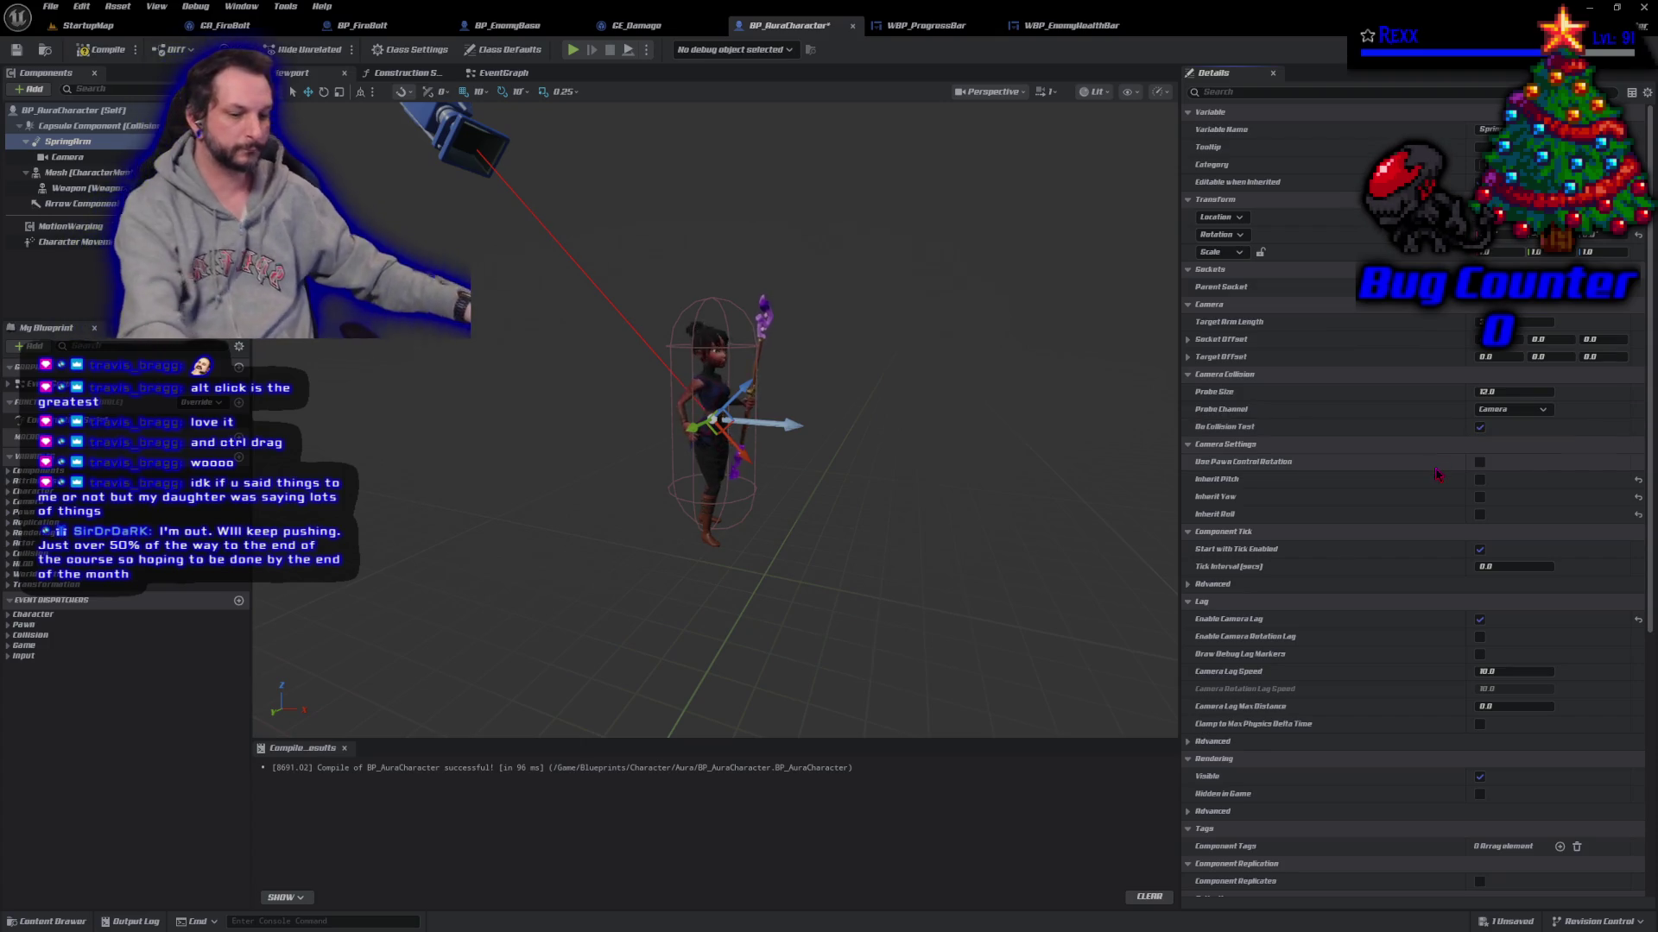
pyautogui.hotkey('ctrl', 'z')
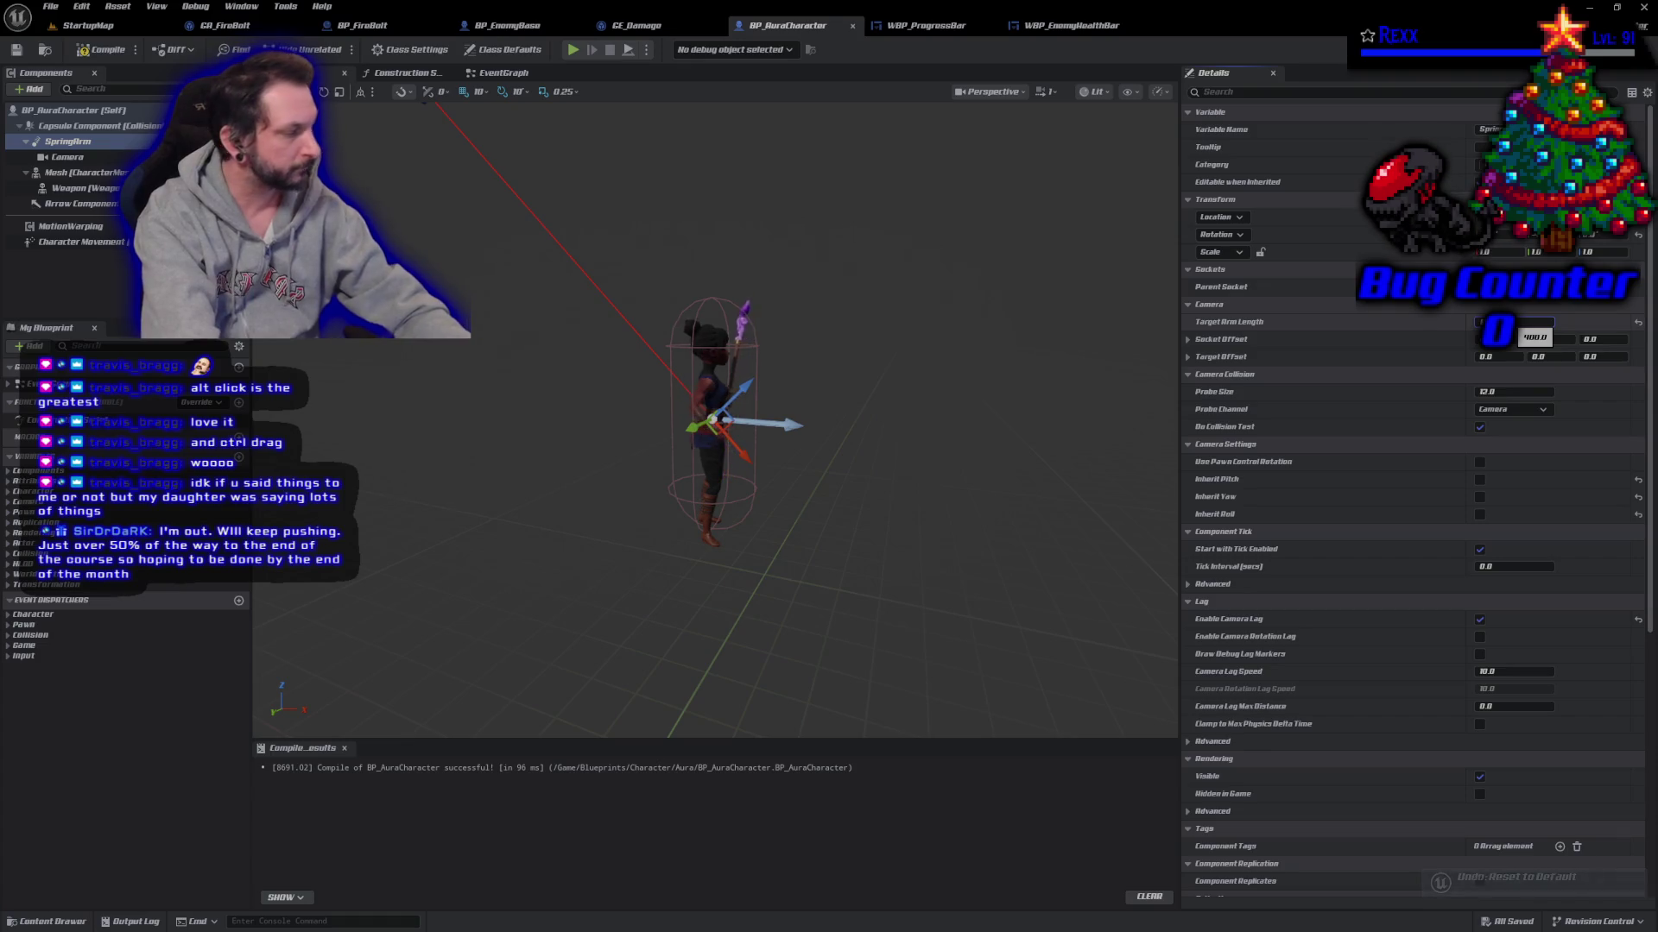
pyautogui.click(1515, 323)
pyautogui.click(102, 49)
pyautogui.click(50, 6)
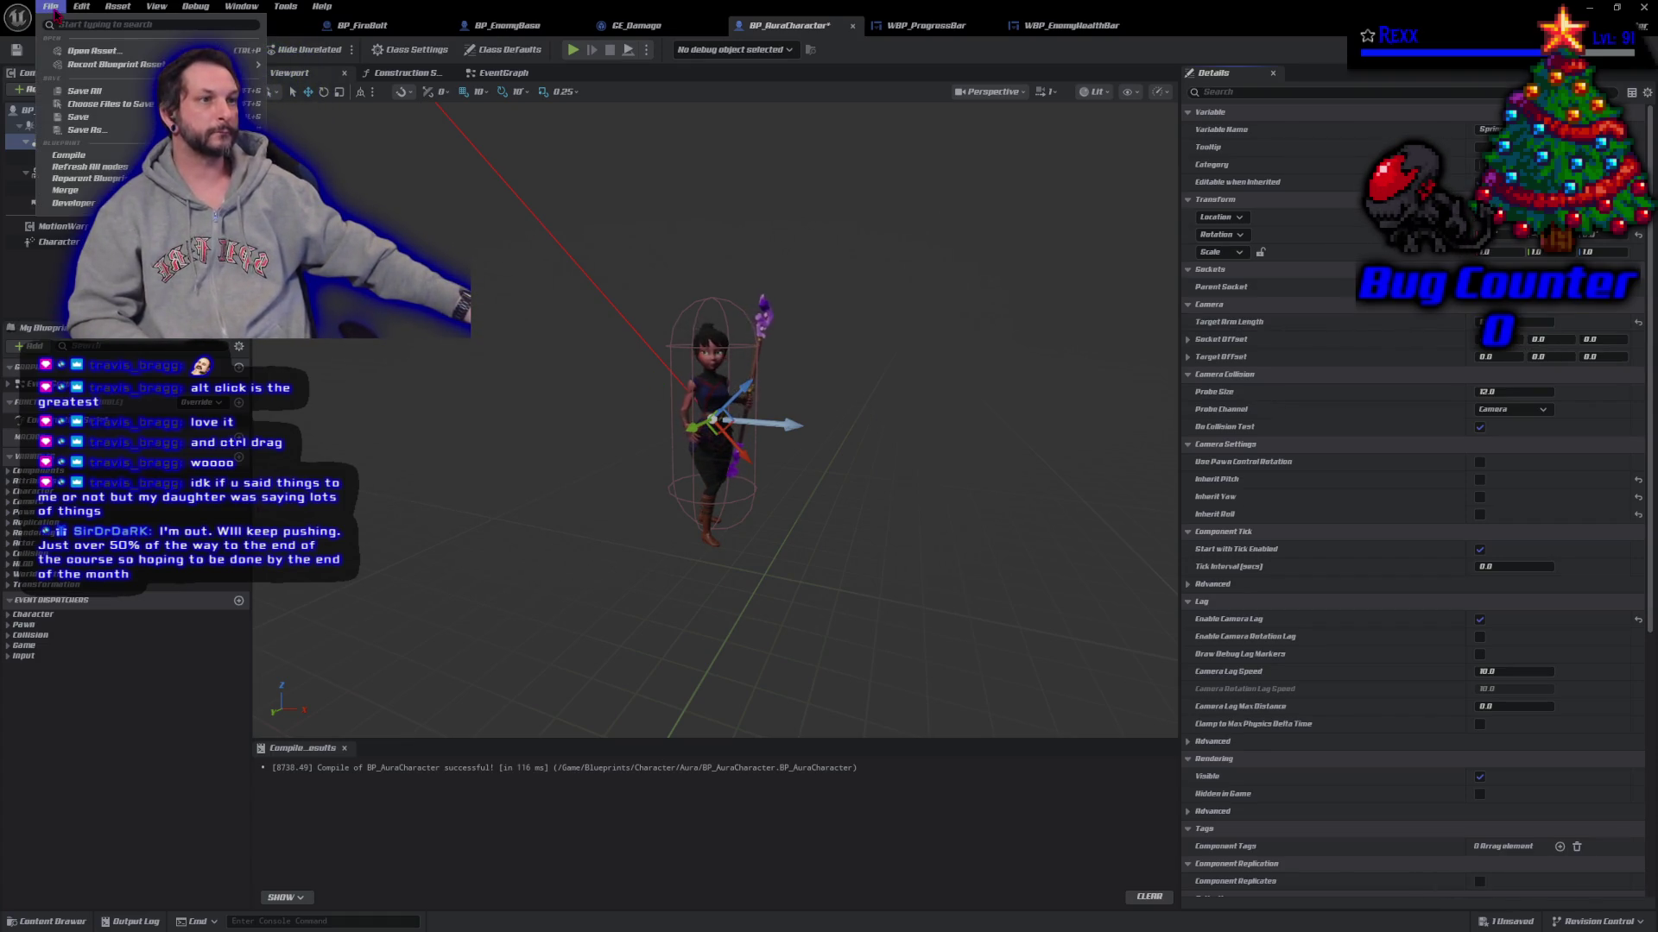
pyautogui.click(85, 91)
pyautogui.click(86, 25)
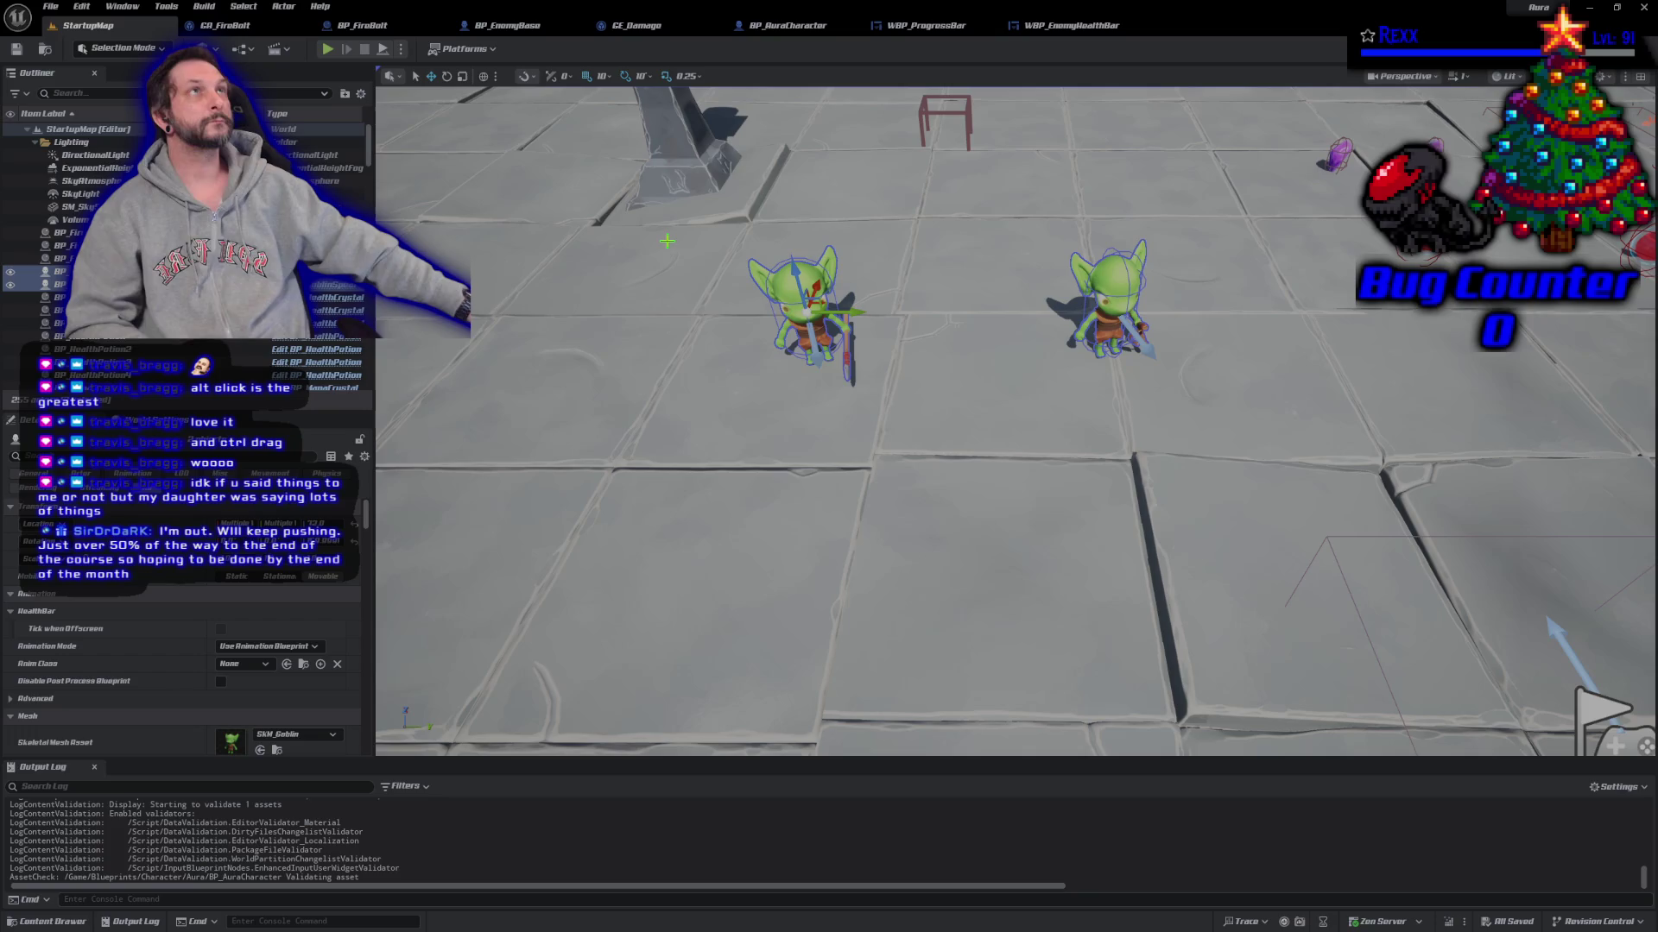
# Step: Set WBP_ProgressBar's Box Height default to 8.0 and compile and save
pyautogui.click(906, 27)
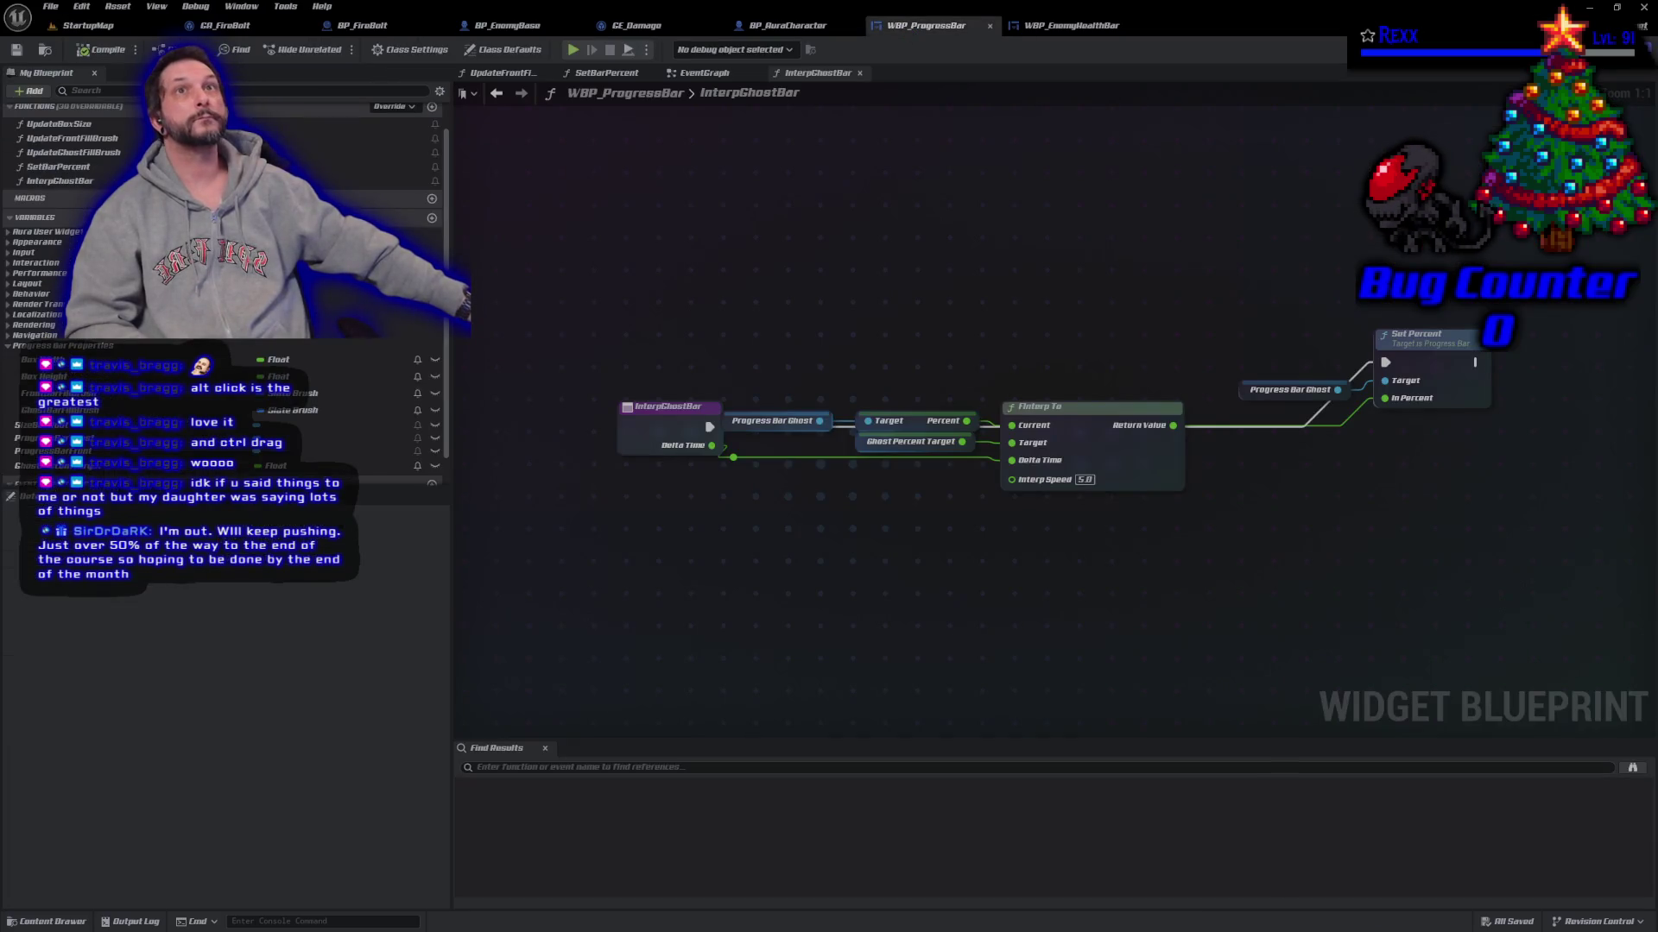
pyautogui.click(52, 359)
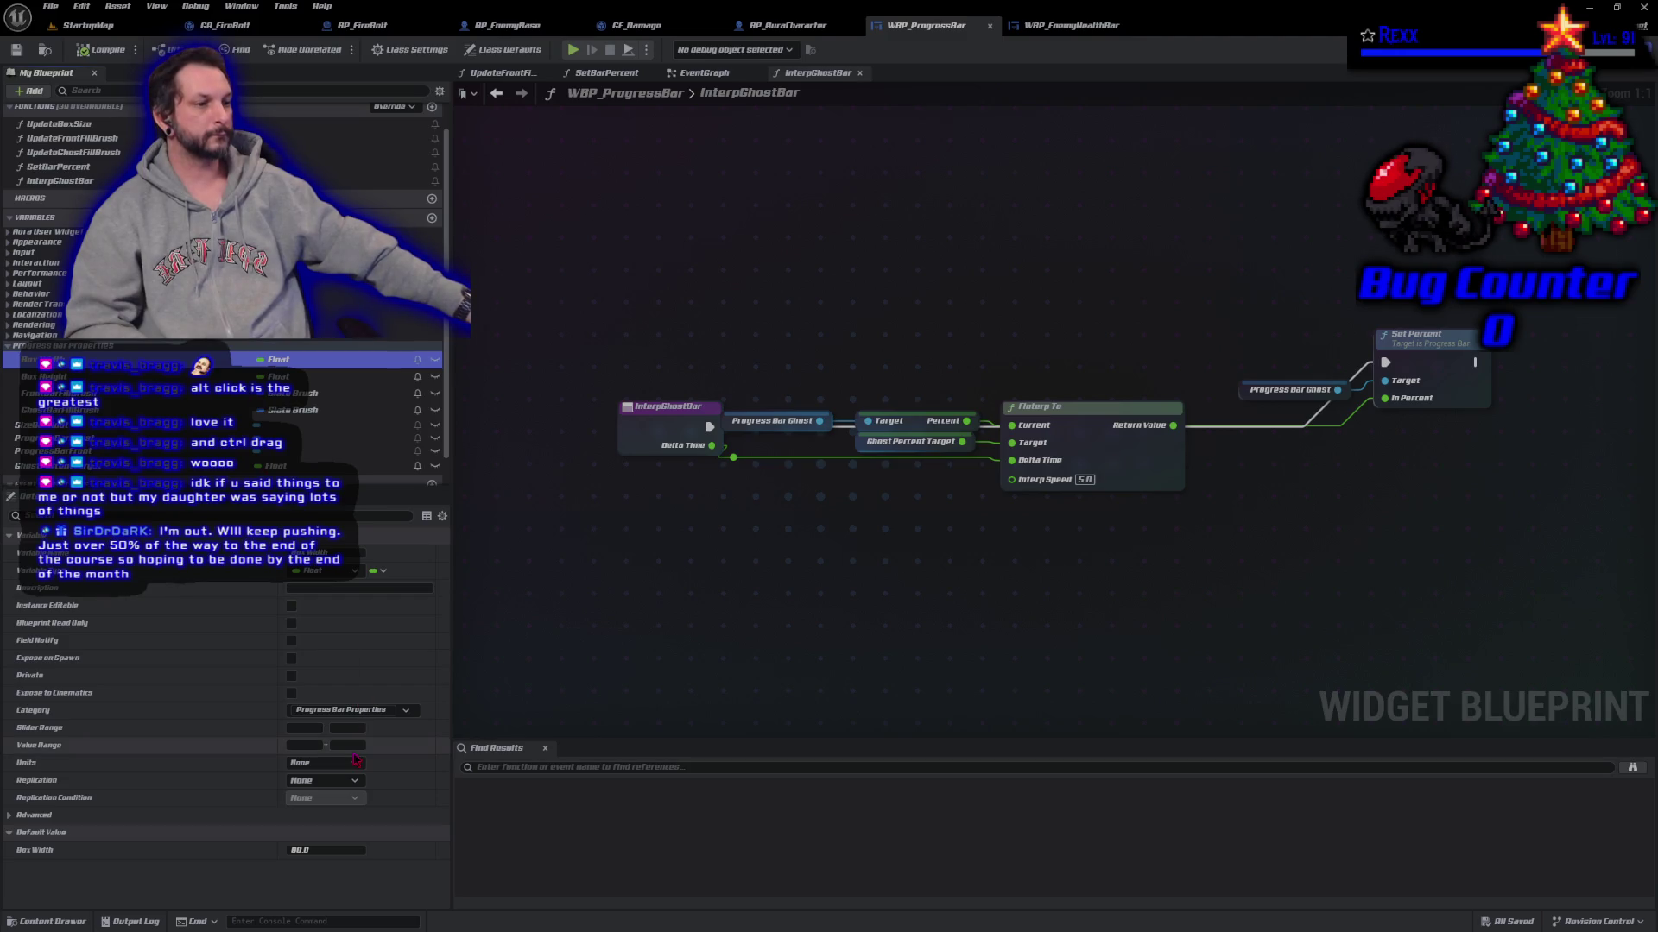
pyautogui.click(324, 851)
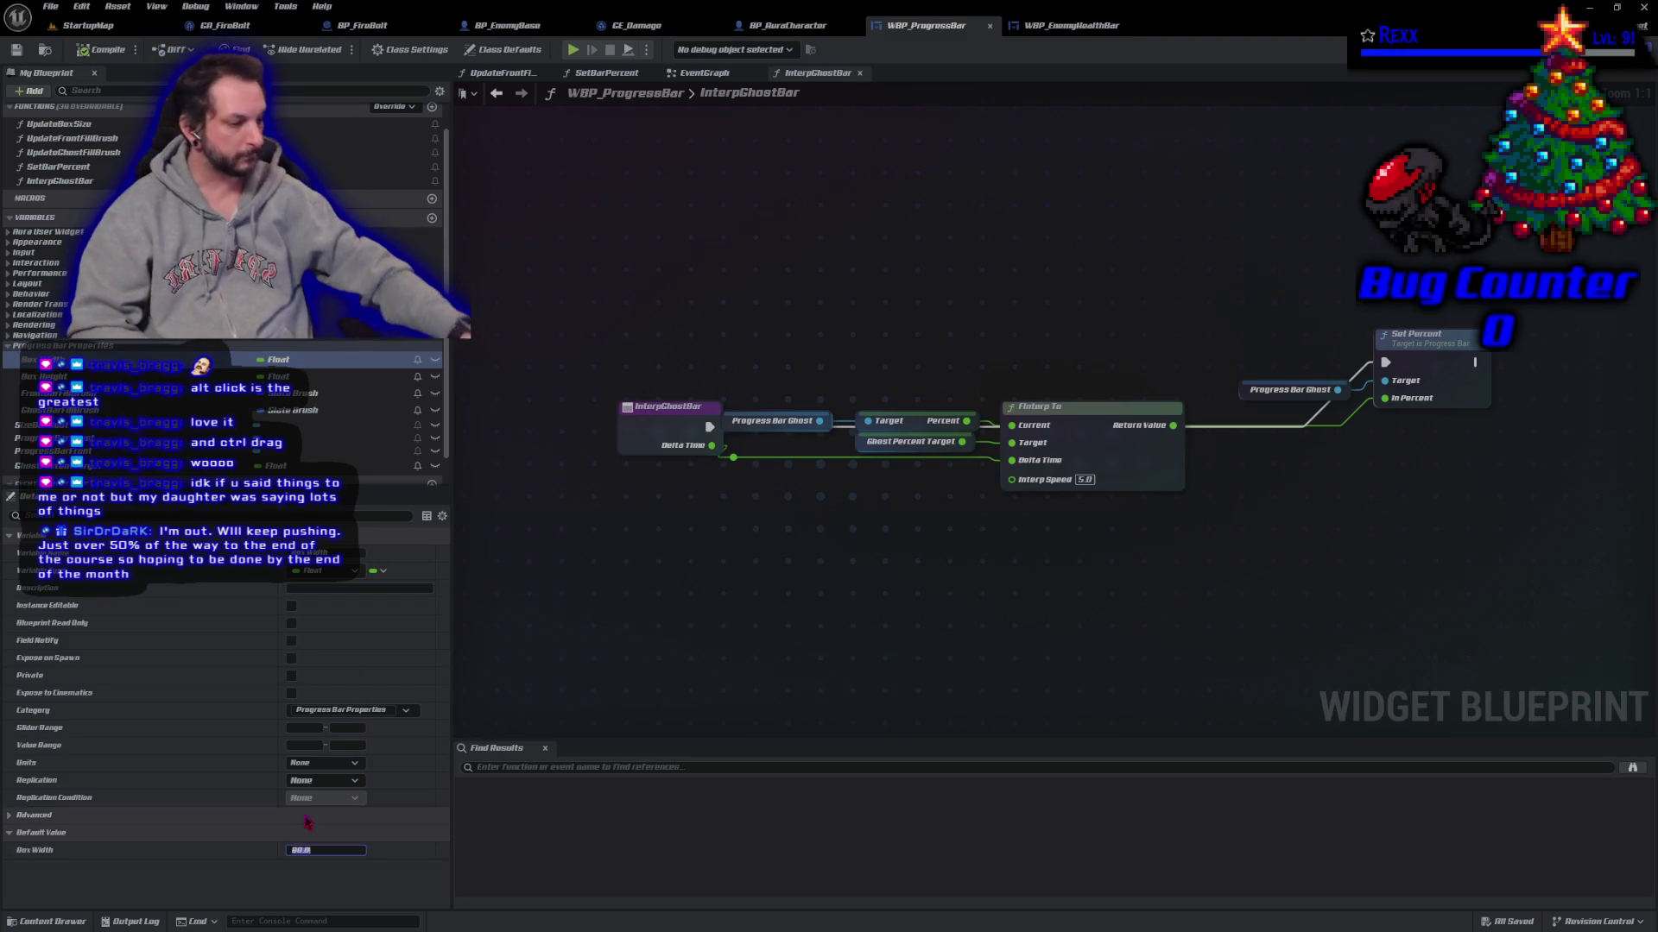
pyautogui.press('Return')
pyautogui.click(39, 377)
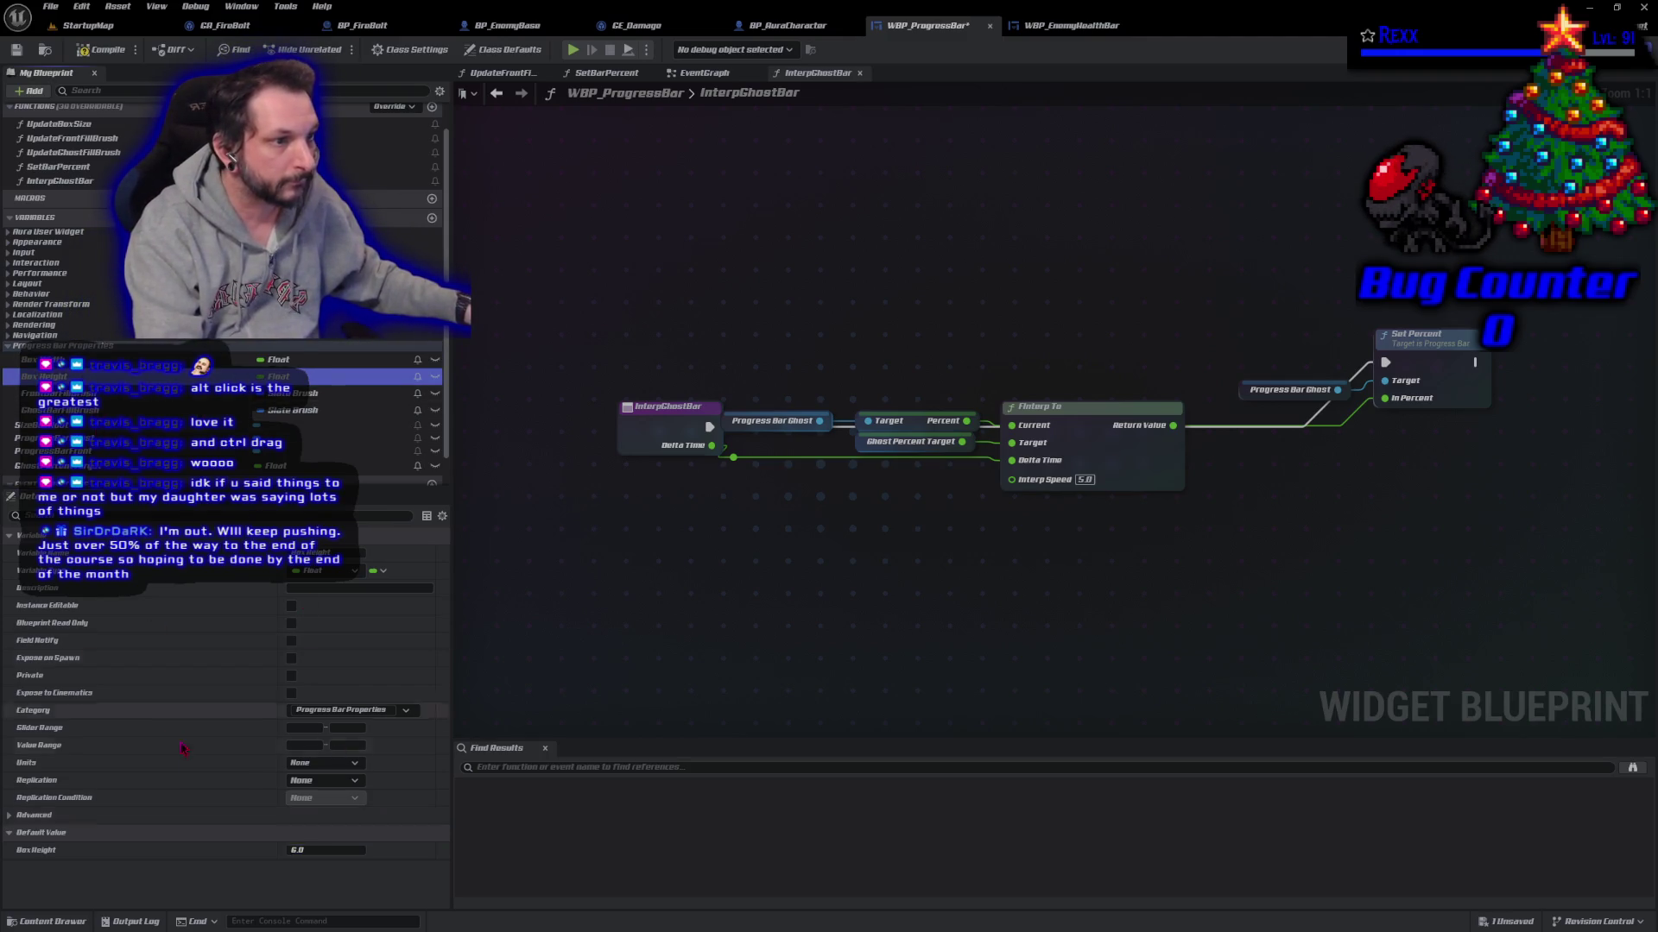
pyautogui.click(310, 850)
pyautogui.write('8.0')
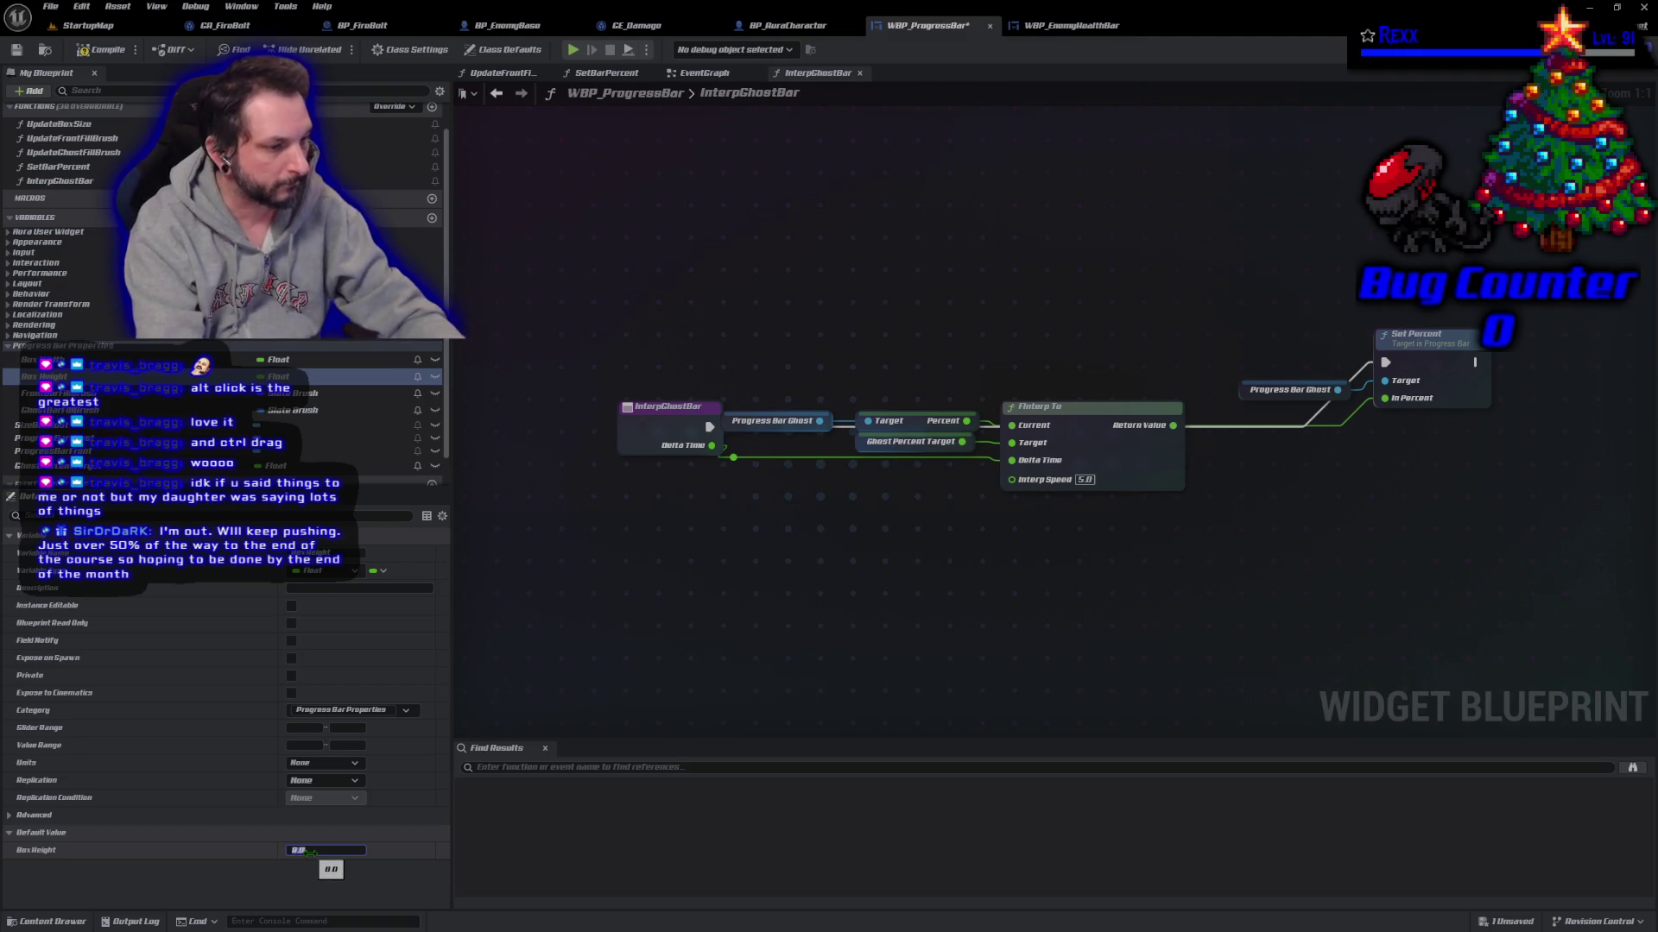
pyautogui.press('Return')
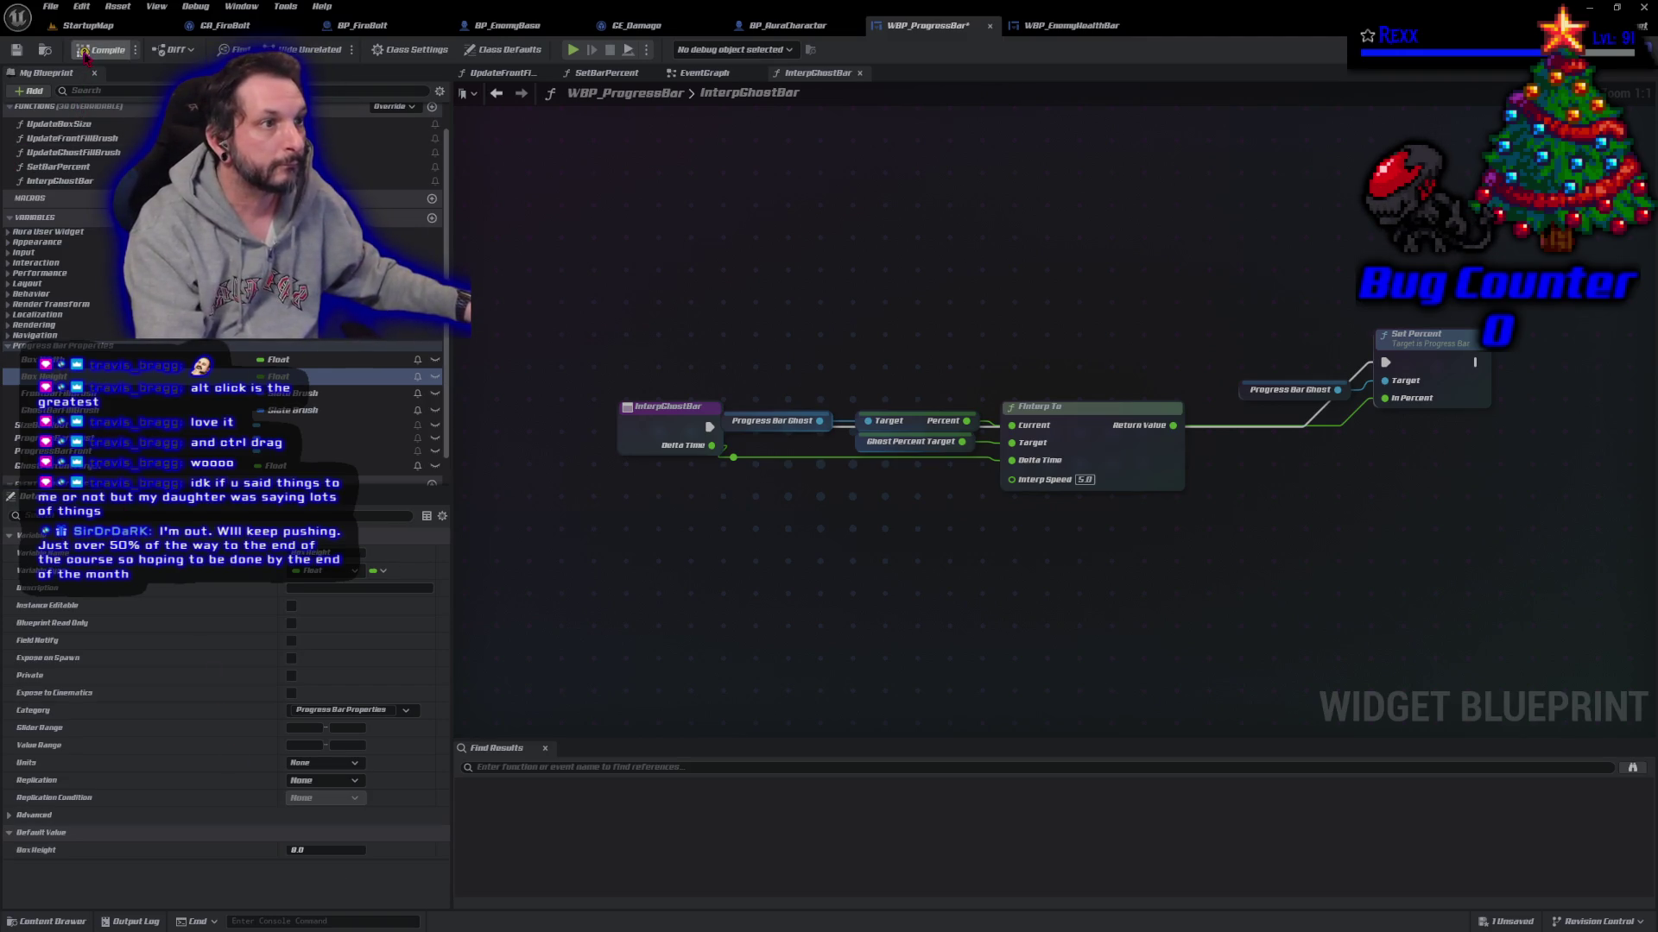
pyautogui.hotkey('ctrl', 's')
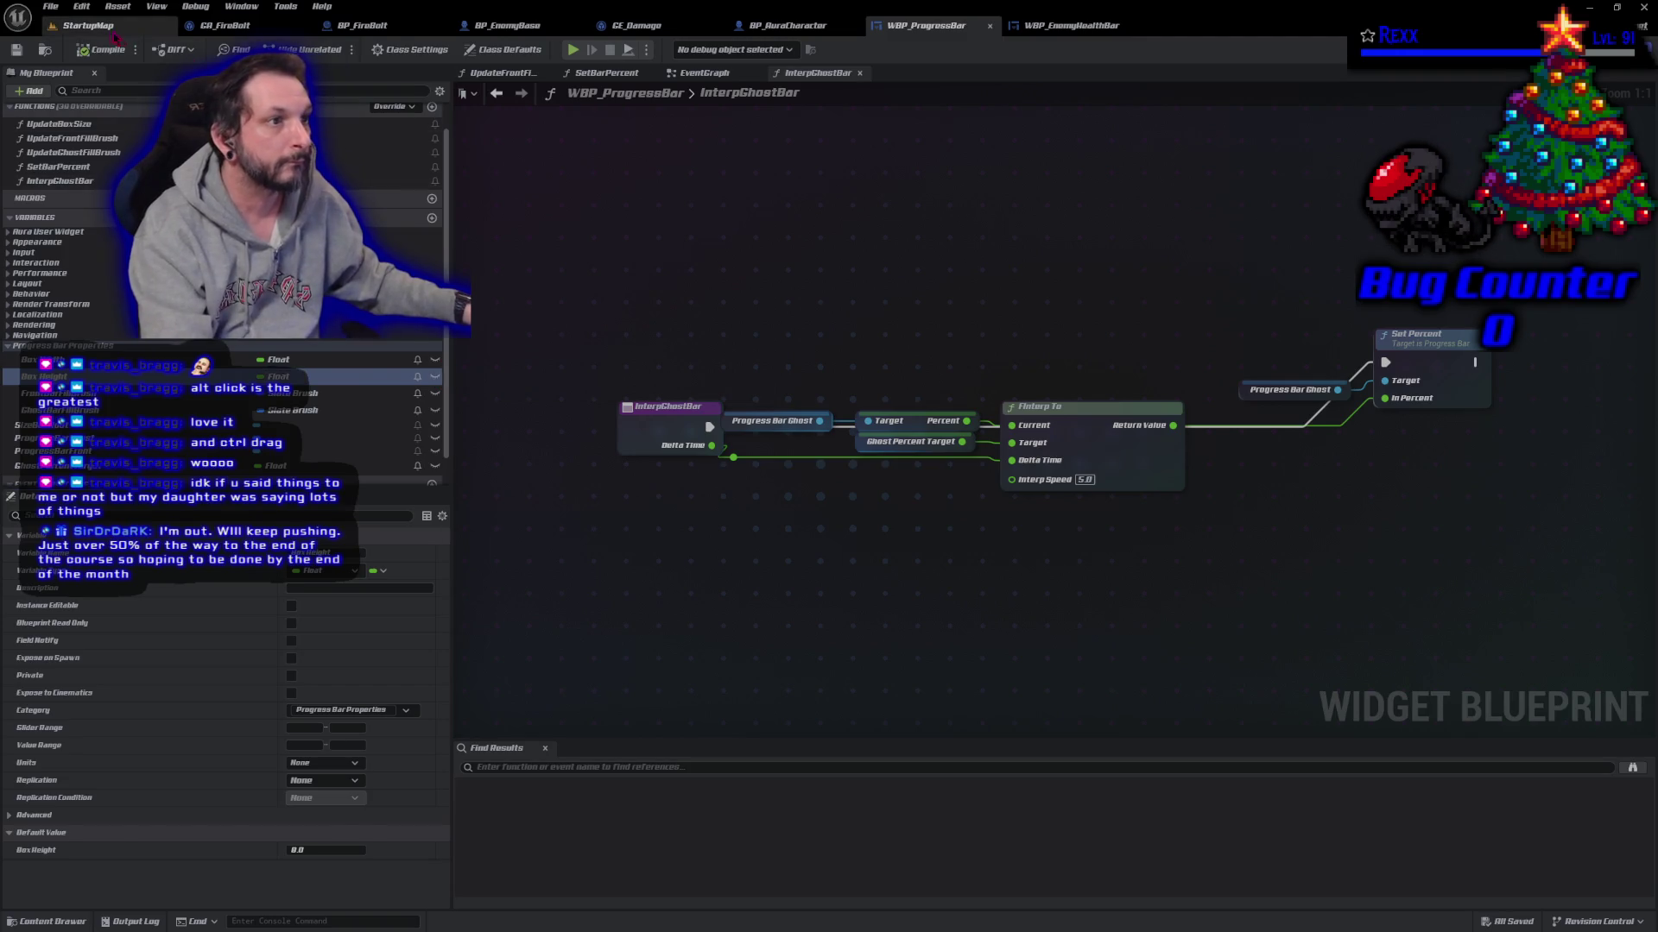
# Step: Playtest StartupMap by attacking a goblin to check its health bar
pyautogui.click(87, 26)
pyautogui.click(327, 50)
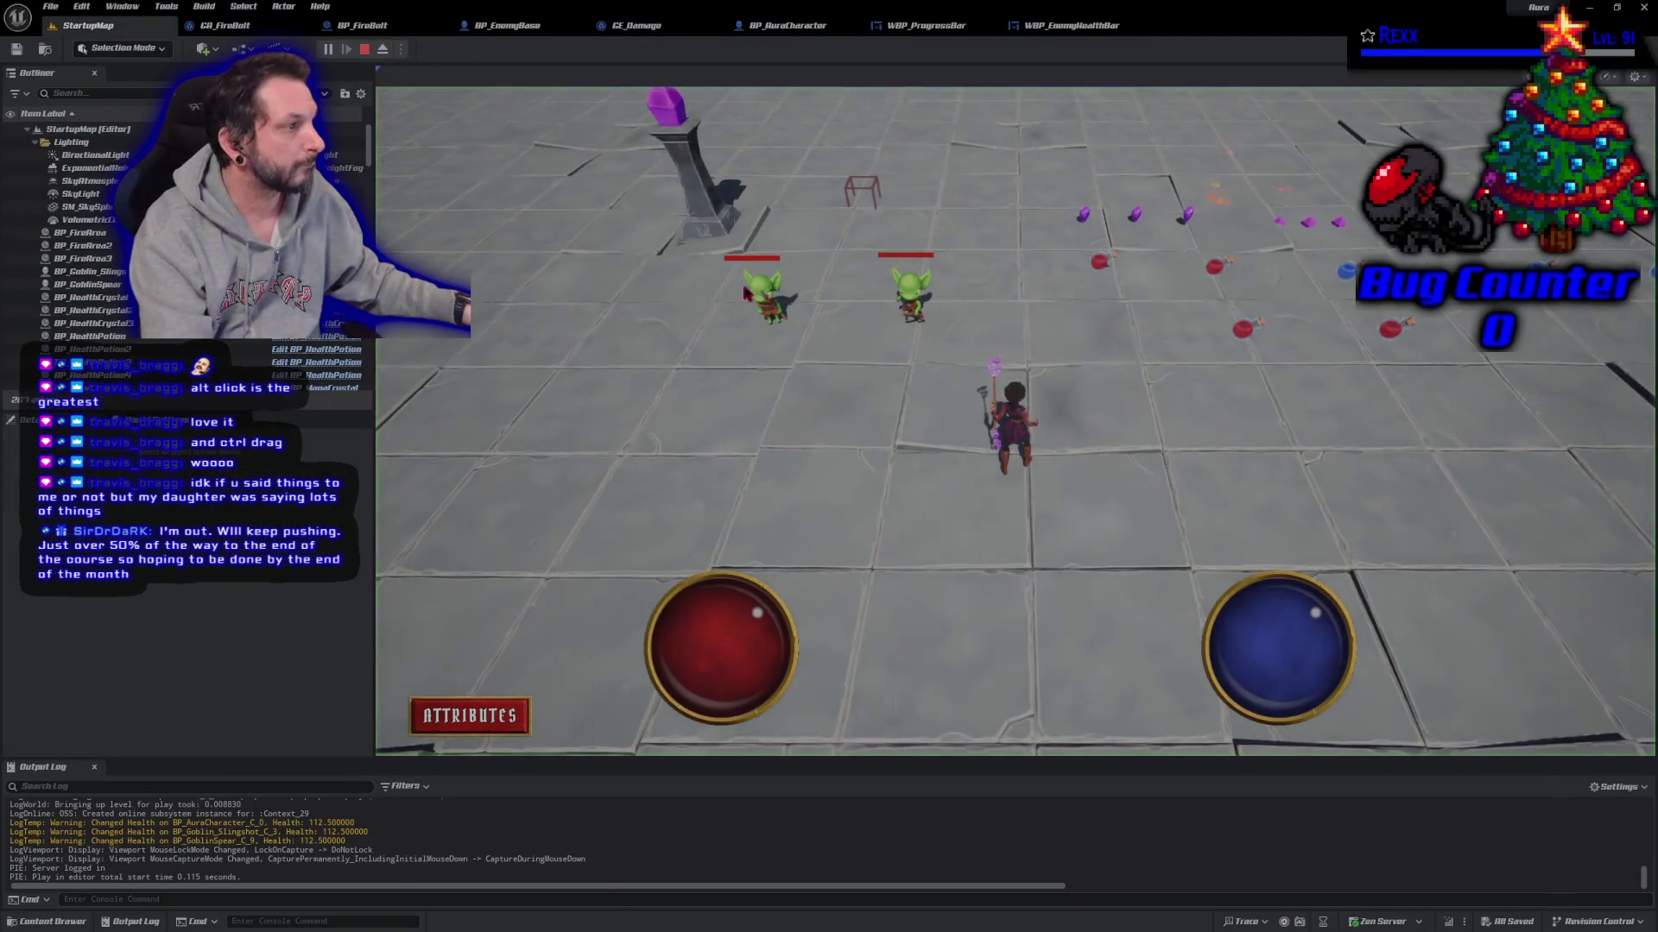
pyautogui.click(914, 304)
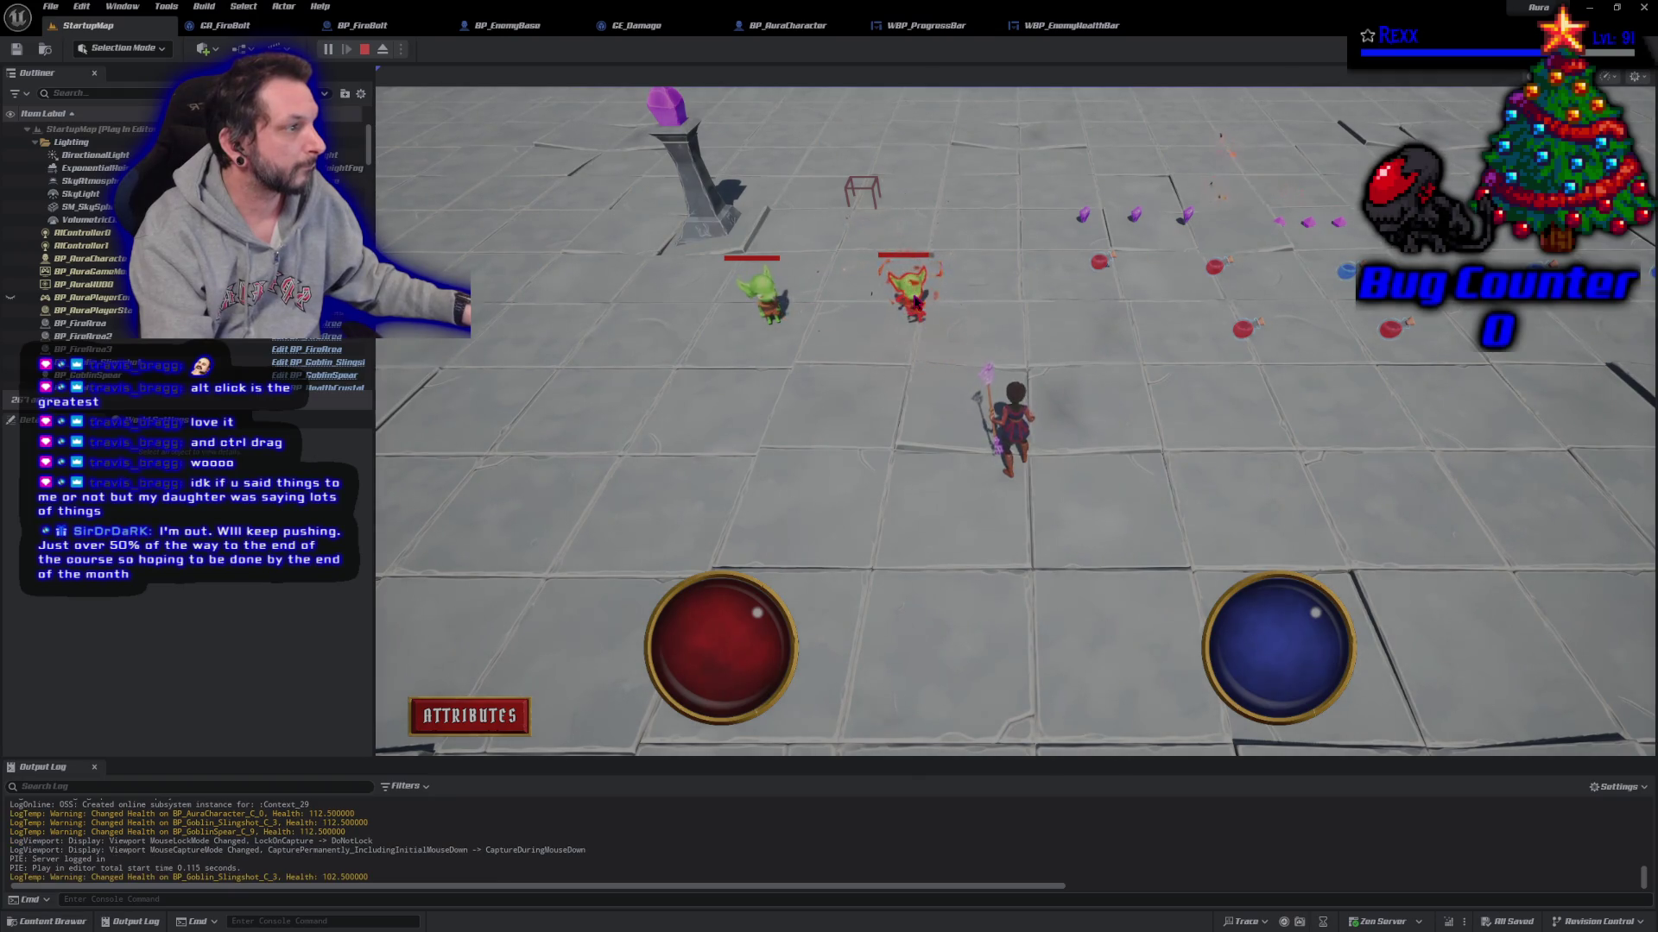
pyautogui.press('Escape')
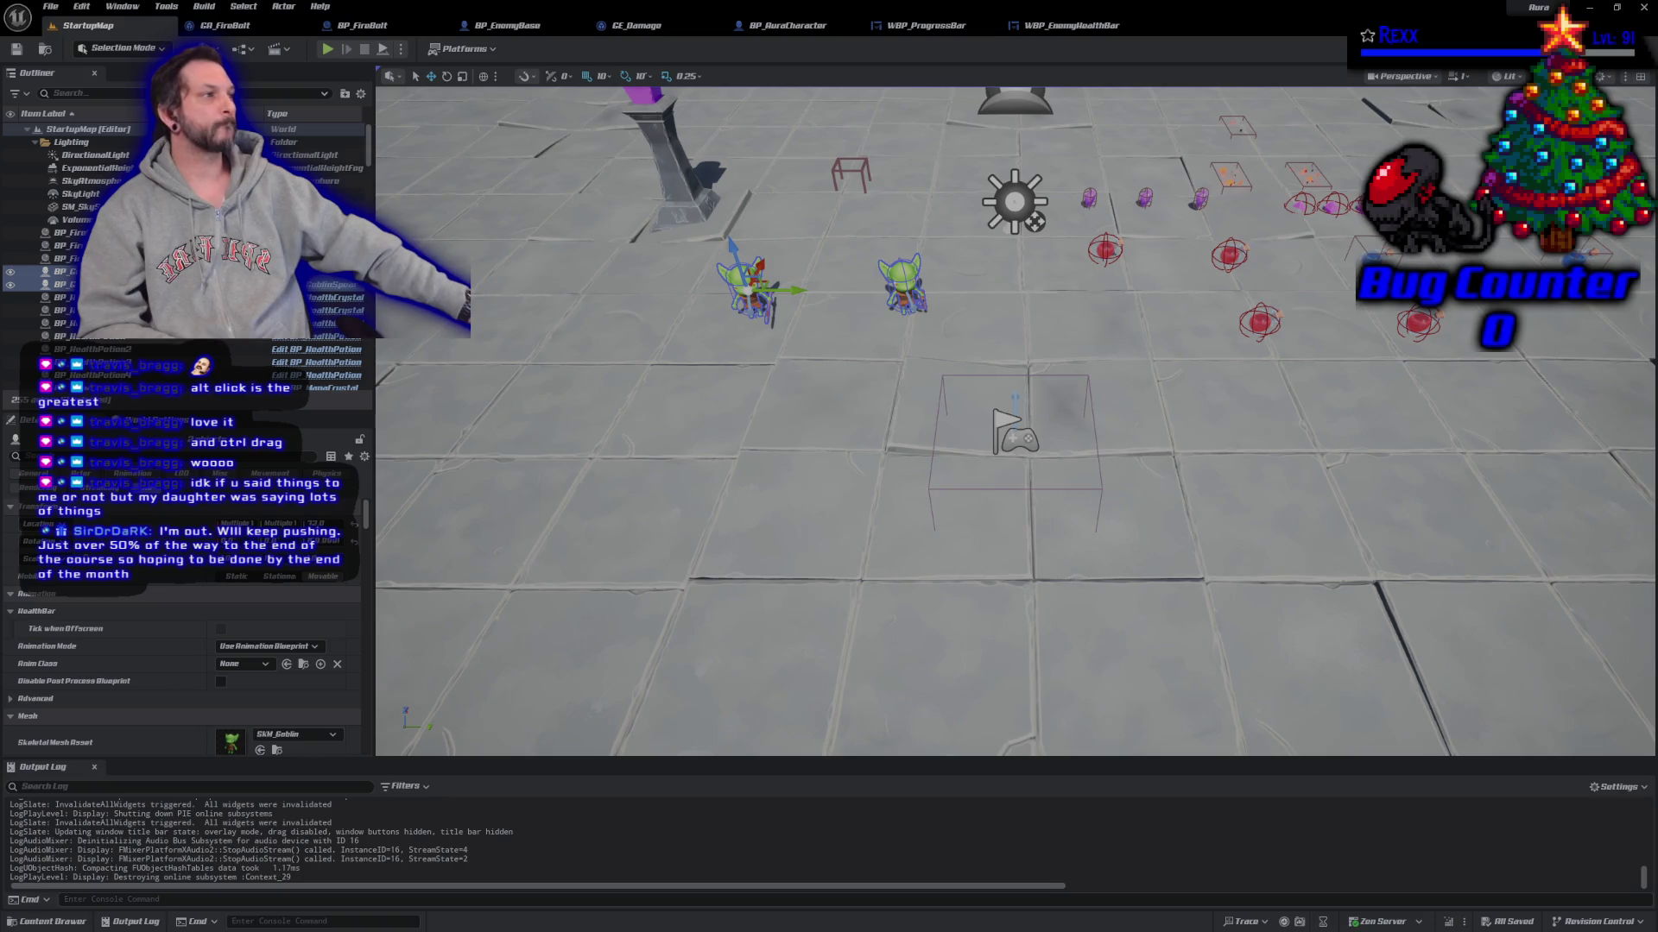
# Step: Set WBP_ProgressBar defaults to Box Height 10 and Box Width 100, then compile
pyautogui.click(961, 25)
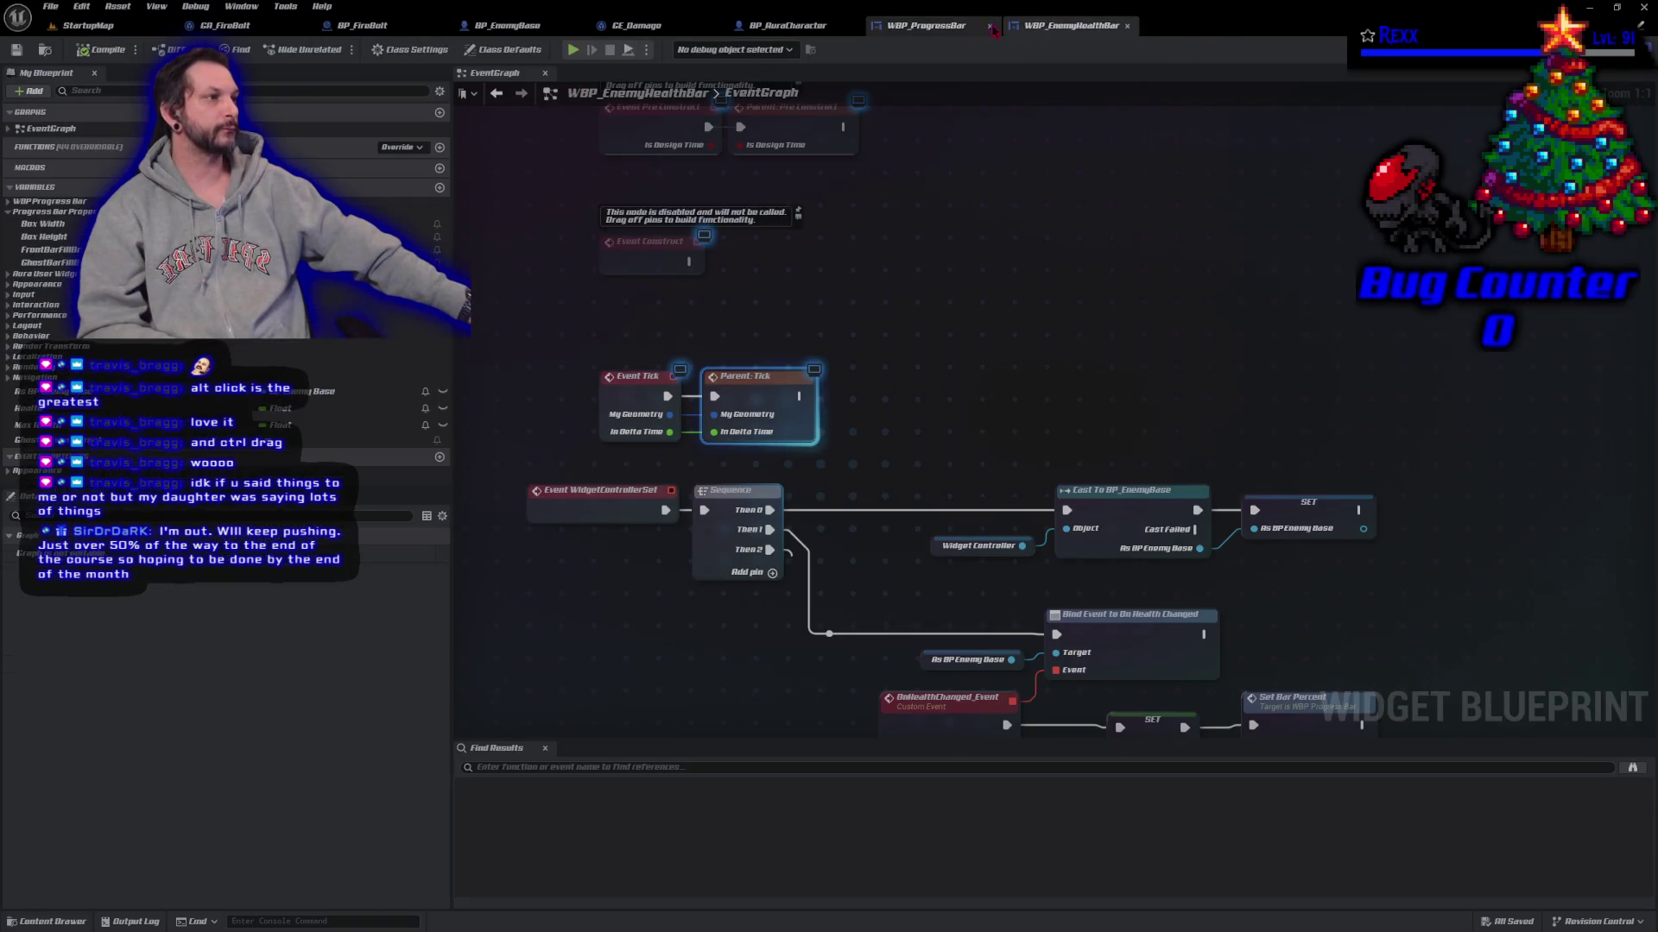
pyautogui.click(329, 849)
pyautogui.write('10')
pyautogui.press('Return')
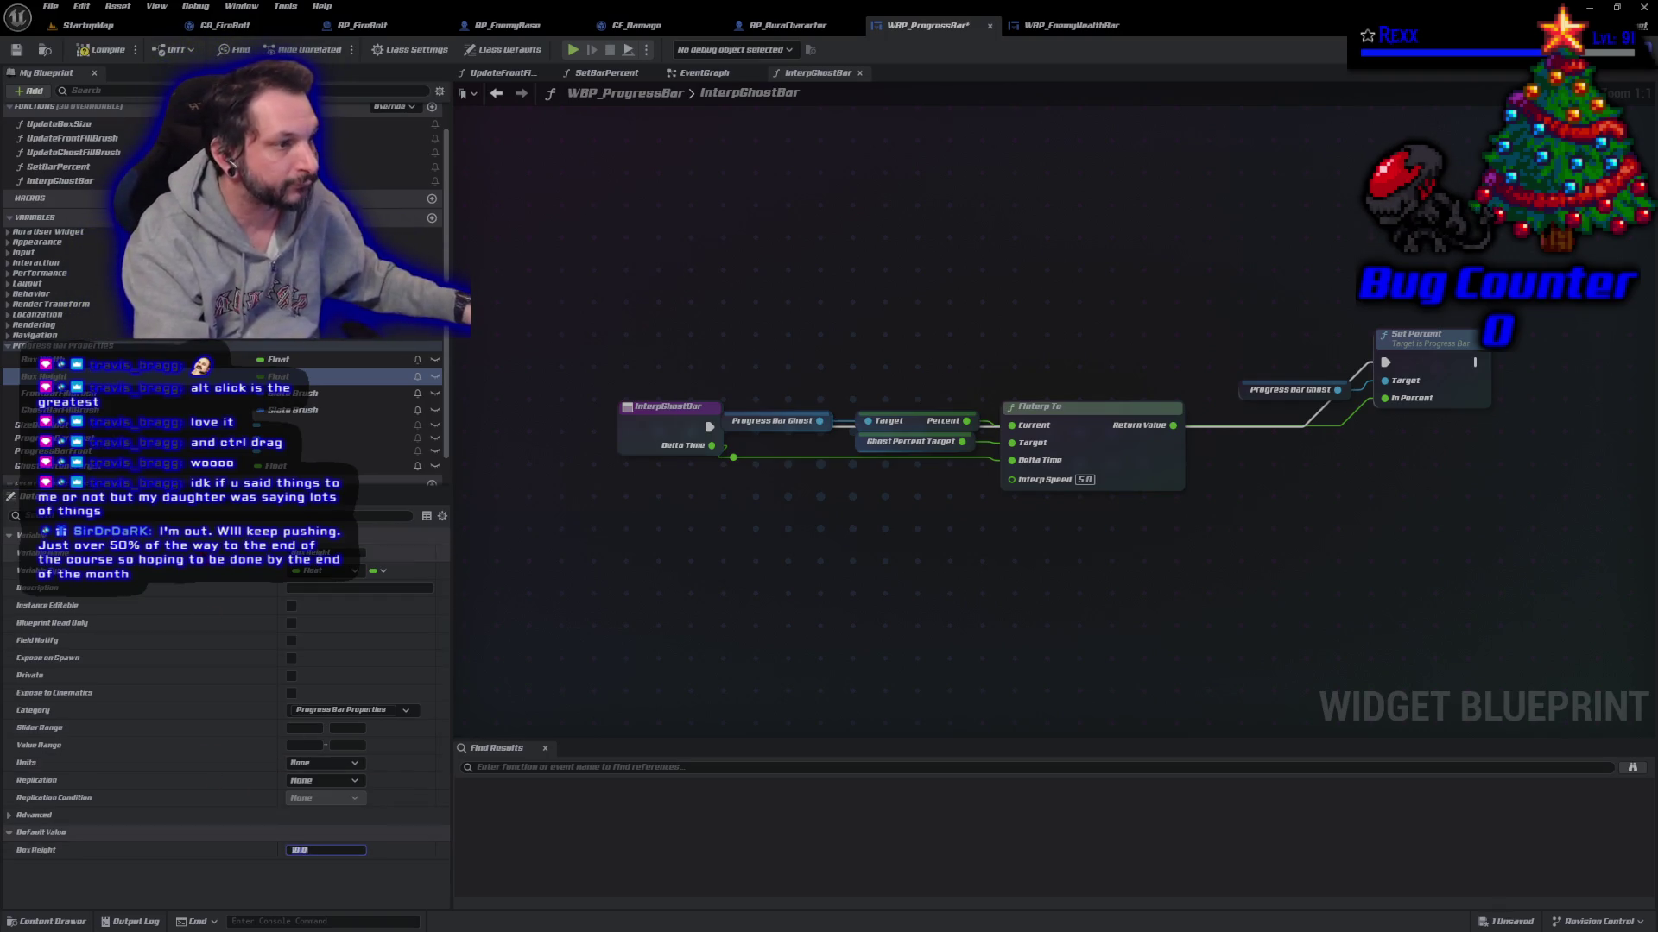
pyautogui.click(345, 360)
pyautogui.click(340, 851)
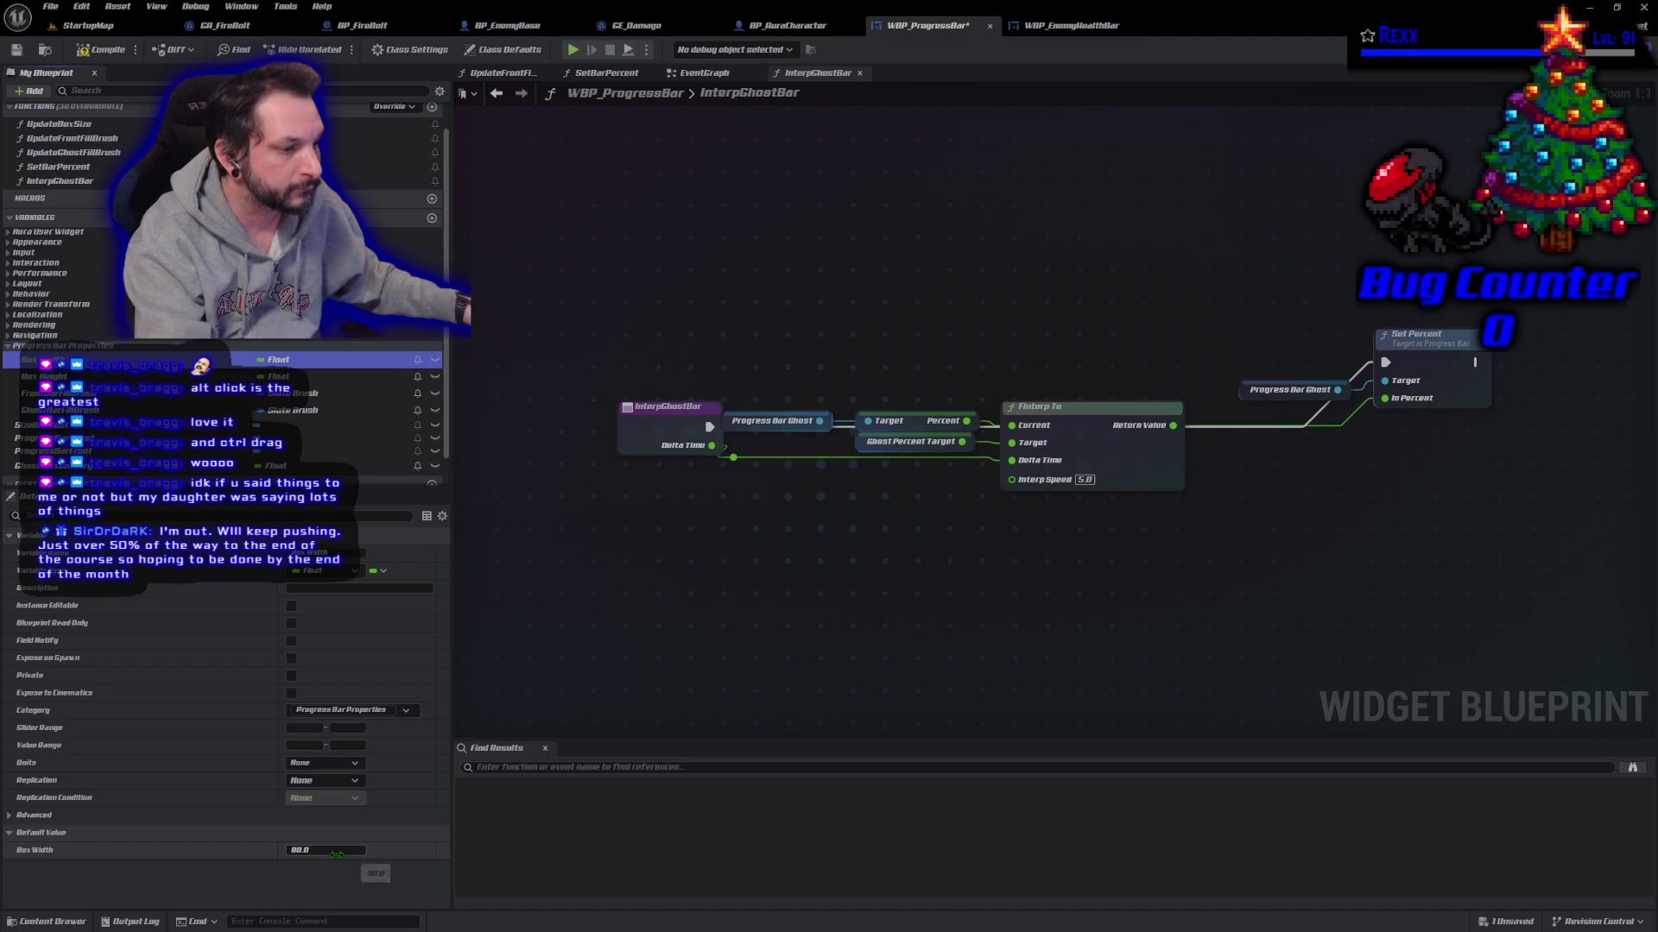
pyautogui.write('100')
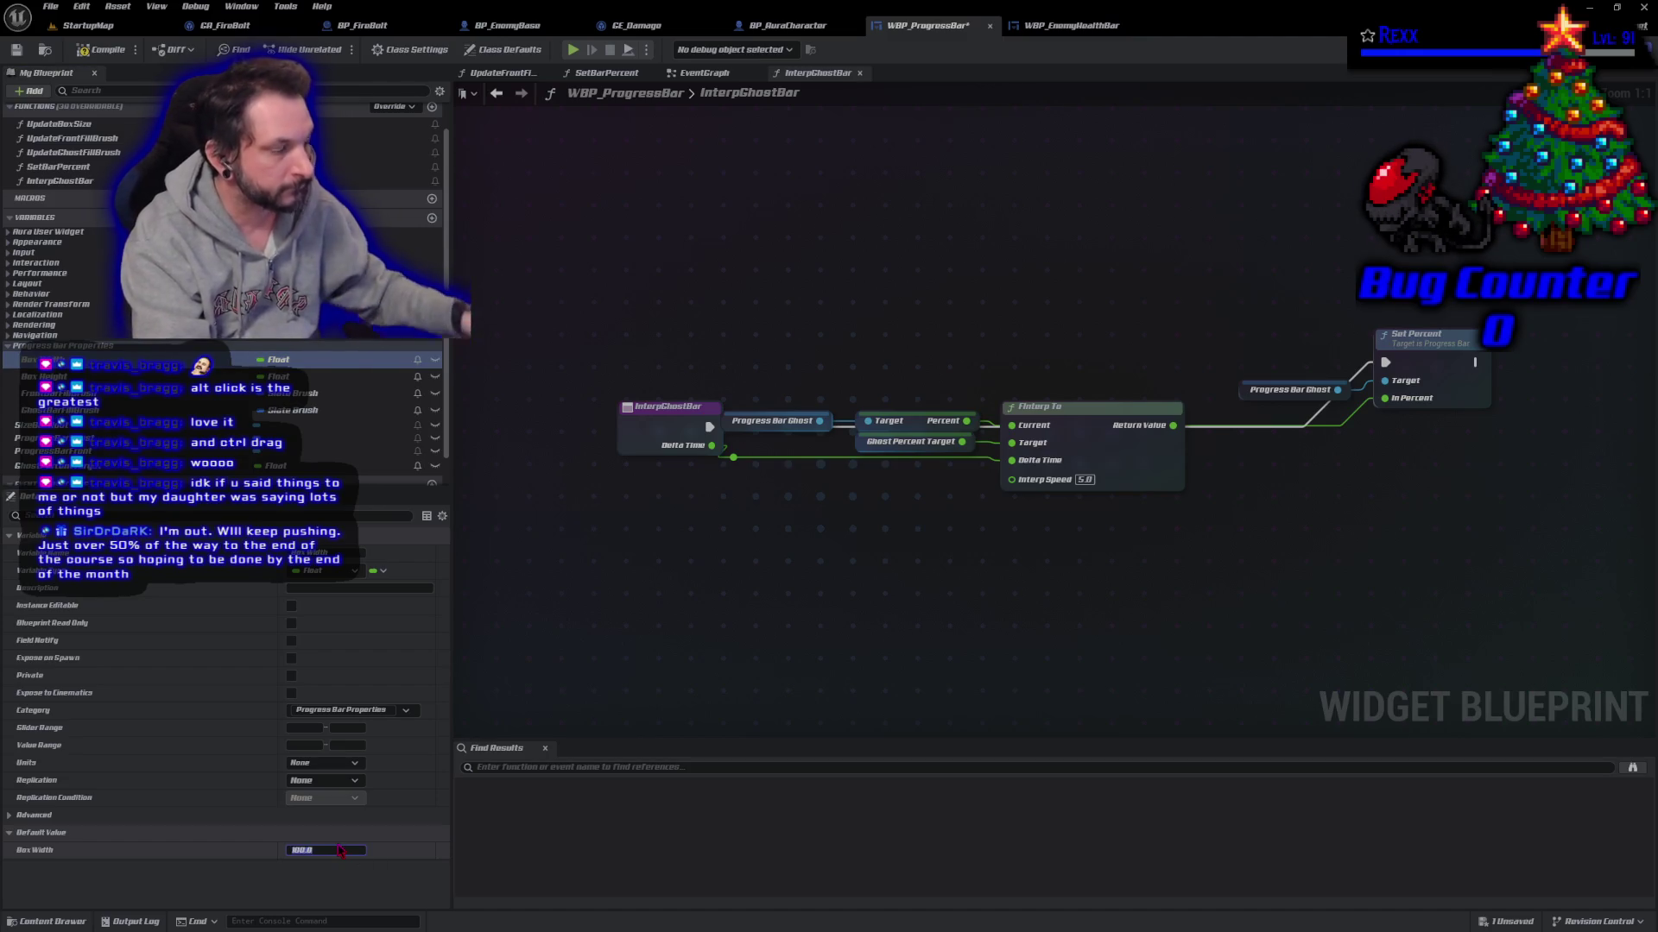
pyautogui.click(114, 52)
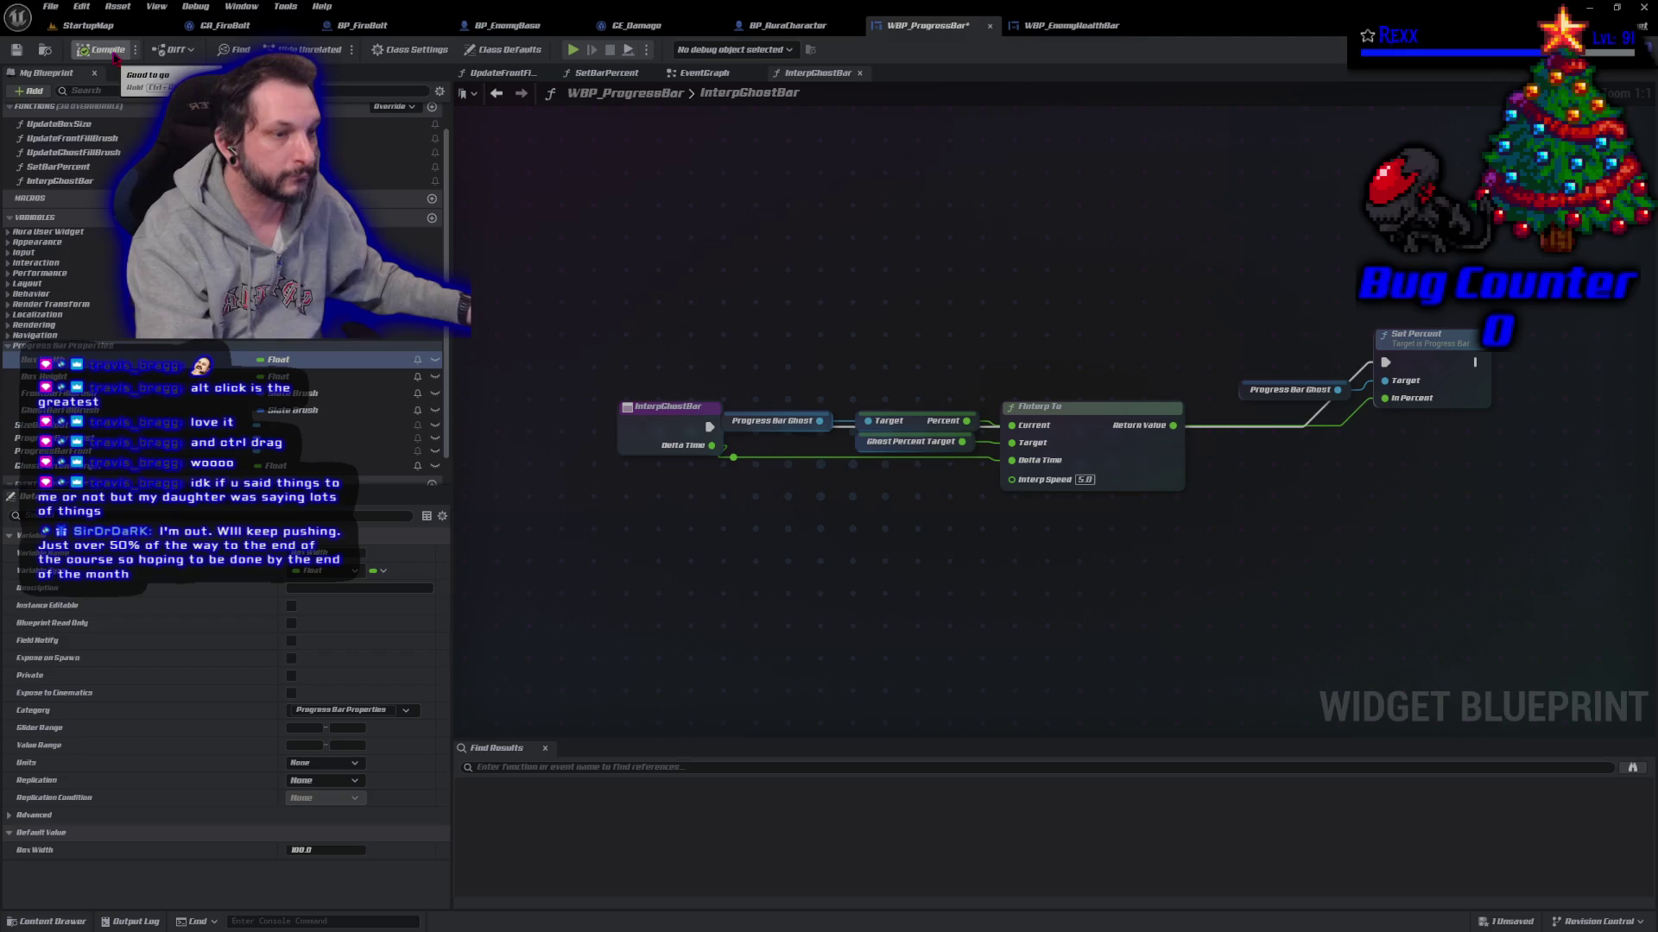
pyautogui.click(115, 52)
# Step: Playtest StartupMap, damaging the goblins to watch their resized health bars
pyautogui.click(92, 35)
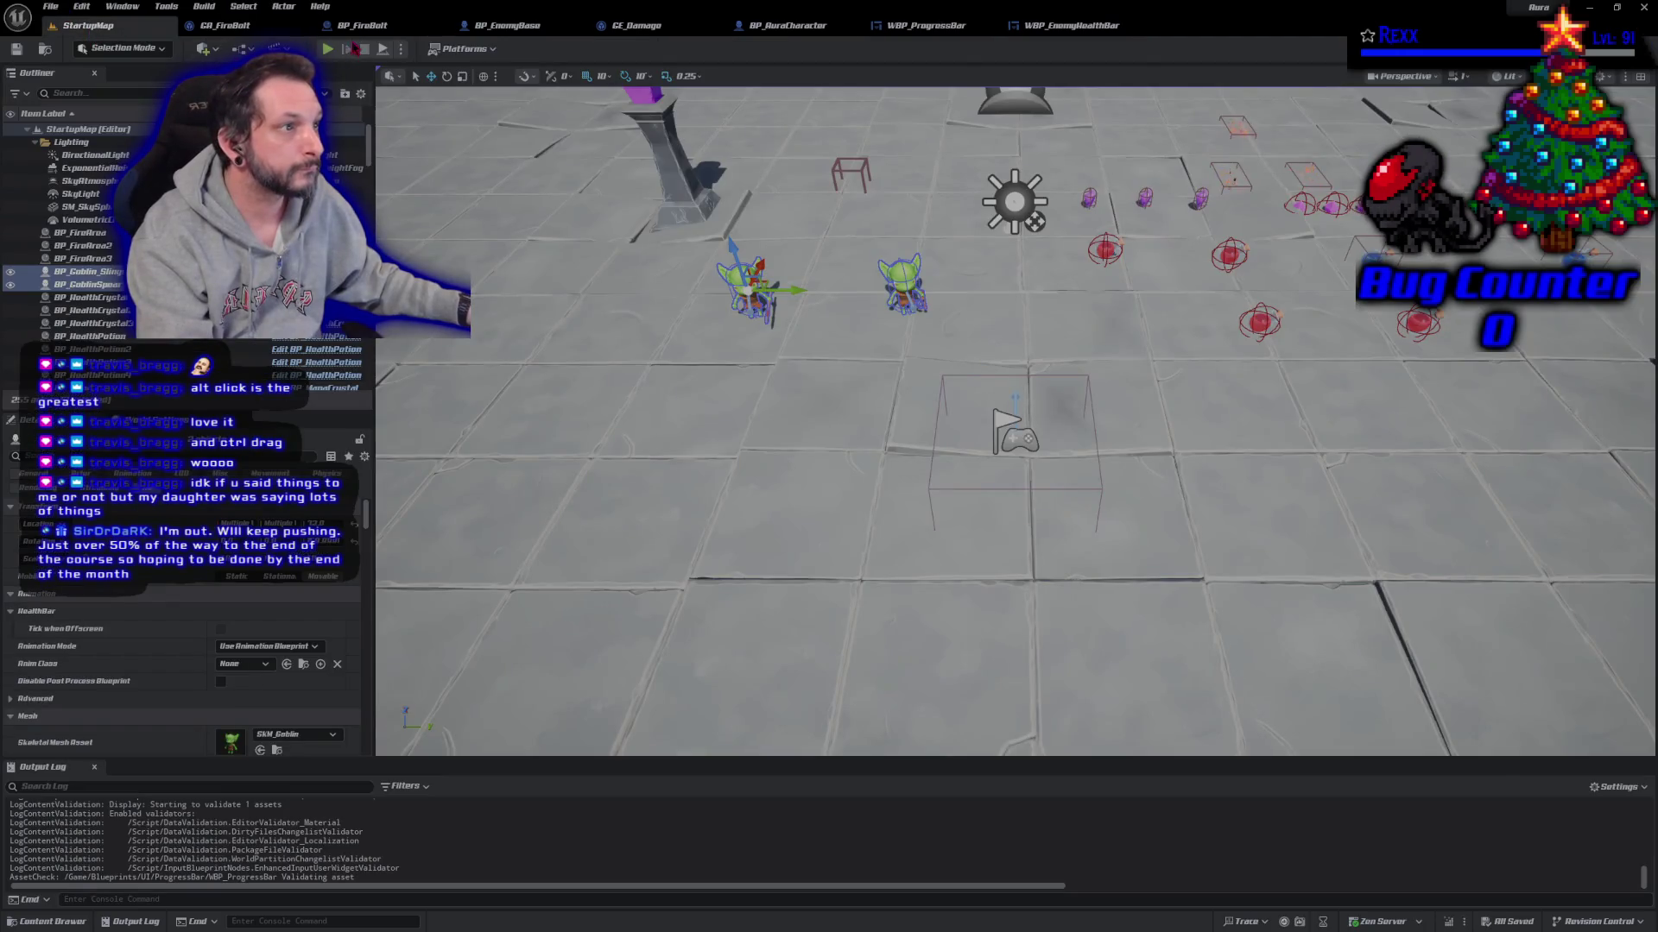
pyautogui.click(328, 49)
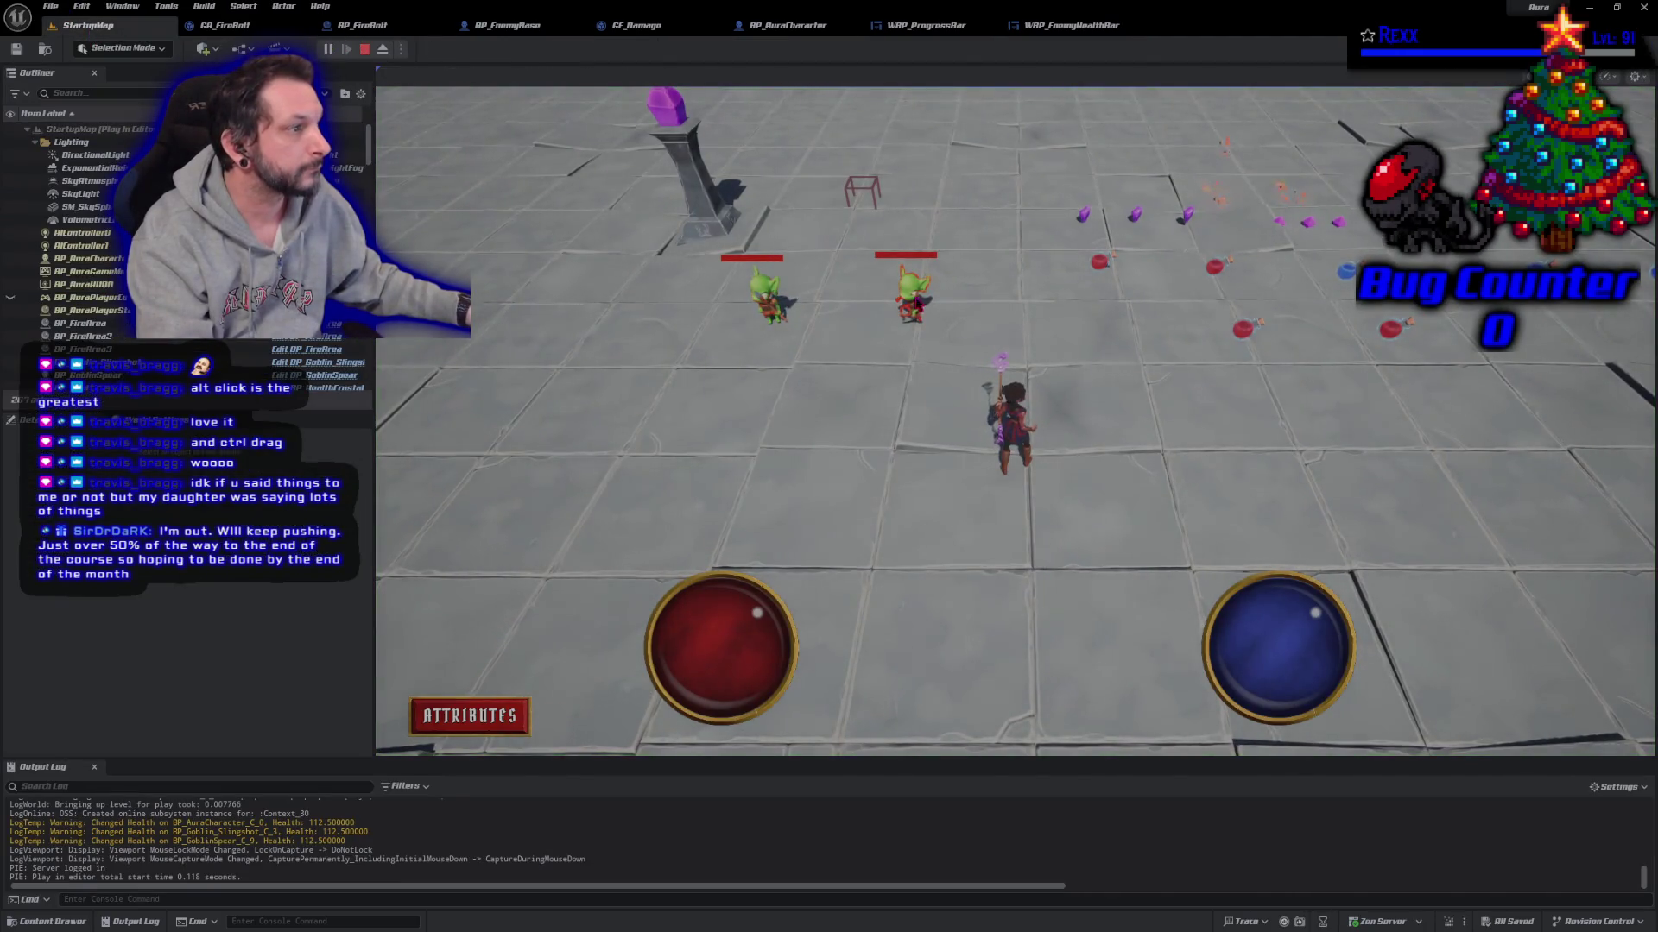
pyautogui.click(769, 302)
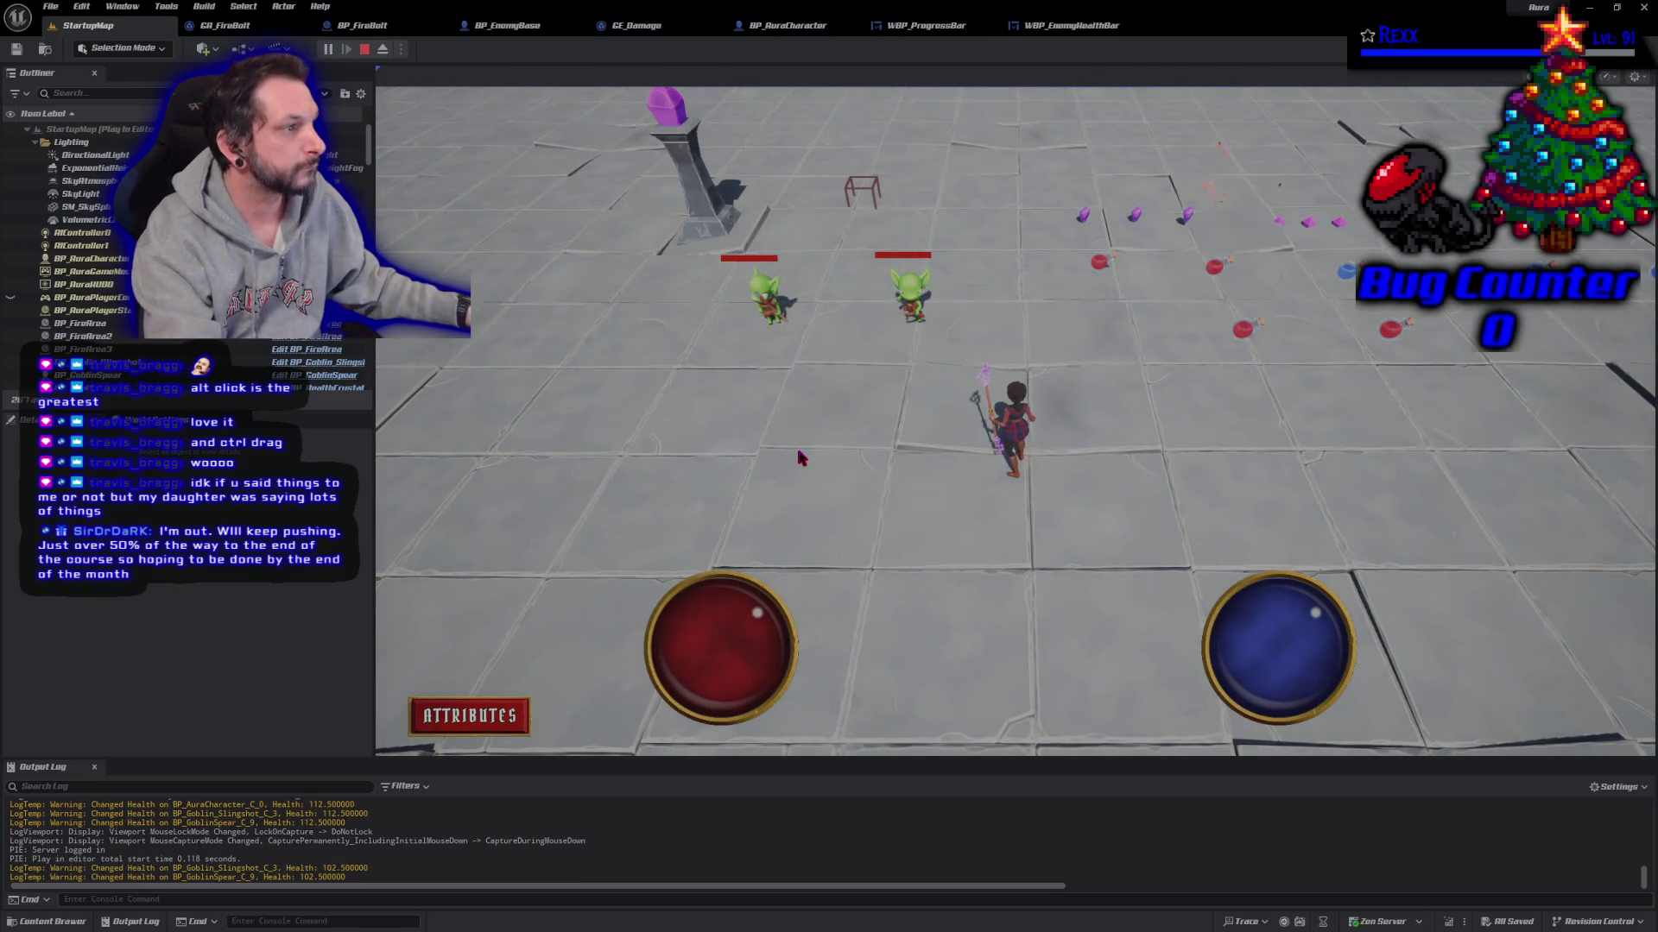
pyautogui.click(915, 298)
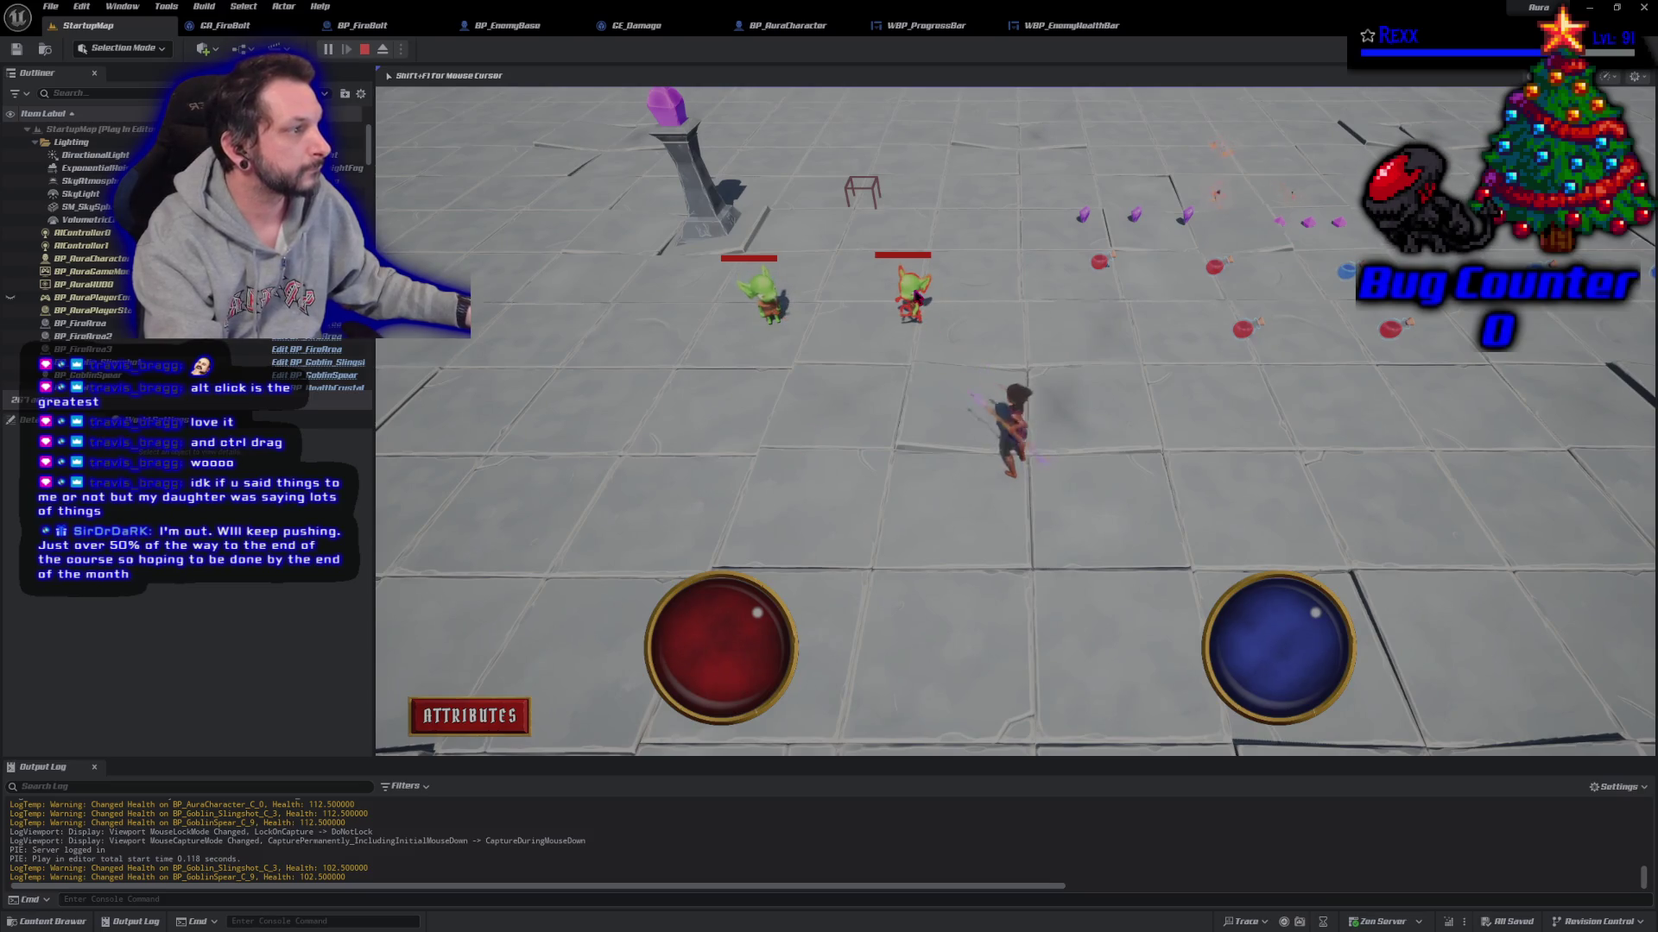
pyautogui.click(917, 298)
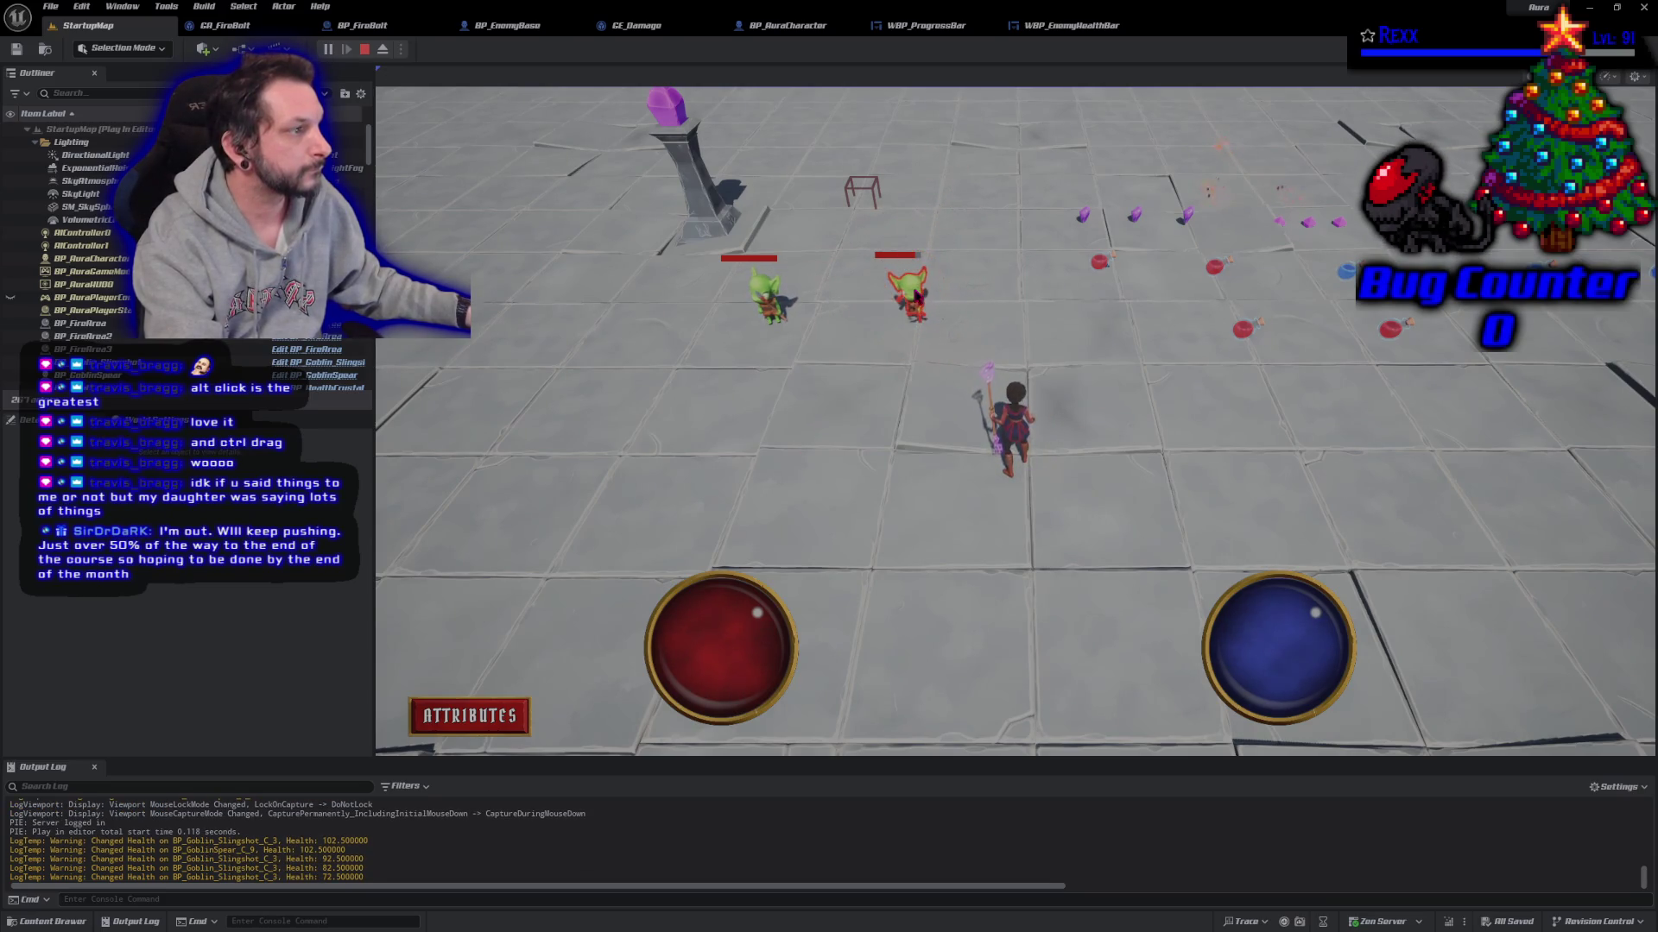
pyautogui.press('Escape')
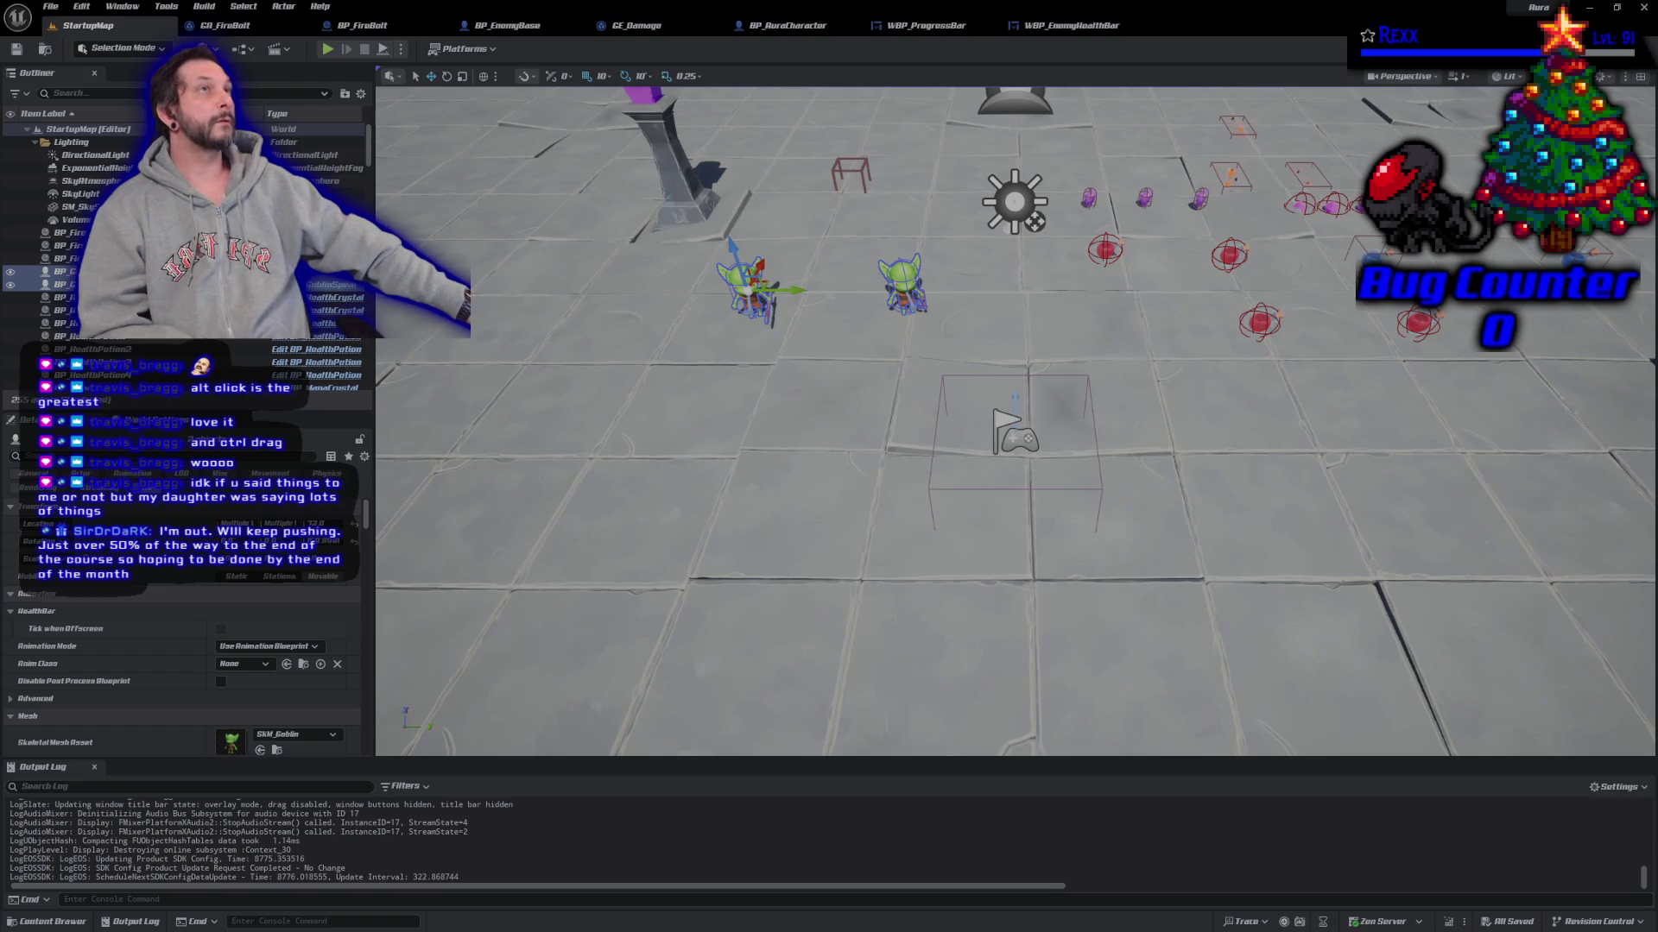
# Step: Open WBP_ProgressBar's SetBarPercent function graph
pyautogui.click(928, 26)
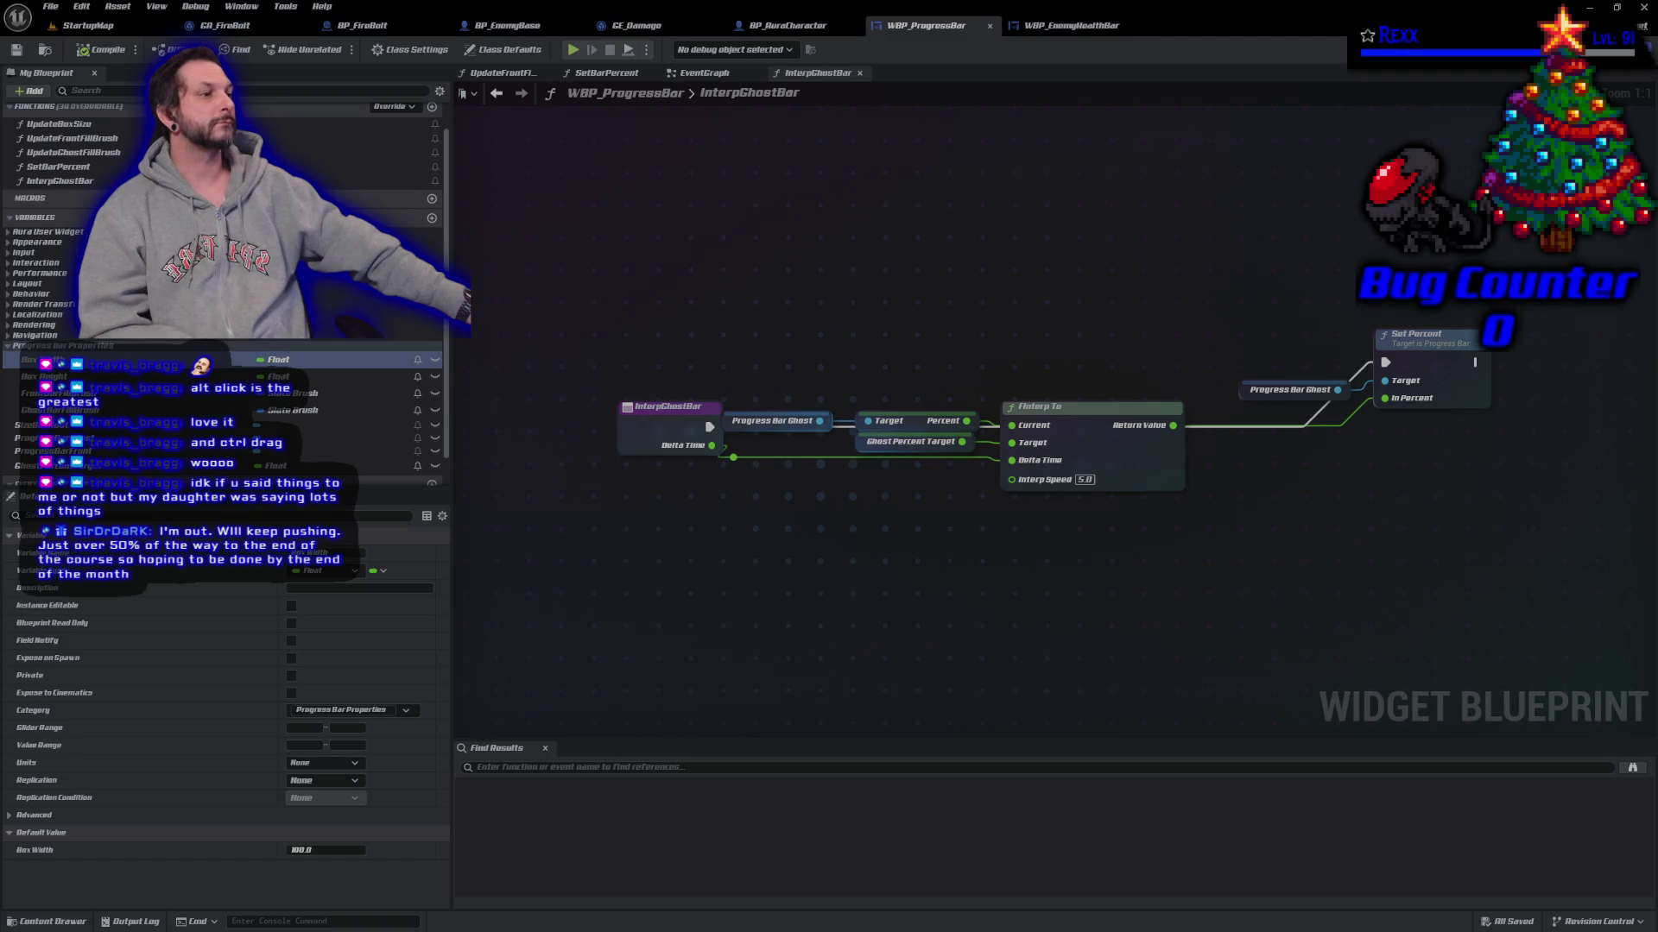
pyautogui.click(607, 73)
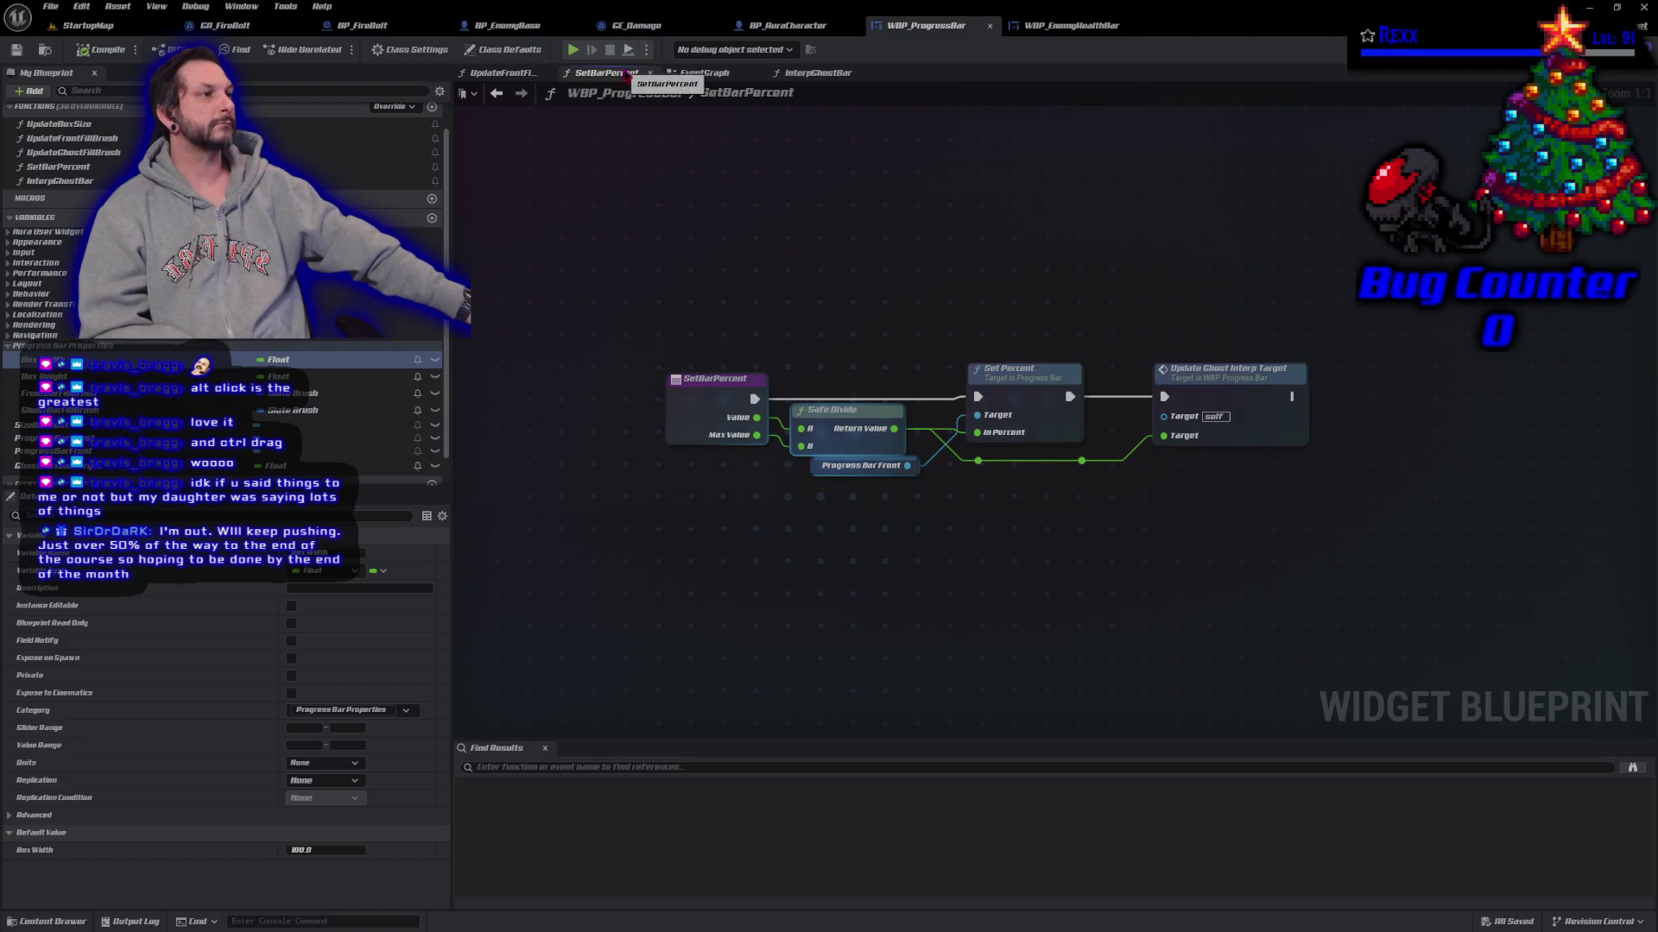
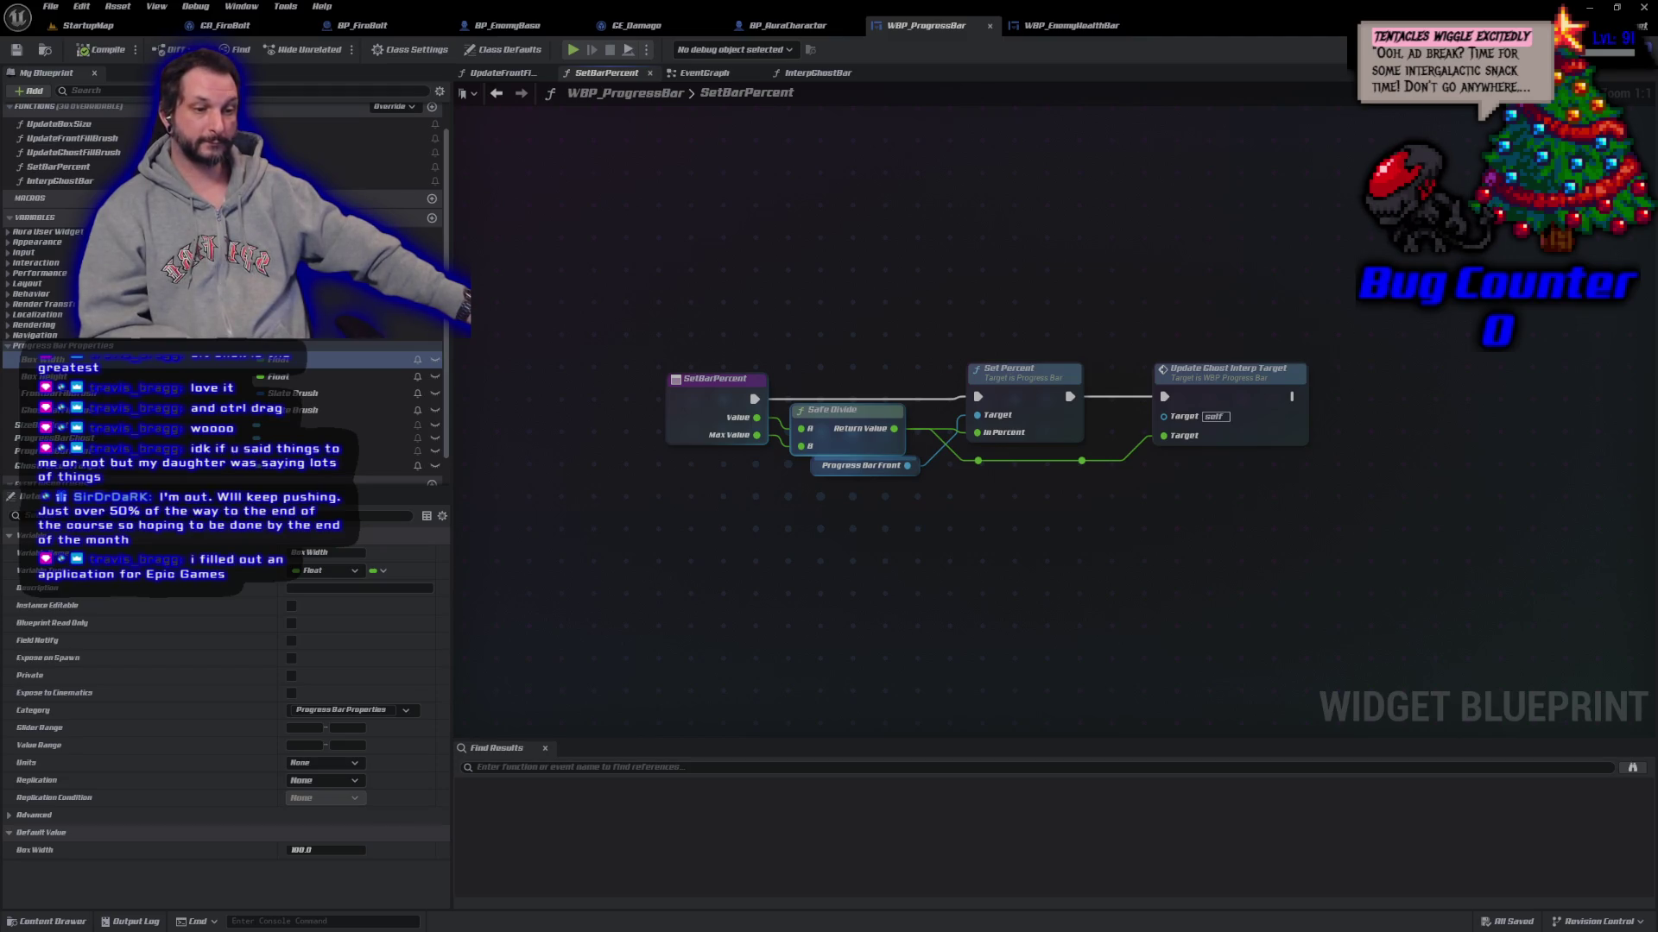
# Step: Switch to the WBP_ProgressBar EventGraph that holds the timer and delay nodes
pyautogui.click(704, 72)
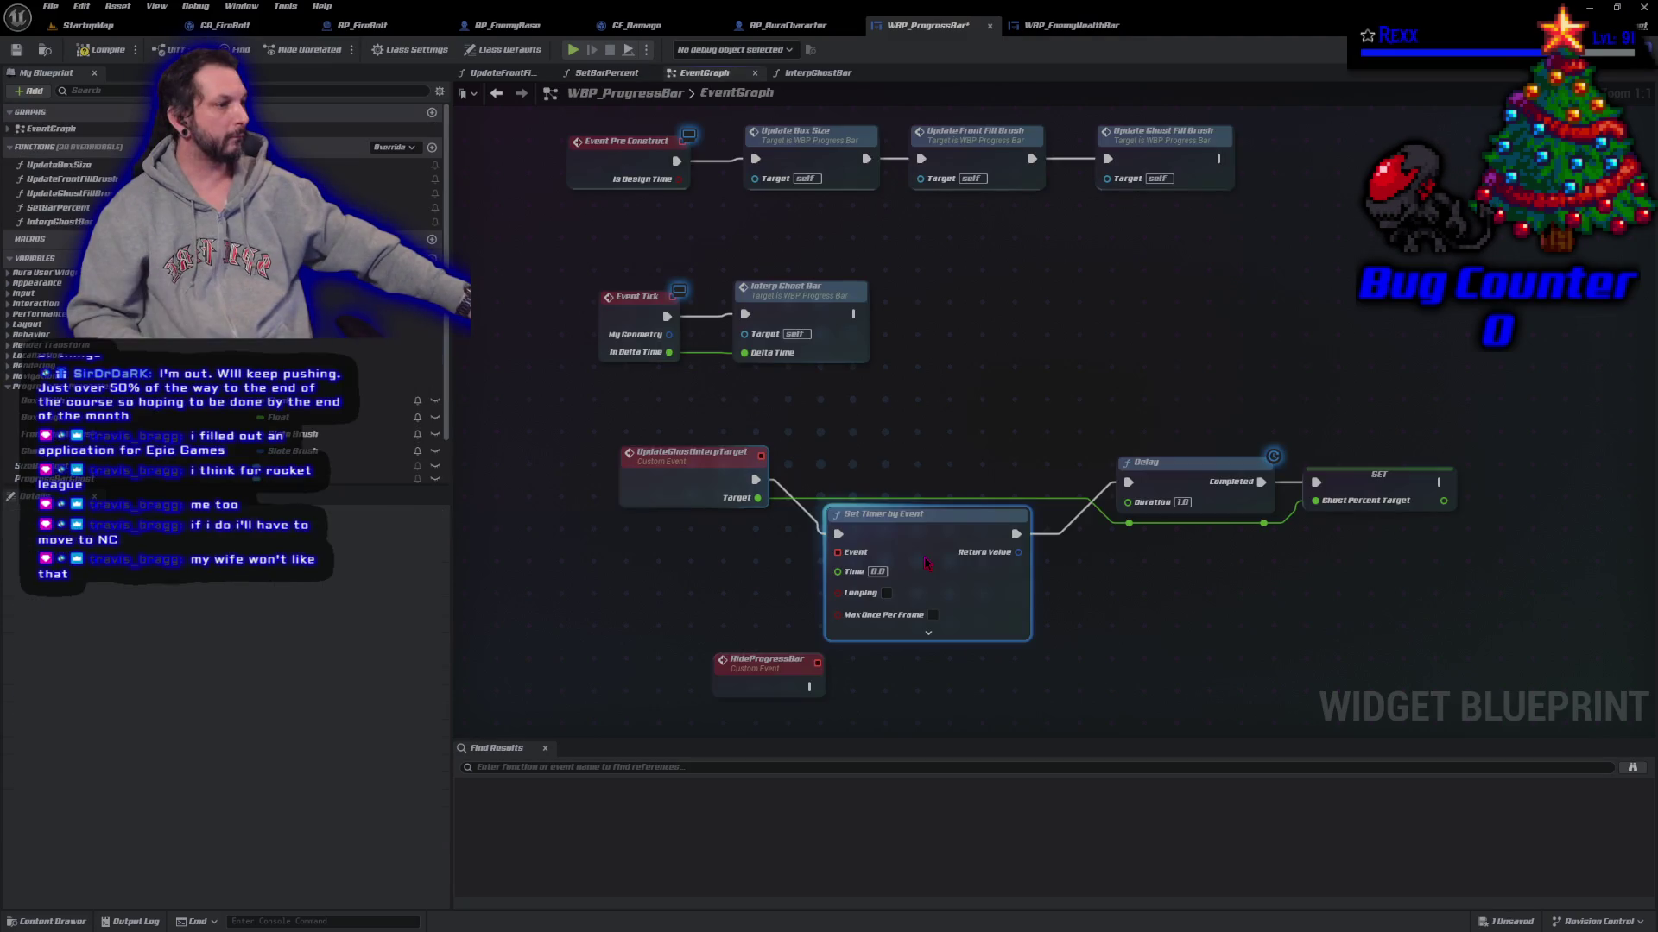
# Step: Promote the Set Timer by Event return value to a new HideTimer variable and save
pyautogui.moveTo(1017, 550)
pyautogui.mouseDown()
pyautogui.moveTo(1123, 579)
pyautogui.moveTo(1073, 573)
pyautogui.mouseUp()
pyautogui.click(1120, 619)
pyautogui.write('HideTimer')
pyautogui.press('Return')
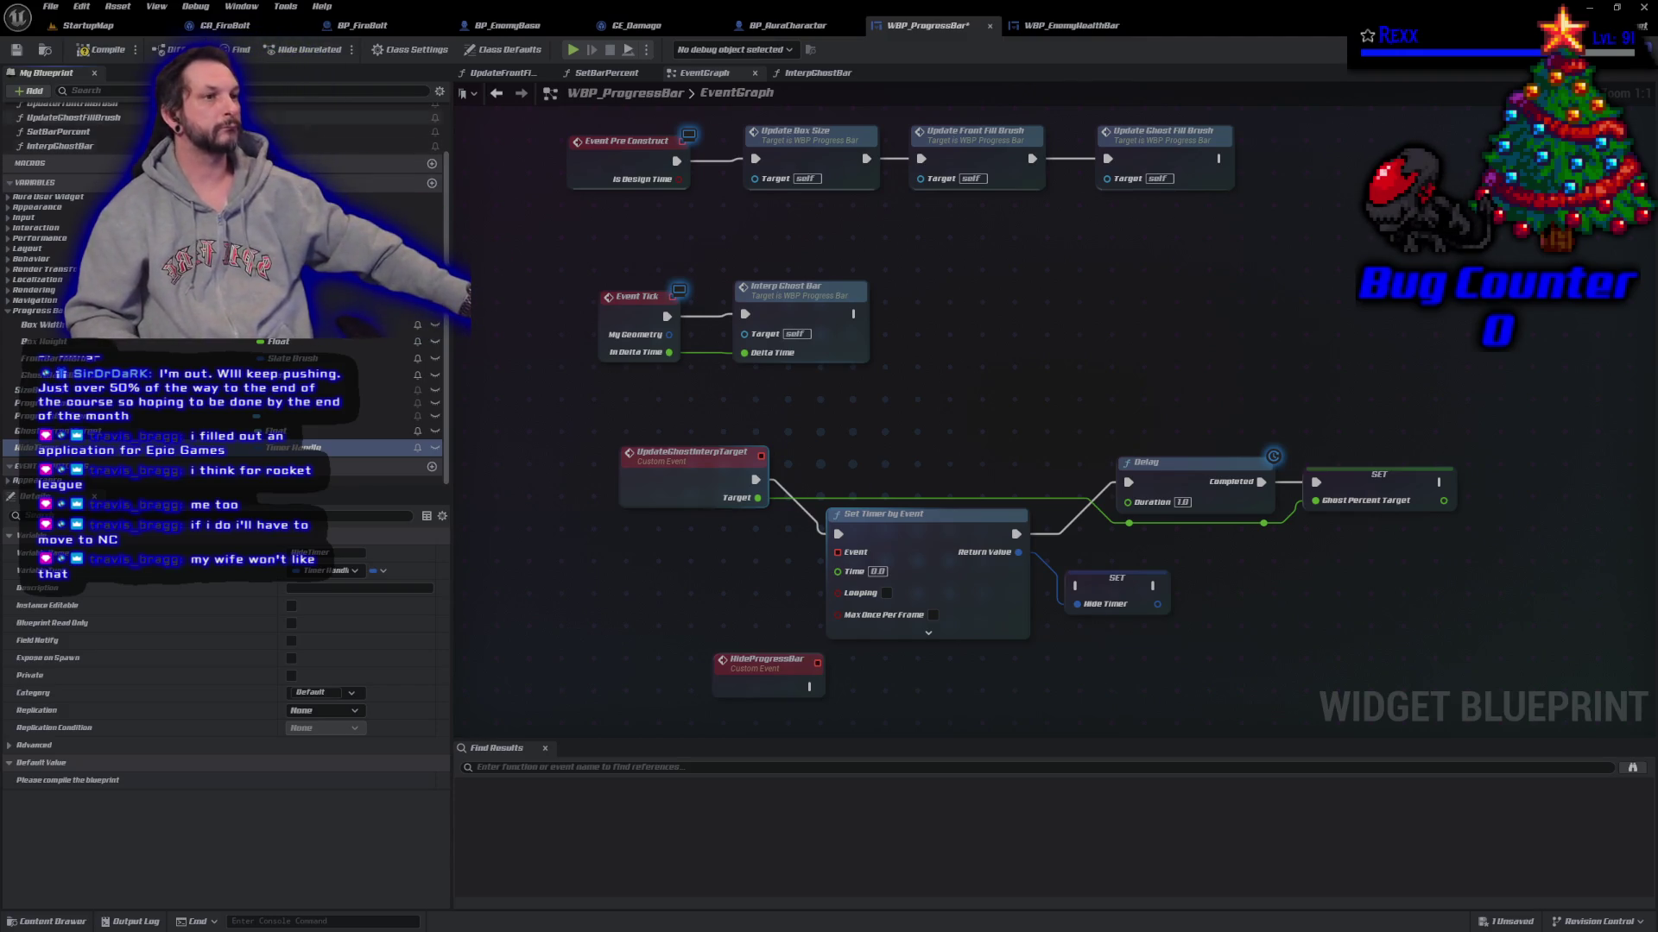
pyautogui.click(16, 50)
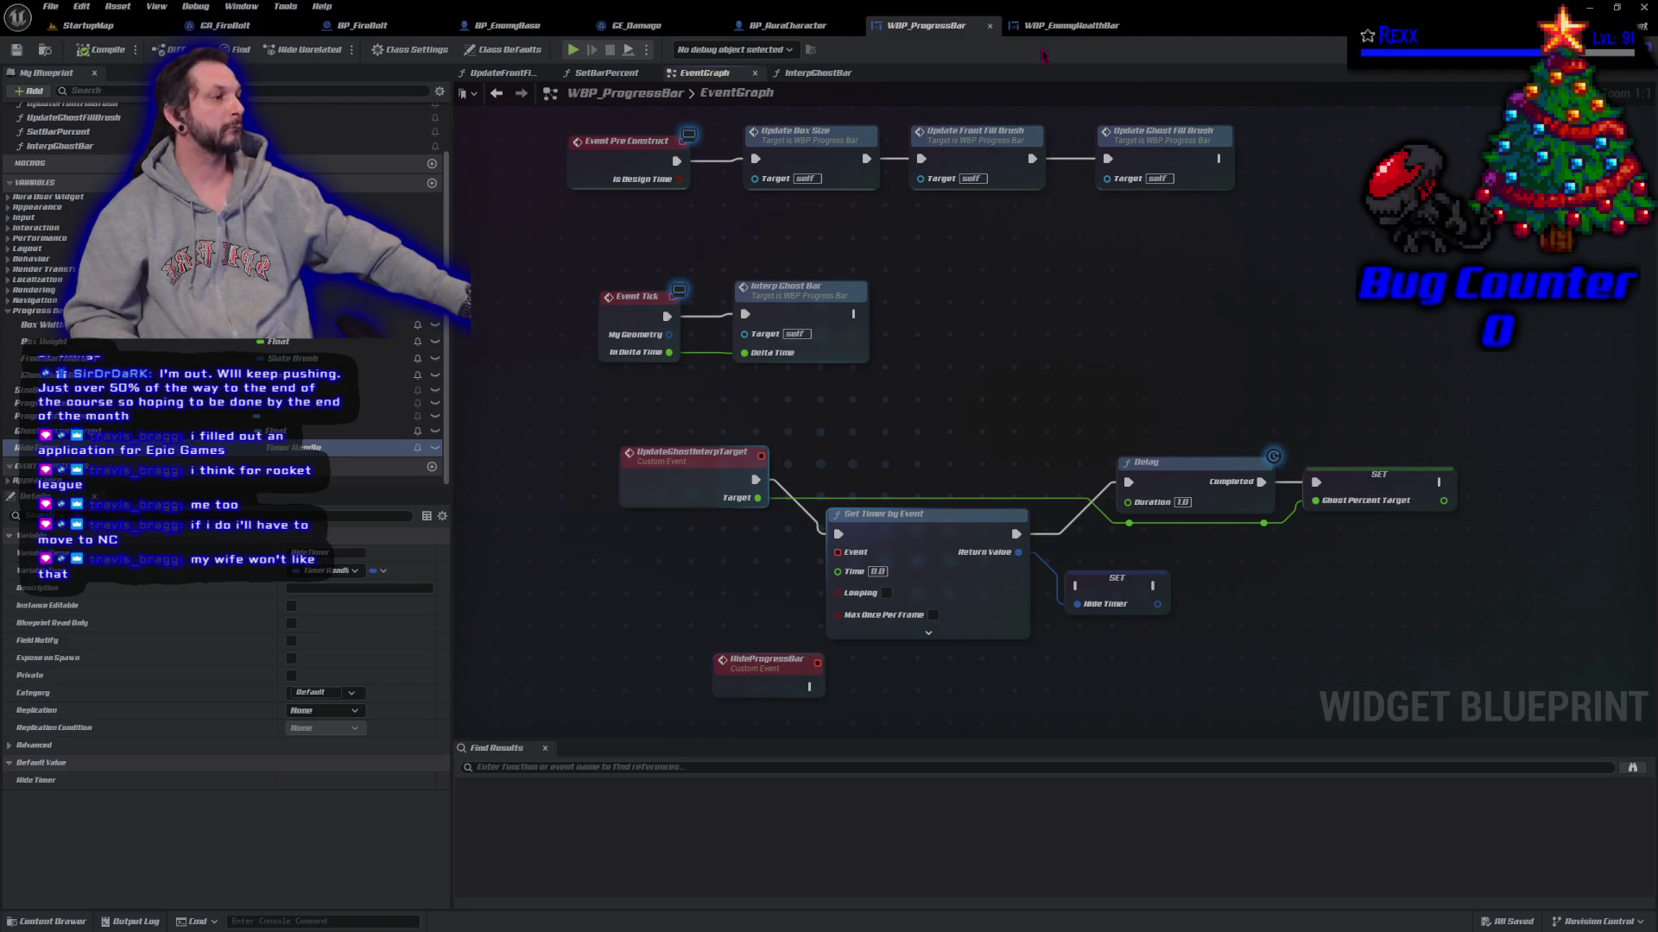
# Step: Run the HideTimer SET after the timer and shift the Delay node right
pyautogui.moveTo(1017, 535)
pyautogui.mouseDown()
pyautogui.moveTo(1077, 586)
pyautogui.moveTo(1128, 482)
pyautogui.mouseUp()
pyautogui.moveTo(1110, 411)
pyautogui.mouseDown()
pyautogui.moveTo(1310, 541)
pyautogui.moveTo(1409, 557)
pyautogui.mouseUp()
pyautogui.moveTo(1371, 485); pyautogui.dragTo(1618, 486)
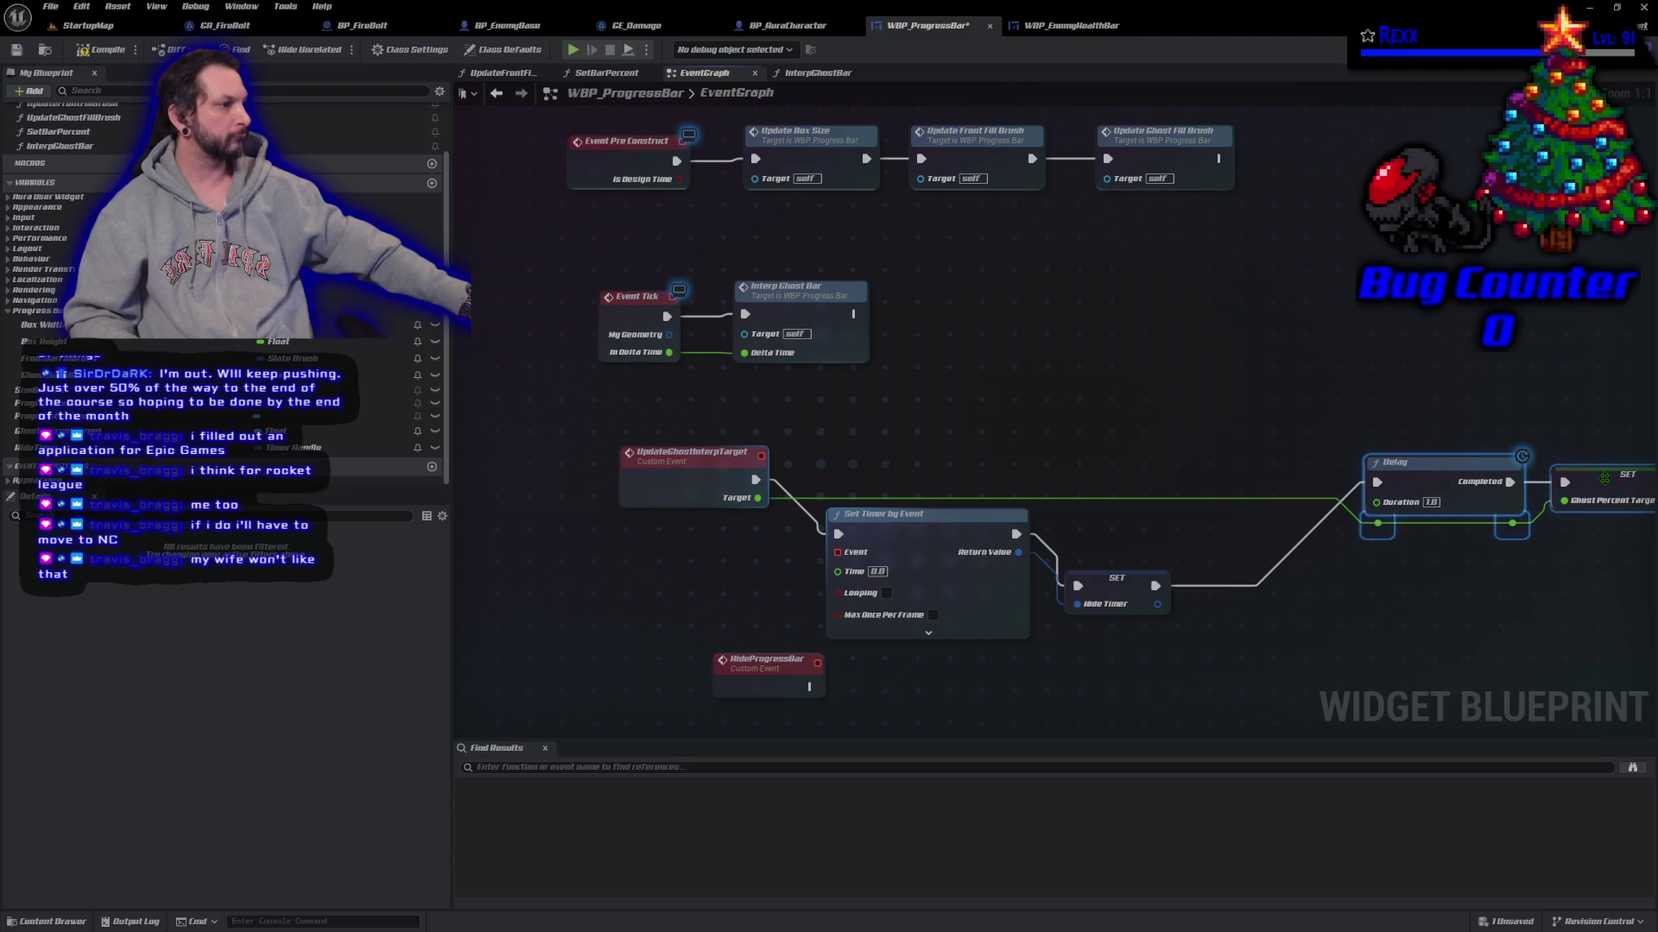
pyautogui.moveTo(1106, 574); pyautogui.dragTo(1083, 526)
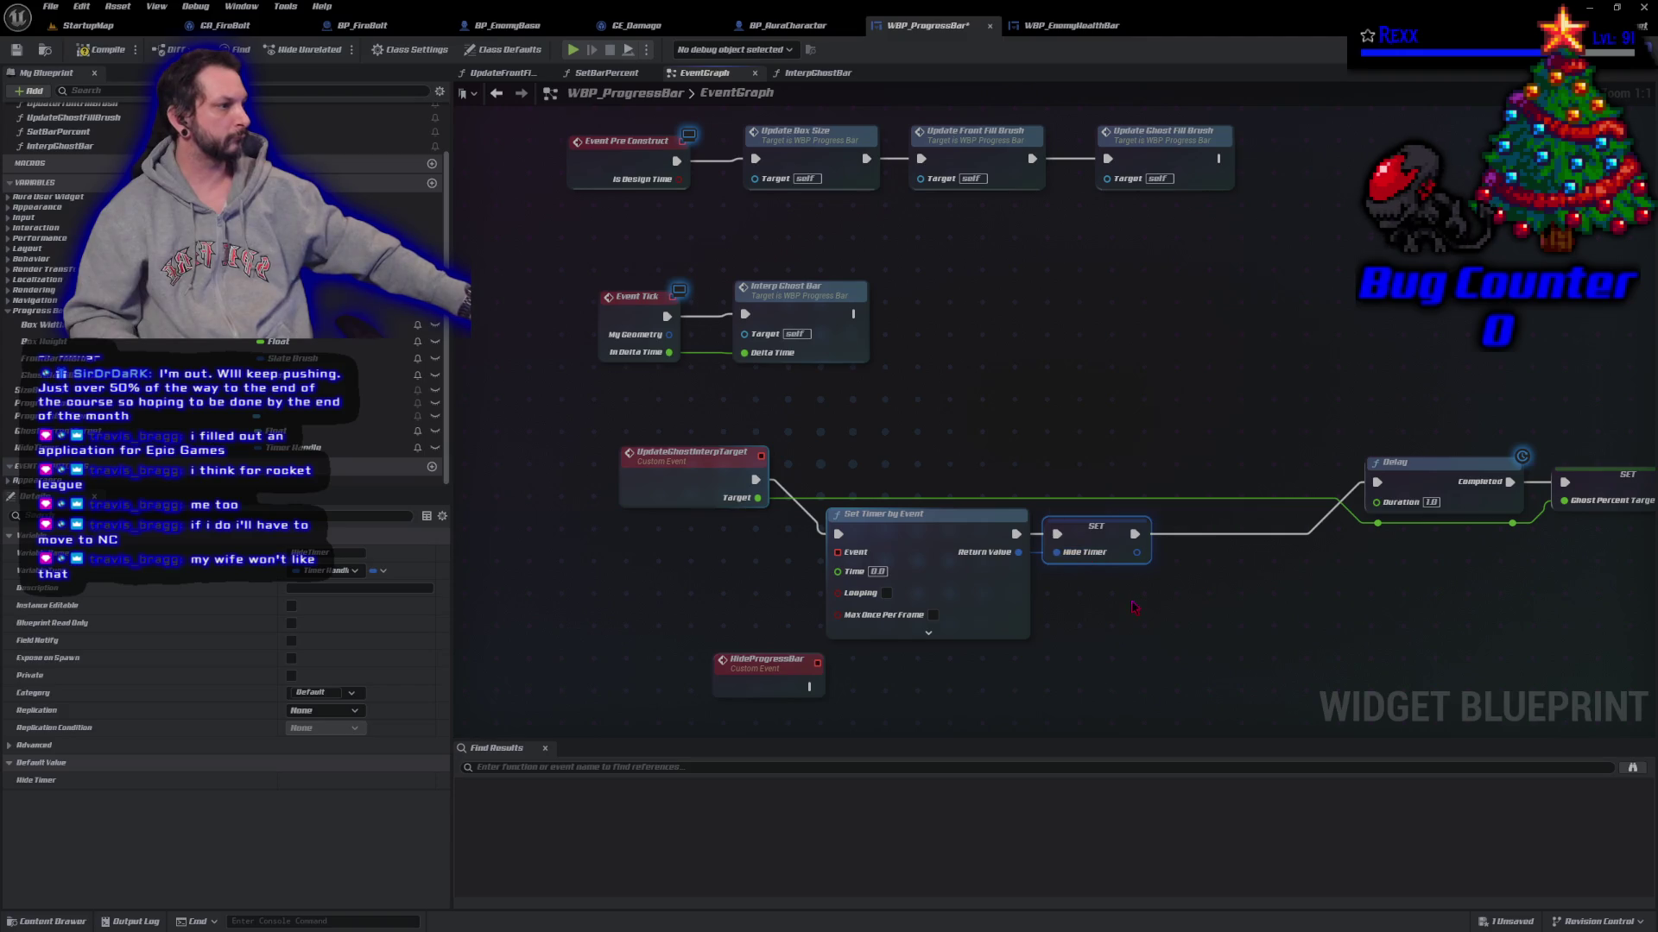
# Step: Line up the Delay node with the chain and place HideProgressBar near the timer
pyautogui.moveTo(1347, 451); pyautogui.dragTo(1533, 541)
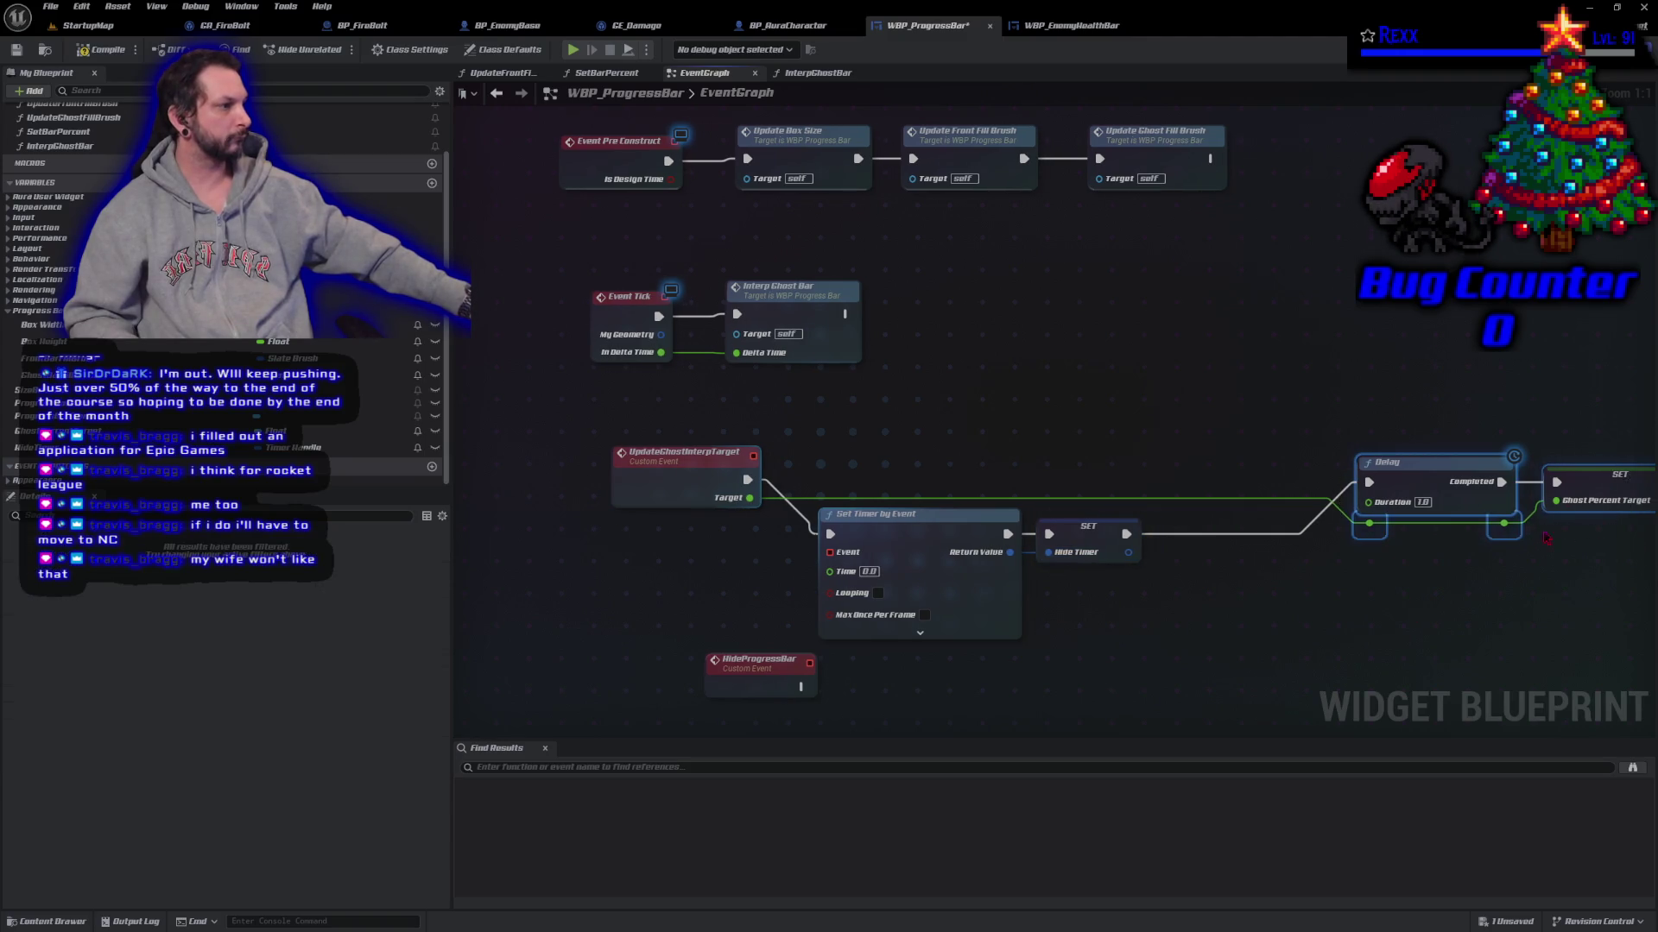
pyautogui.moveTo(1427, 491); pyautogui.dragTo(1425, 460)
pyautogui.moveTo(1031, 676); pyautogui.dragTo(1091, 579)
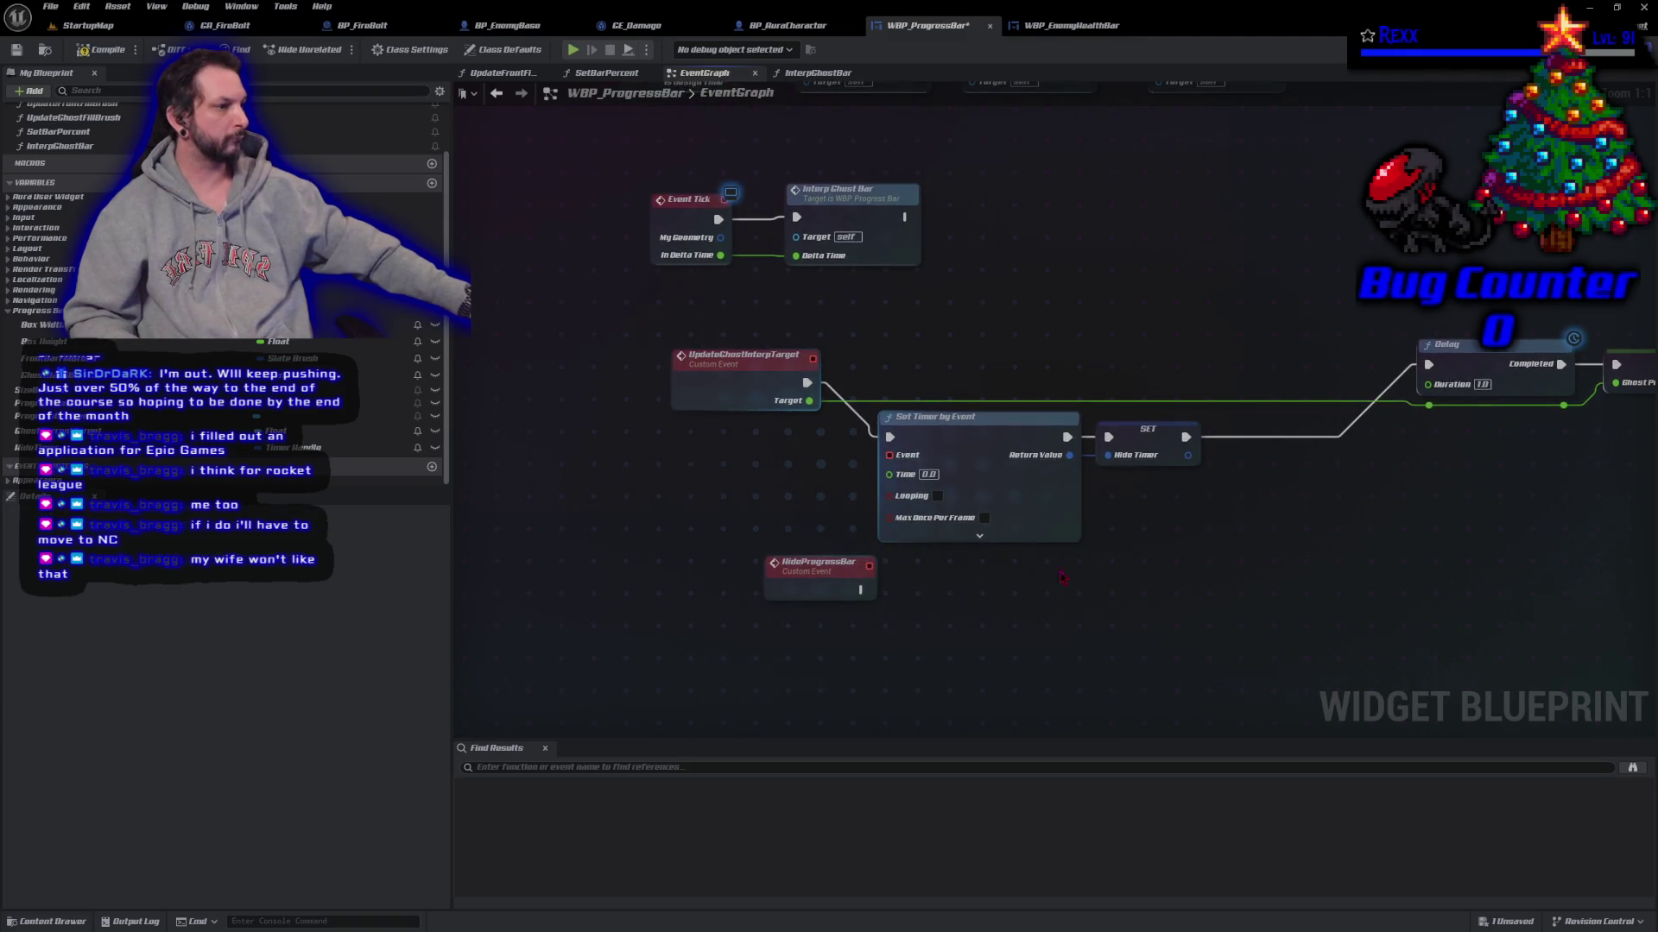
pyautogui.moveTo(859, 578)
pyautogui.mouseDown()
pyautogui.moveTo(721, 588)
pyautogui.moveTo(829, 596)
pyautogui.moveTo(891, 458)
pyautogui.mouseUp()
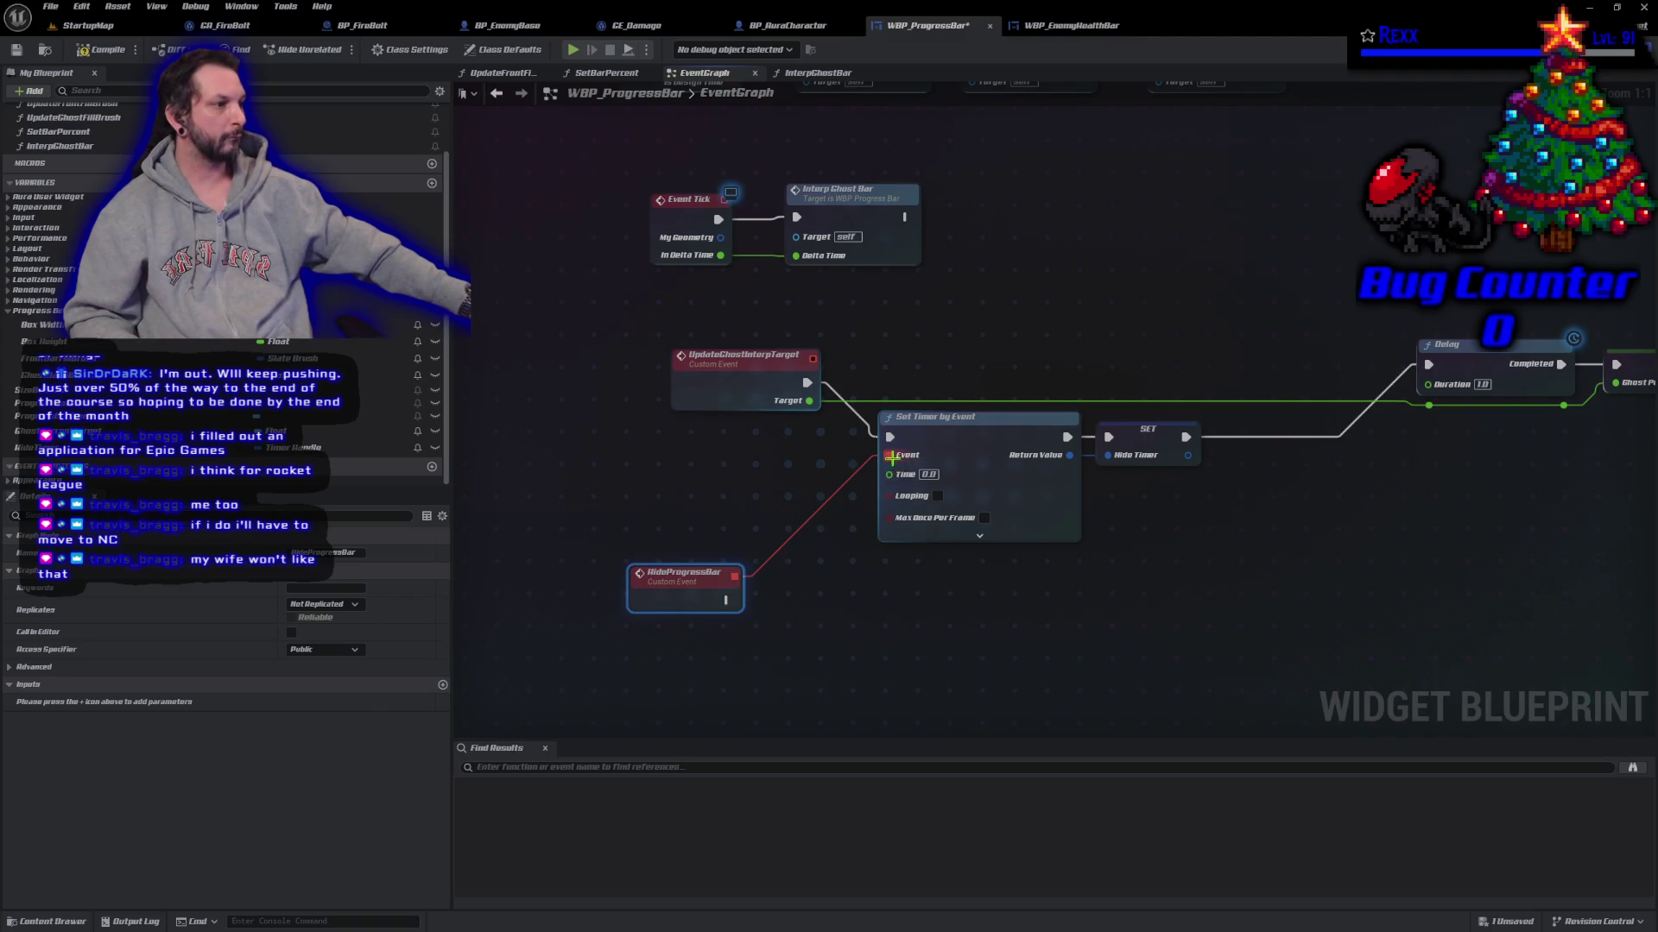
pyautogui.moveTo(685, 599)
pyautogui.mouseDown()
pyautogui.moveTo(749, 588)
pyautogui.moveTo(690, 518)
pyautogui.moveTo(695, 471)
pyautogui.moveTo(733, 626)
pyautogui.moveTo(757, 623)
pyautogui.mouseUp()
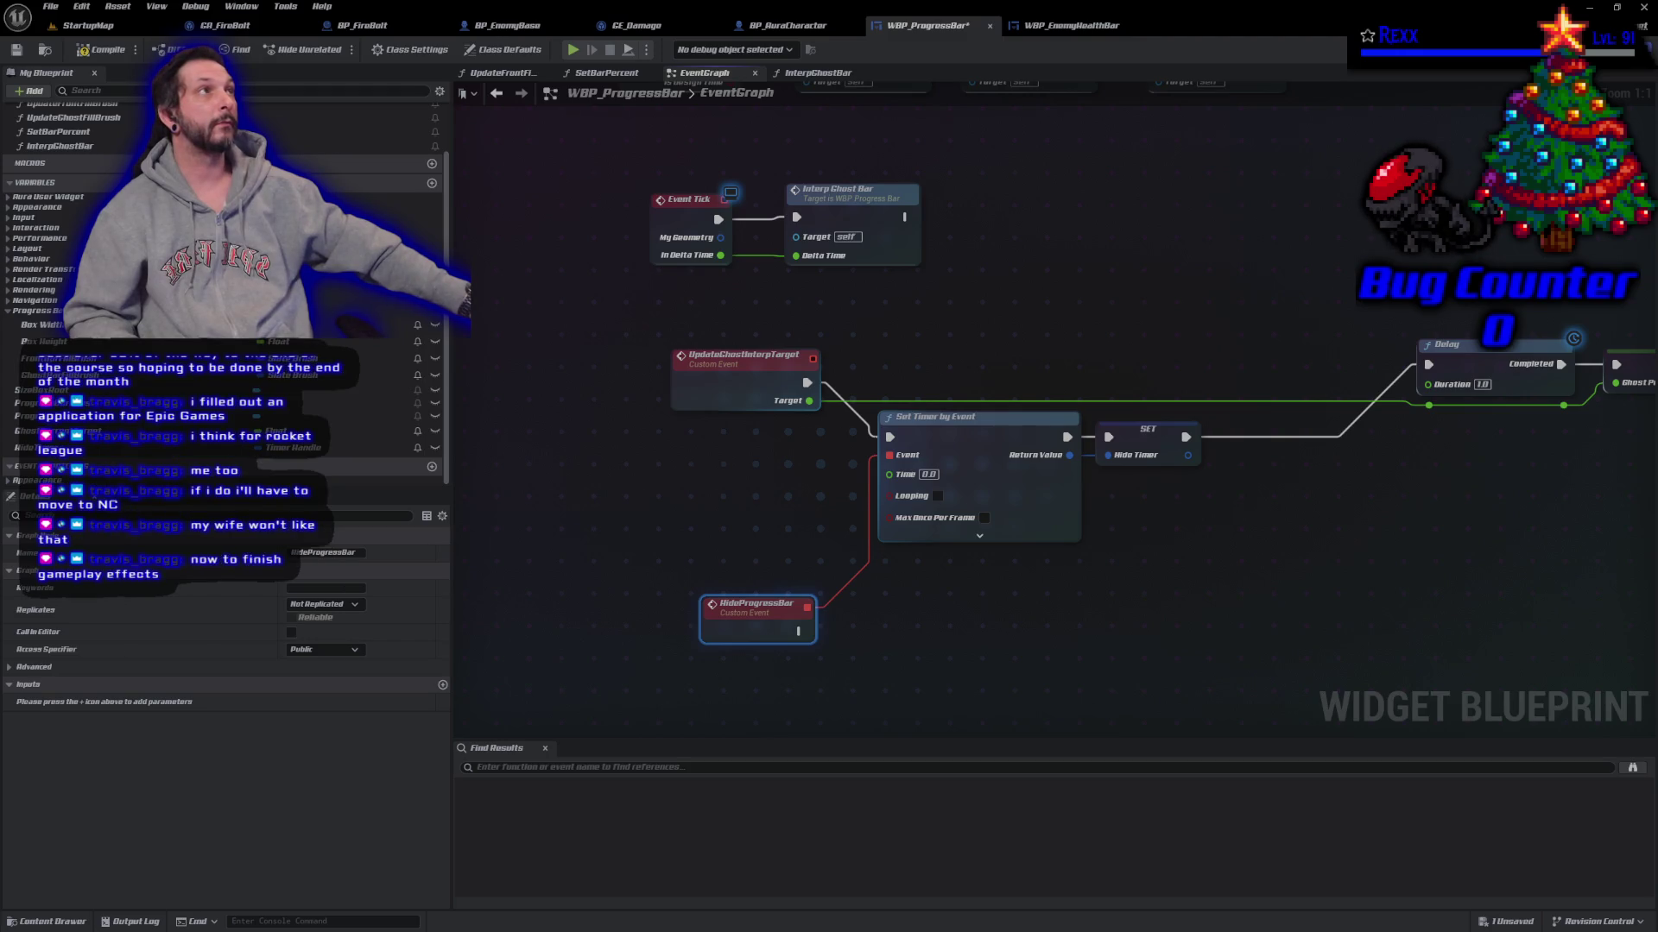
# Step: Add a HideTimer getter feeding a Clear and Invalidate Timer by Handle node
pyautogui.moveTo(363, 447)
pyautogui.mouseDown()
pyautogui.moveTo(691, 360)
pyautogui.moveTo(687, 330)
pyautogui.moveTo(814, 335)
pyautogui.mouseUp()
pyautogui.click(729, 346)
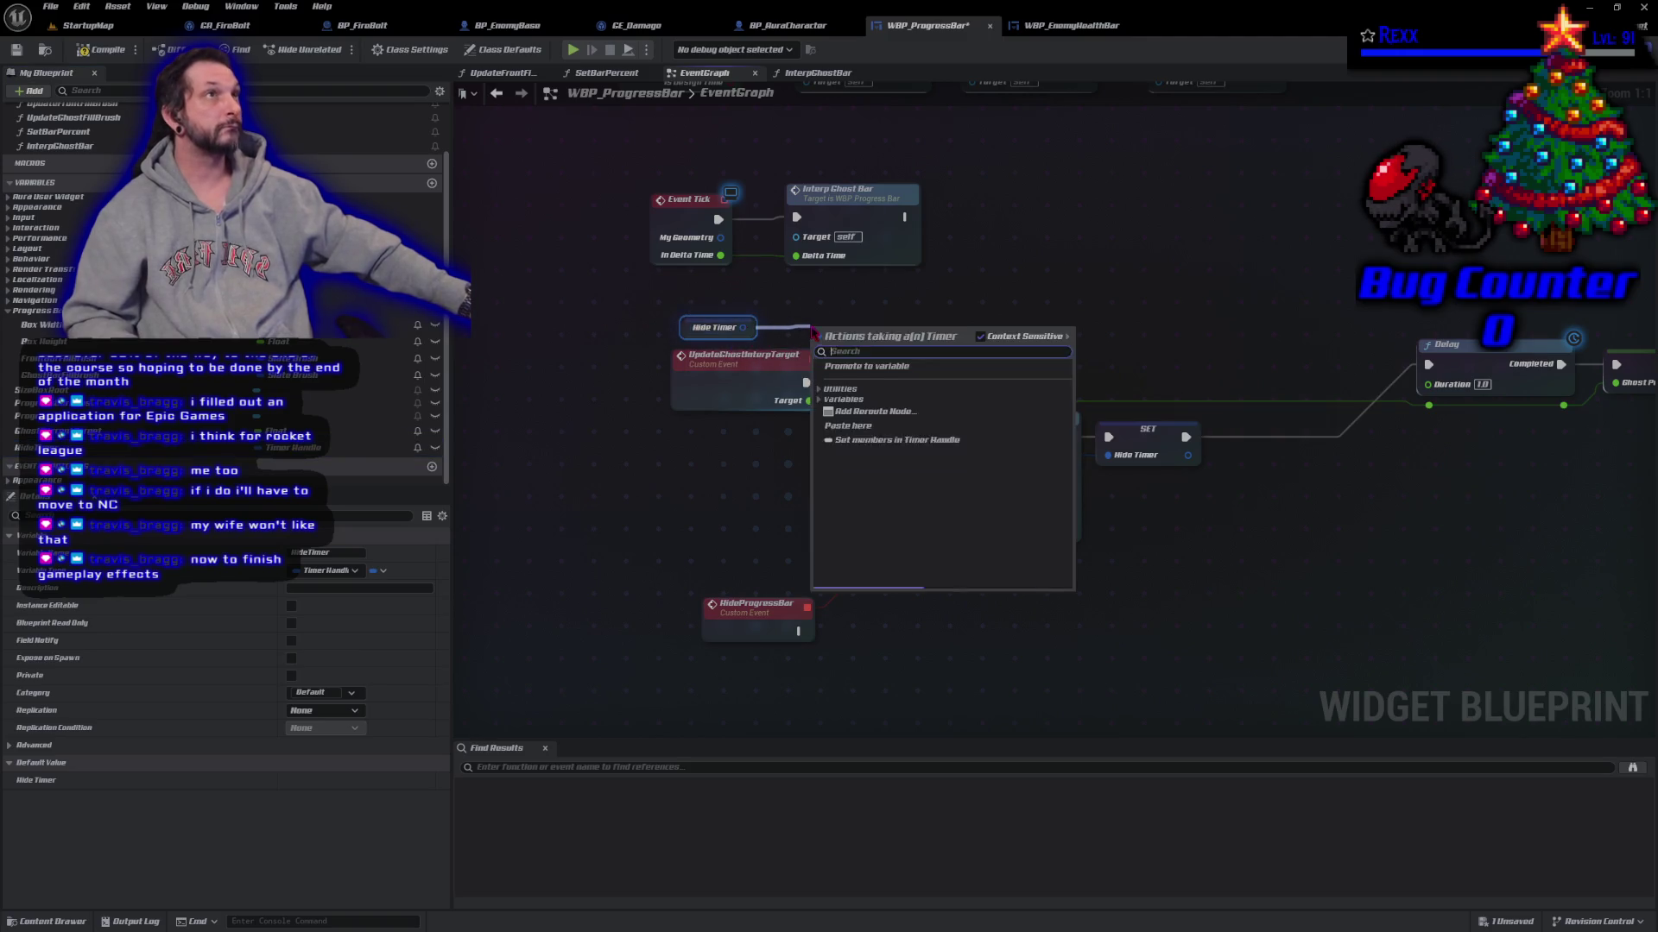
pyautogui.write('clear an')
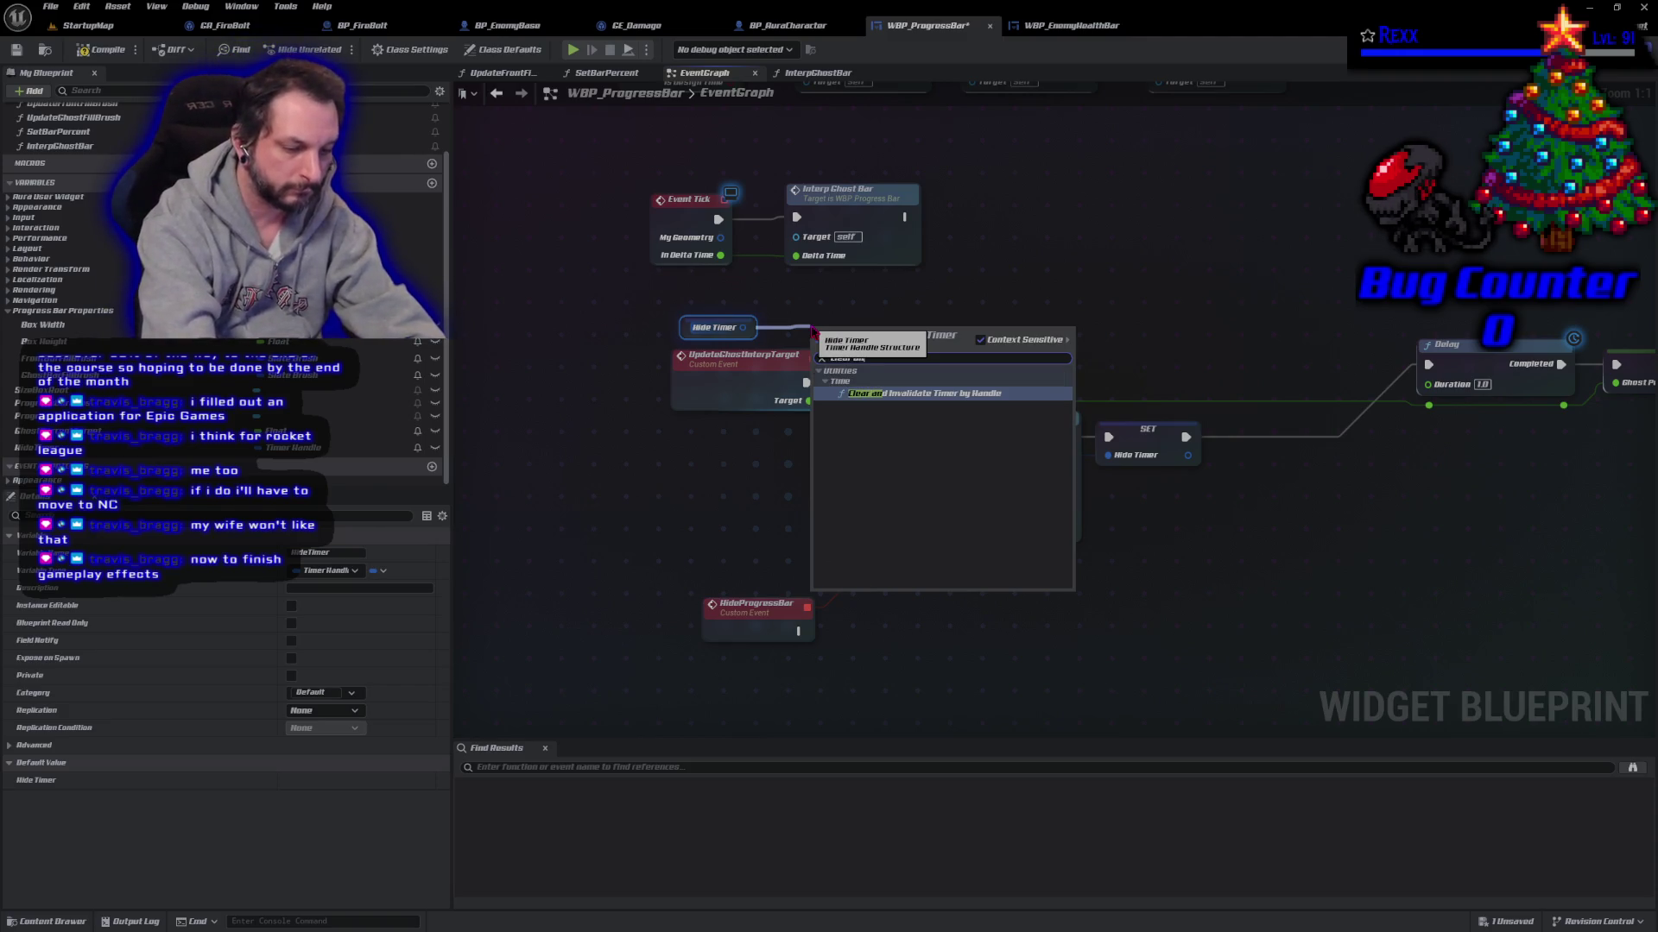
pyautogui.press('Return')
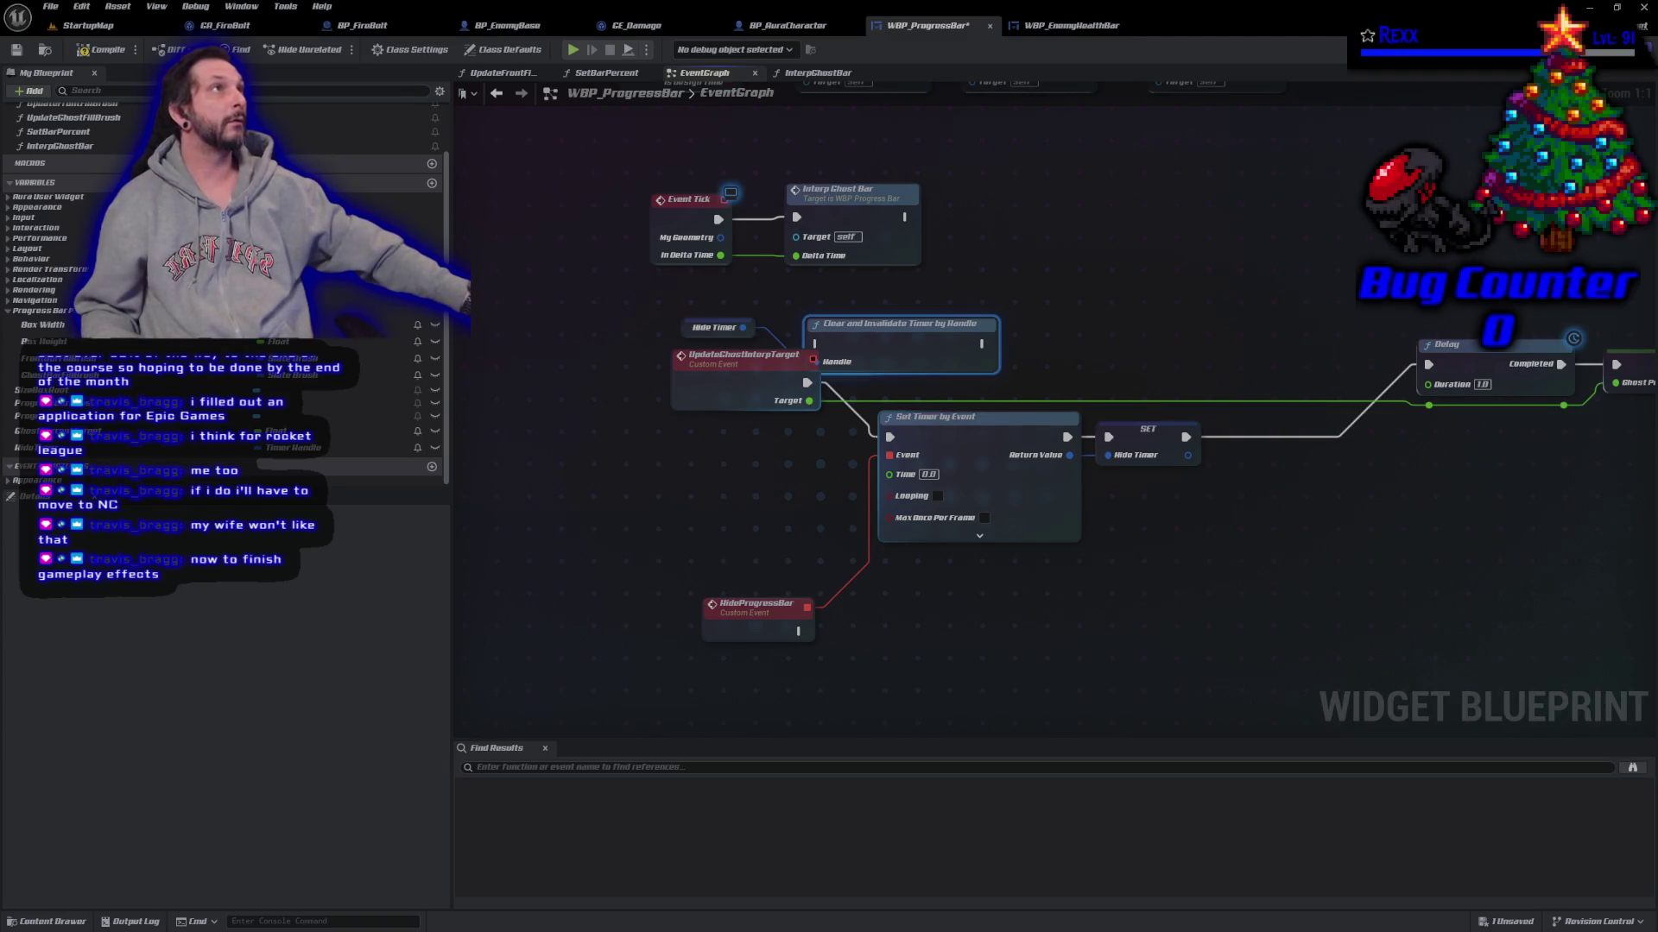
# Step: Wire Clear and Invalidate between UpdateGhostInterpTarget and Set Timer by Event
pyautogui.moveTo(613, 420); pyautogui.dragTo(464, 371)
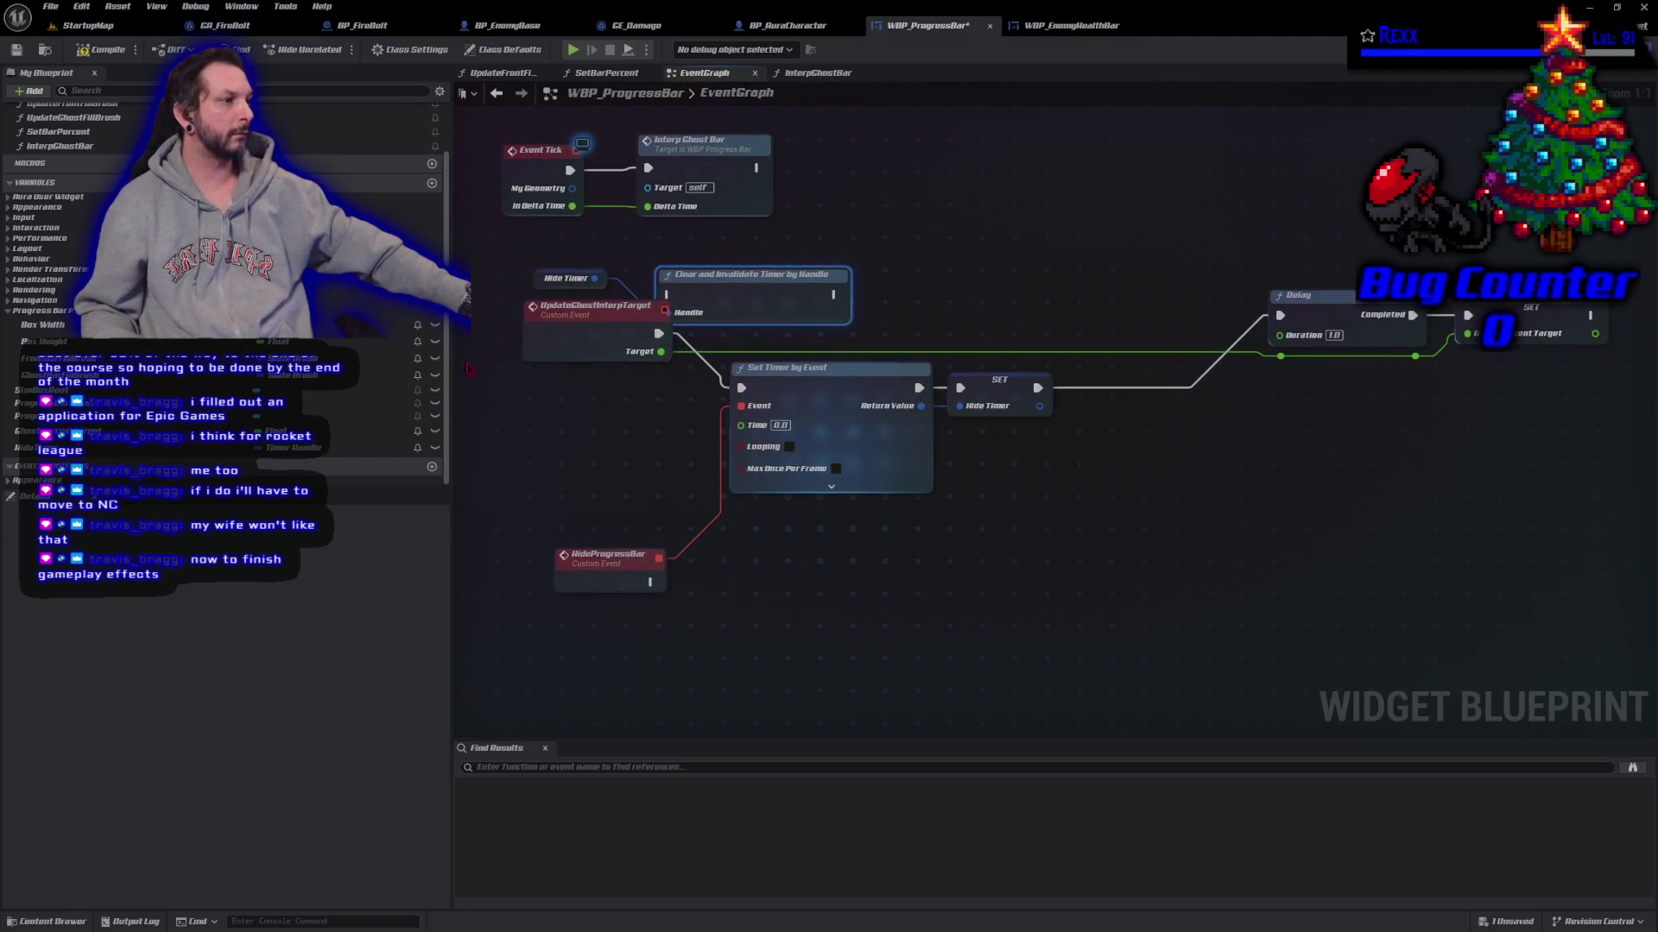
pyautogui.moveTo(659, 333)
pyautogui.mouseDown()
pyautogui.moveTo(691, 304)
pyautogui.moveTo(666, 295)
pyautogui.moveTo(876, 350)
pyautogui.moveTo(739, 389)
pyautogui.mouseUp()
pyautogui.moveTo(993, 574)
pyautogui.mouseDown()
pyautogui.moveTo(872, 467)
pyautogui.moveTo(863, 371)
pyautogui.moveTo(944, 434)
pyautogui.moveTo(1014, 345)
pyautogui.mouseUp()
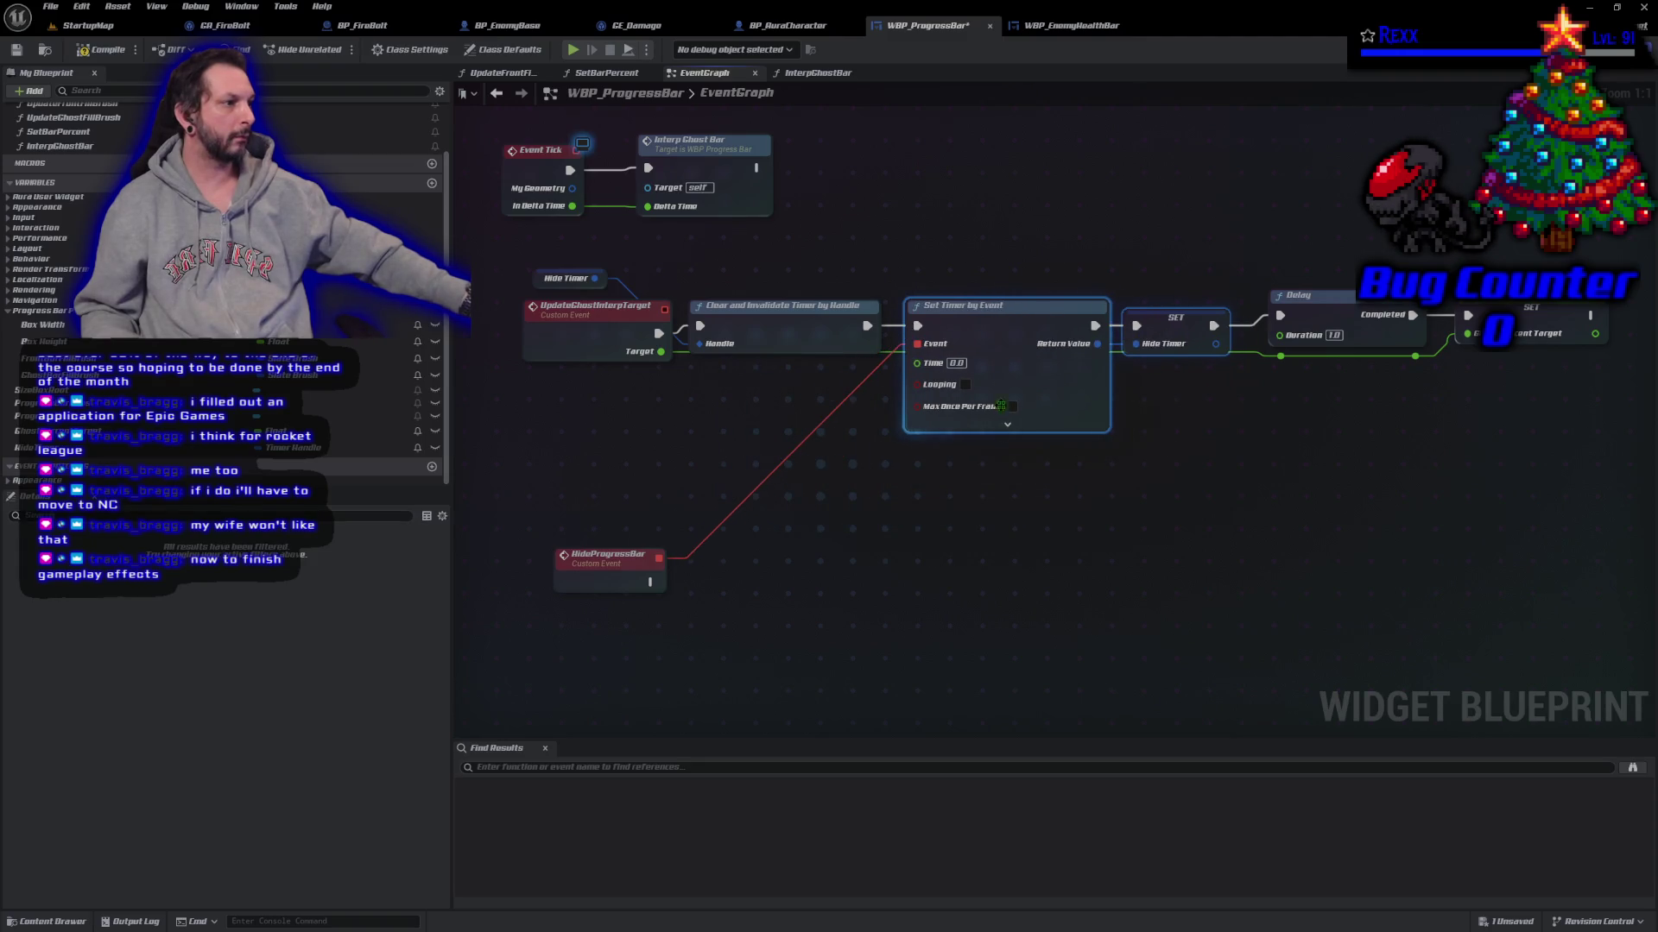
# Step: Move the first reroute knot so the green Target wire runs below the nodes
pyautogui.click(1304, 464)
pyautogui.click(1281, 357)
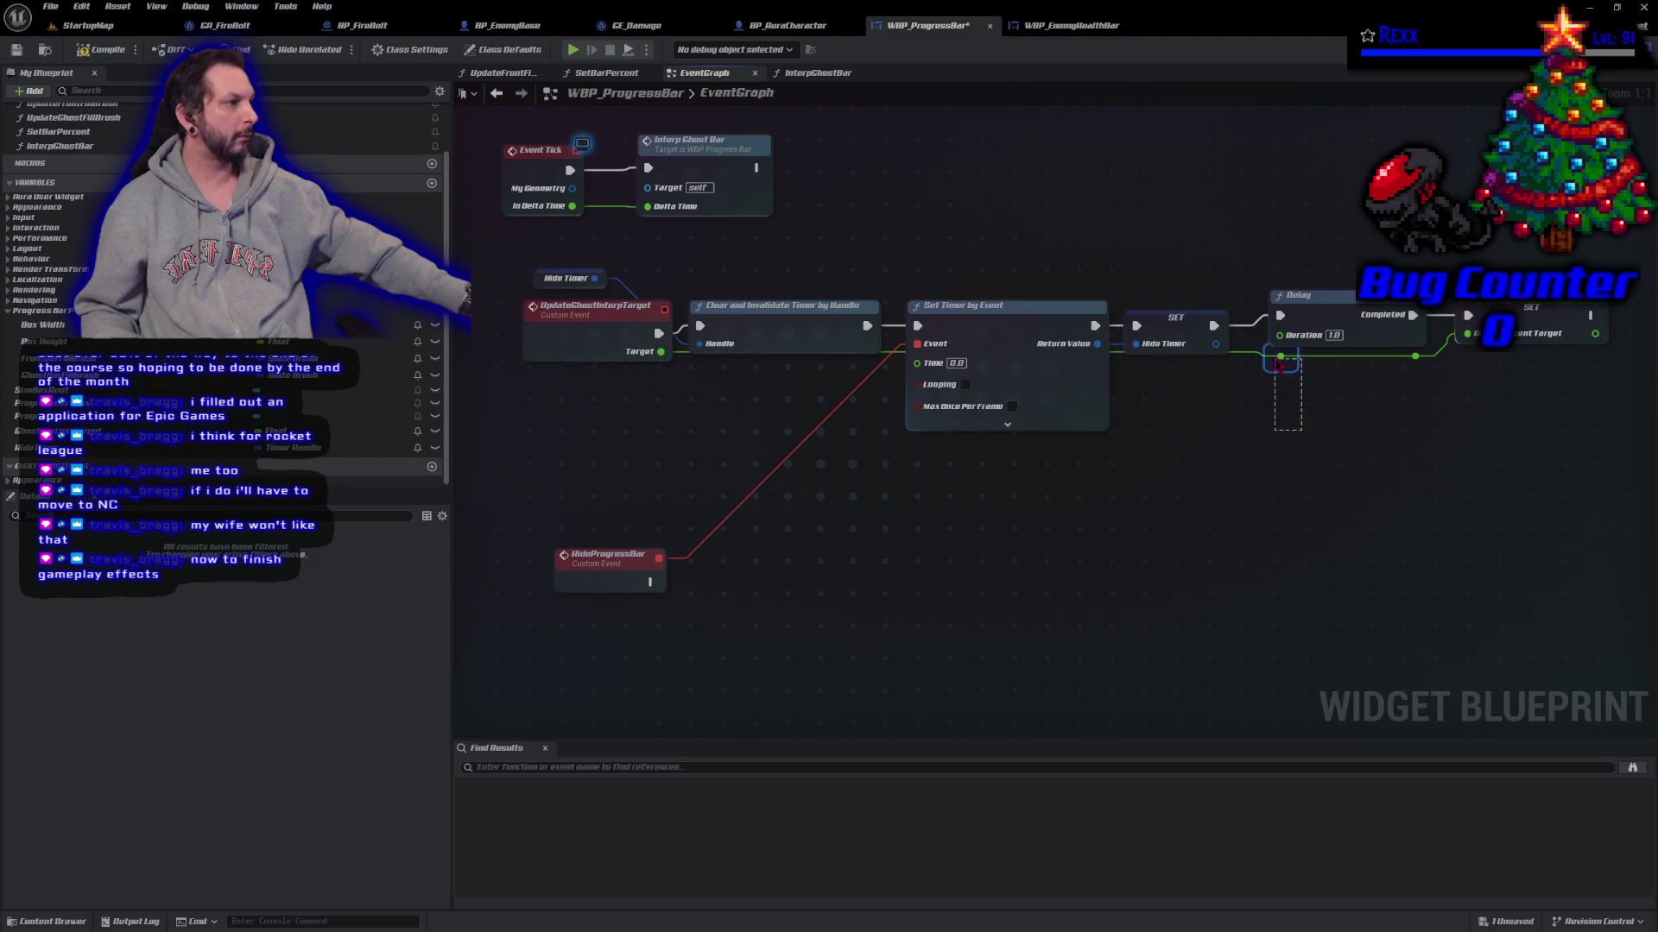
pyautogui.moveTo(1281, 357)
pyautogui.mouseDown()
pyautogui.moveTo(1277, 448)
pyautogui.moveTo(684, 449)
pyautogui.moveTo(701, 449)
pyautogui.mouseUp()
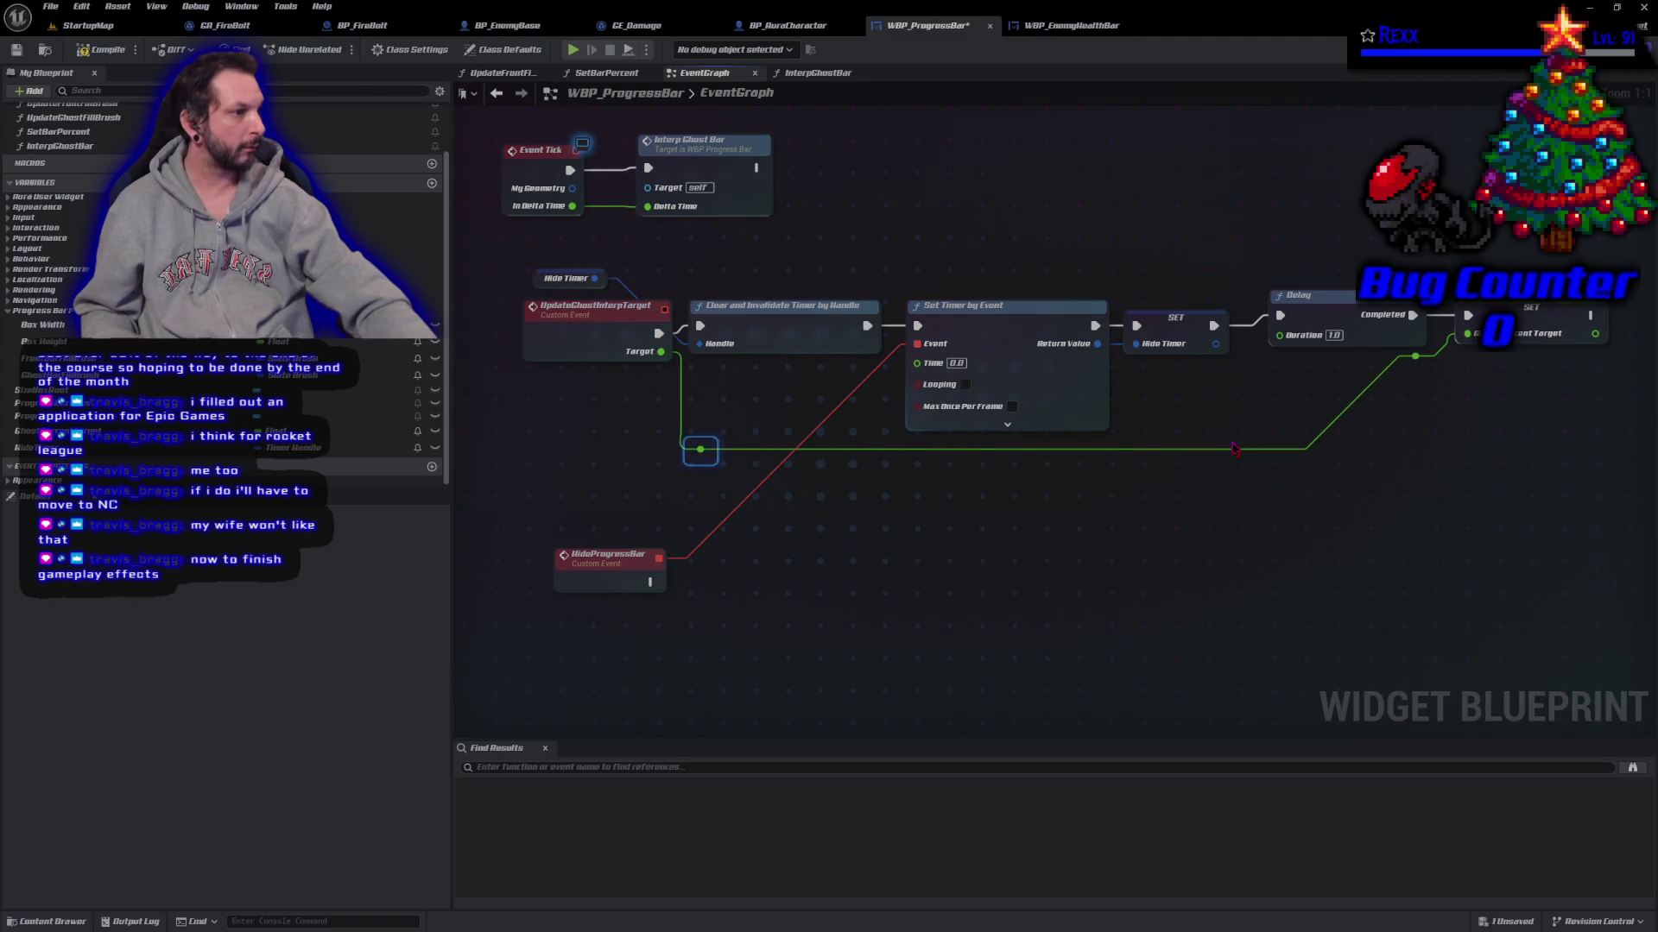
# Step: Lower the second Target wire knot and move HideProgressBar closer to the timer
pyautogui.click(1415, 355)
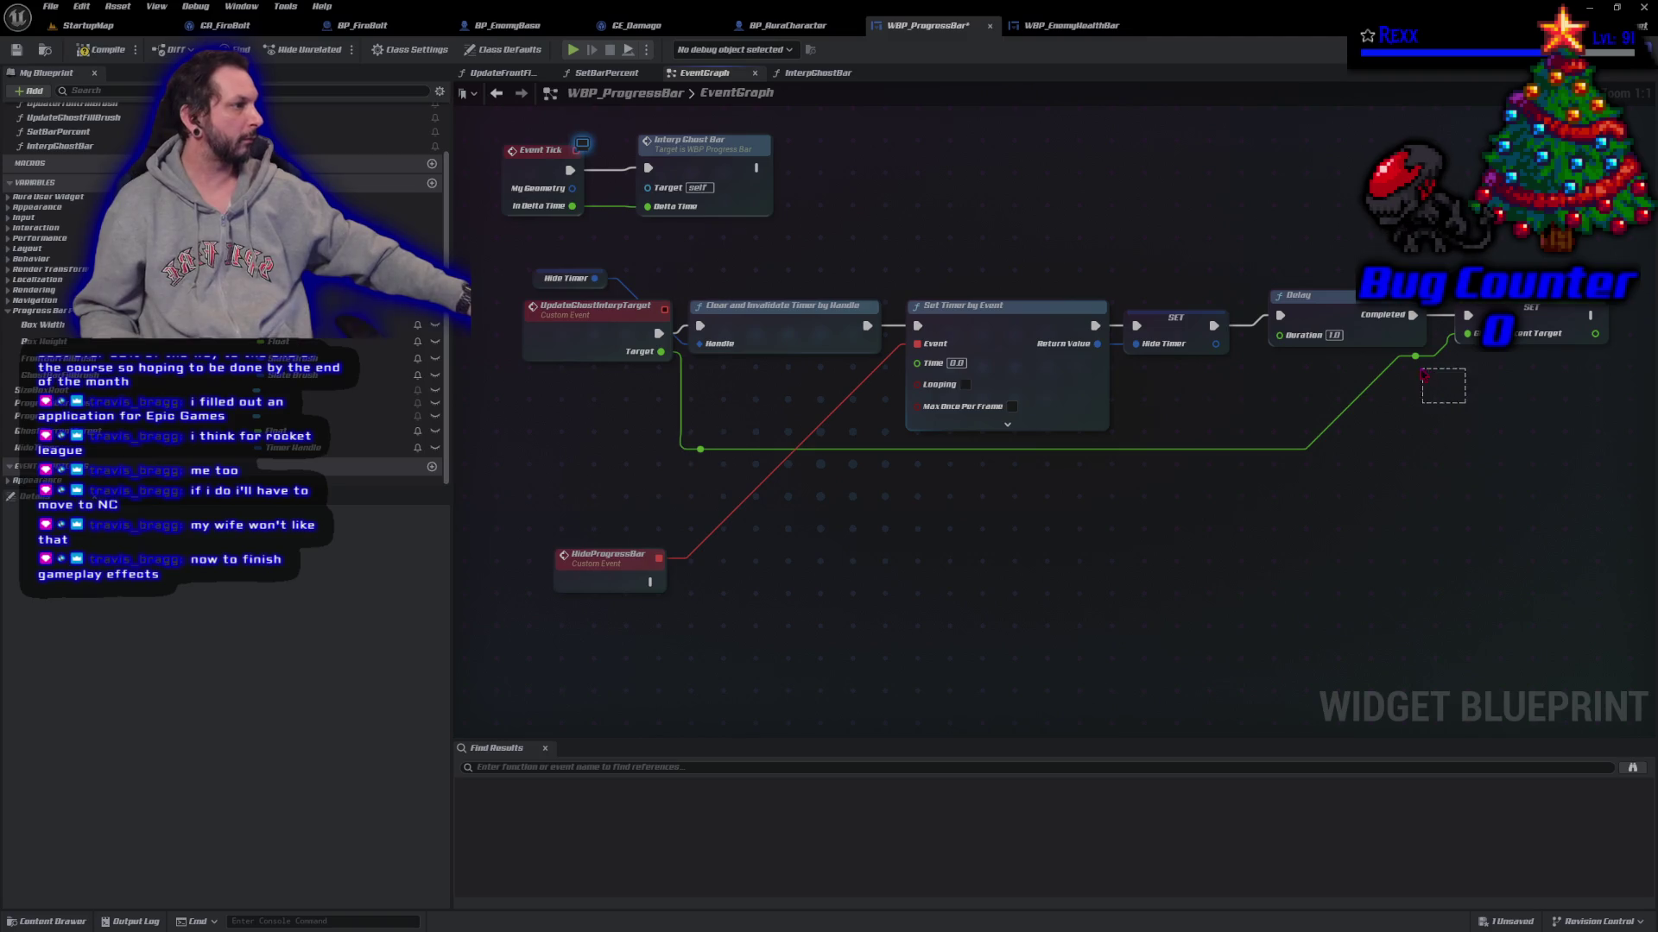
pyautogui.moveTo(1416, 356)
pyautogui.mouseDown()
pyautogui.moveTo(1415, 449)
pyautogui.moveTo(1464, 410)
pyautogui.mouseUp()
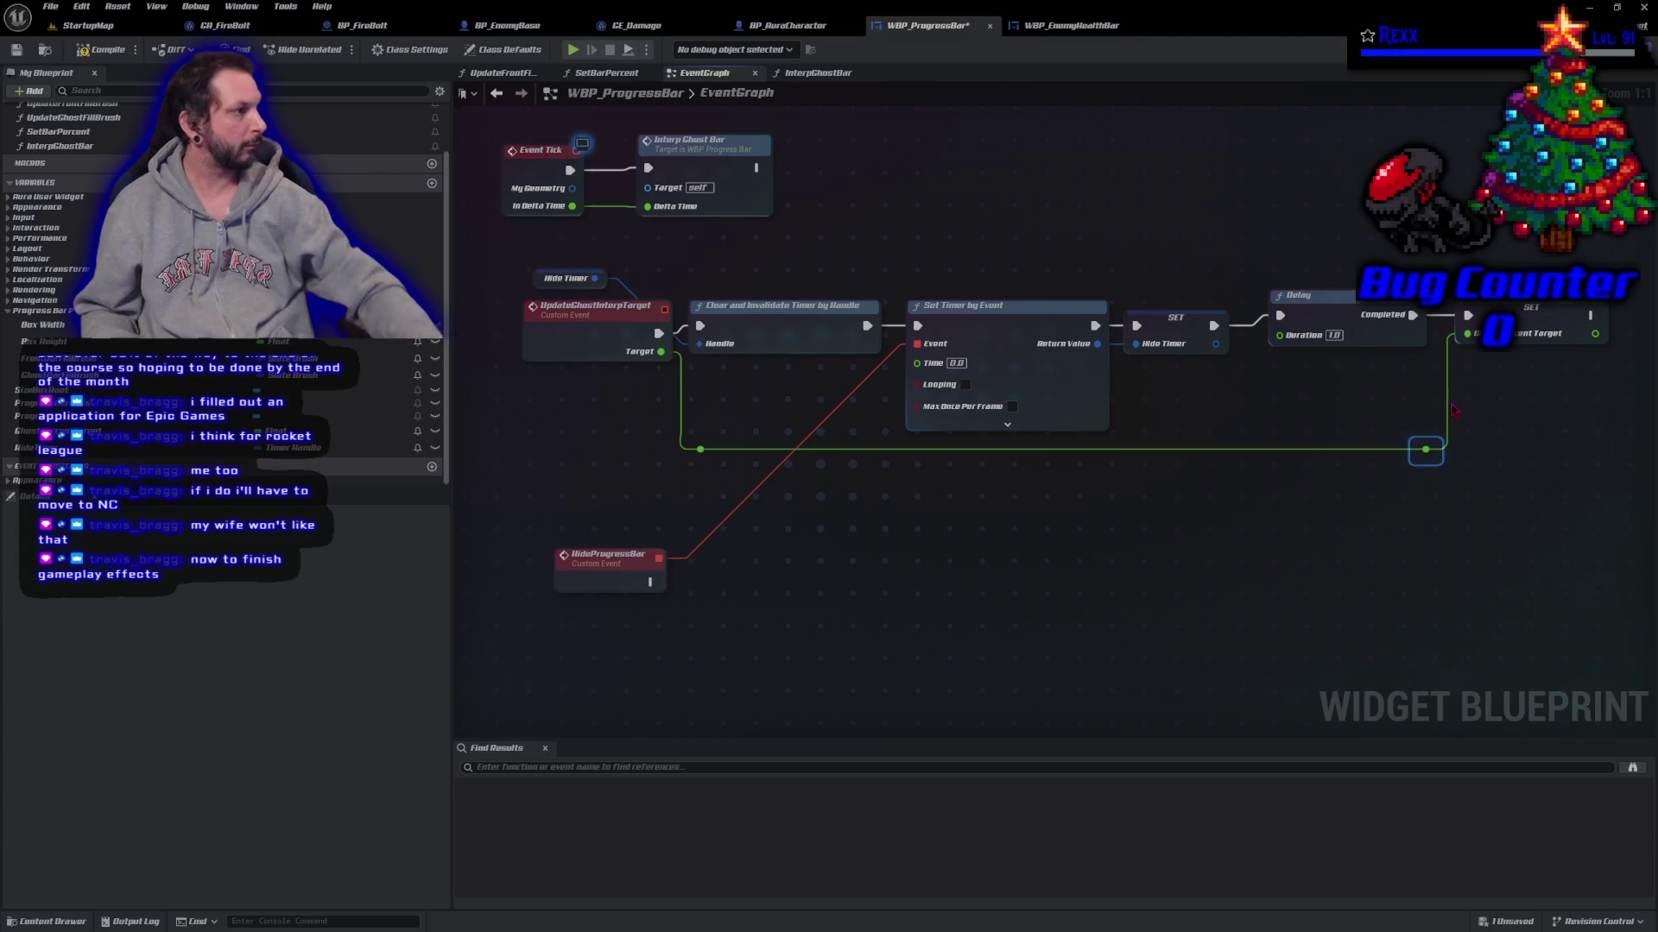
pyautogui.moveTo(609, 572)
pyautogui.mouseDown()
pyautogui.moveTo(805, 579)
pyautogui.moveTo(823, 497)
pyautogui.mouseUp()
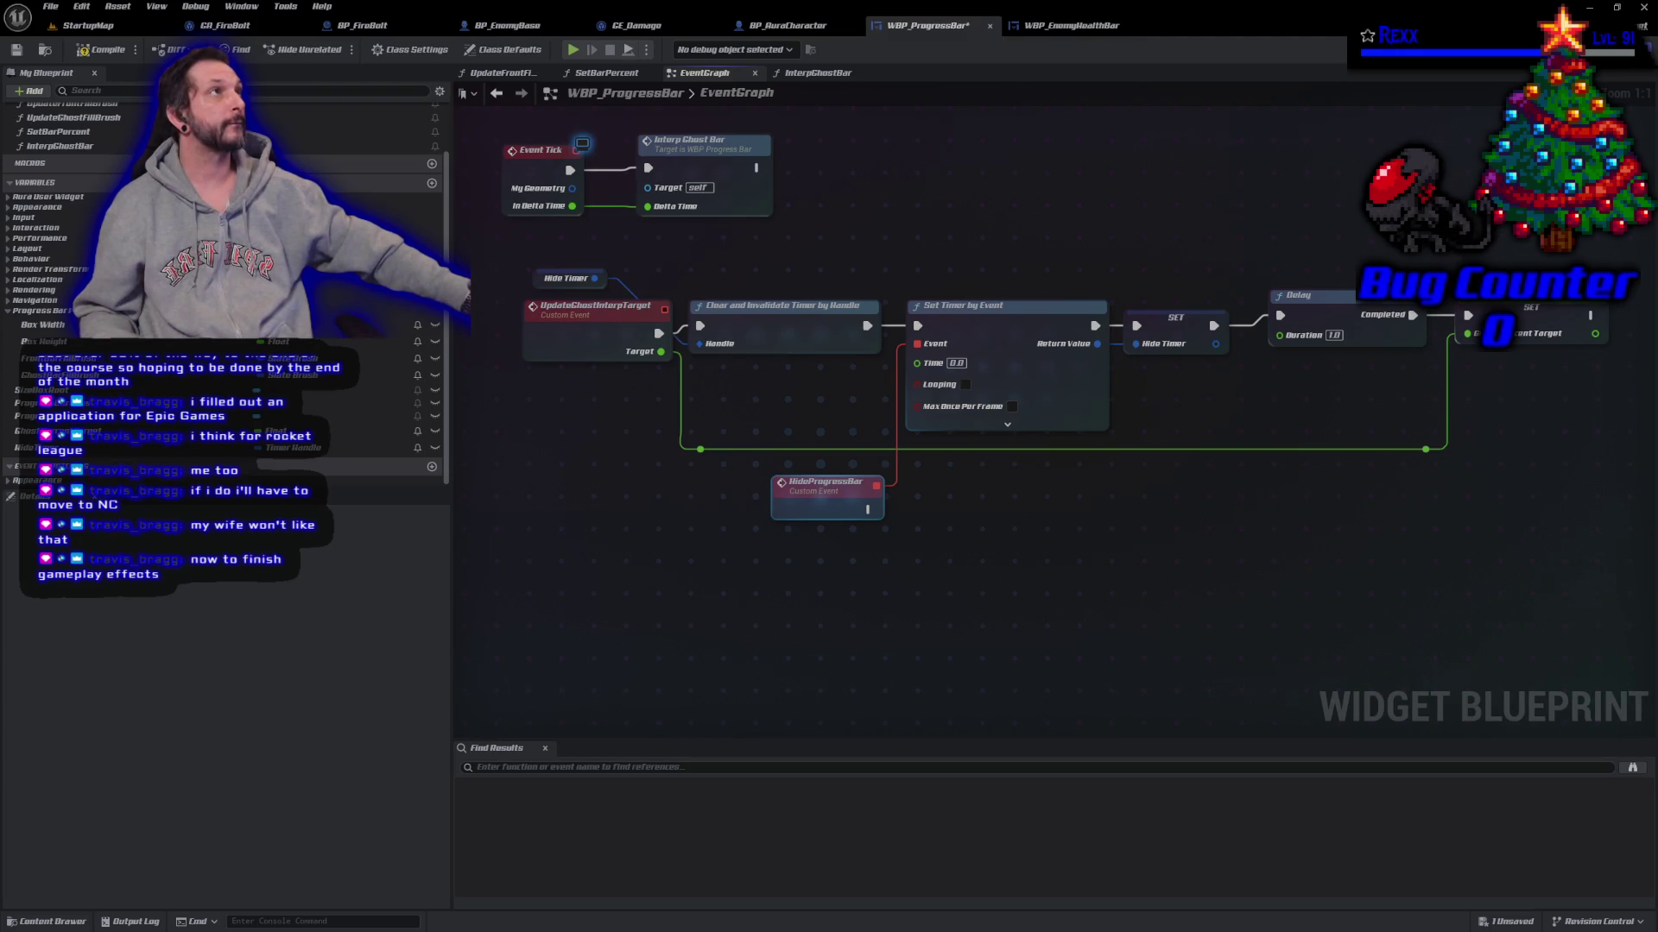
# Step: Set the Set Timer by Event Time to 2.0 seconds
pyautogui.click(956, 363)
pyautogui.write('2')
pyautogui.press('Return')
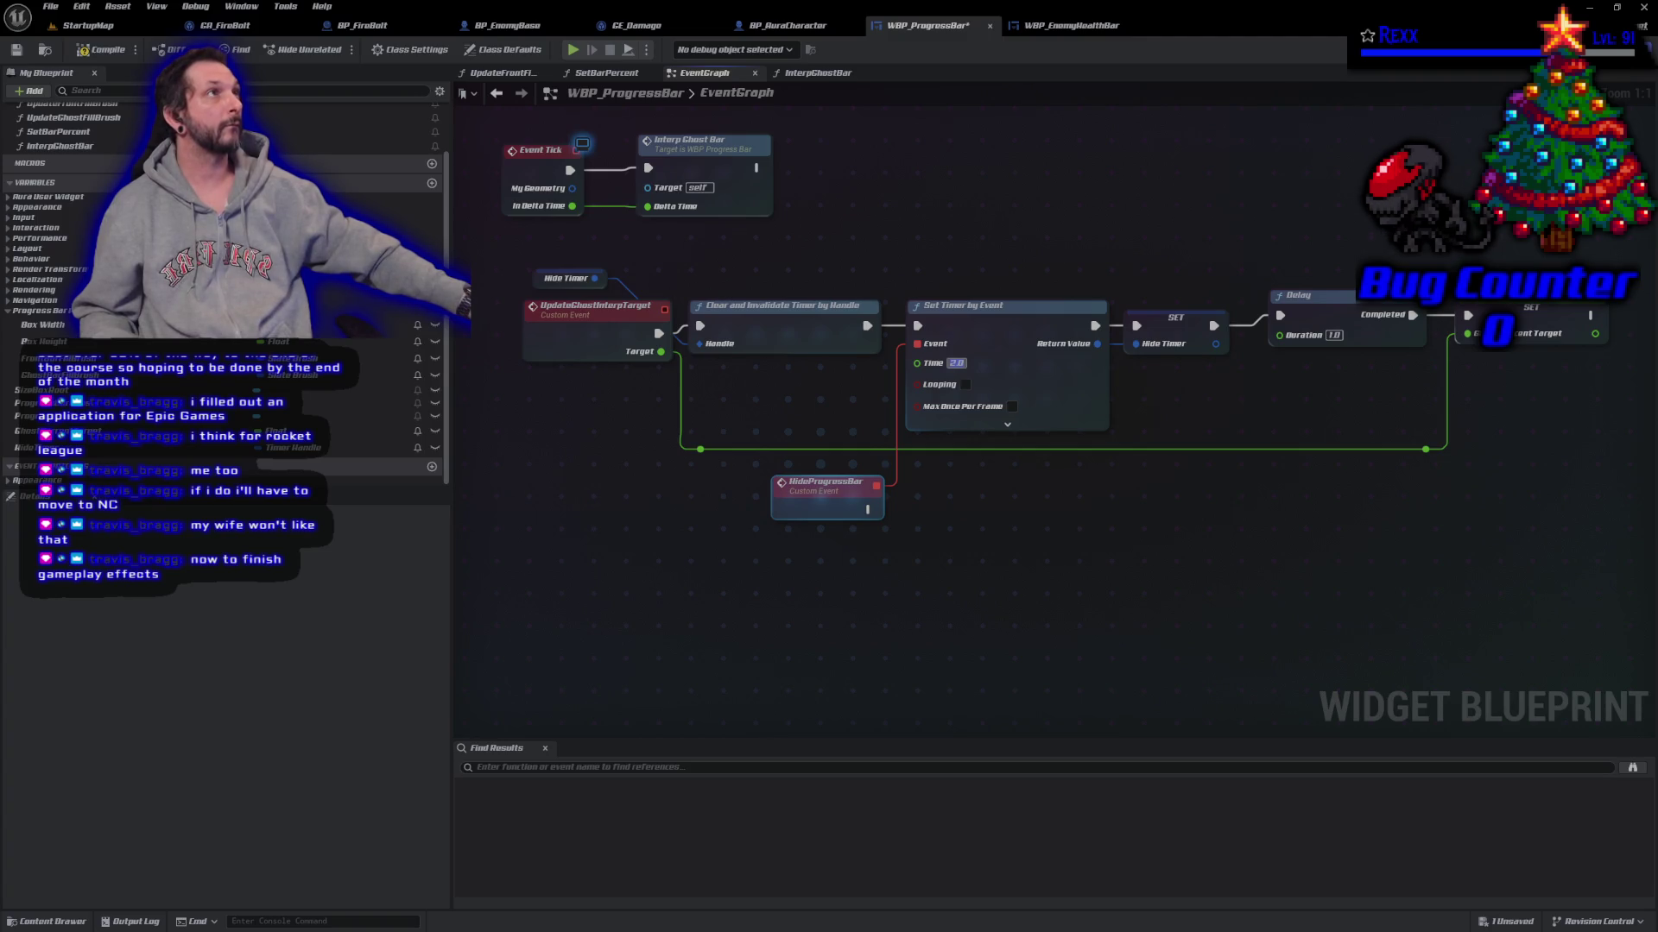
# Step: Add a Set Visibility node set to Hidden after HideProgressBar and save
pyautogui.moveTo(868, 509); pyautogui.dragTo(934, 516)
pyautogui.write('set visibil')
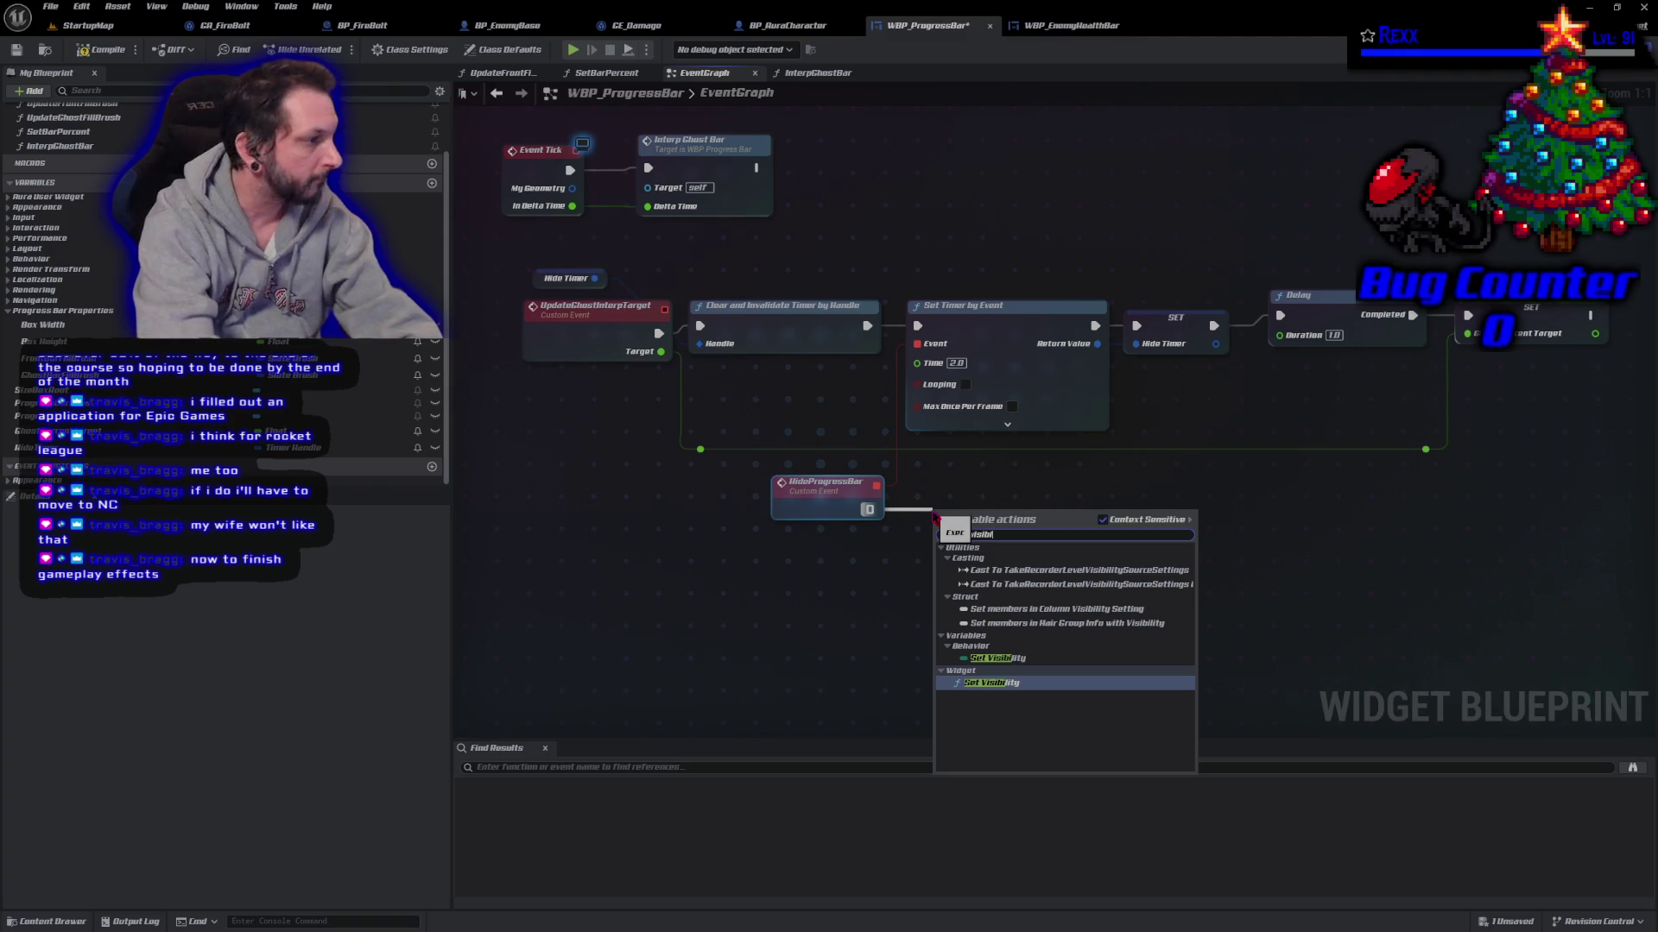
pyautogui.press('Return')
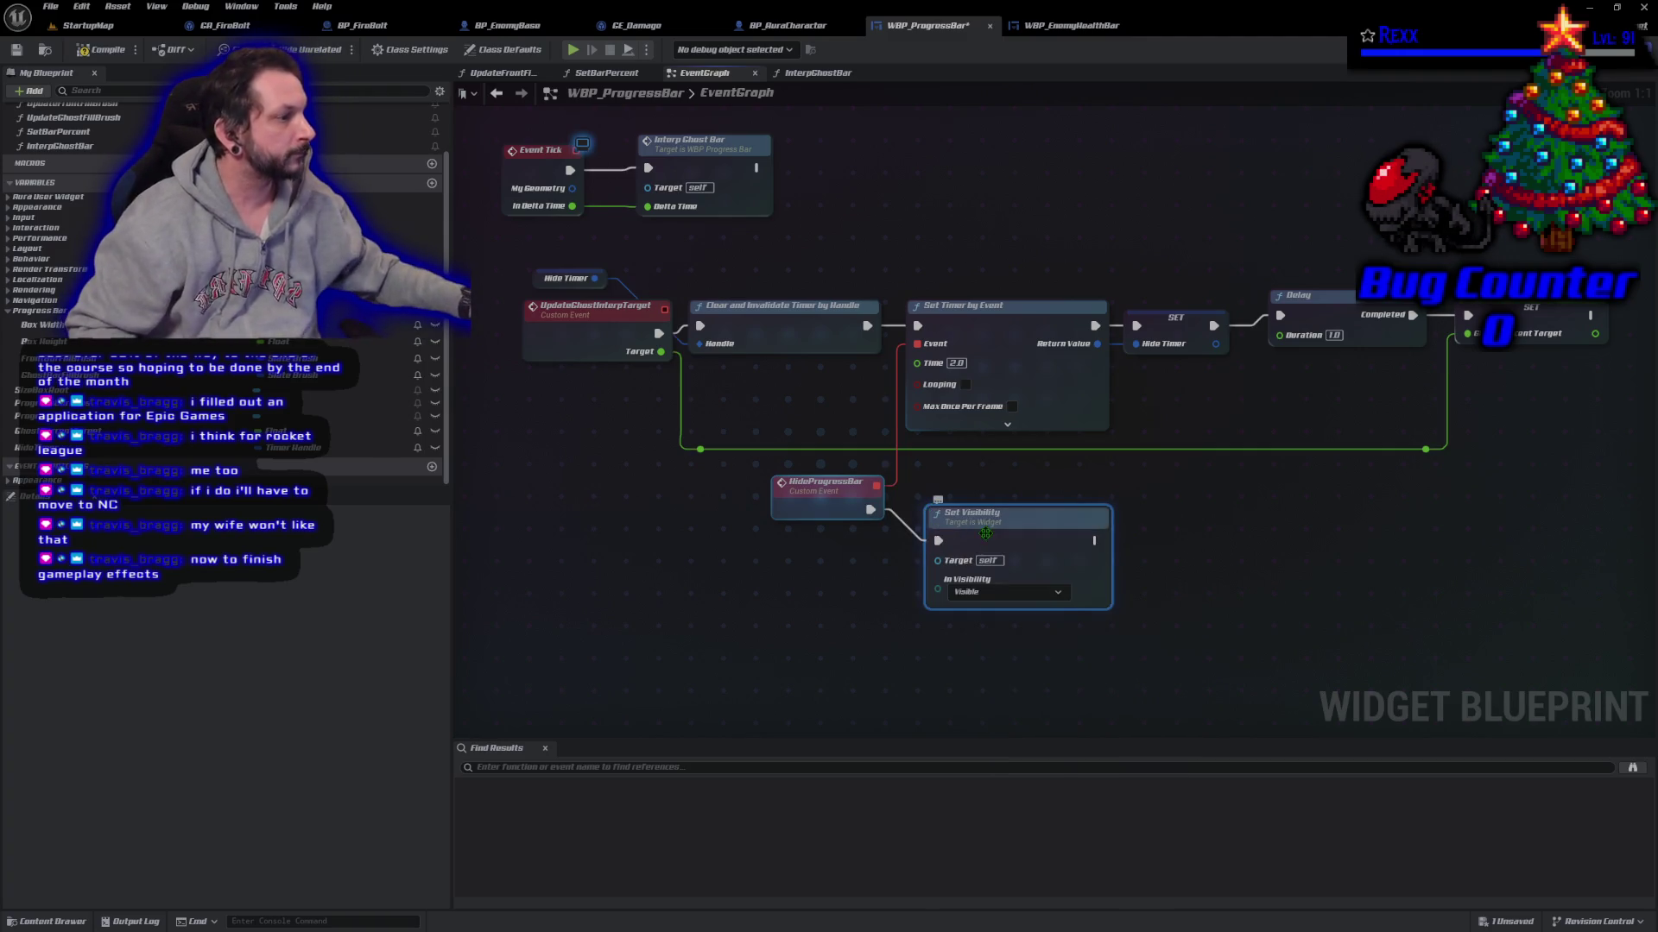
pyautogui.moveTo(985, 533); pyautogui.dragTo(975, 502)
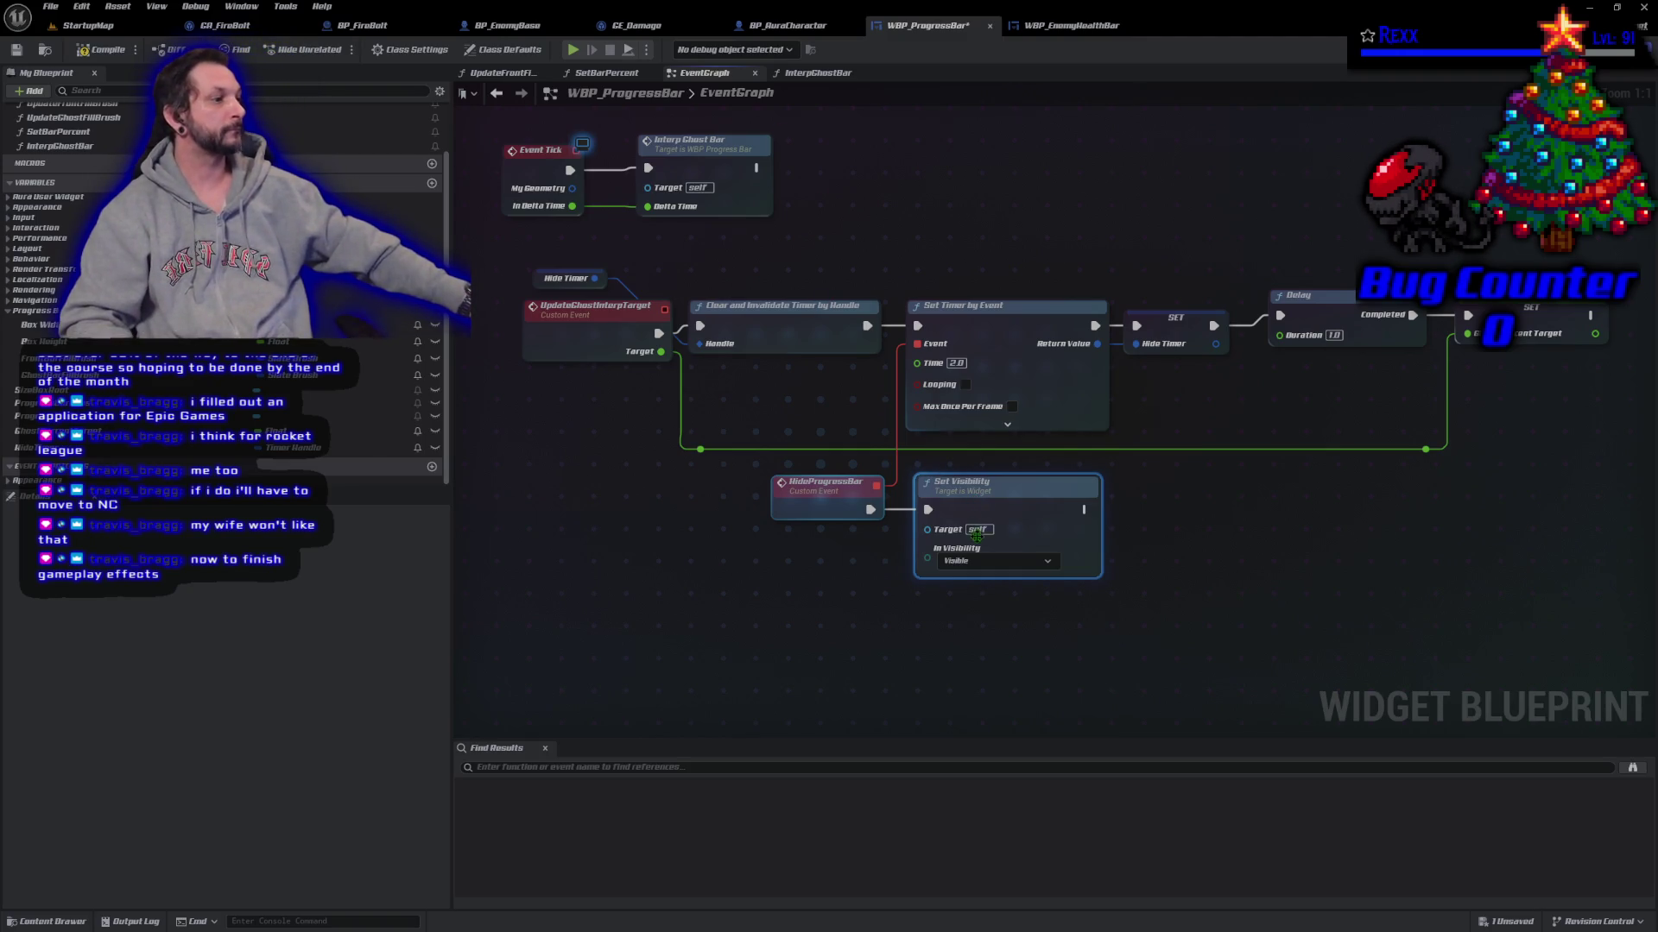
pyautogui.click(988, 561)
pyautogui.click(977, 605)
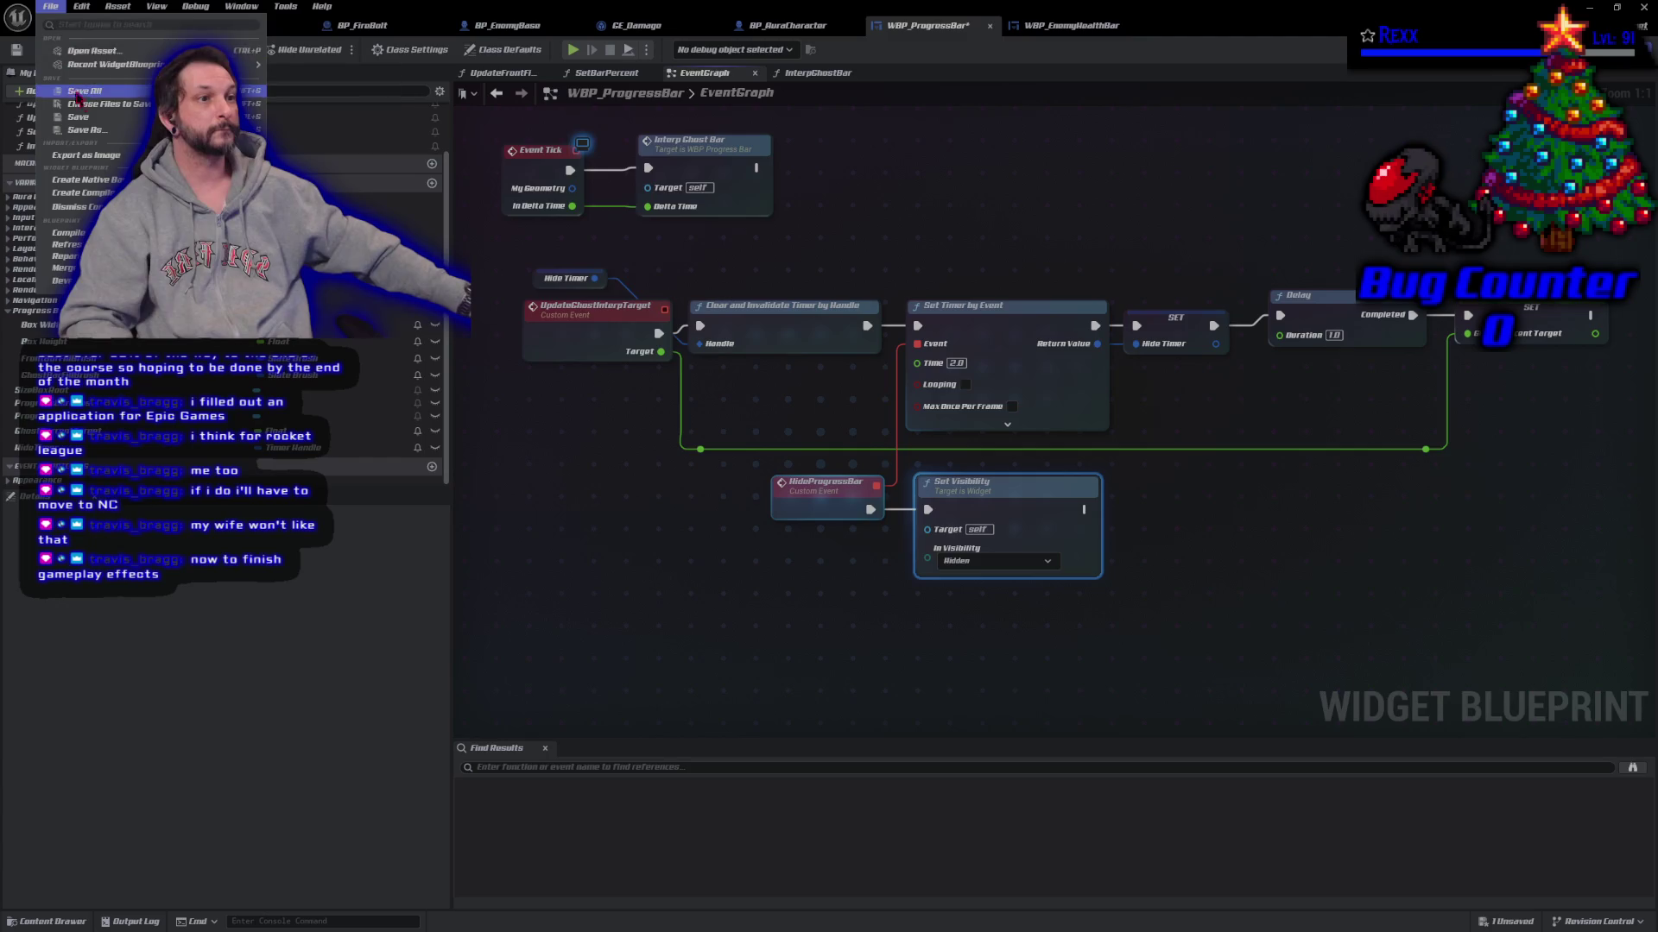
pyautogui.hotkey('ctrl', 's')
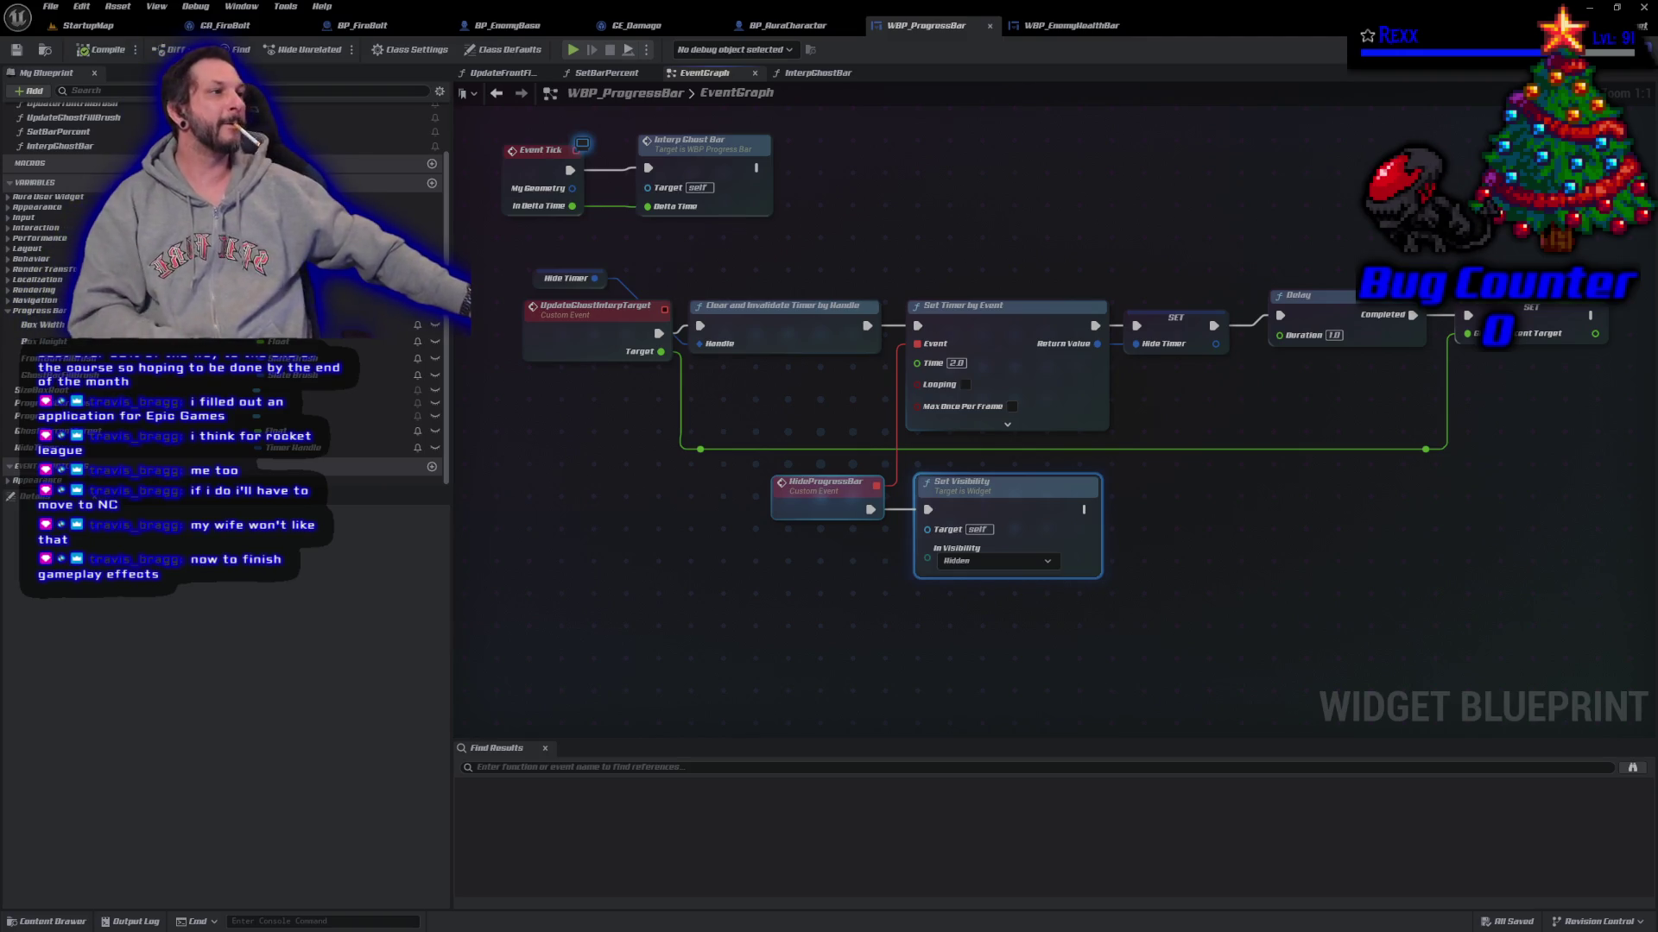
# Step: In SetBarPercent, insert a Visible Set Visibility node before the bar update and save
pyautogui.click(607, 73)
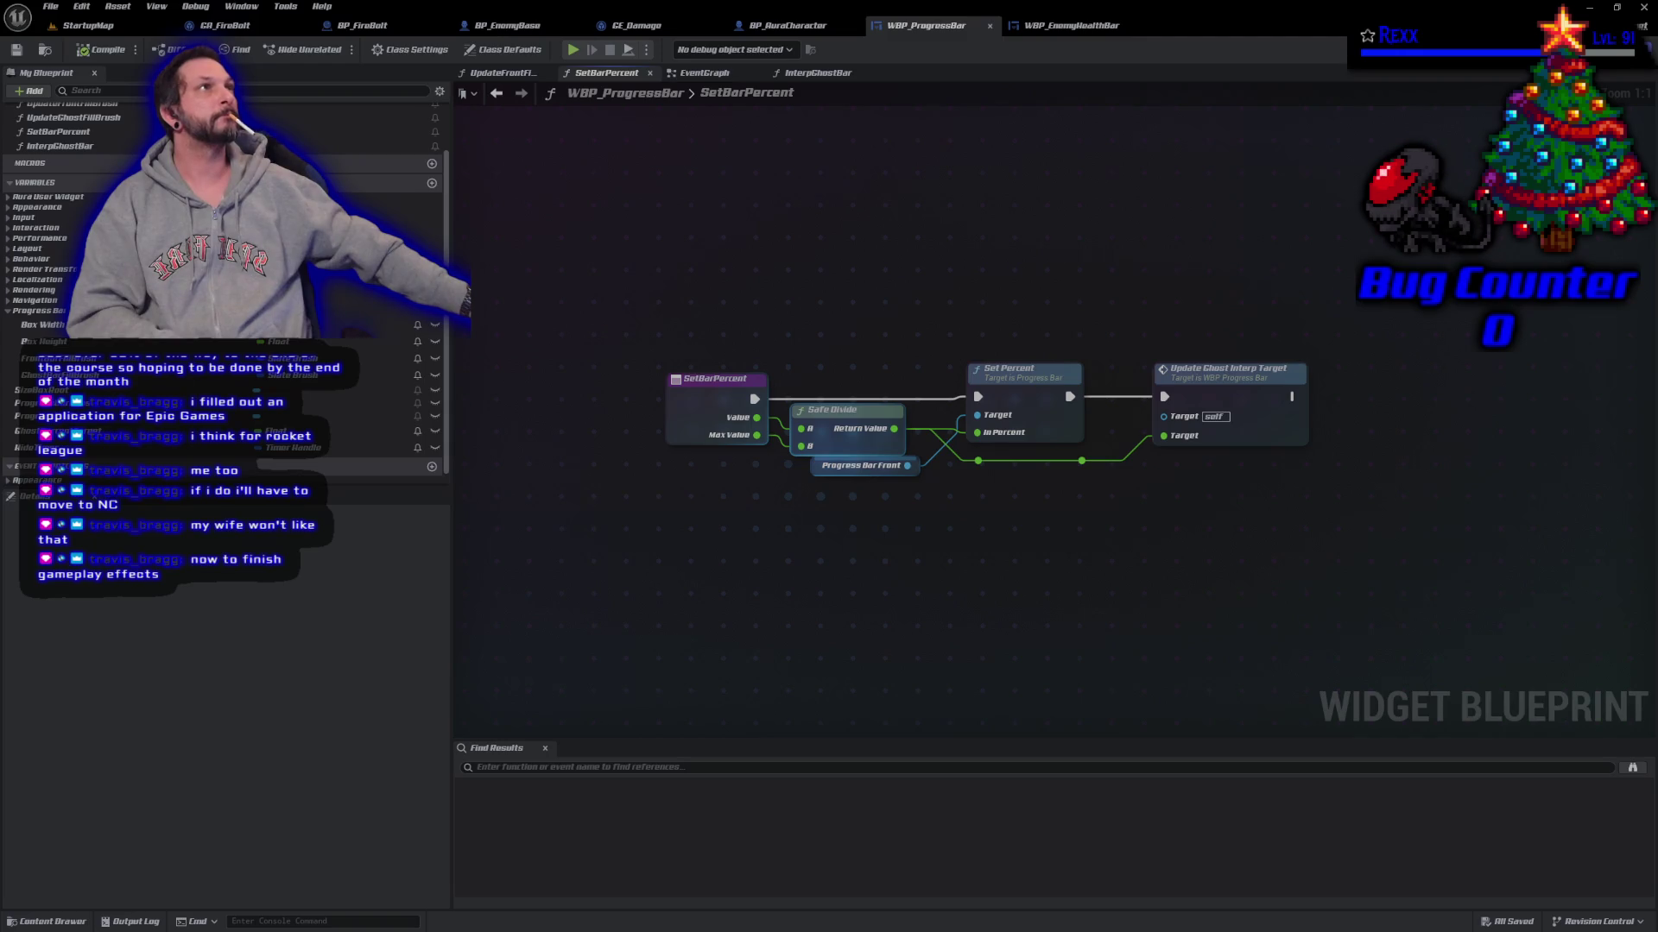
pyautogui.moveTo(815, 279); pyautogui.dragTo(1230, 539)
pyautogui.moveTo(1023, 369); pyautogui.dragTo(1209, 368)
pyautogui.moveTo(755, 399); pyautogui.dragTo(793, 387)
pyautogui.write('set visib')
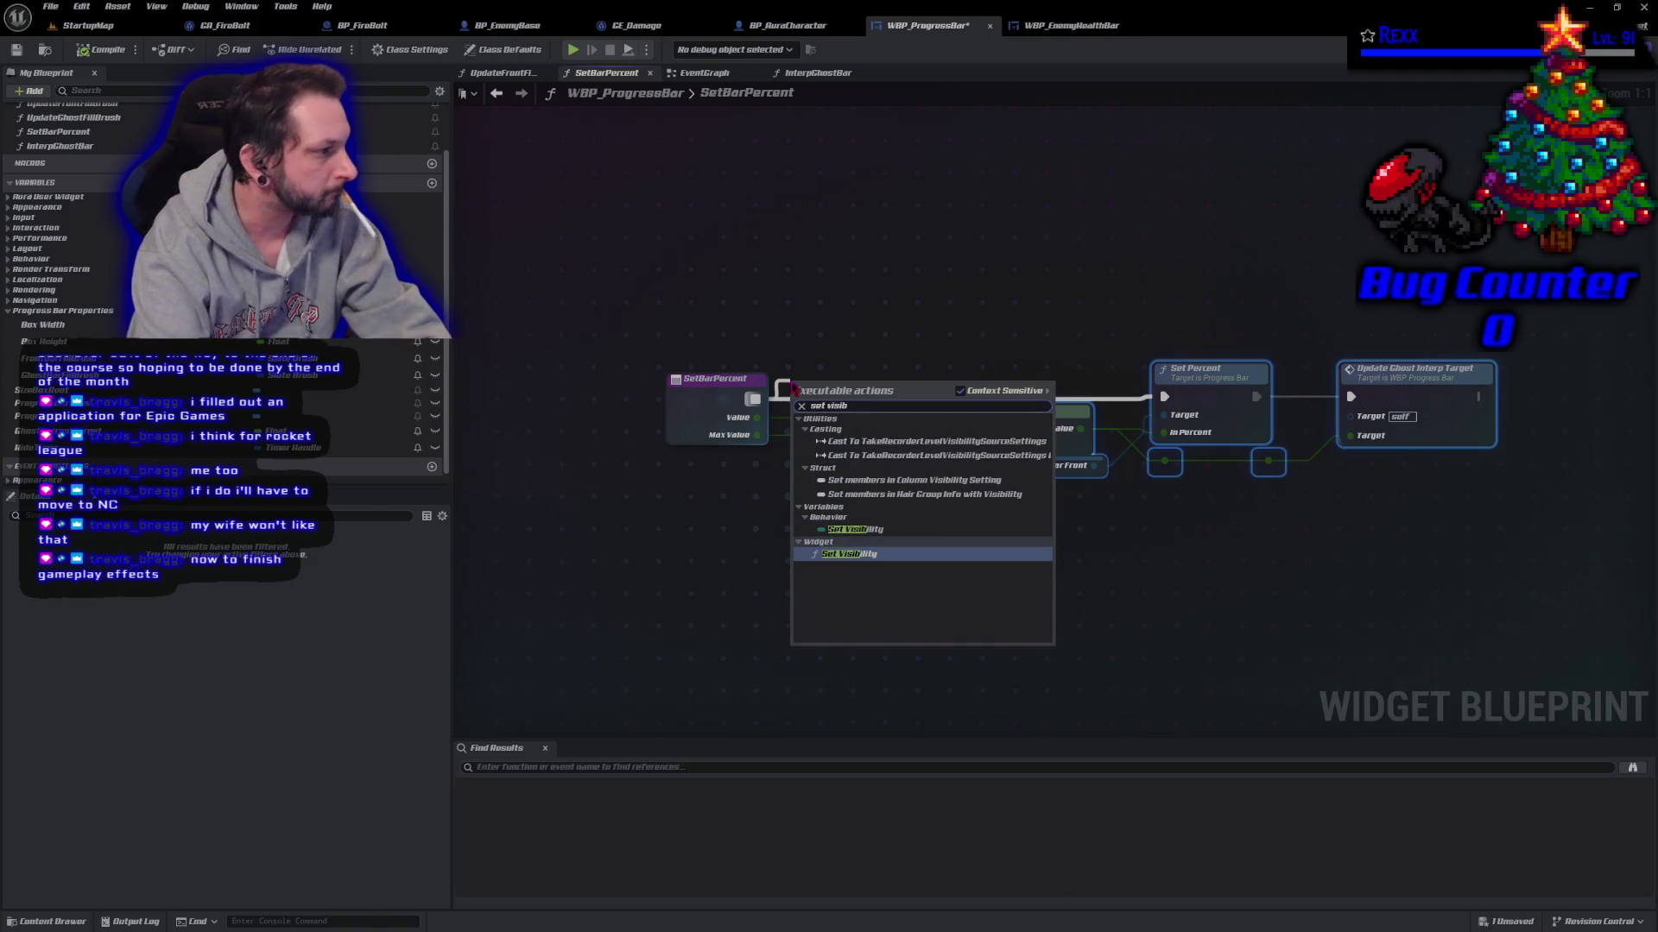
pyautogui.press('Return')
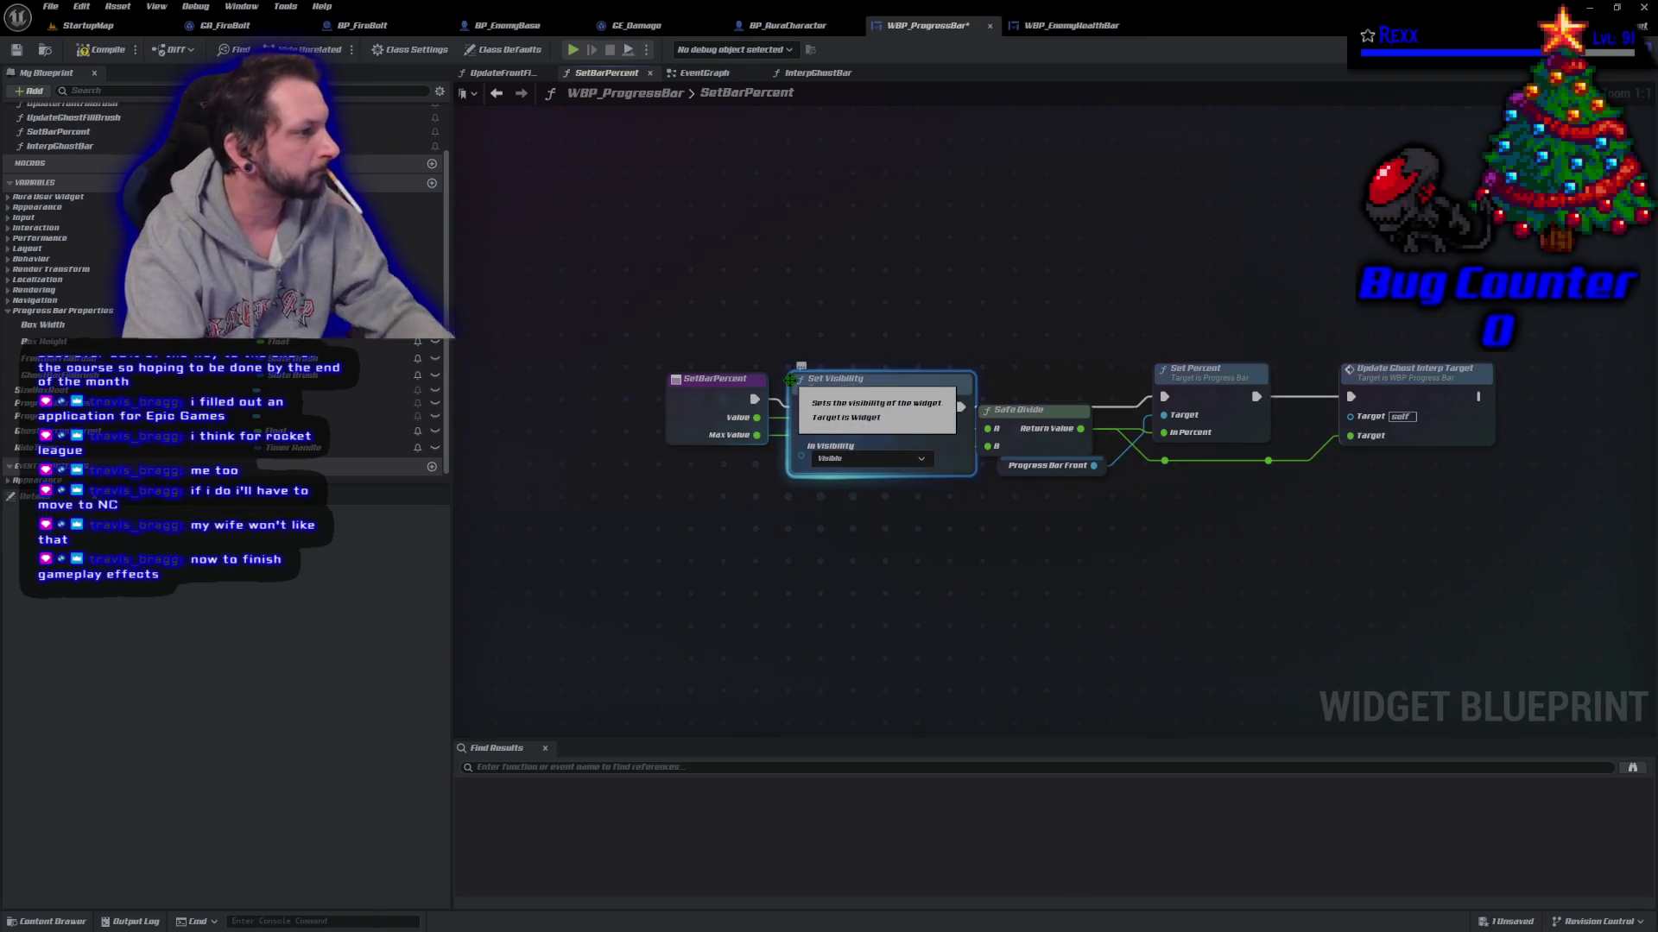
pyautogui.moveTo(917, 397); pyautogui.dragTo(914, 330)
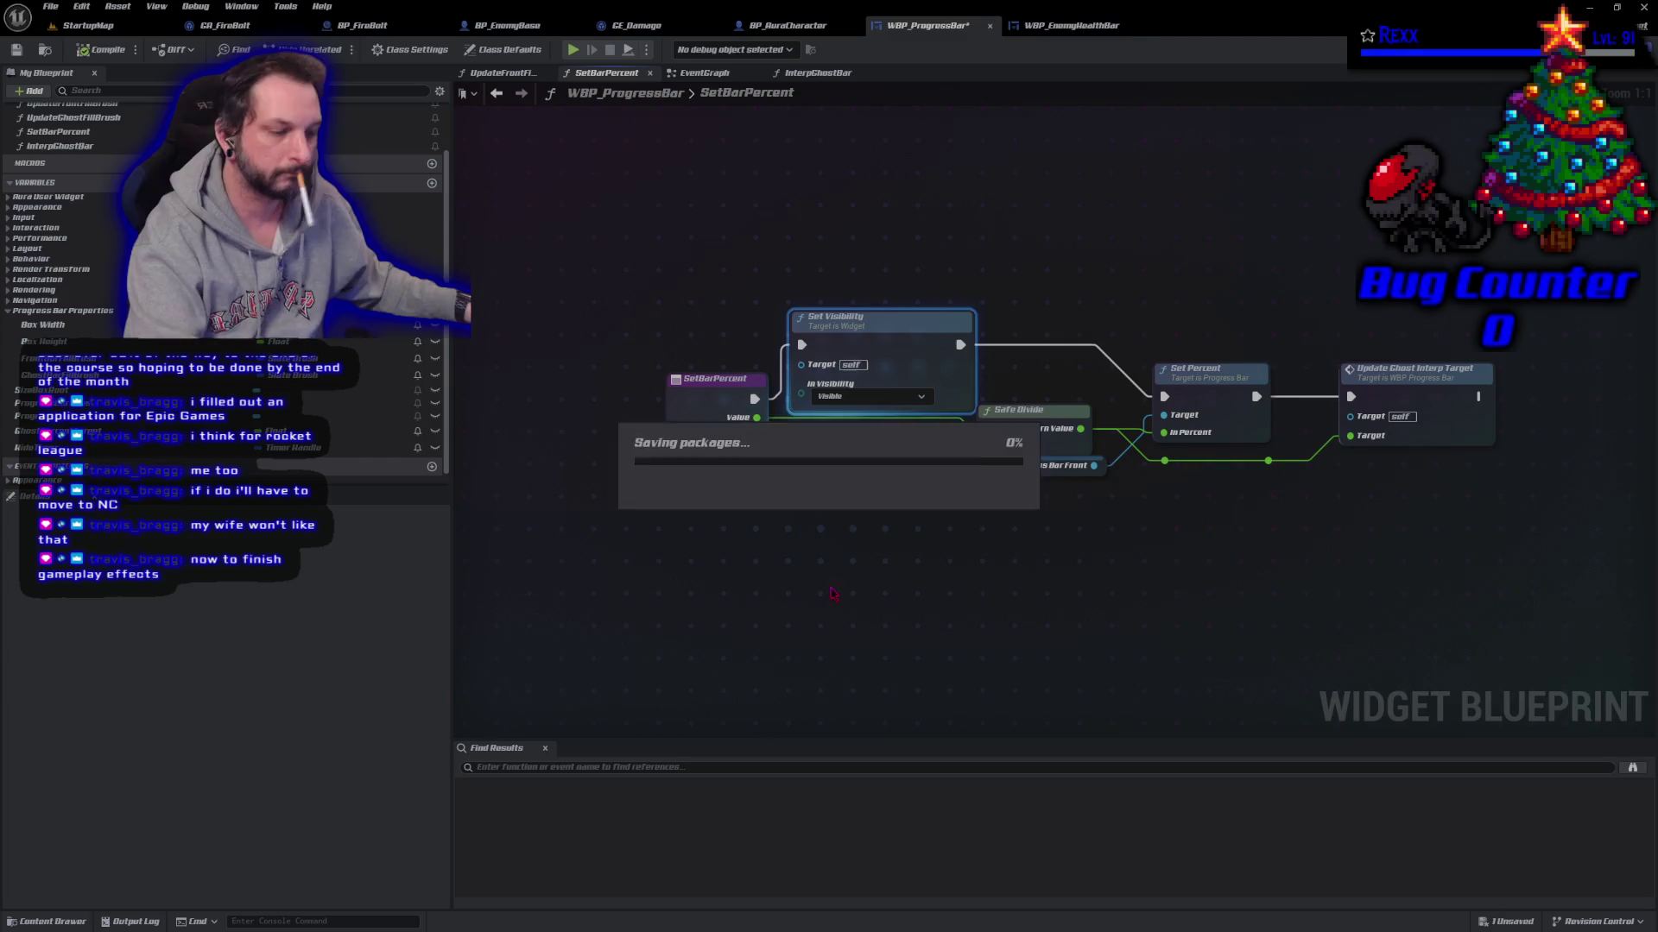
pyautogui.hotkey('ctrl', 's')
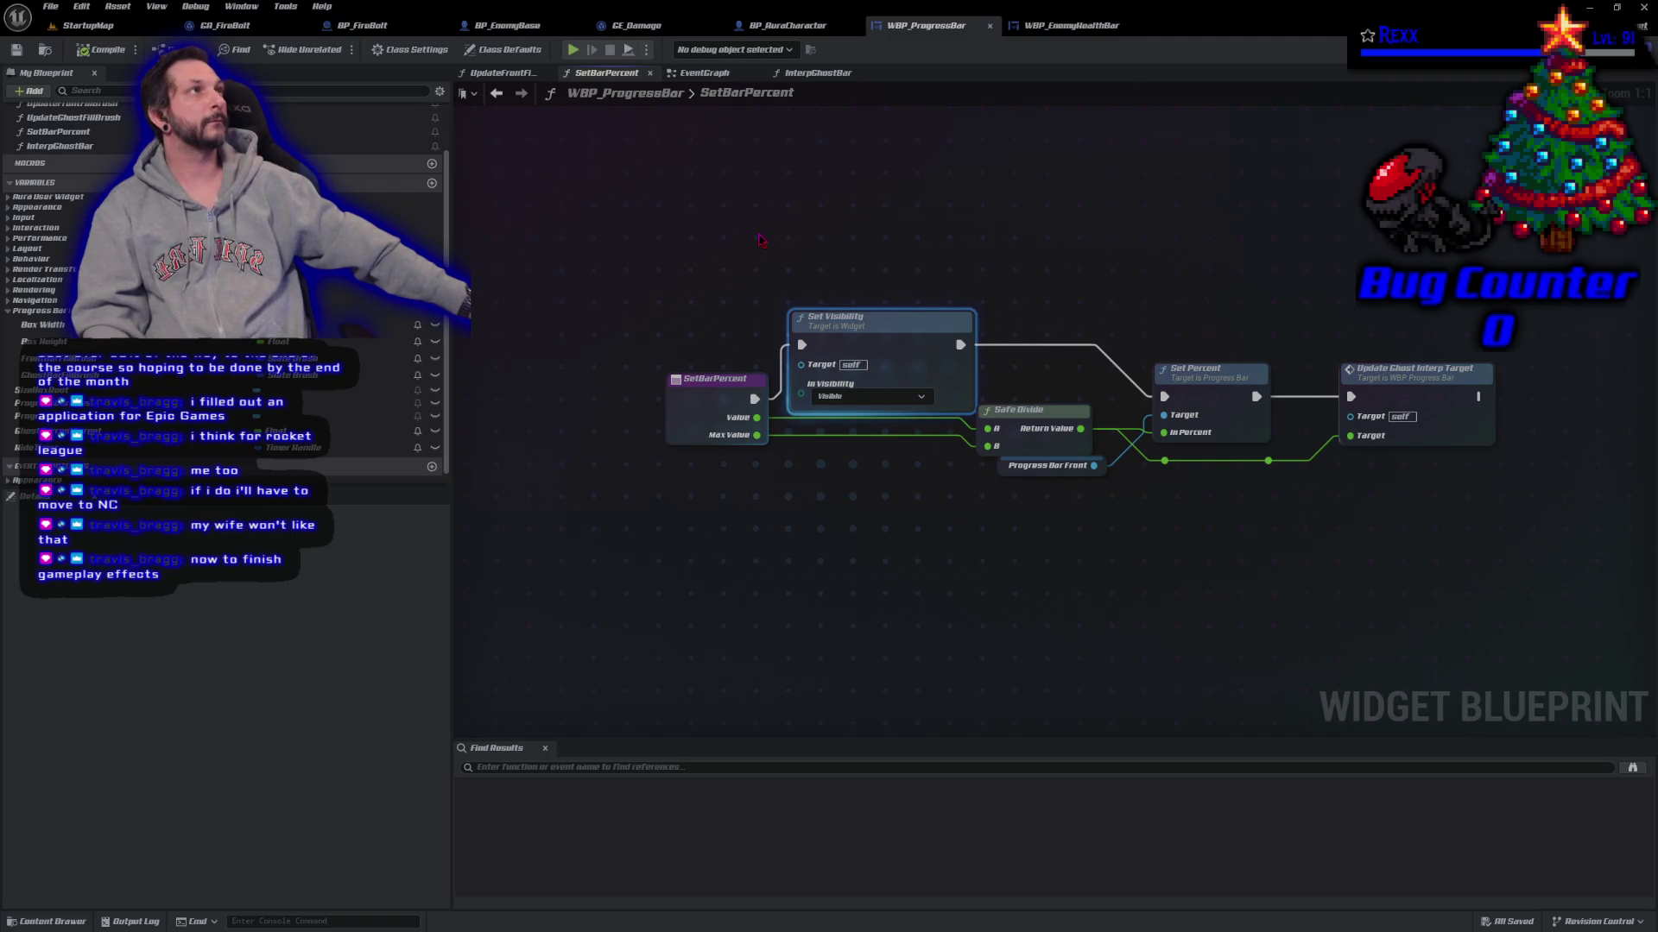
# Step: Play-test the level, hitting a goblin twice to show its health bar, then stop
pyautogui.click(704, 72)
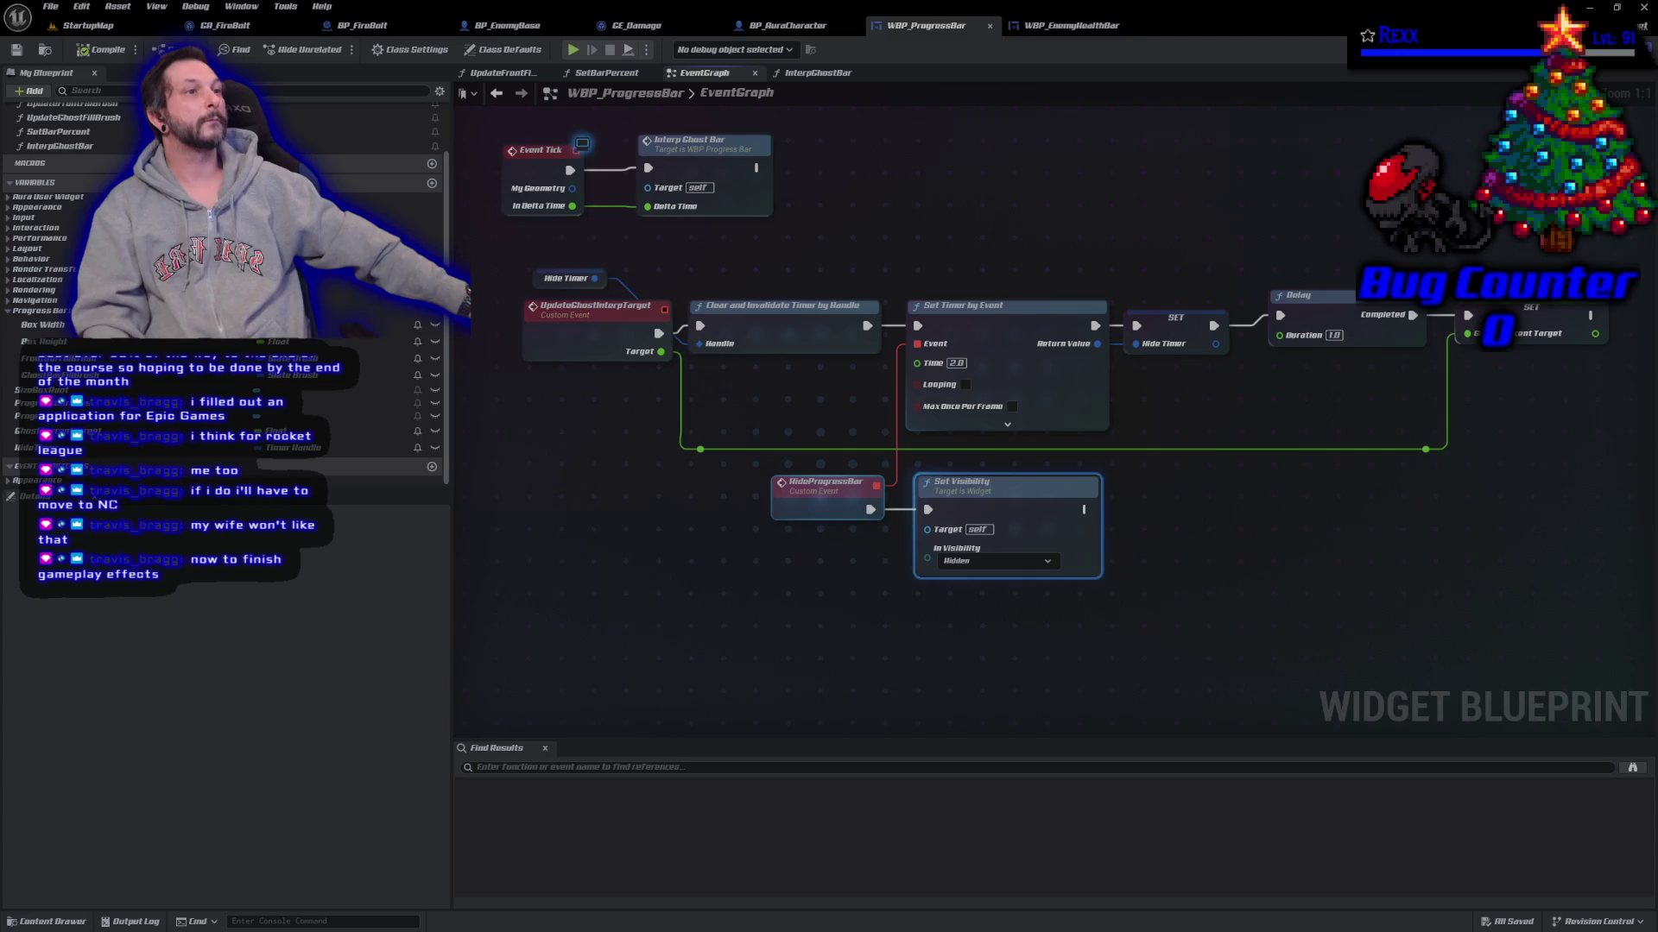
pyautogui.hotkey('alt', 'p')
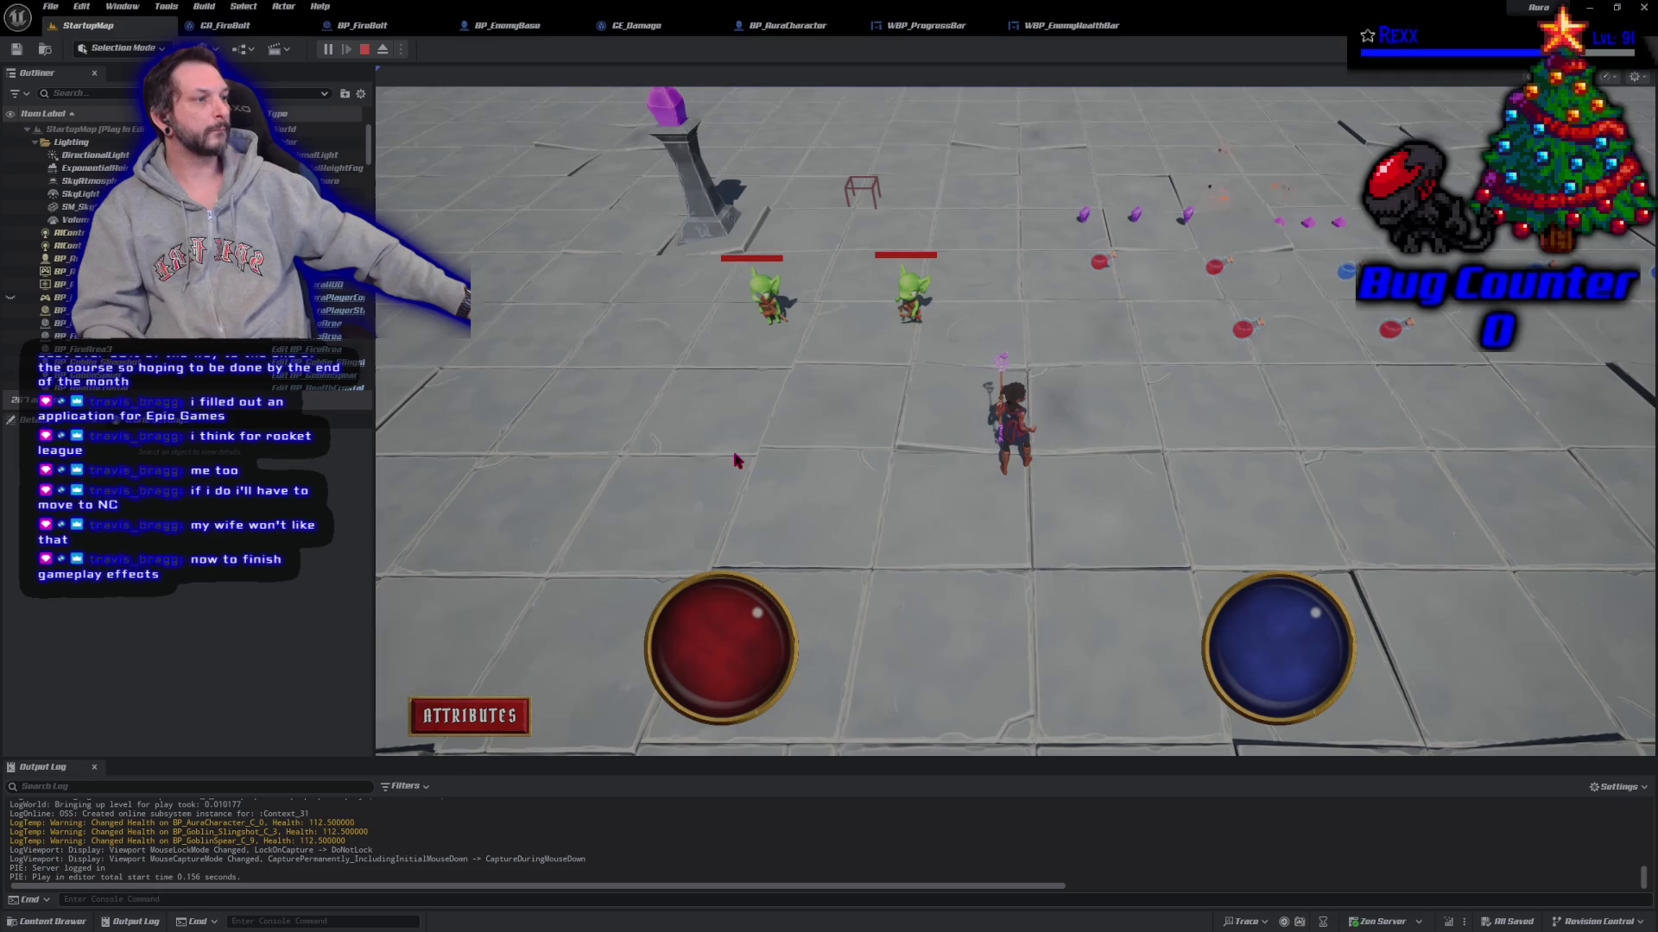
pyautogui.click(932, 292)
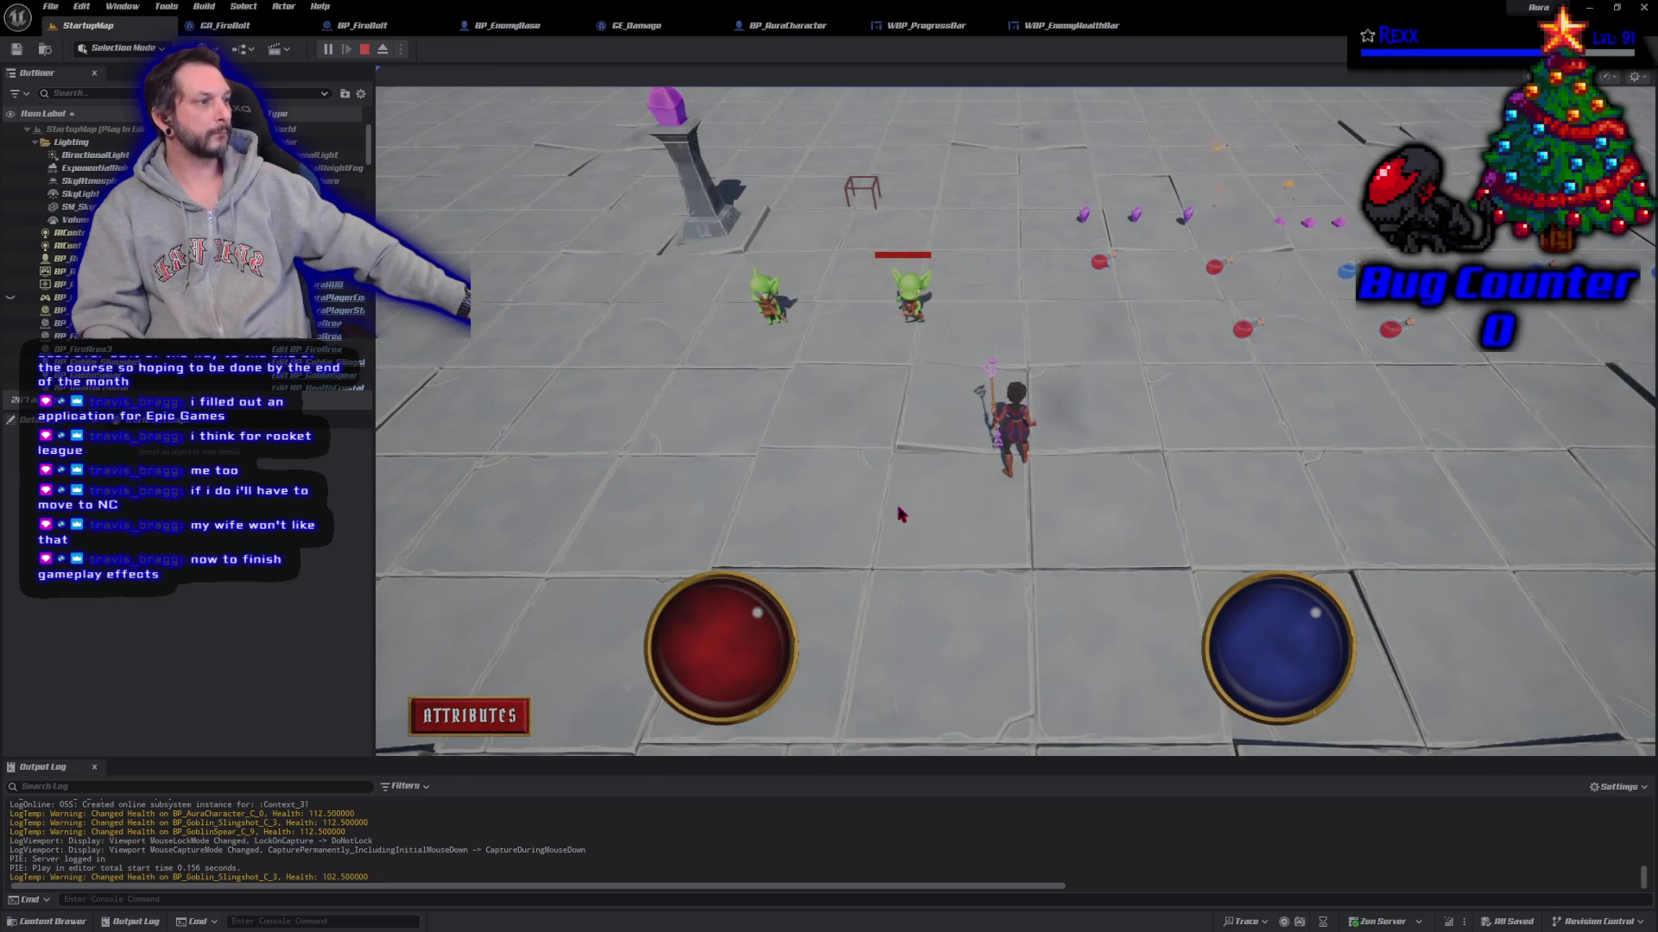
pyautogui.click(902, 298)
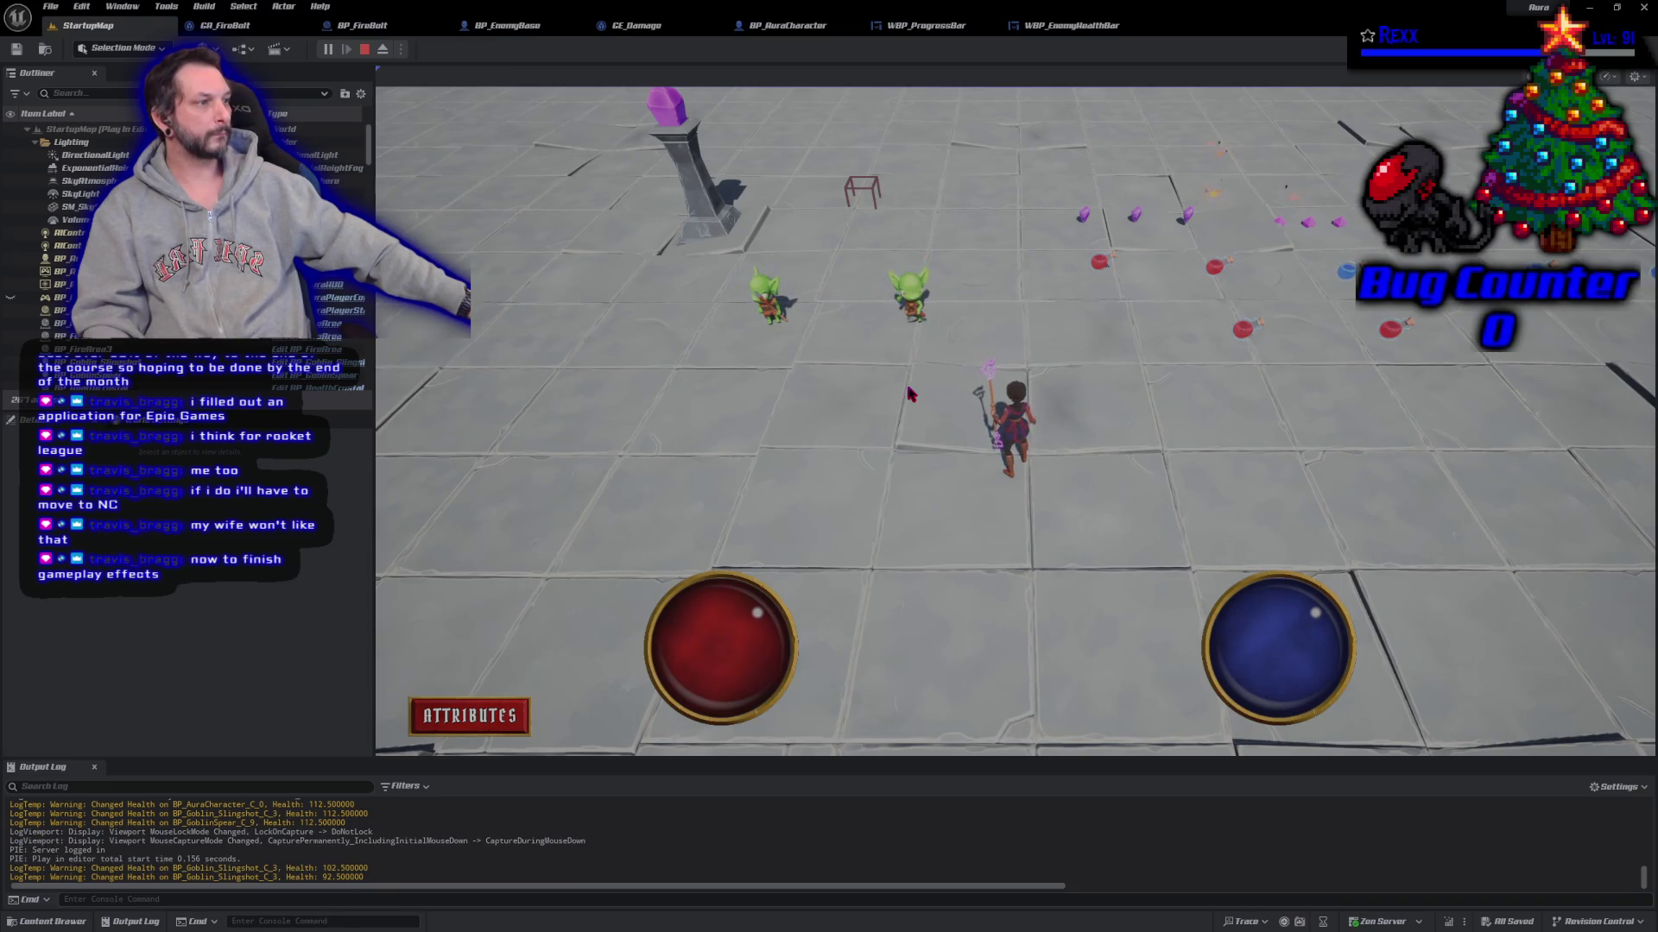
pyautogui.click(364, 49)
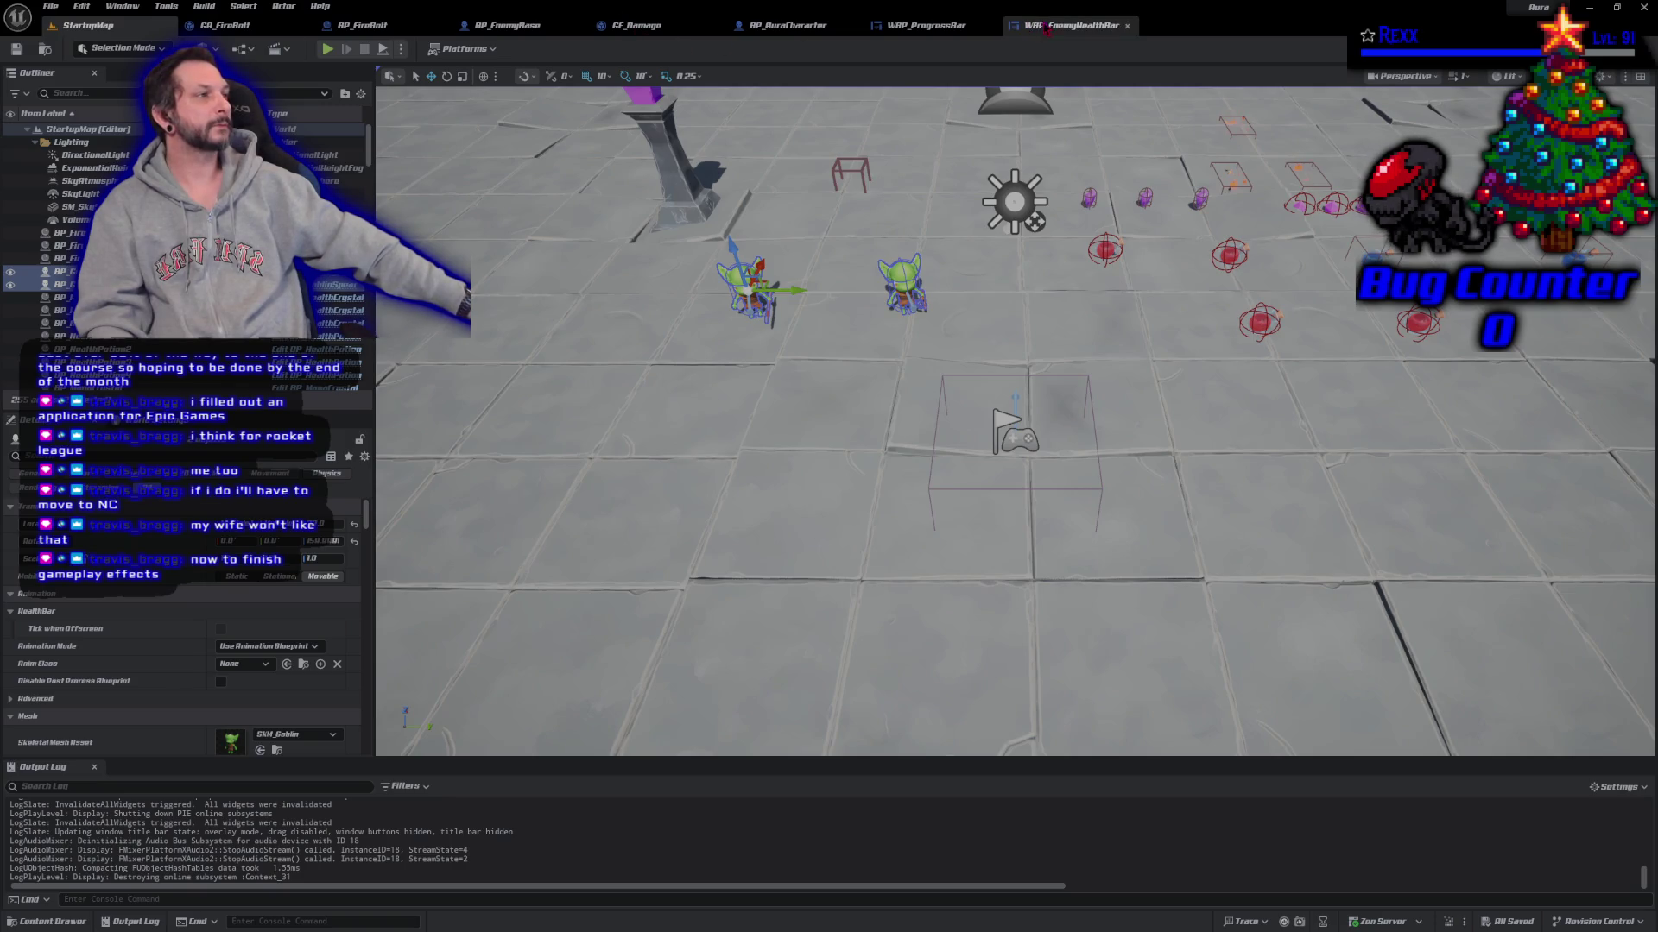
# Step: Change the hide timer to 6 seconds, save and compile, and launch play mode
pyautogui.click(924, 26)
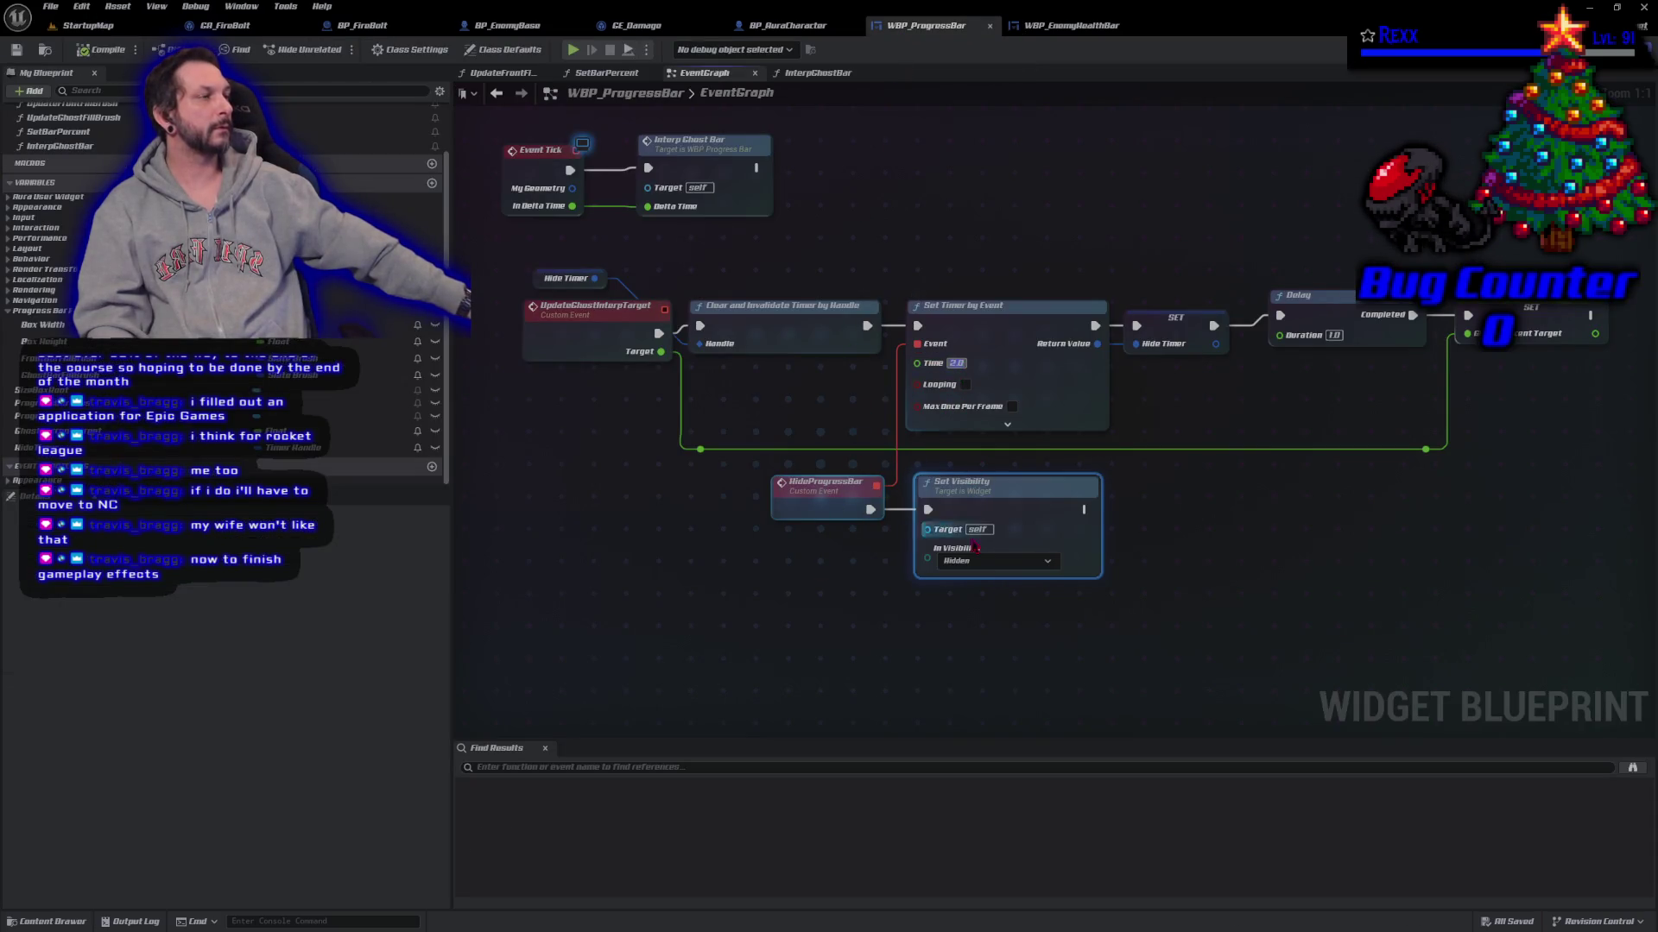
pyautogui.write('6')
pyautogui.press('Return')
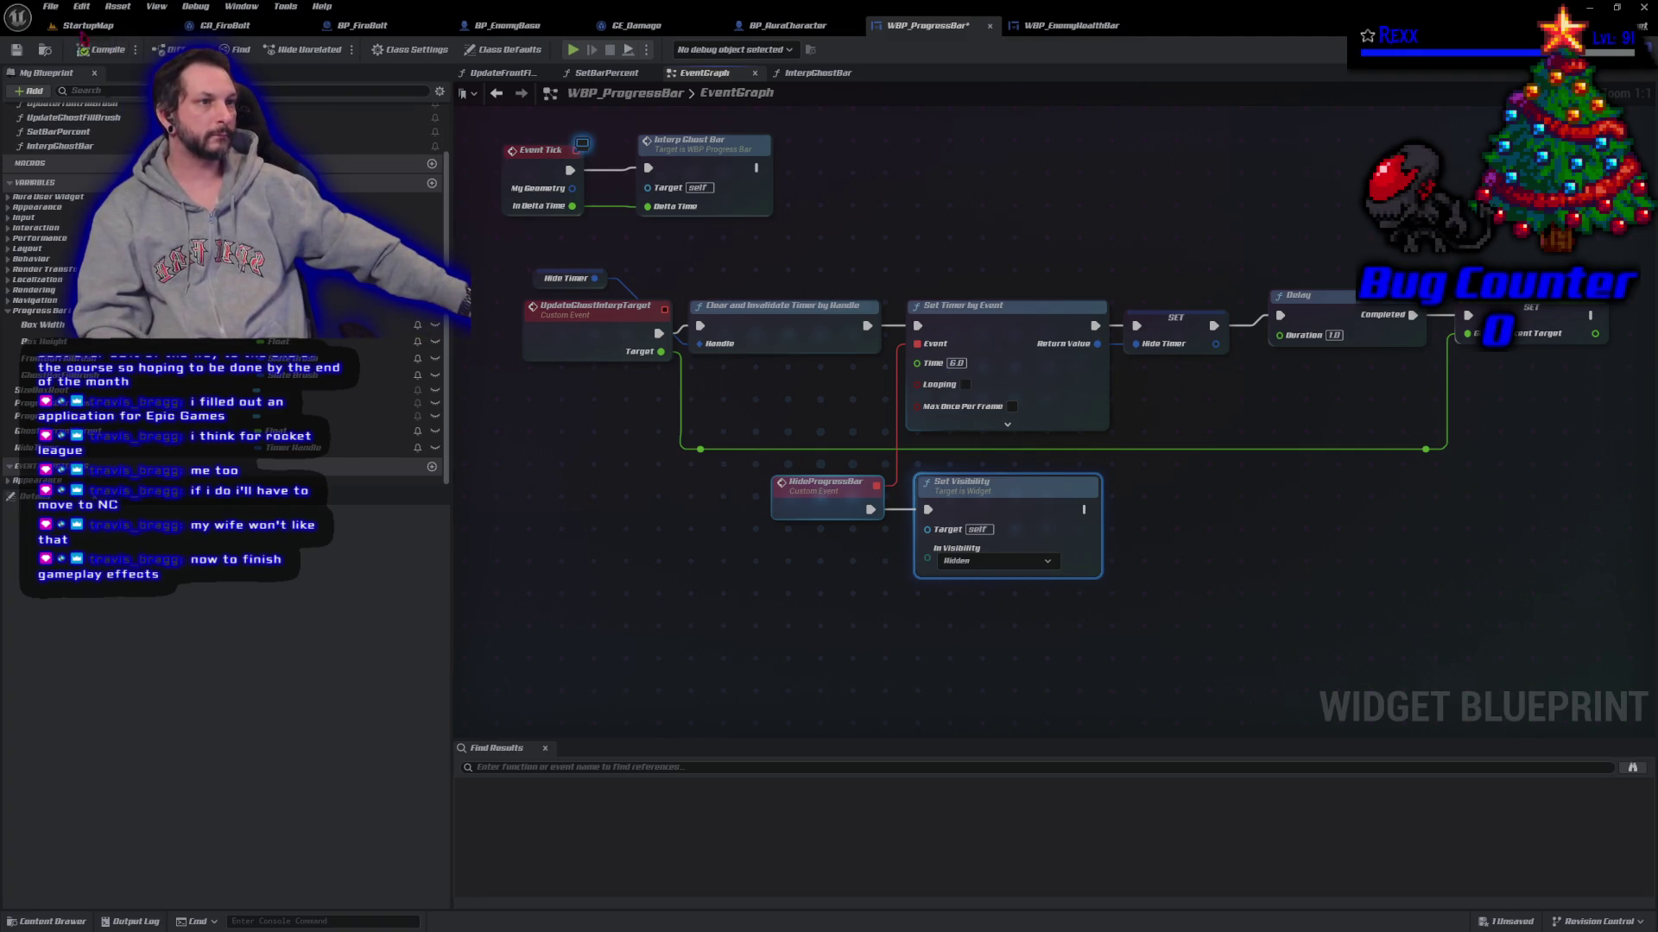
pyautogui.click(51, 6)
pyautogui.click(86, 68)
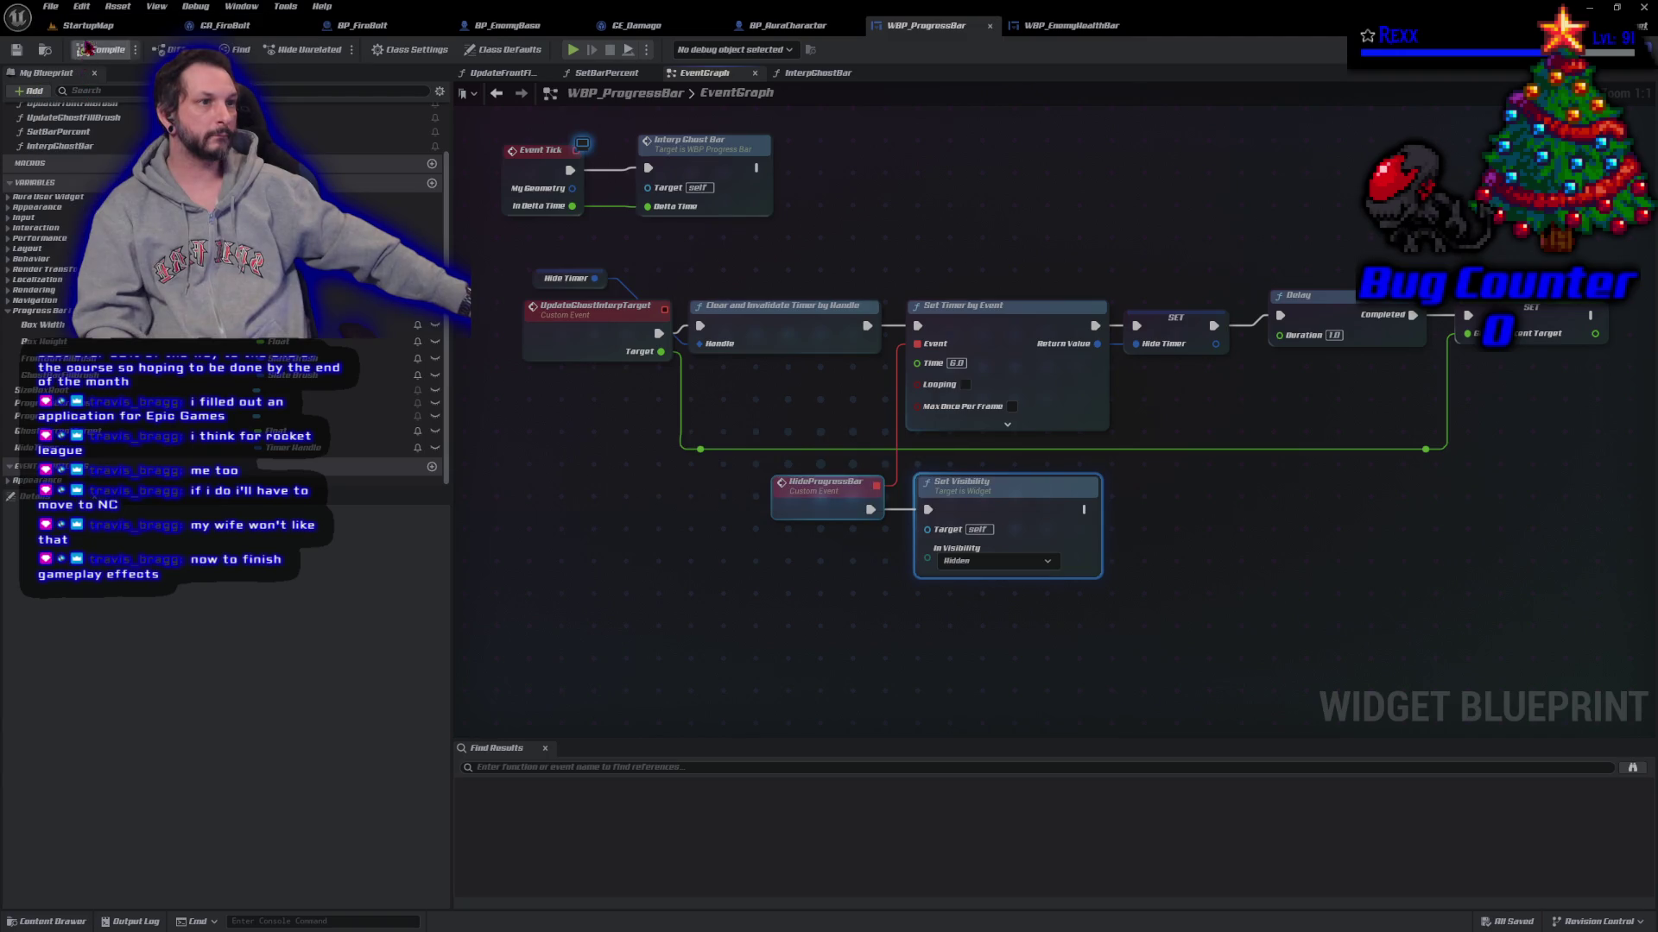
pyautogui.click(87, 25)
pyautogui.hotkey('alt', 'p')
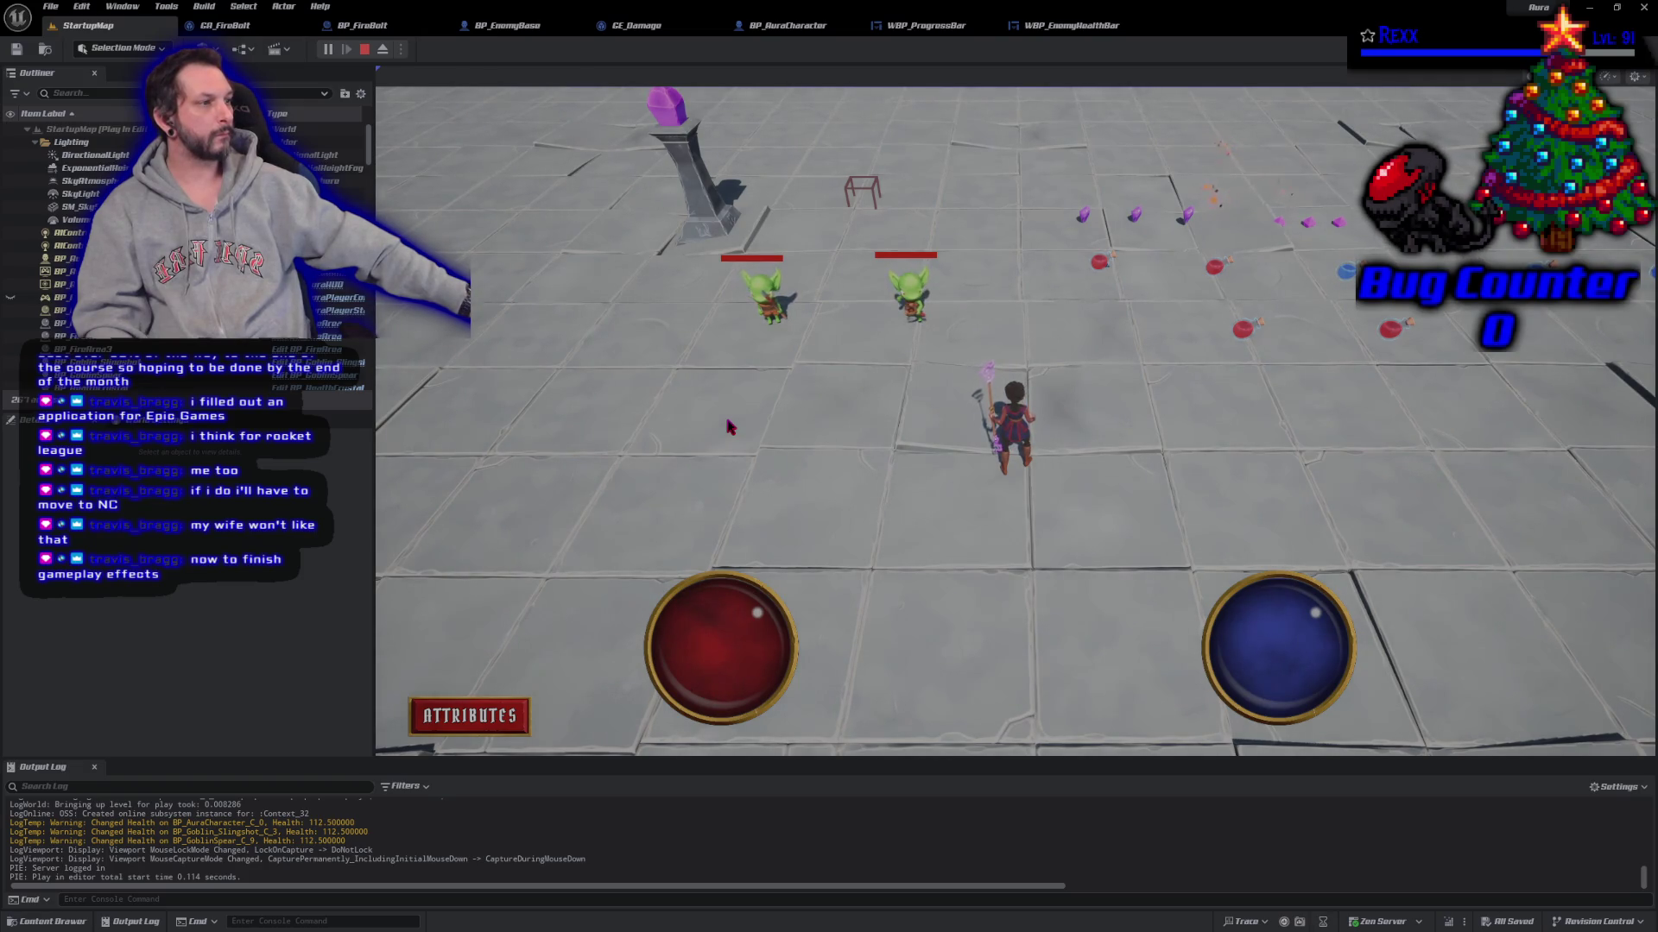
# Step: Hit the right goblin twice with firebolts, stop play, and return to WBP_ProgressBar
pyautogui.click(906, 293)
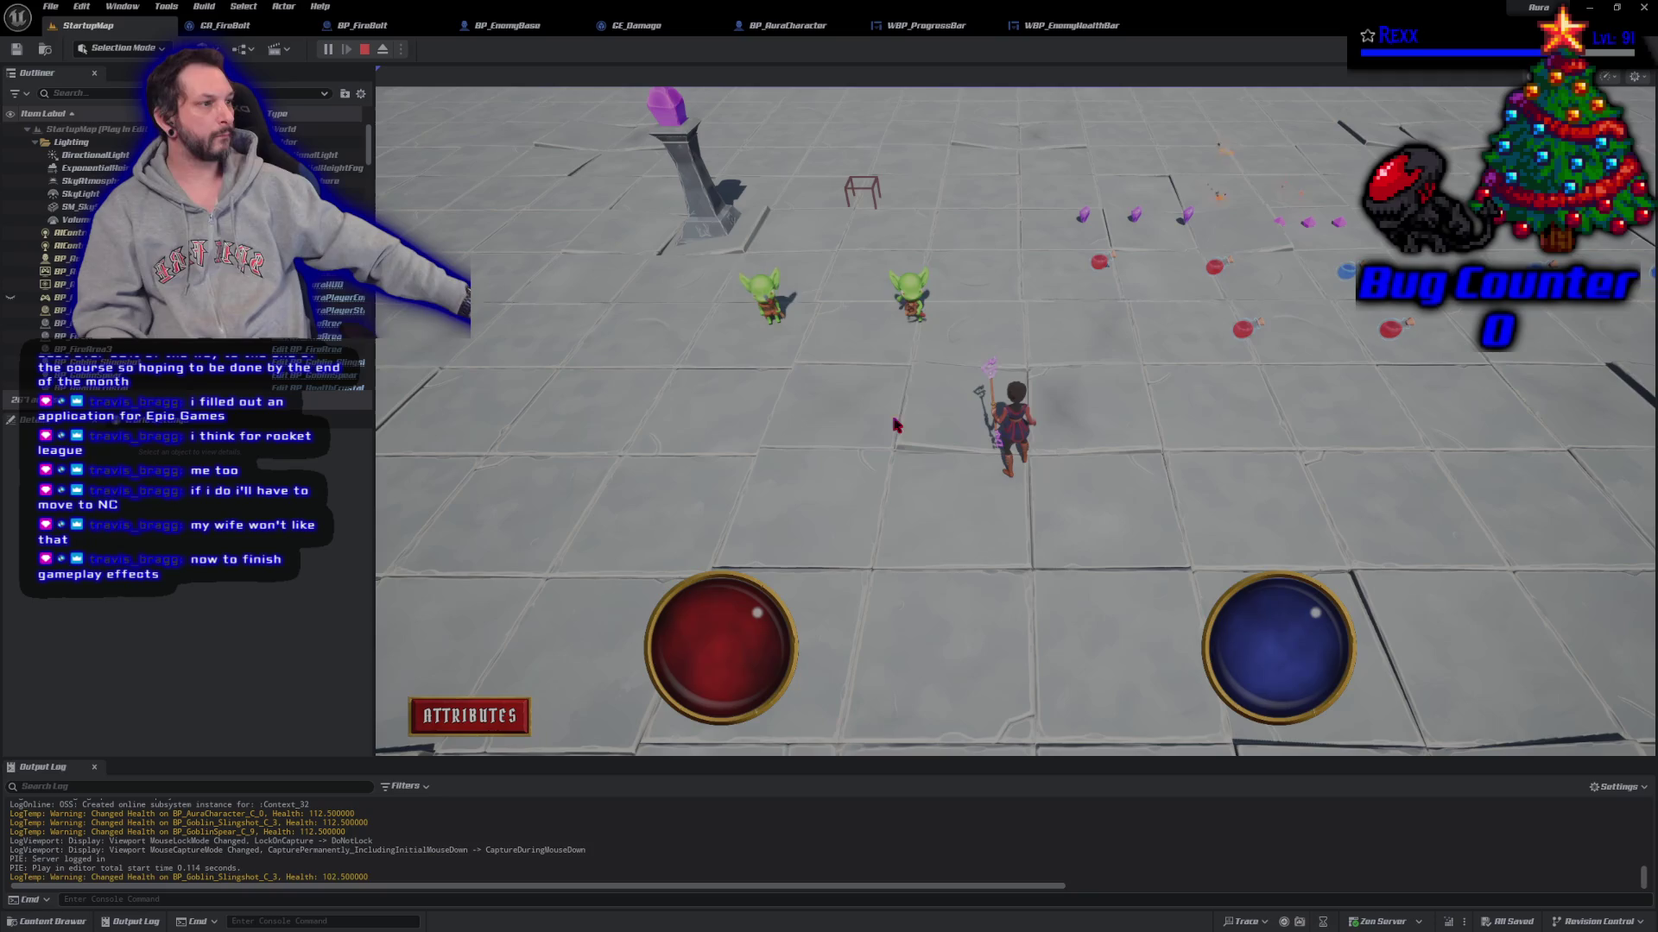
pyautogui.click(891, 274)
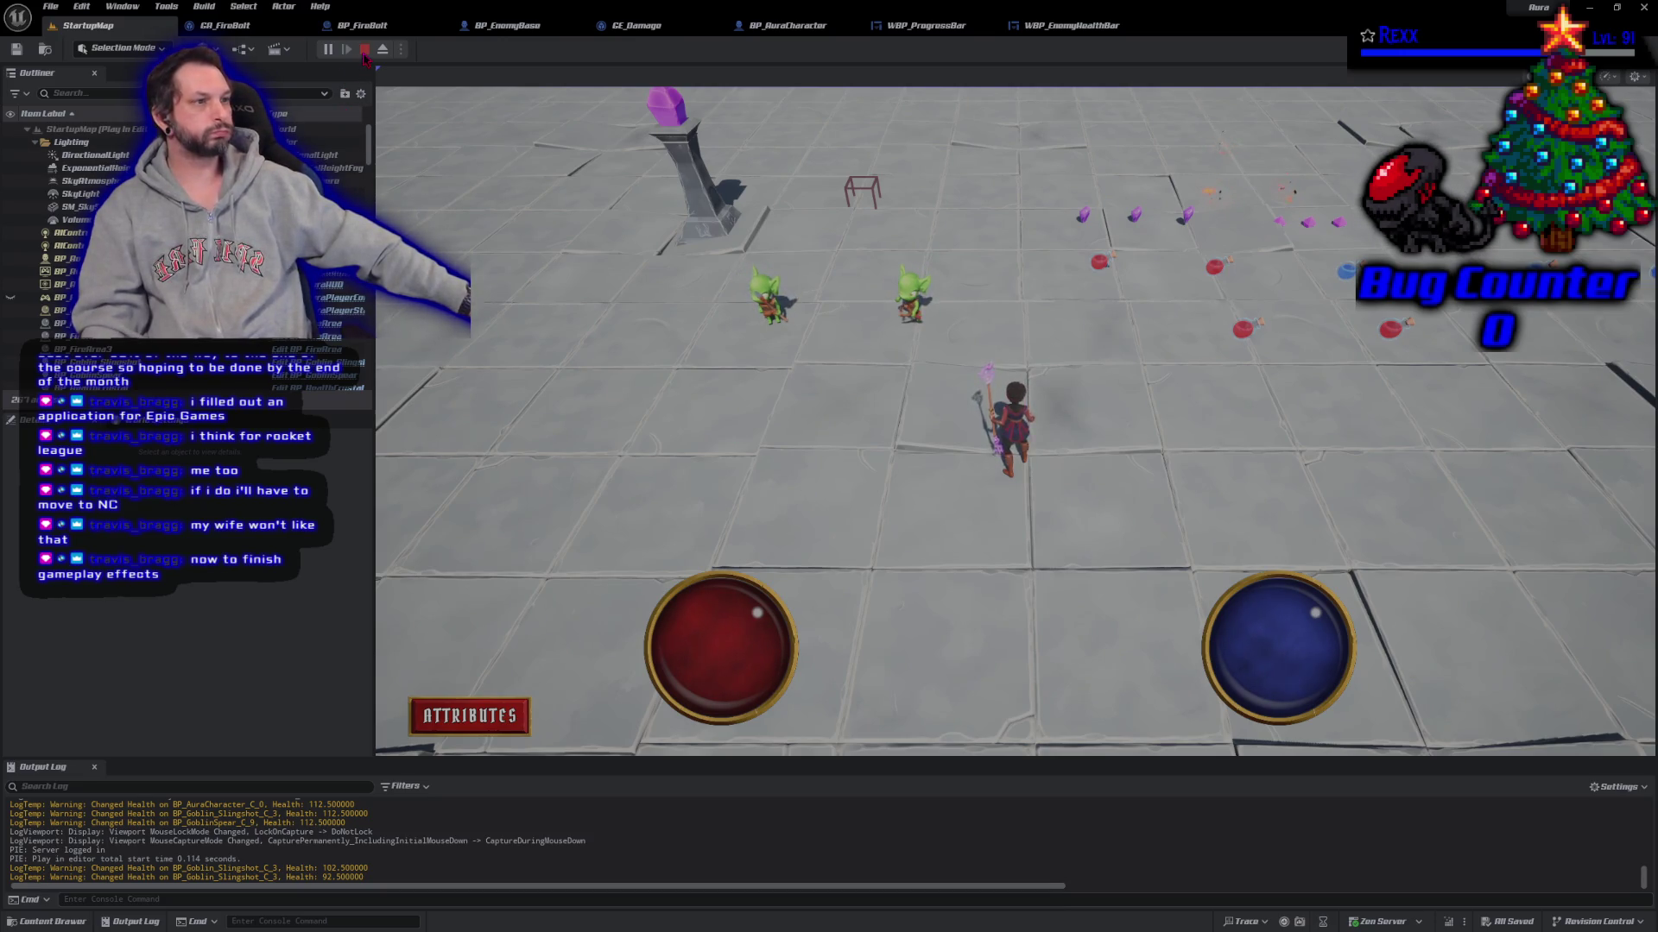
pyautogui.click(364, 50)
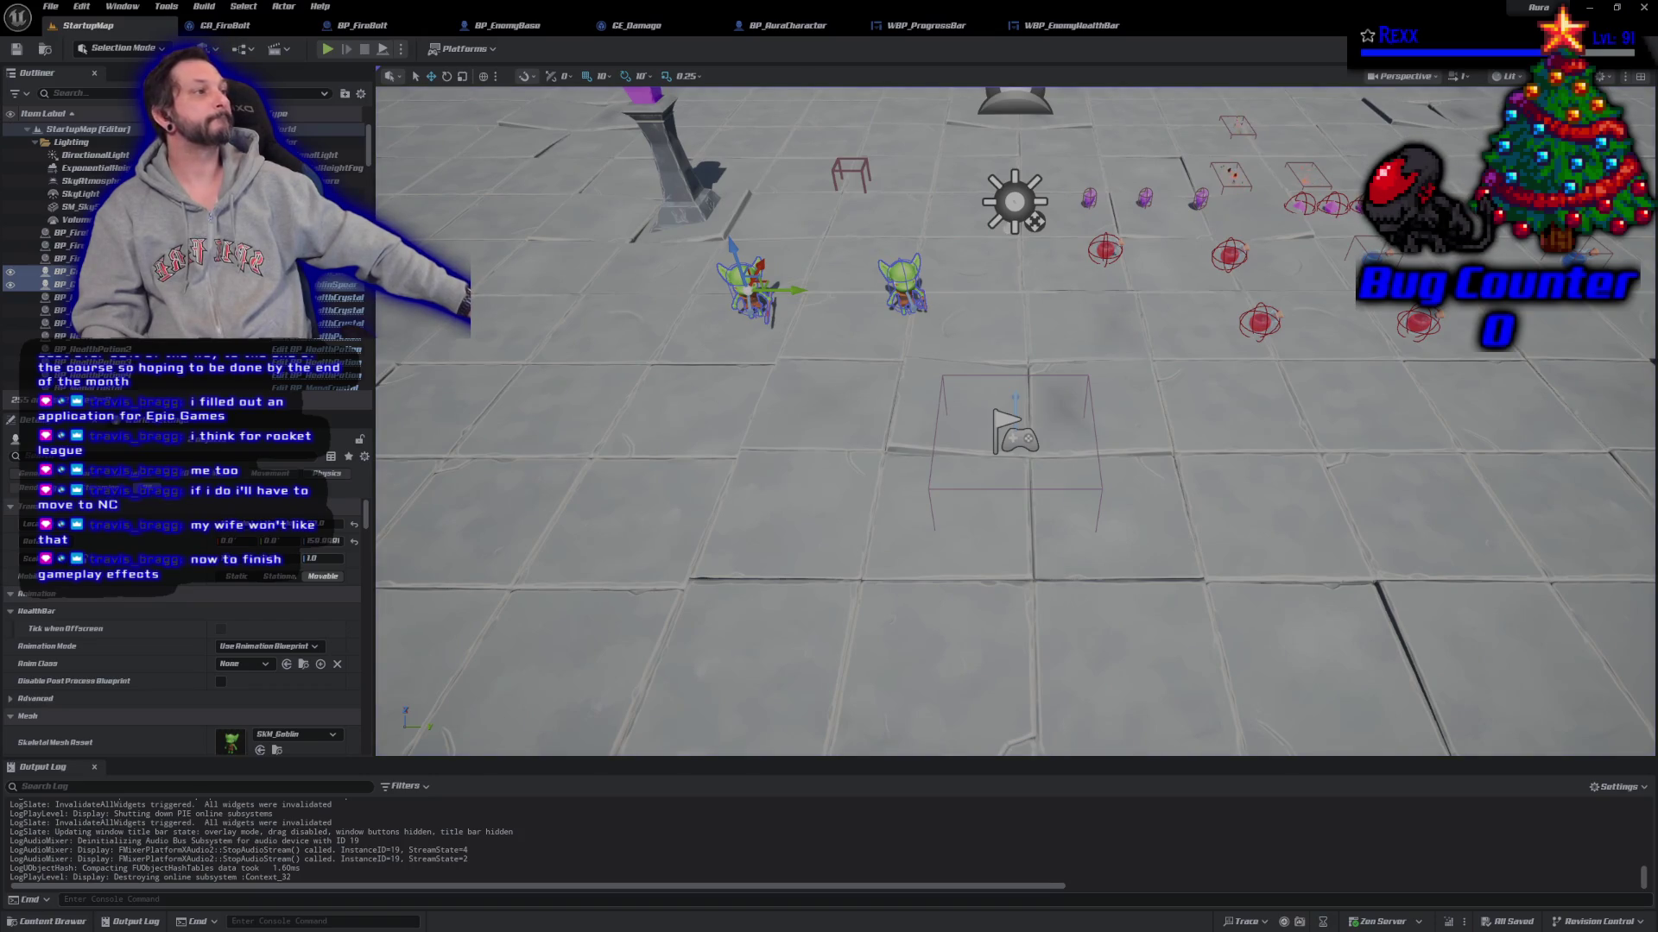
pyautogui.click(909, 21)
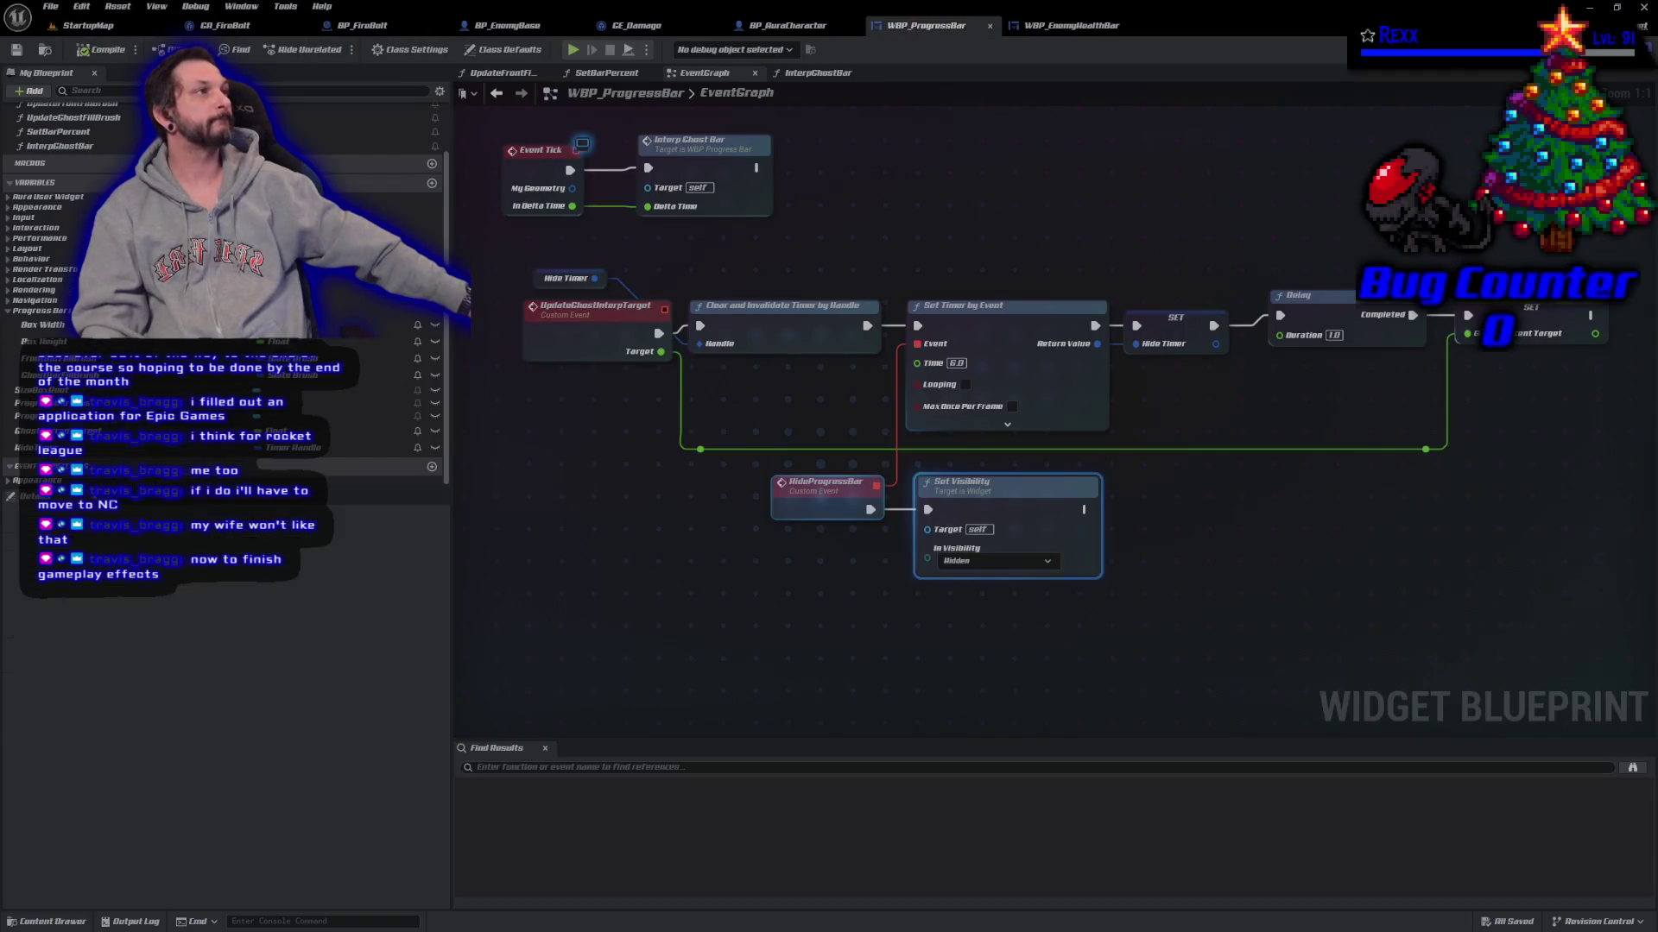